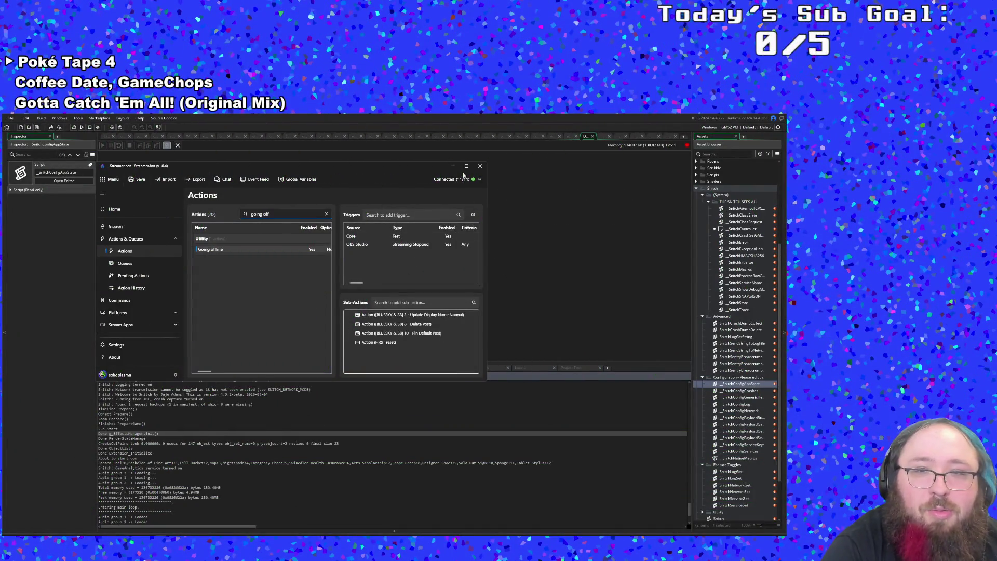
Maximize Streamer.bot and replace the Actions search with 'voice'.
left_click(466, 166)
left_click_drag(379, 161, 304, 157)
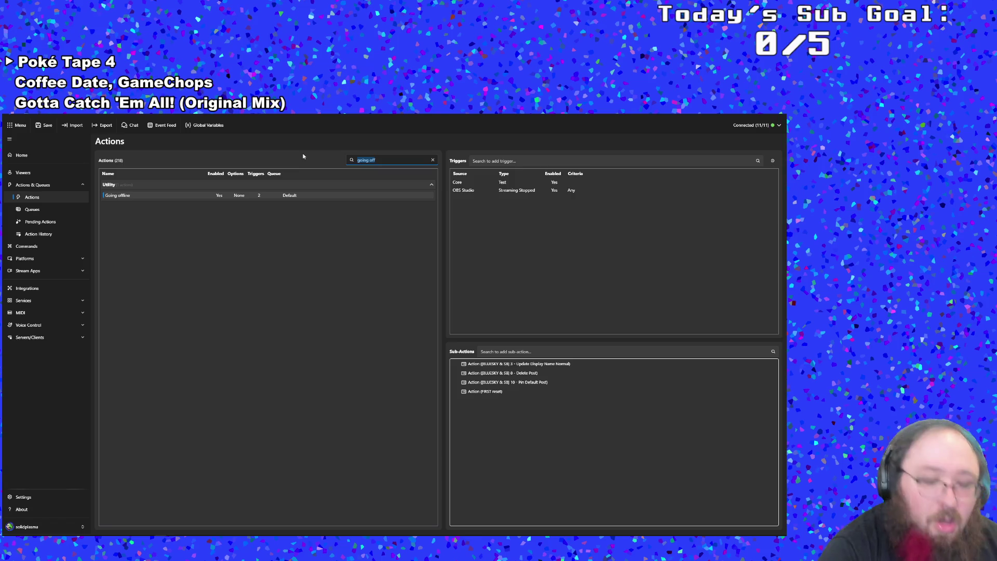
type("voice")
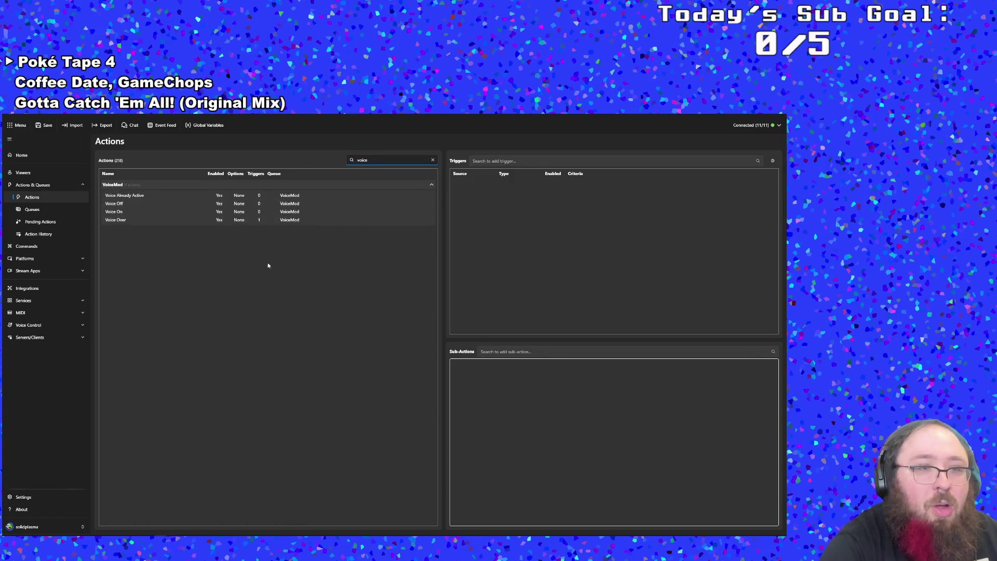
Review Voice On, Voice Already Active and Voice Over, viewing Voice Over's timed trigger unchanged.
left_click(166, 210)
left_click(173, 195)
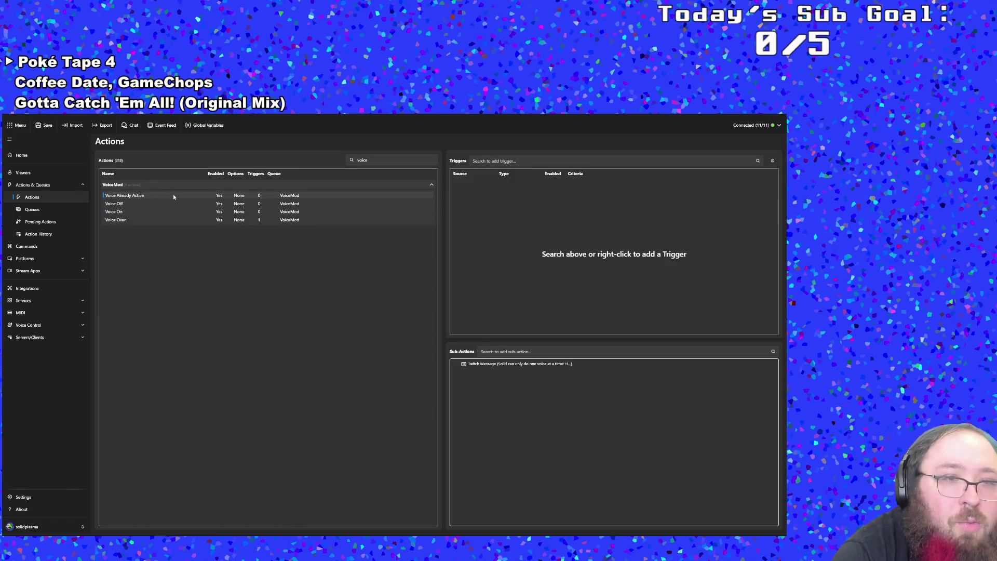
left_click(161, 220)
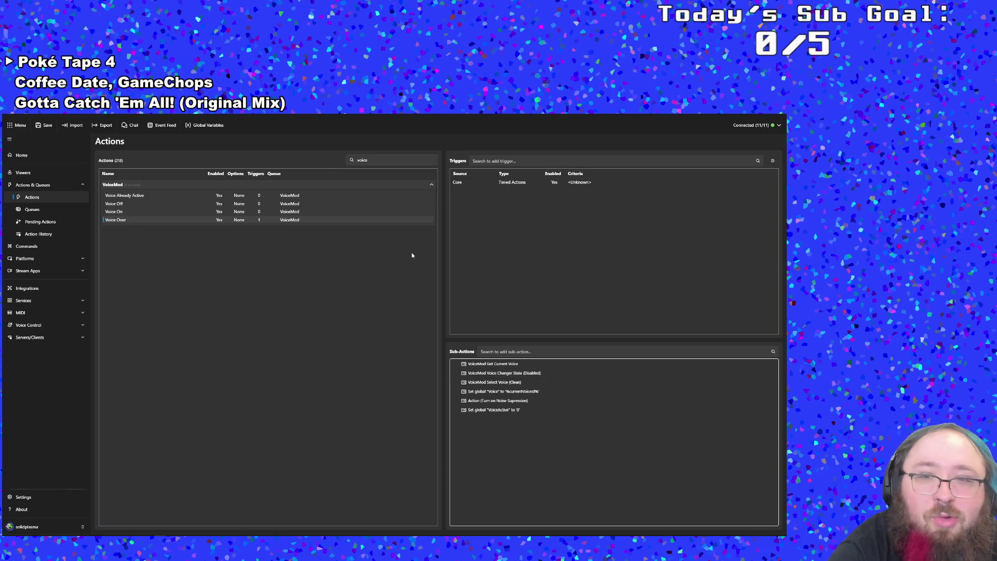
double_click(473, 182)
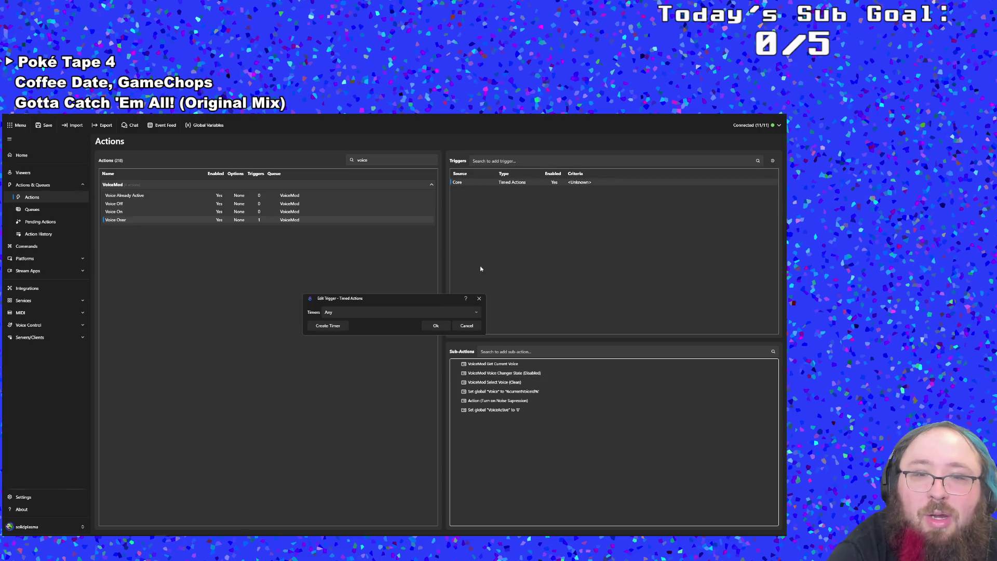
left_click(467, 325)
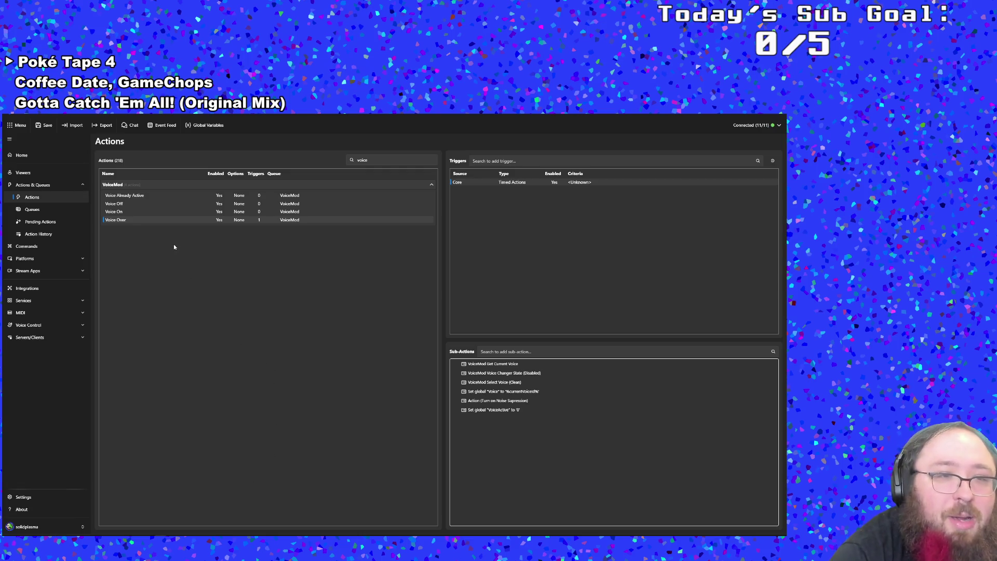
left_click(27, 247)
Create a timer named VoiceMod with a 120-second interval under Services > Timers.
left_click(28, 289)
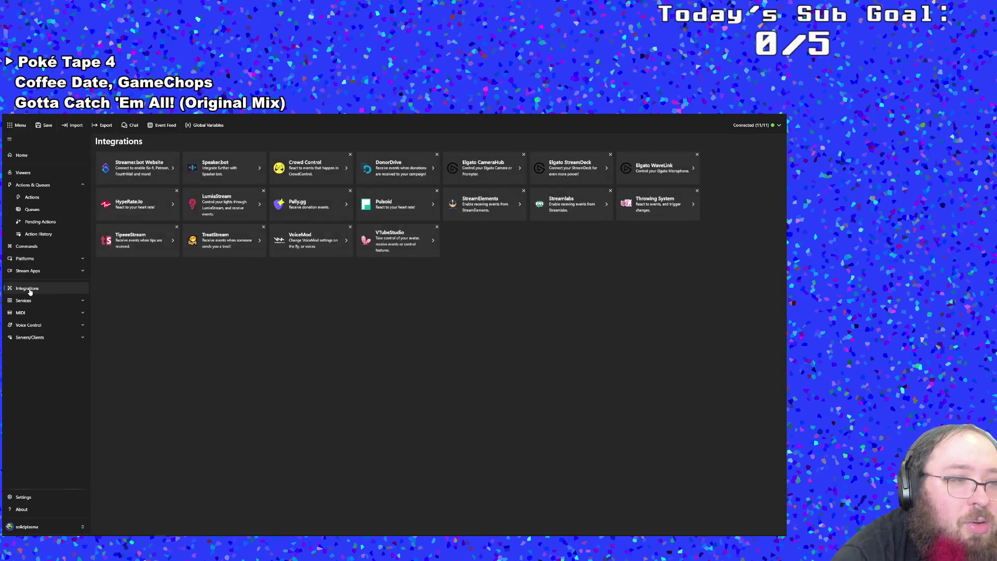
left_click(30, 300)
left_click(46, 326)
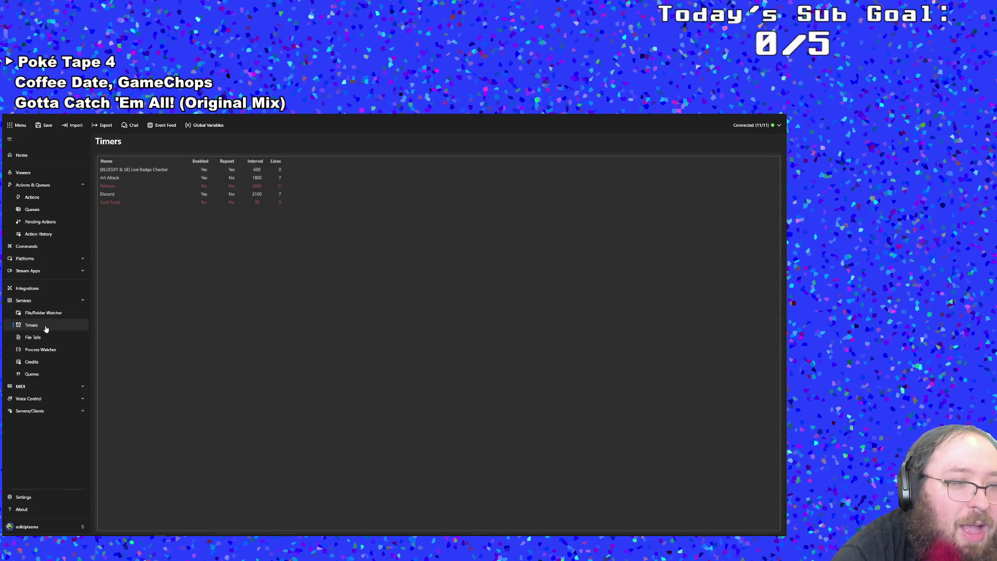
left_click(130, 223)
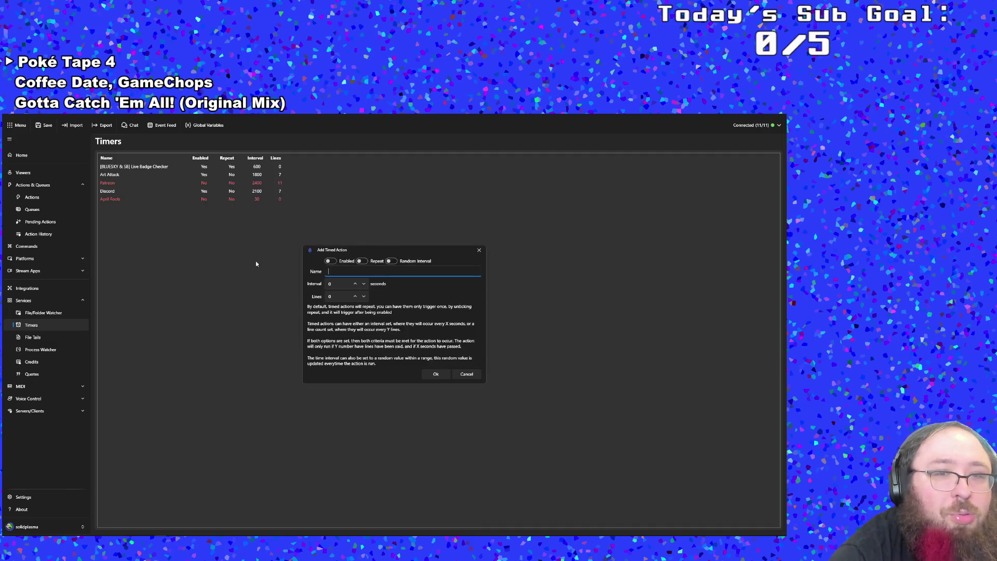
type("VoiceMod")
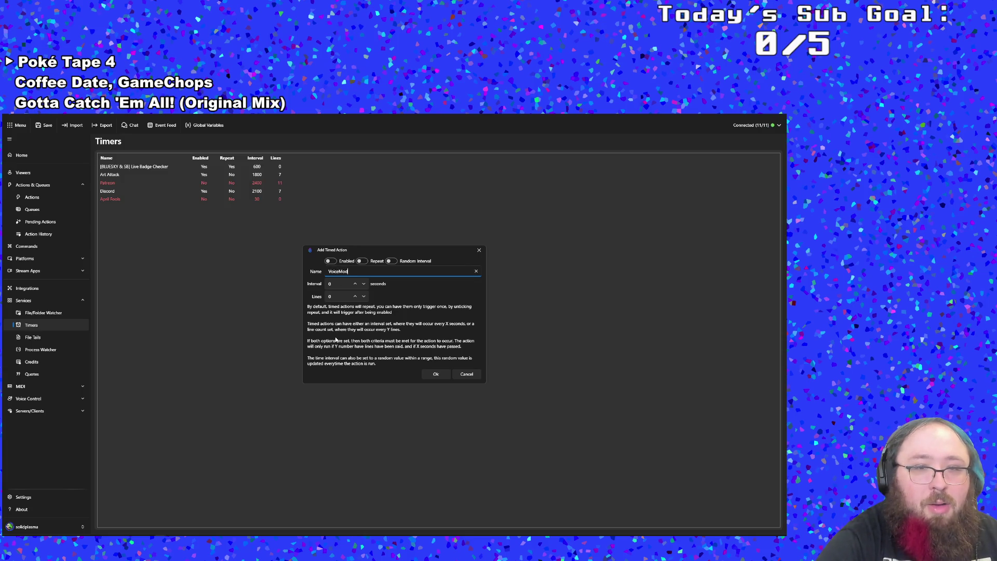
key("Tab")
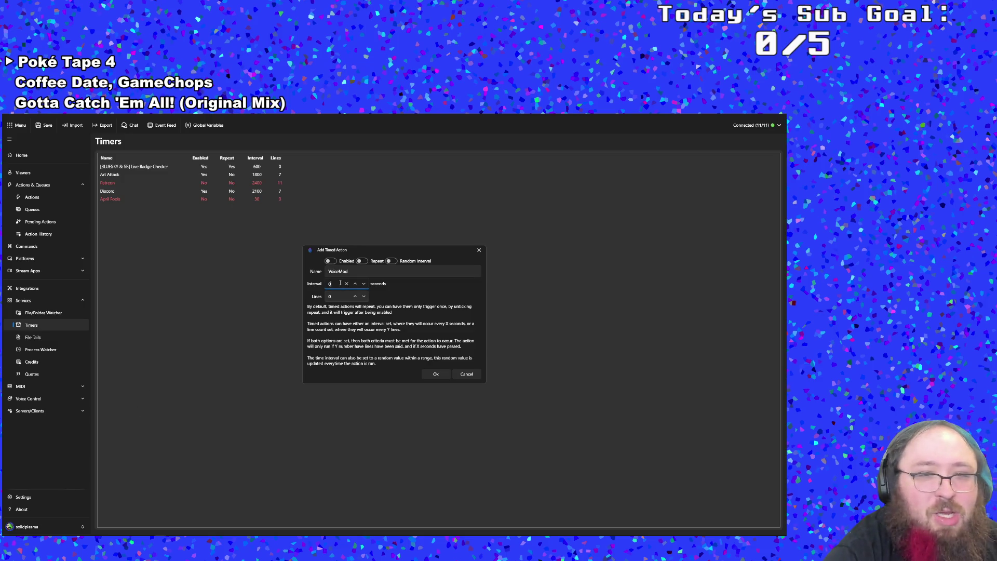
type("120")
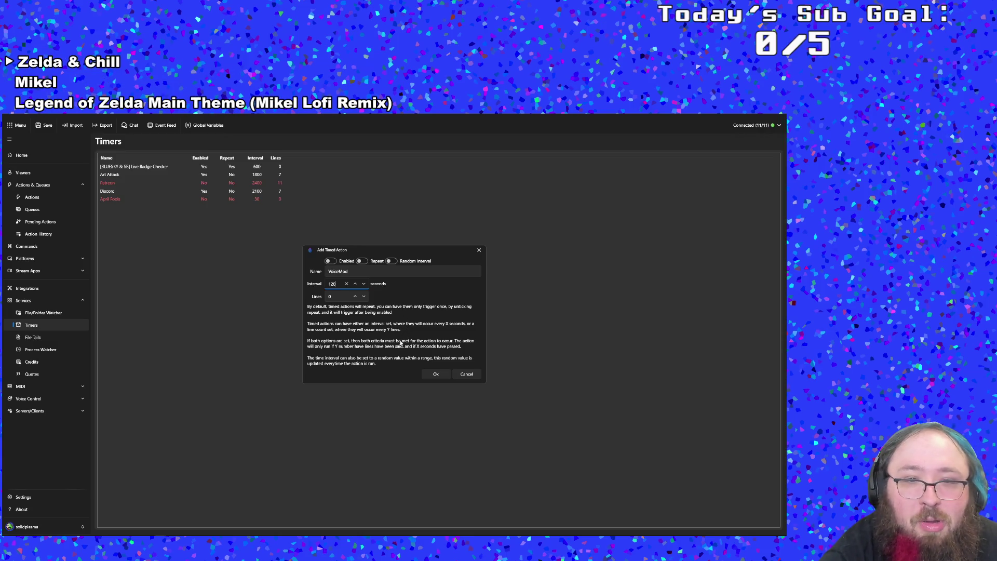
left_click(436, 375)
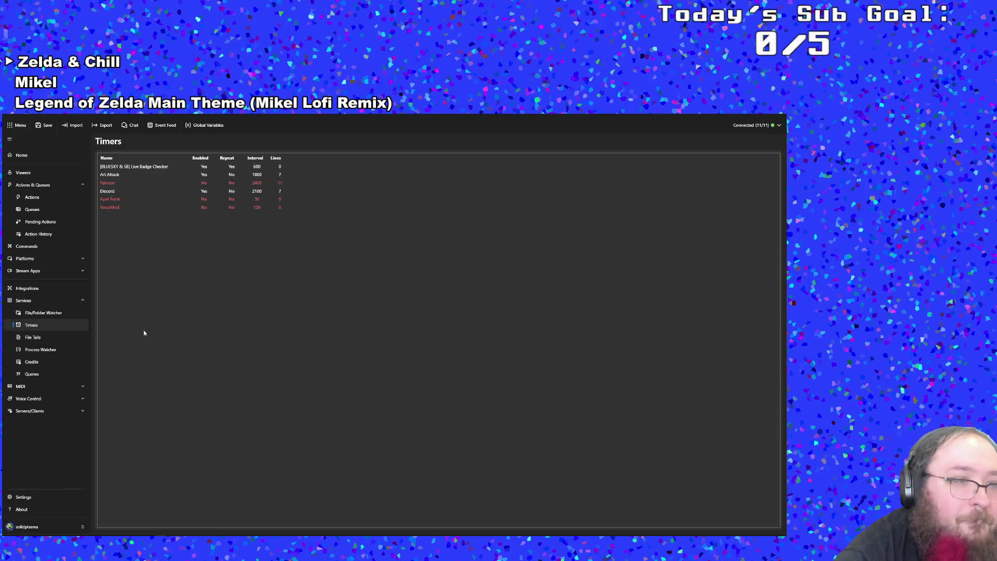
left_click(39, 258)
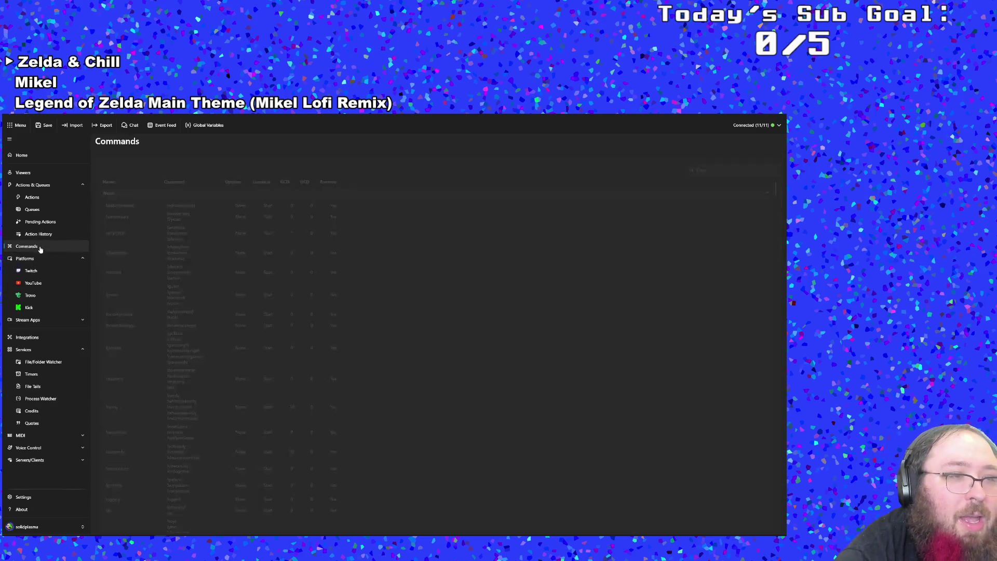
Search the Commands list for 'voice' and 'voiceover', clear the filter, and return to Actions.
left_click(38, 247)
left_click(727, 162)
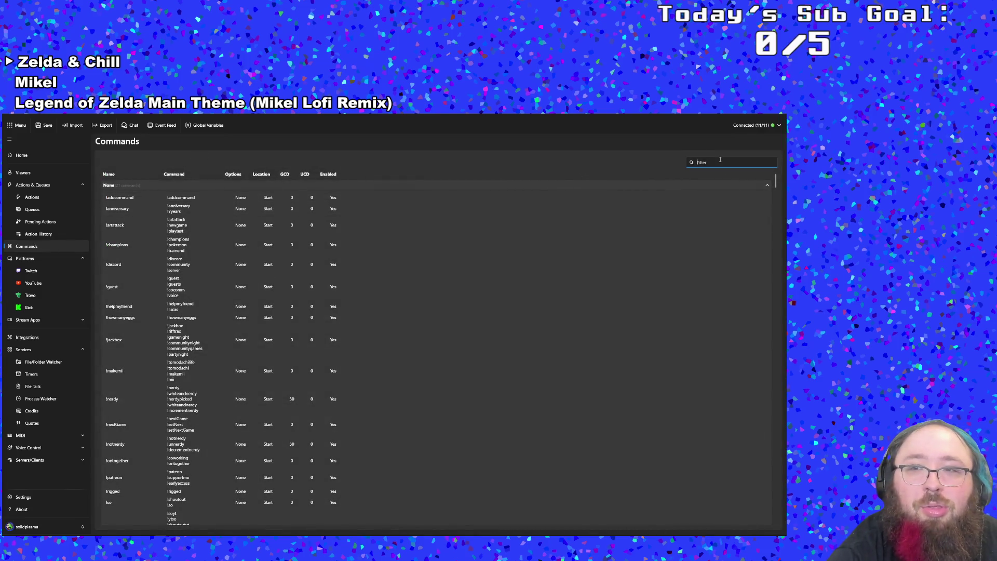
type("voice")
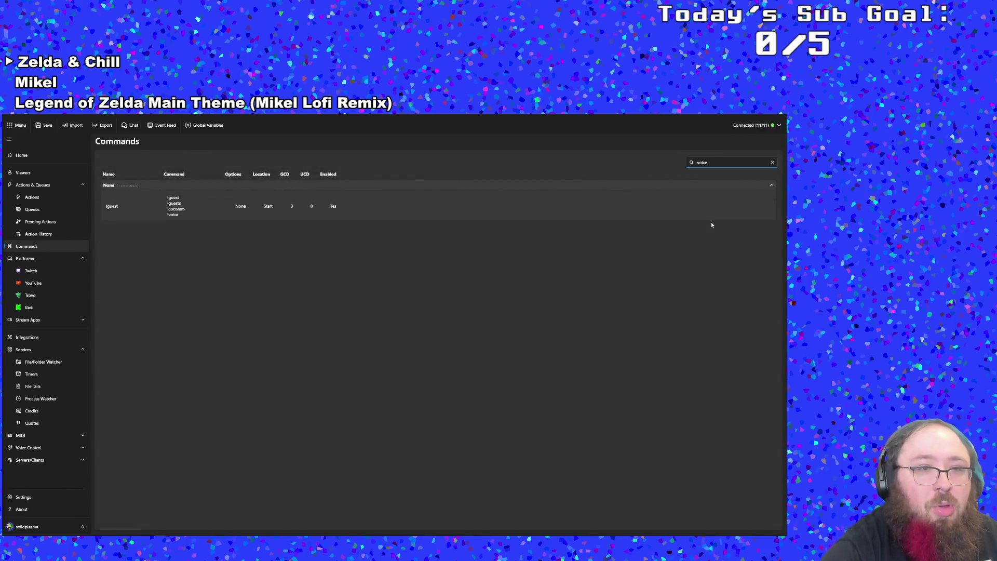
key("BackSpace")
key("BackSpace")
key("BackSpace")
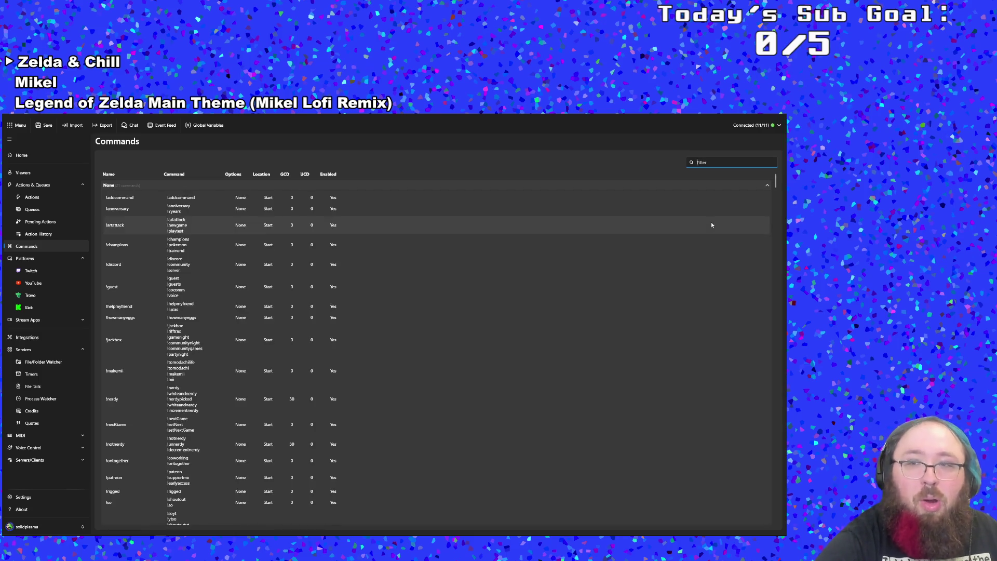
type("voic")
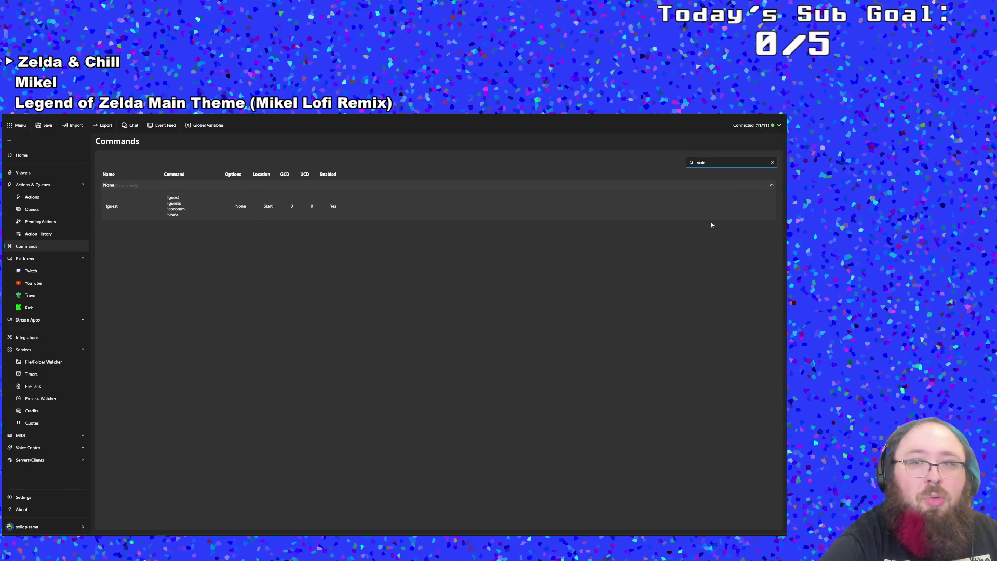
type("eover")
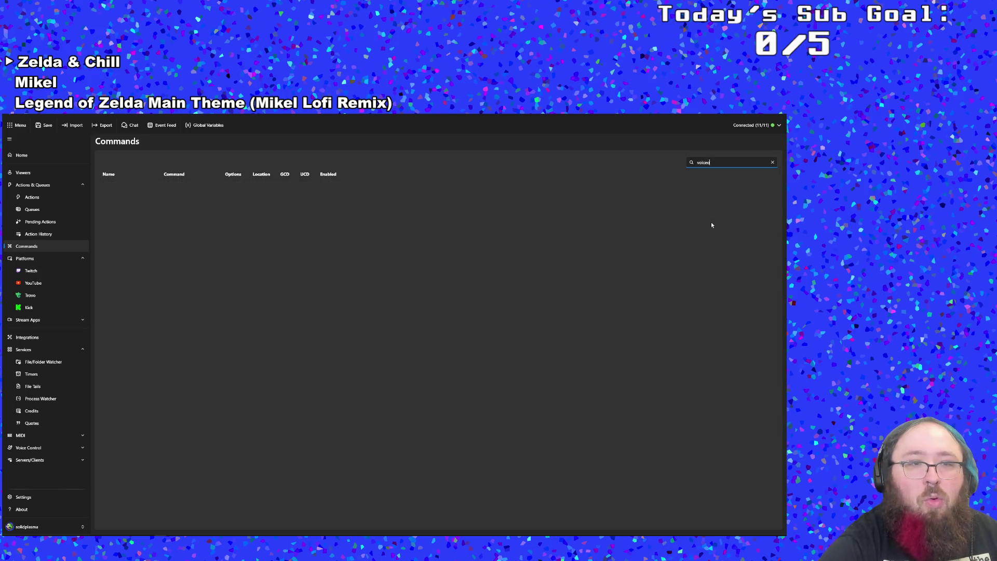
key("BackSpace")
key("BackSpace")
key("BackSpace")
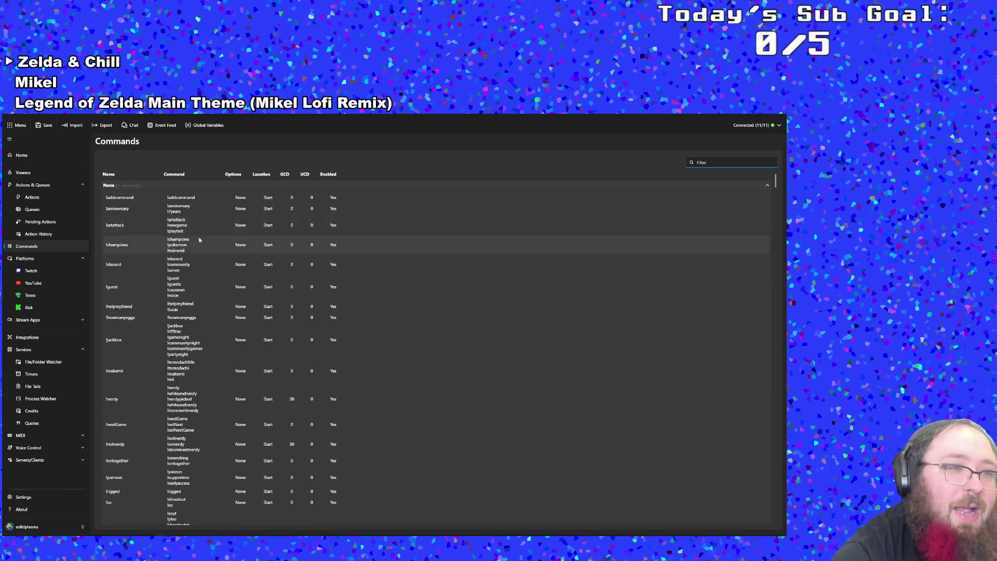
left_click(55, 198)
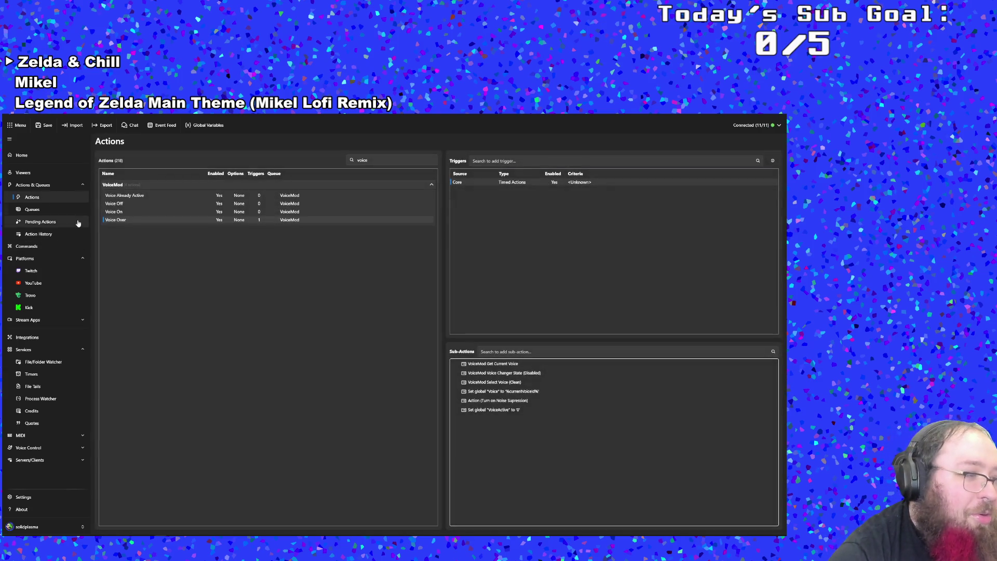
Search triggers for 'voice' and back out without adding a voice command trigger.
left_click(702, 160)
type("voic")
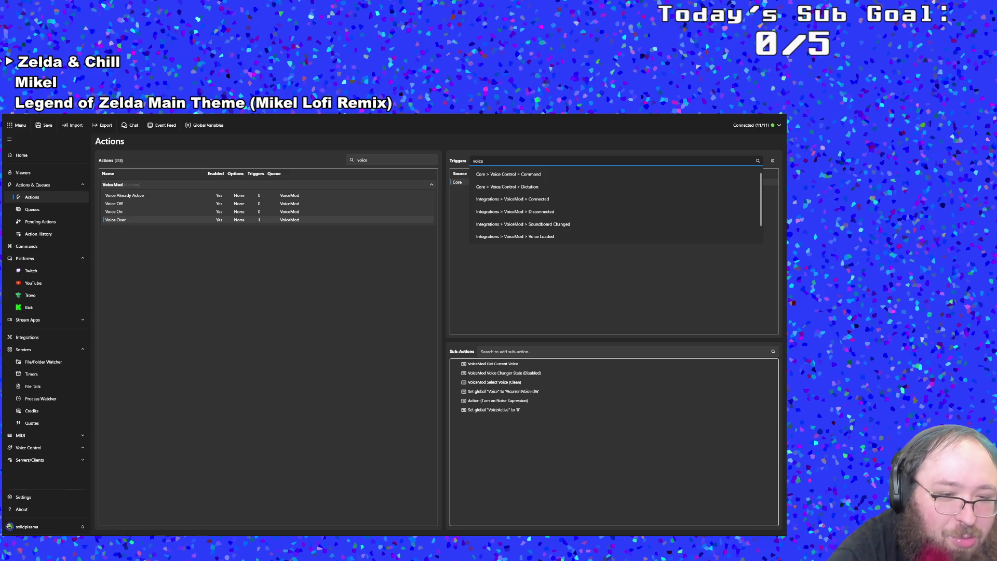
type("e")
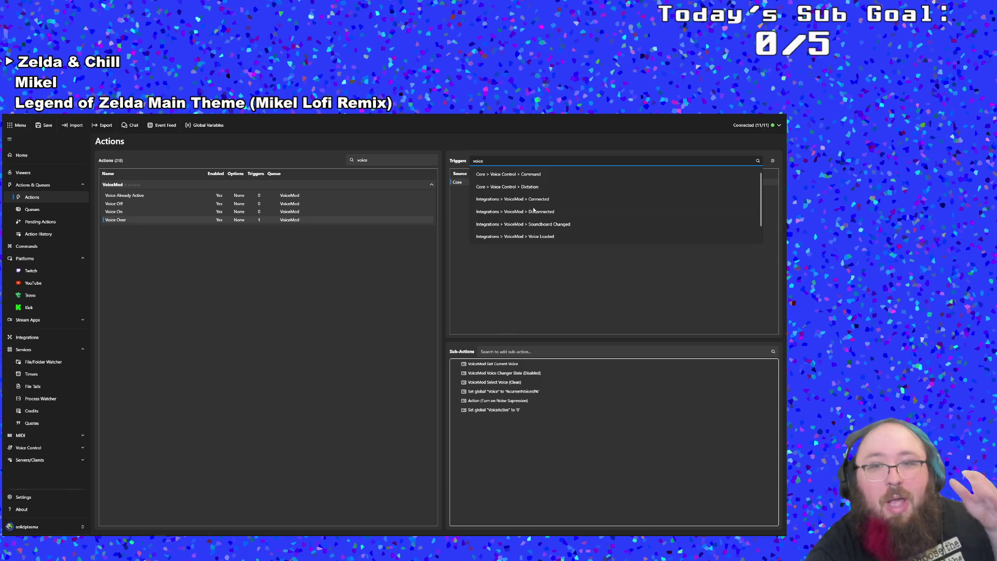
left_click(504, 179)
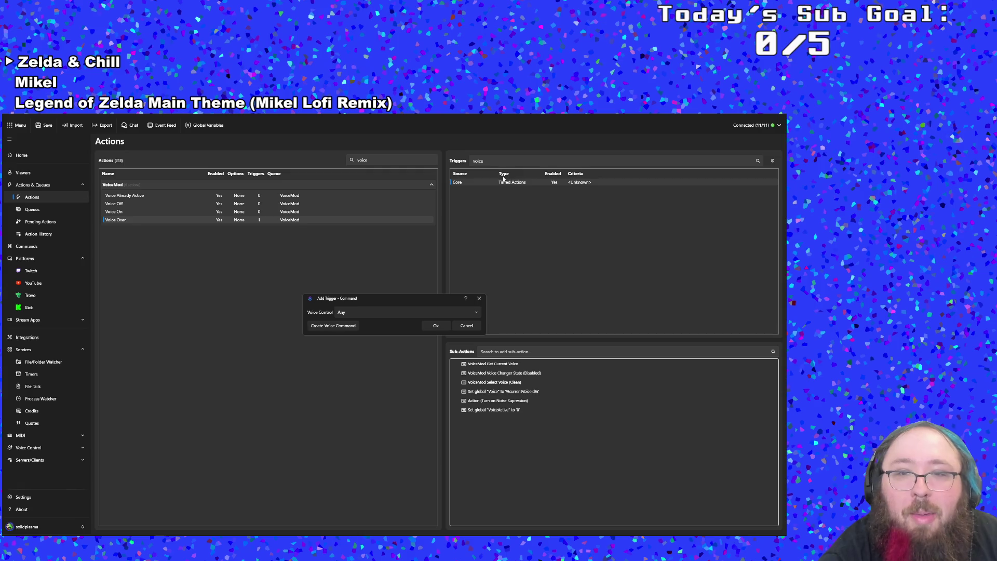
left_click(466, 325)
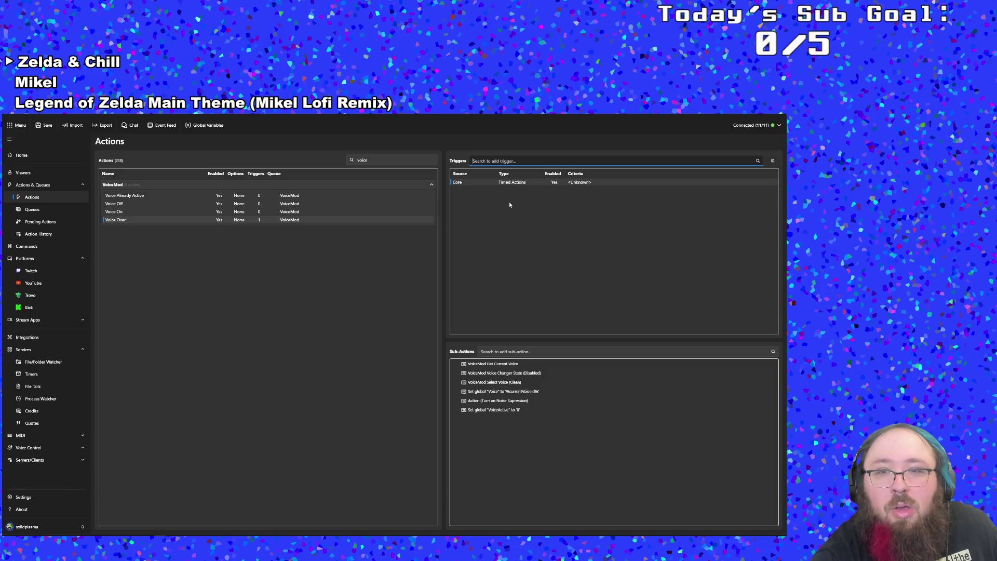
left_click(127, 220)
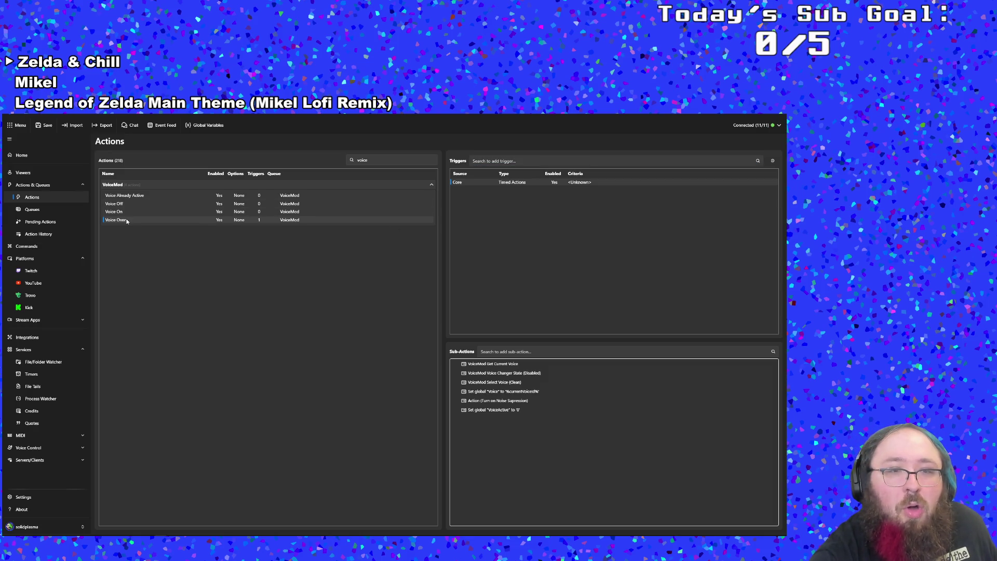
Set Voice Over's timed trigger to use the VoiceMod timer.
double_click(486, 182)
left_click(353, 313)
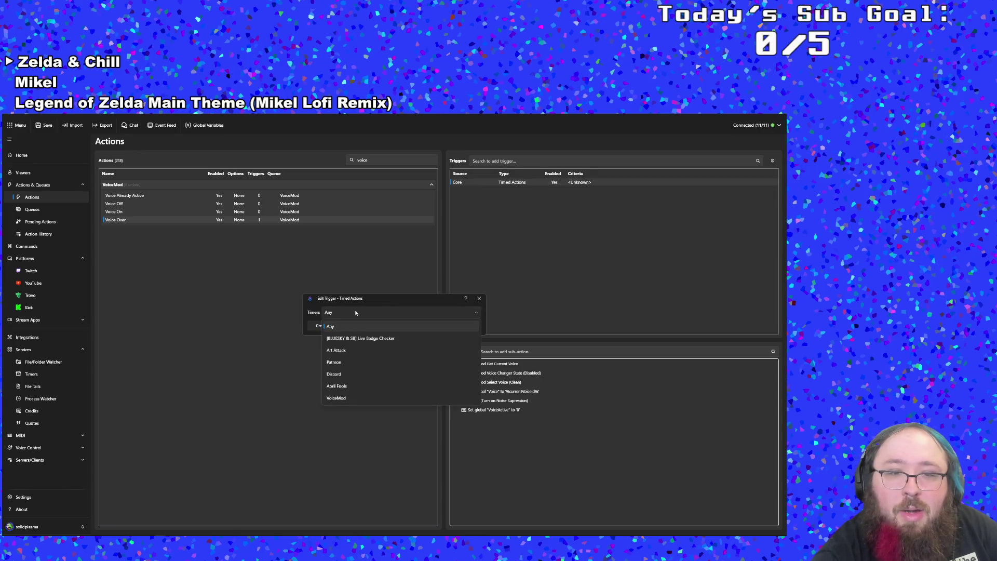
left_click(345, 401)
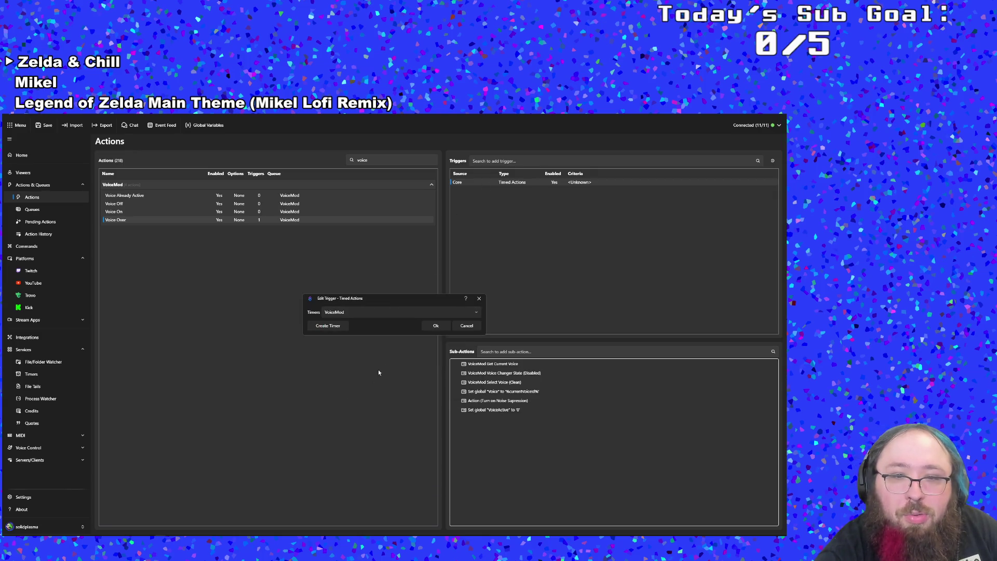
left_click(440, 326)
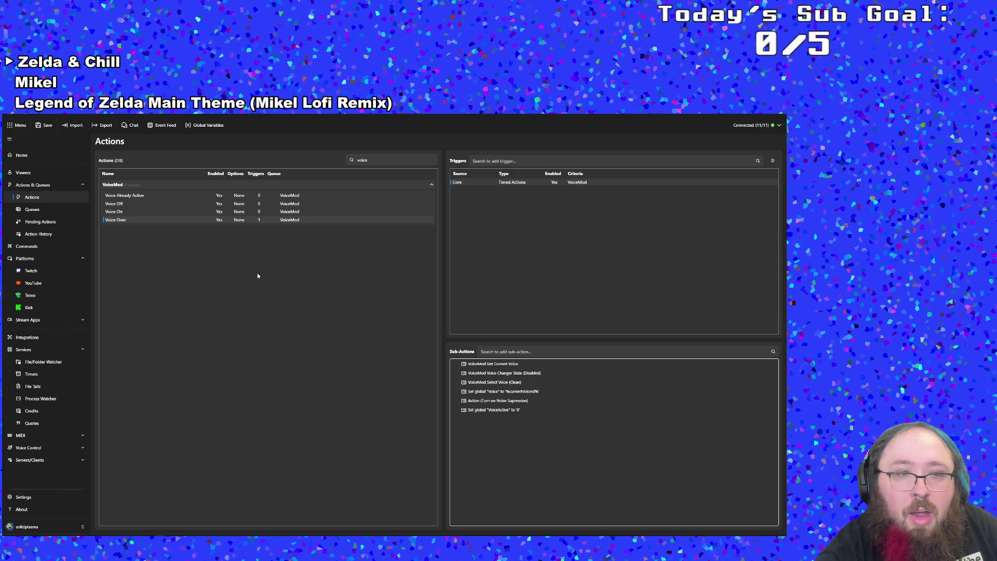
left_click(141, 203)
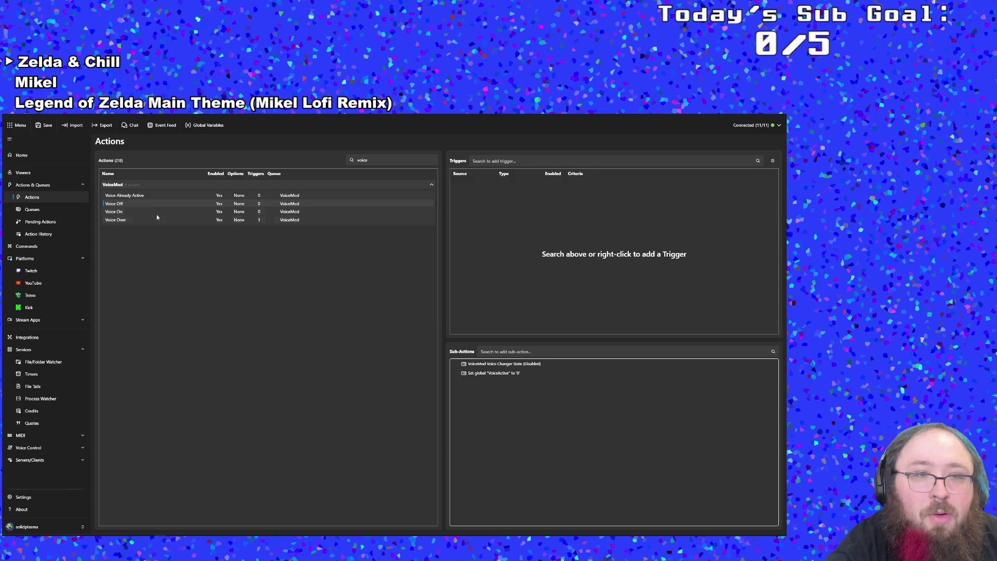
Inspect Voice Already Active's Twitch chat message step without saving changes.
left_click(154, 210)
left_click(153, 197)
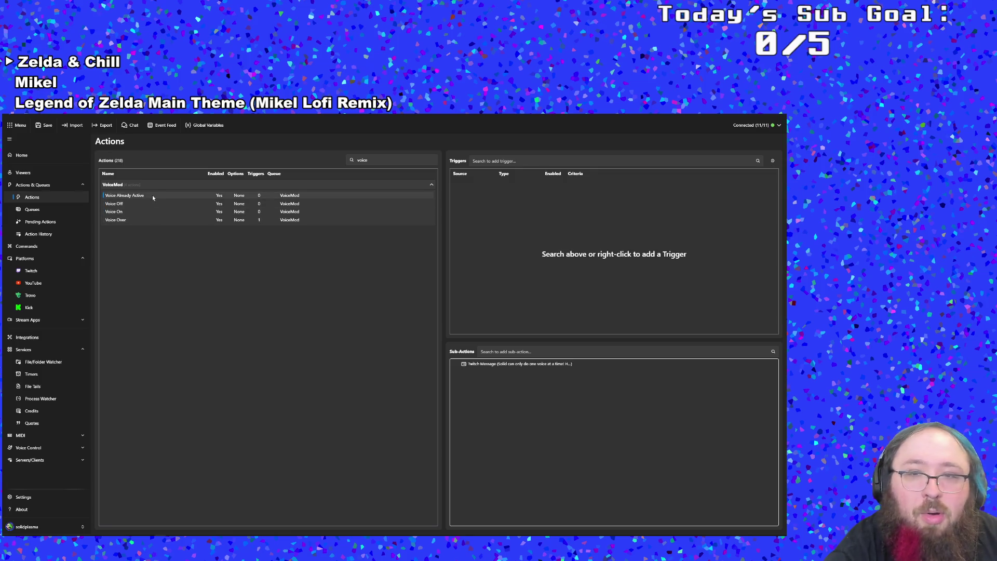
double_click(475, 365)
left_click(466, 349)
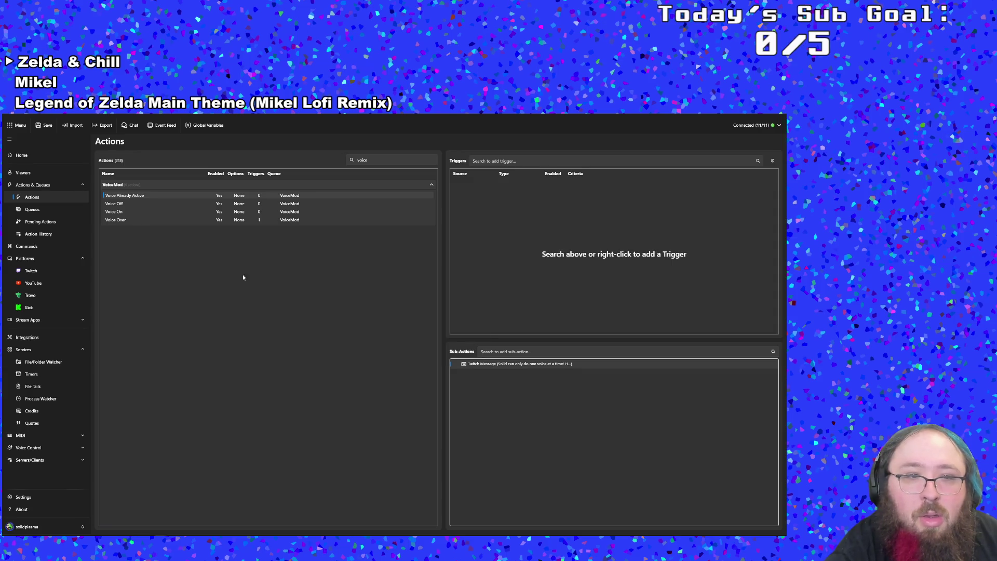
Filter the Actions list by 'chip' and show the Chipmunk action's trigger and sub-actions.
left_click(371, 160)
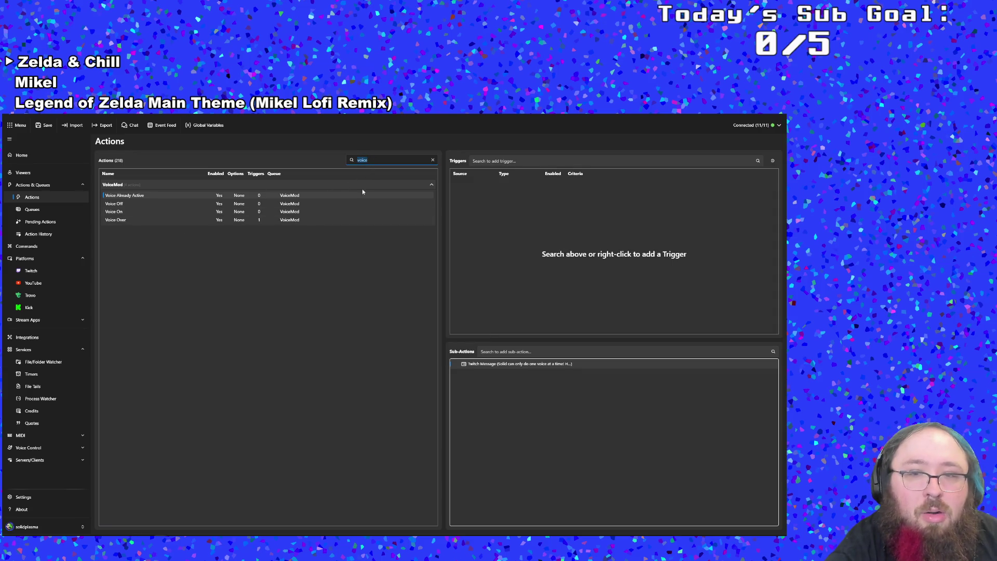
left_click(475, 375)
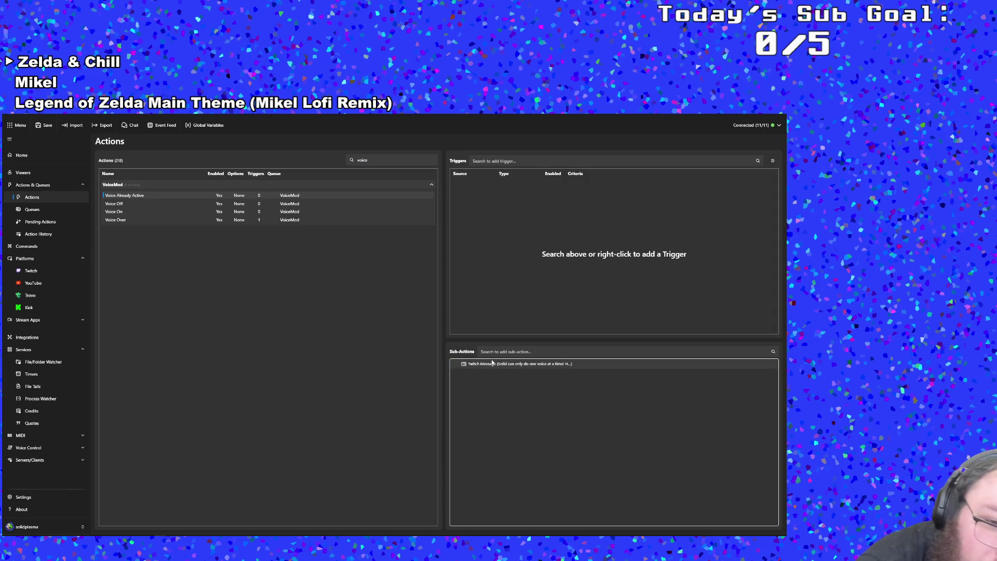
left_click(378, 163)
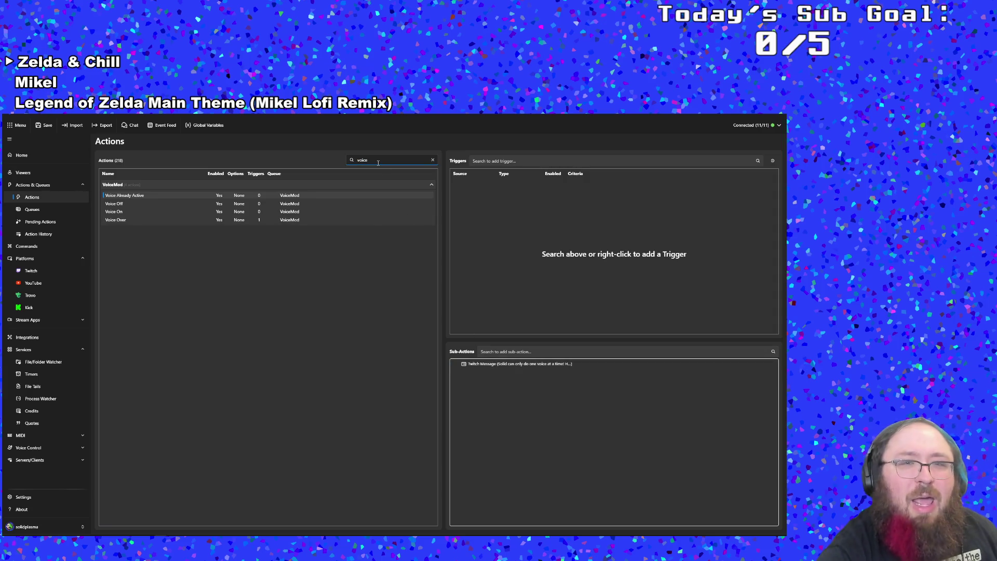
key("BackSpace")
key("BackSpace")
key("BackSpace")
key("BackSpace")
type("chip")
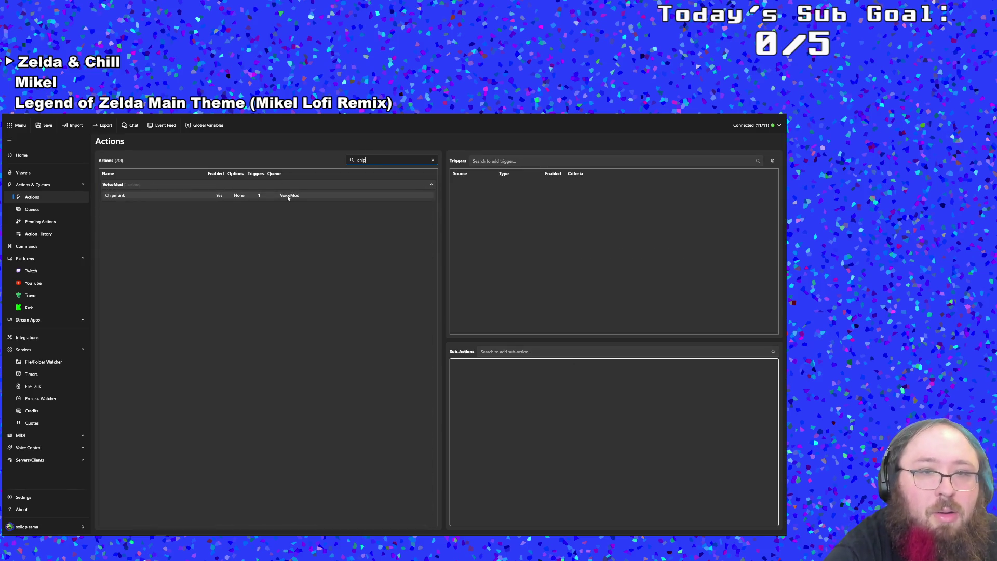
left_click(290, 196)
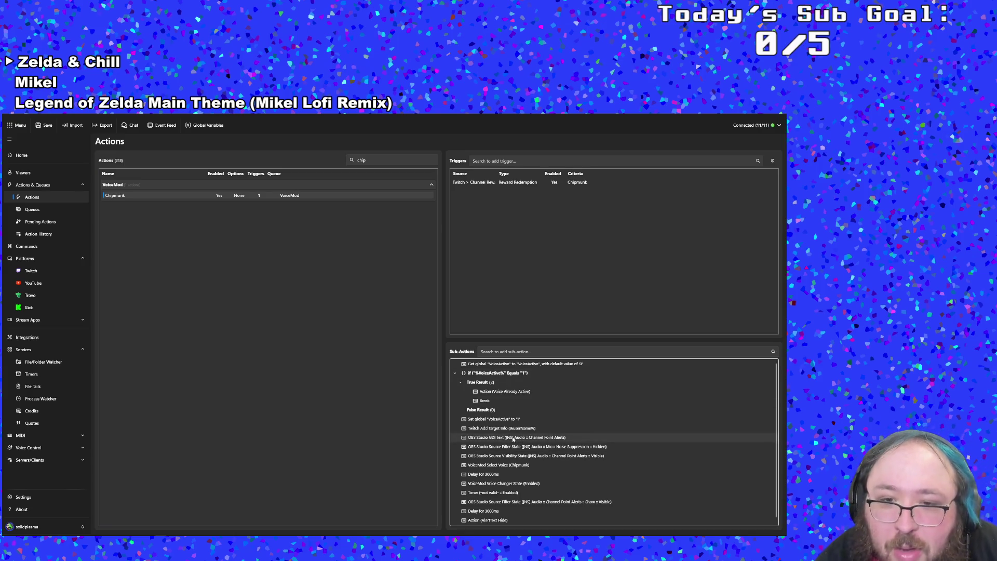
scroll(513, 441, "down", 1)
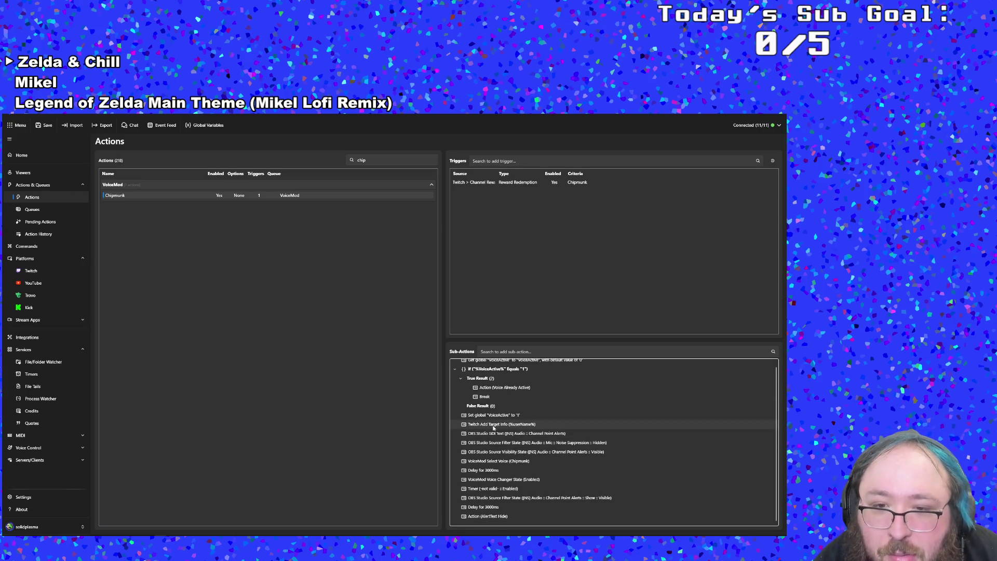
scroll(494, 428, "up", 1)
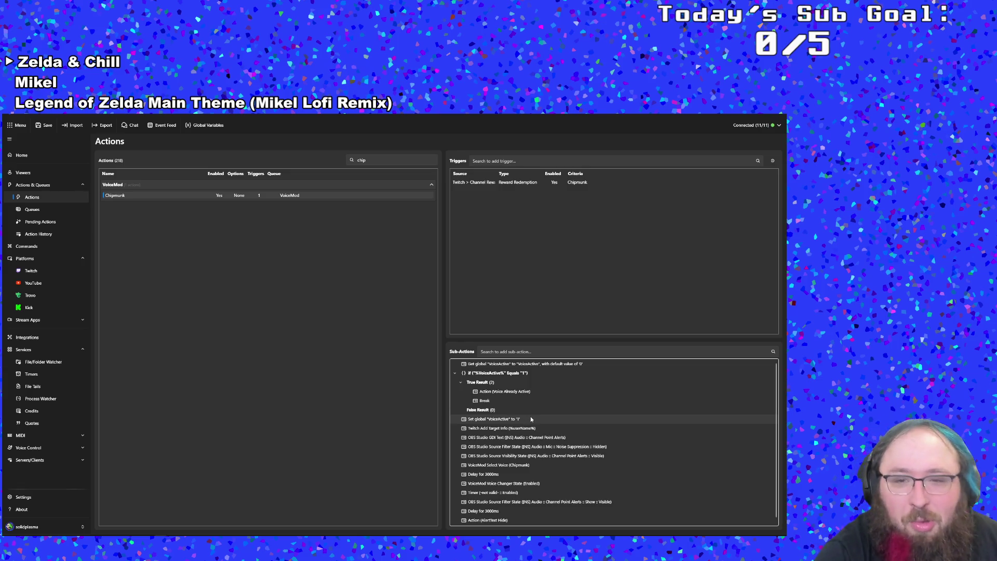
Look through Chipmunk's sub-action Add menu and close it without adding anything.
right_click(506, 403)
mouse_move(527, 453)
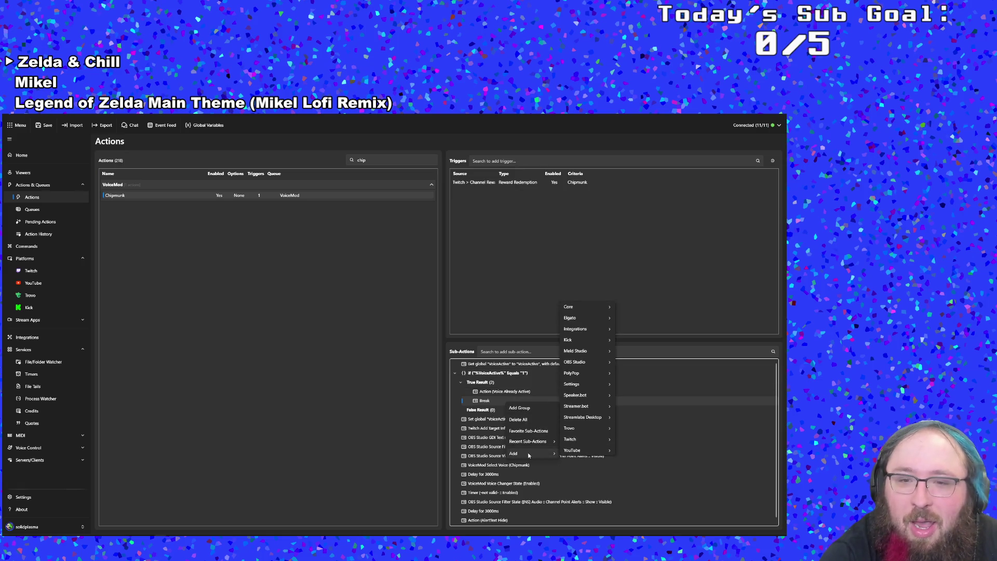
mouse_move(590, 345)
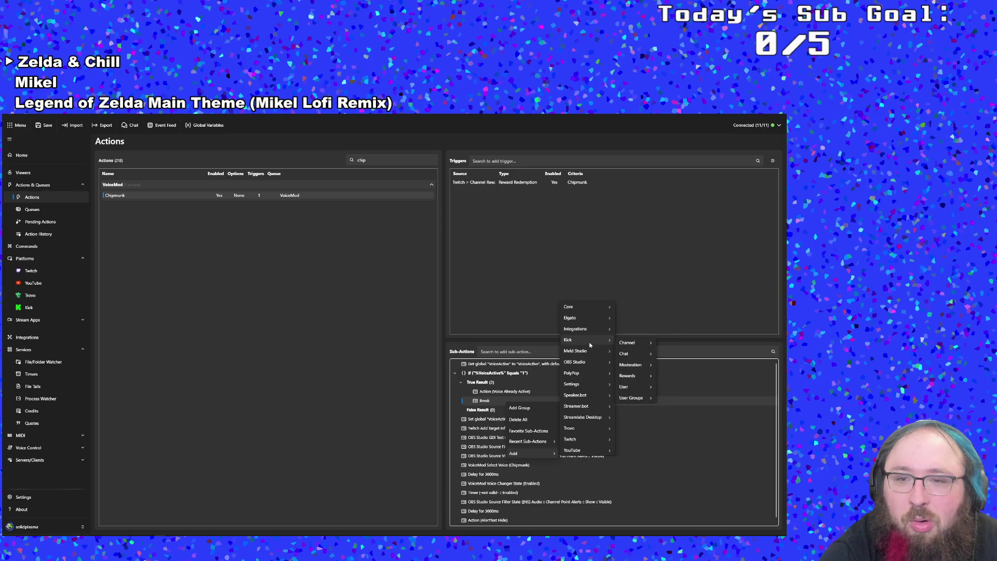
left_click(512, 395)
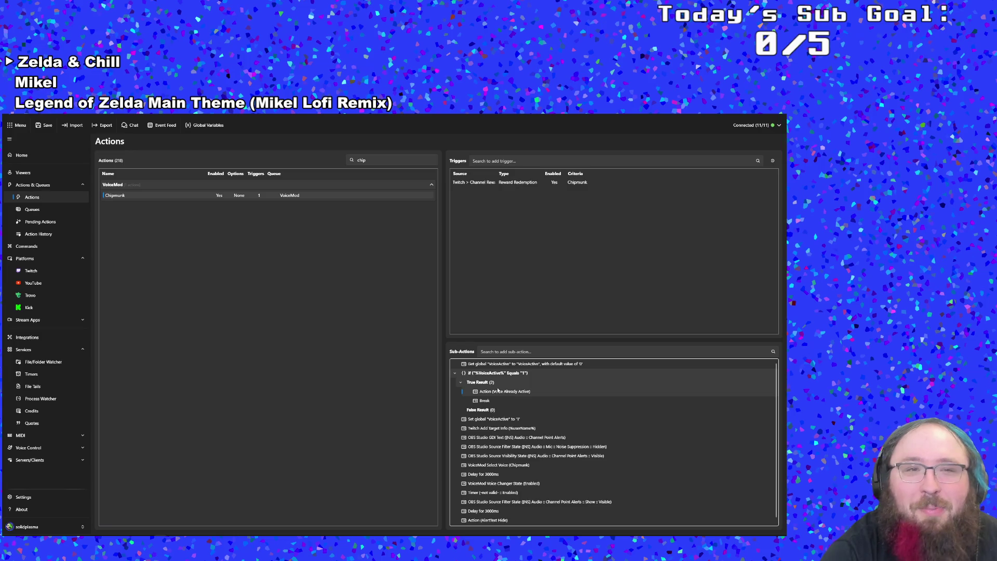
double_click(391, 161)
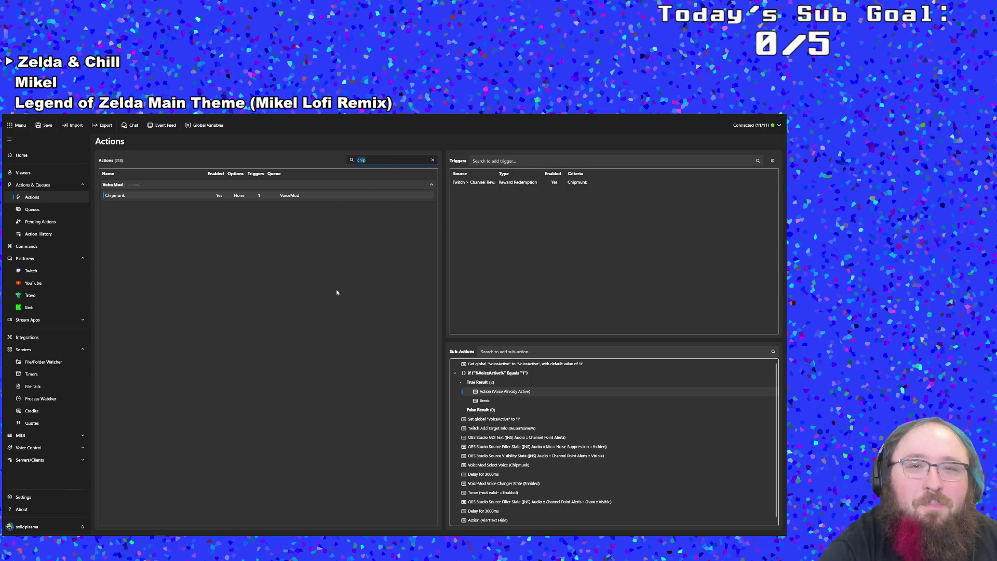
Filter actions by 'voice', view Voice Over's sub-action options, then select Voice Already Active.
type("voice")
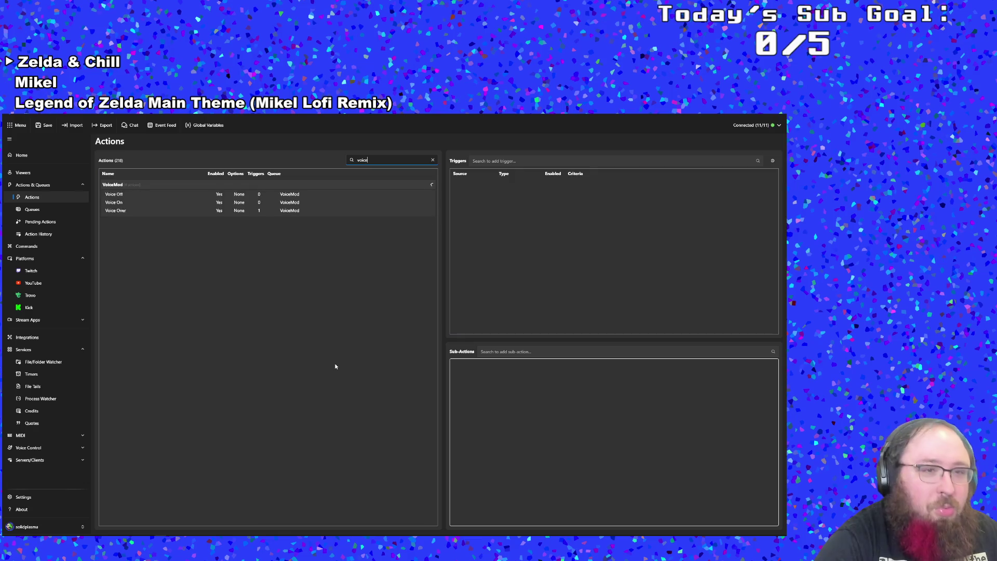
left_click(161, 222)
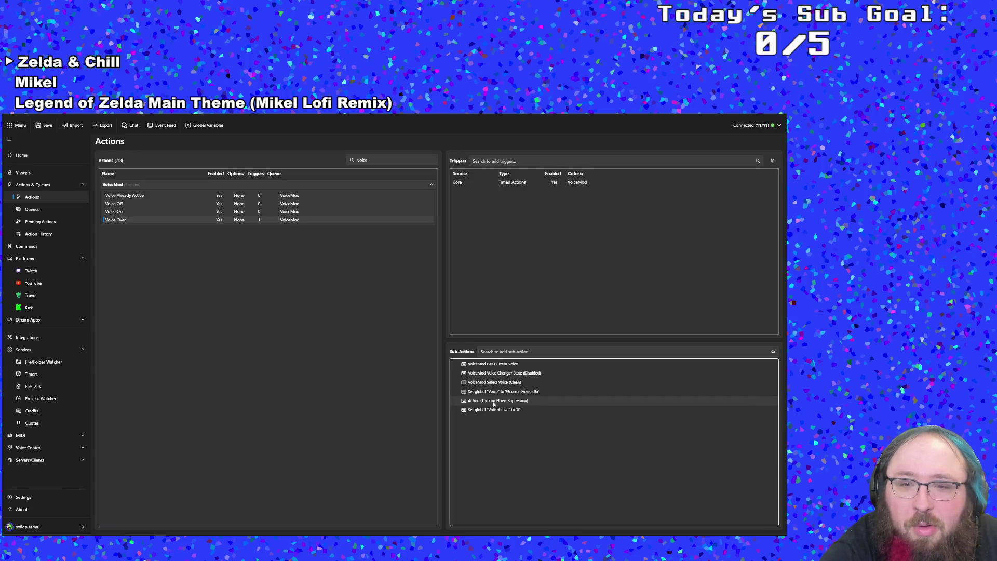
right_click(487, 422)
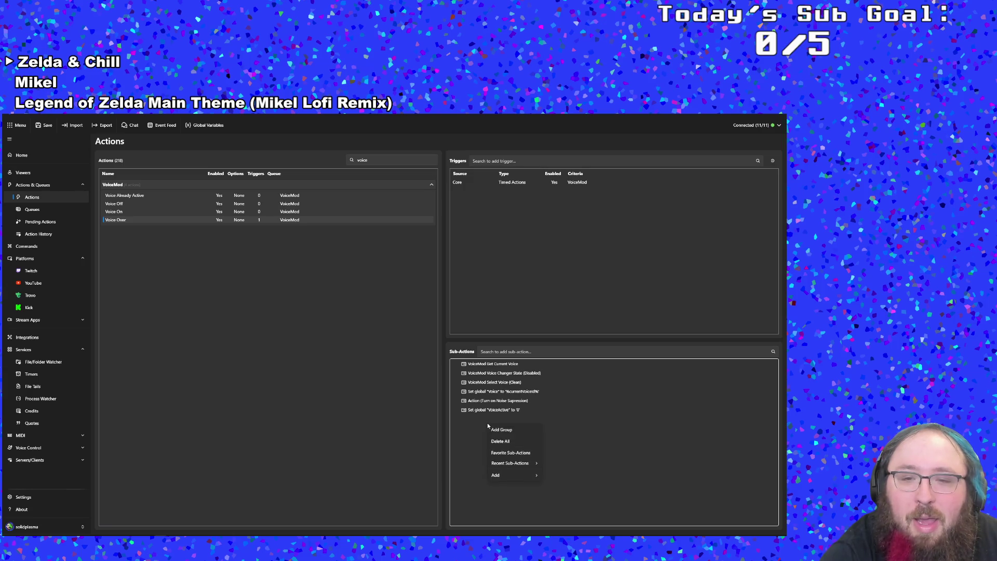
left_click(151, 195)
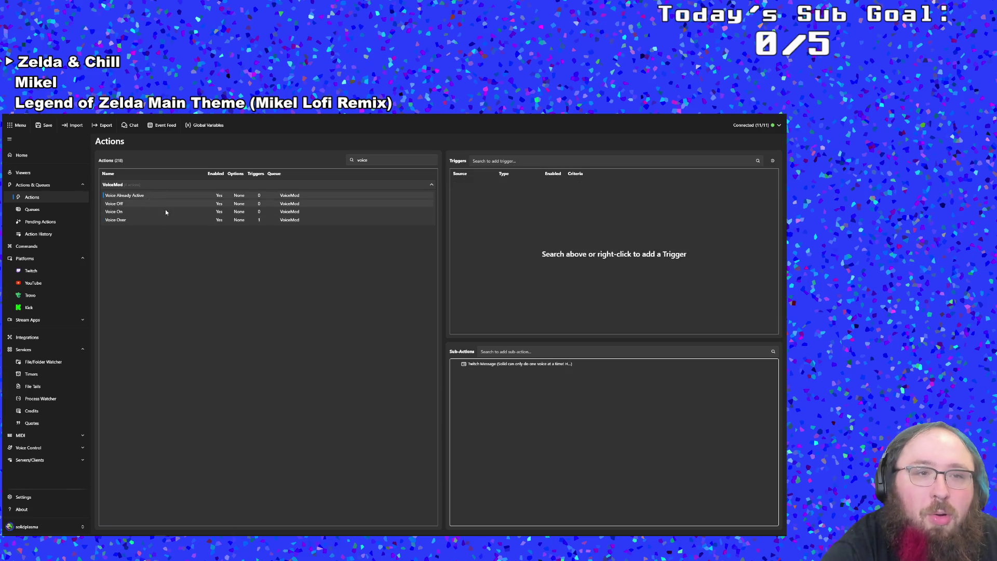
Add a Twitch Update Redemption Status step with Status Cancel to Voice Already Active.
right_click(500, 408)
mouse_move(513, 459)
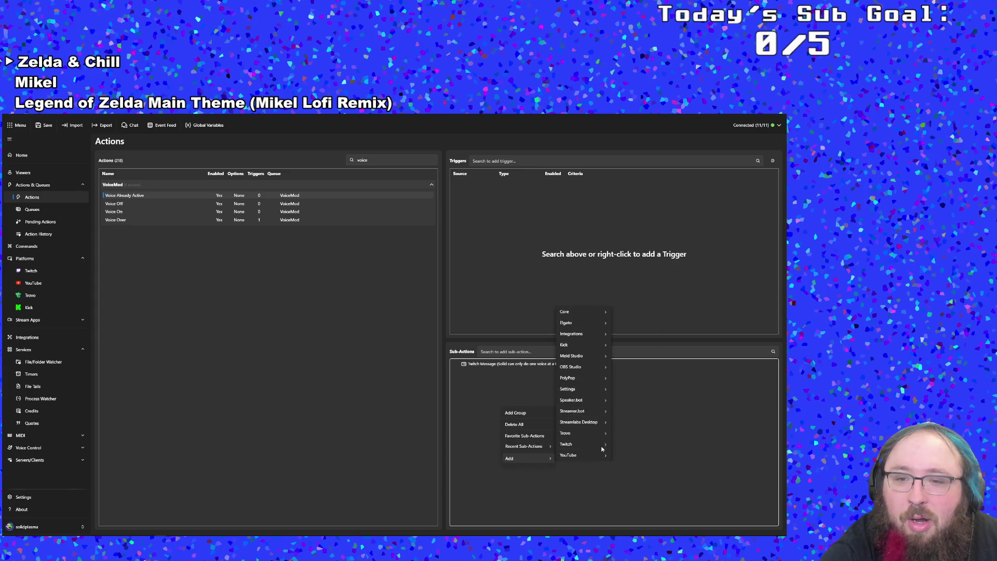
mouse_move(601, 445)
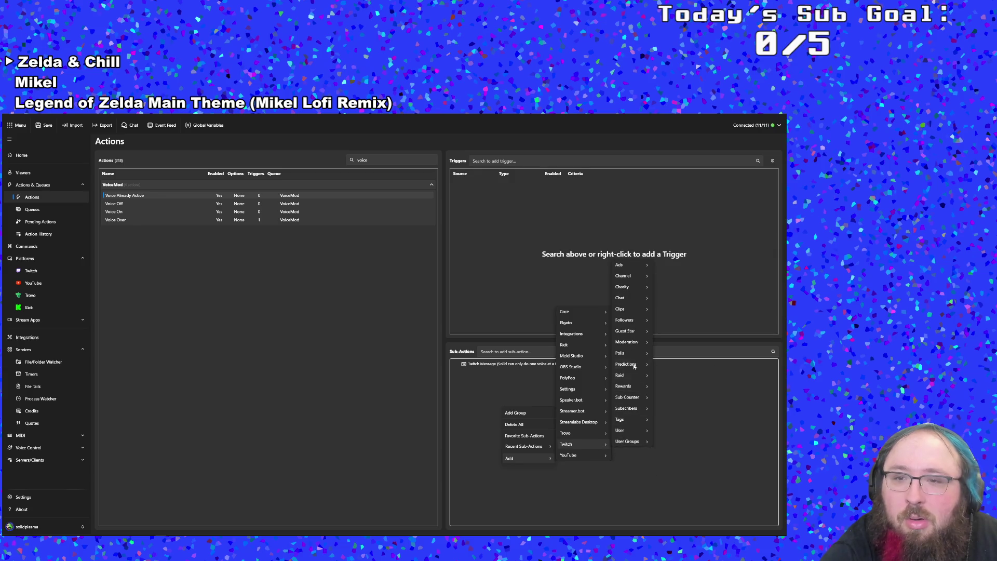
mouse_move(631, 279)
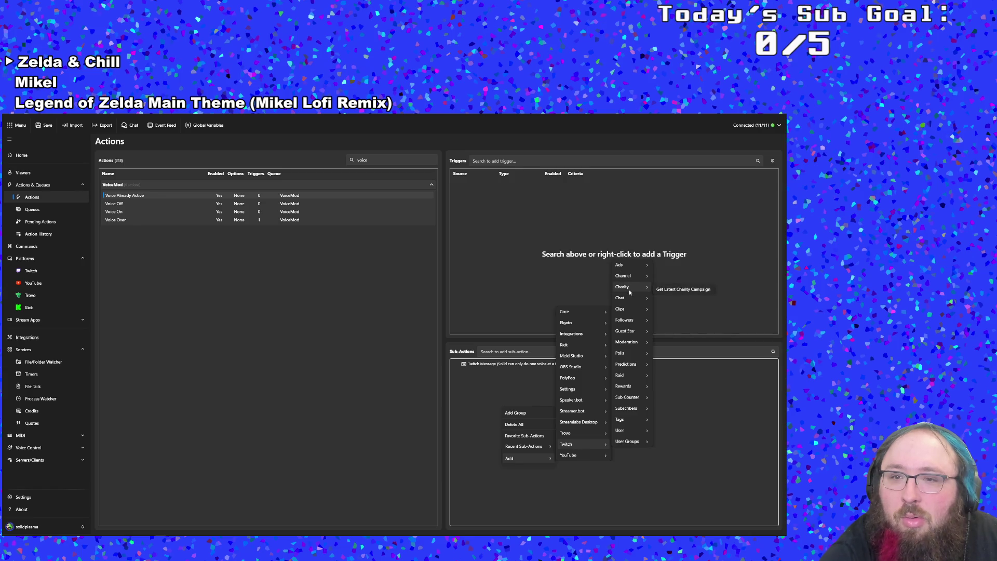
mouse_move(630, 335)
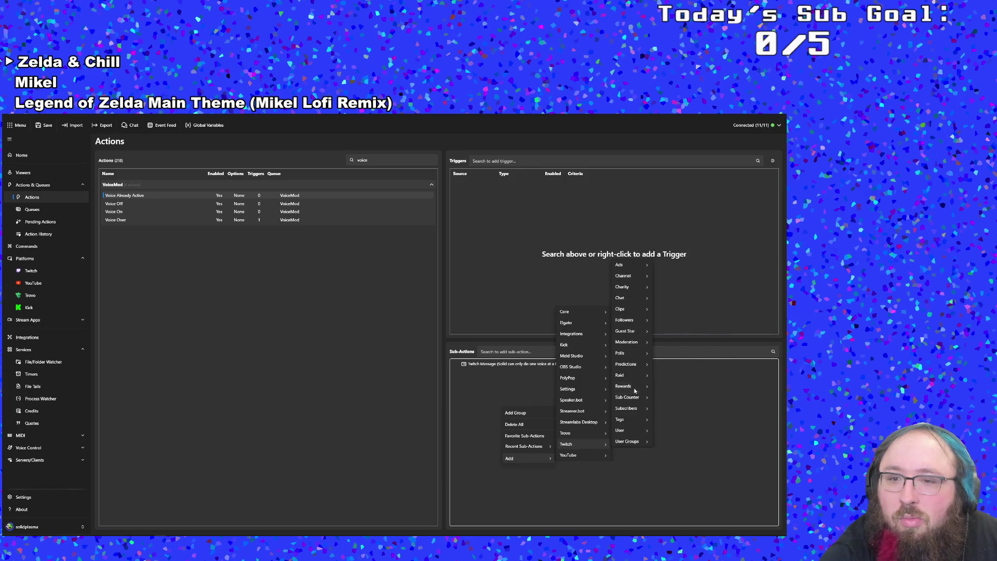
mouse_move(631, 387)
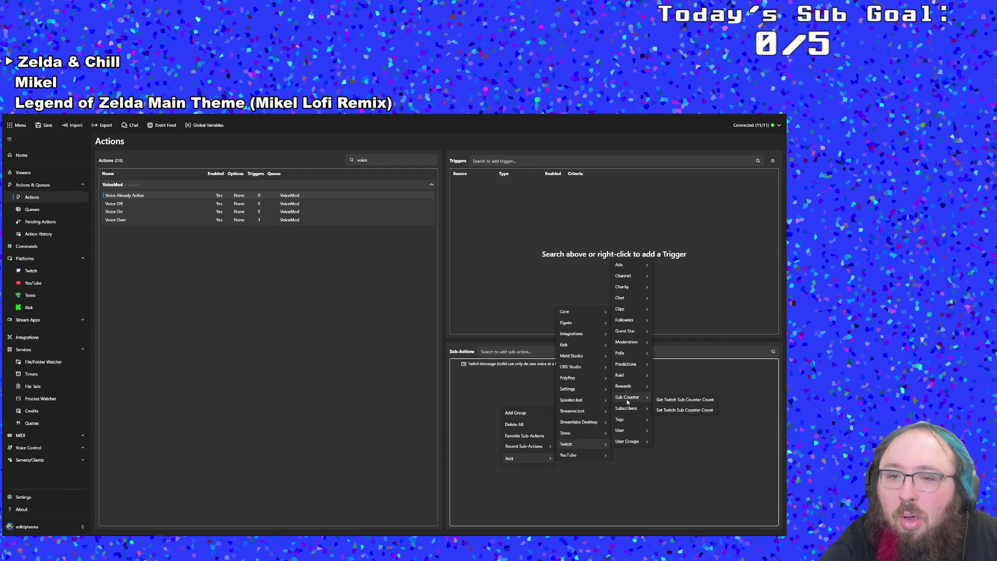
mouse_move(632, 414)
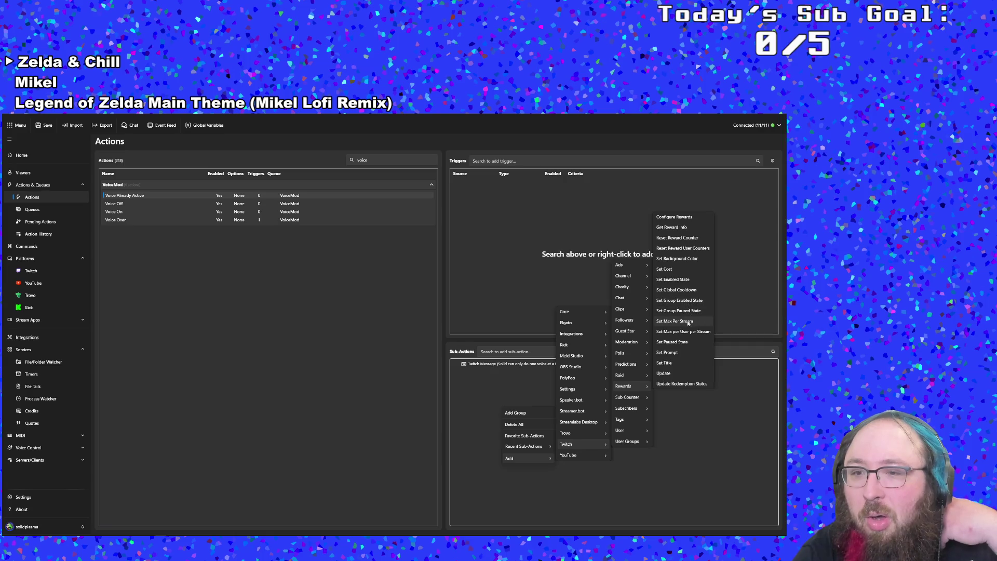
left_click(683, 383)
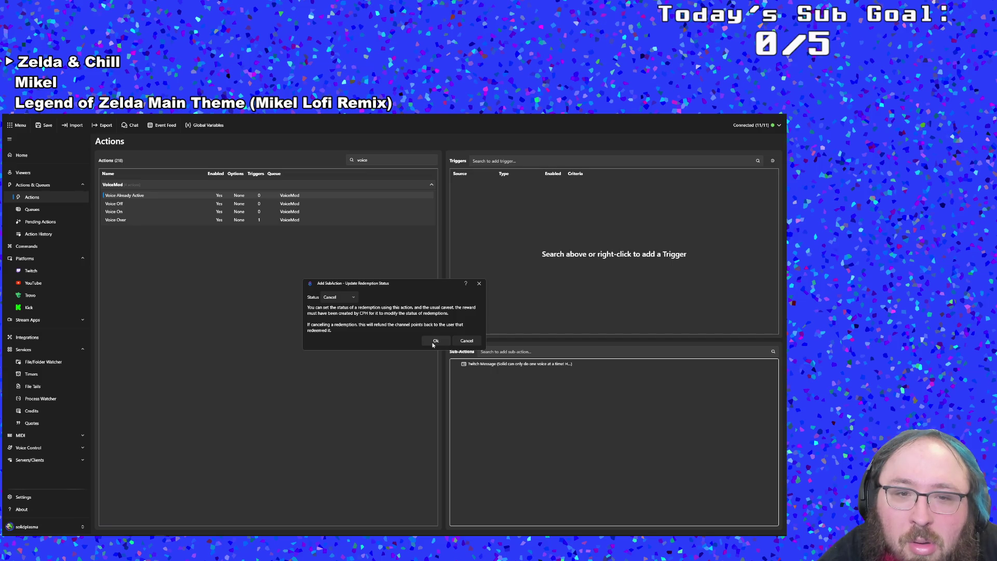
left_click(435, 342)
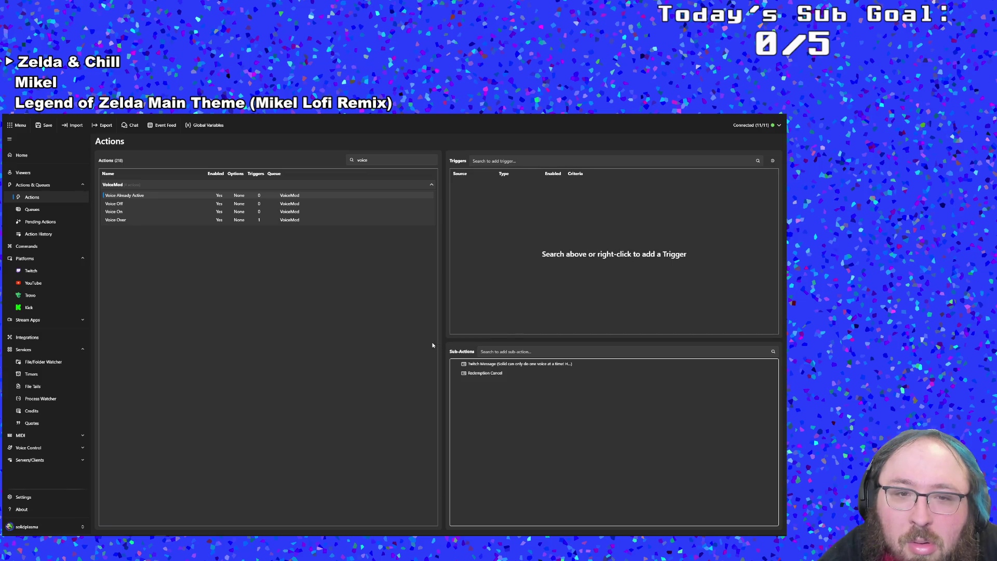
left_click(486, 374)
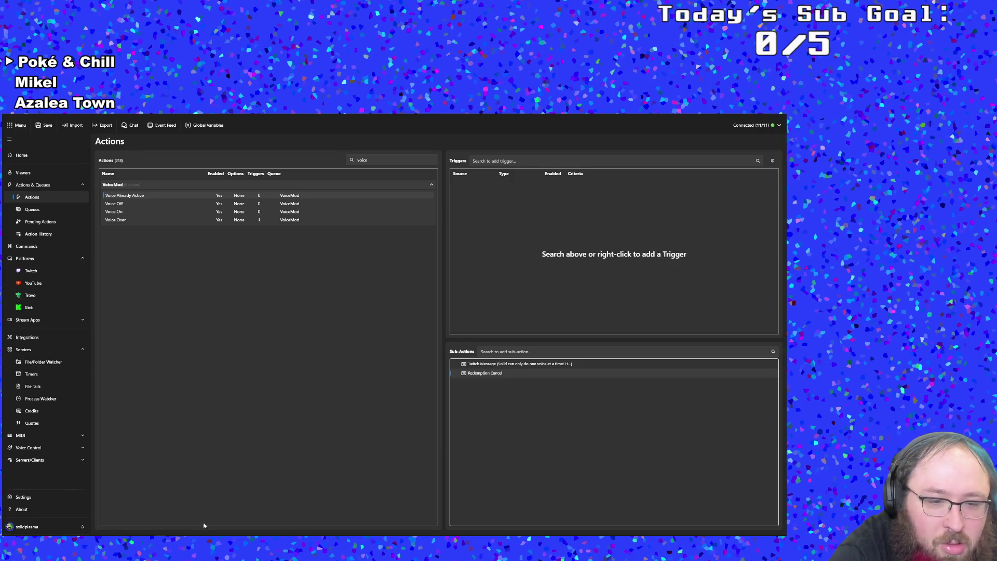
key("alt+Tab")
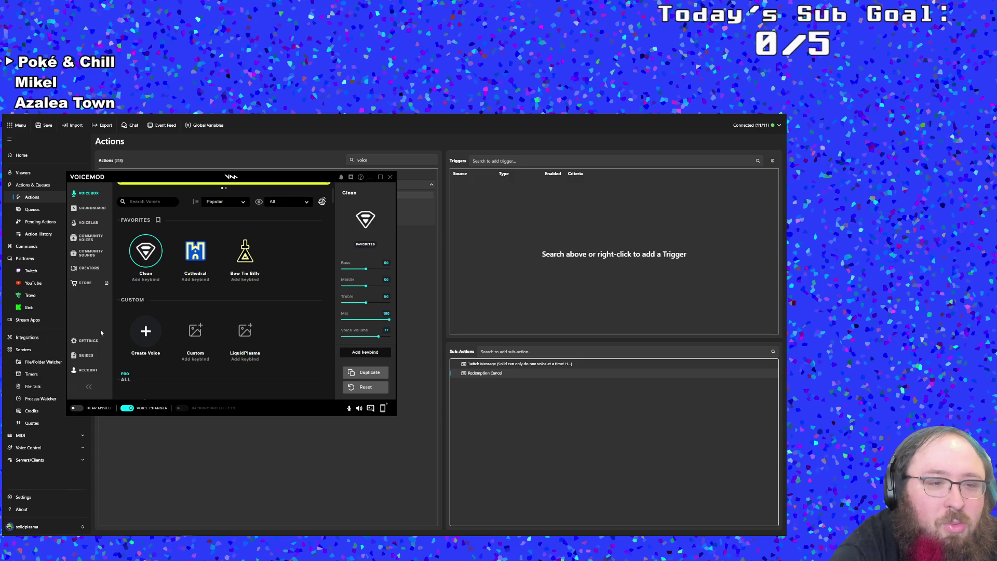
Bring up Voicemod and toggle hearing your own modified voice on, then off.
left_click(163, 481)
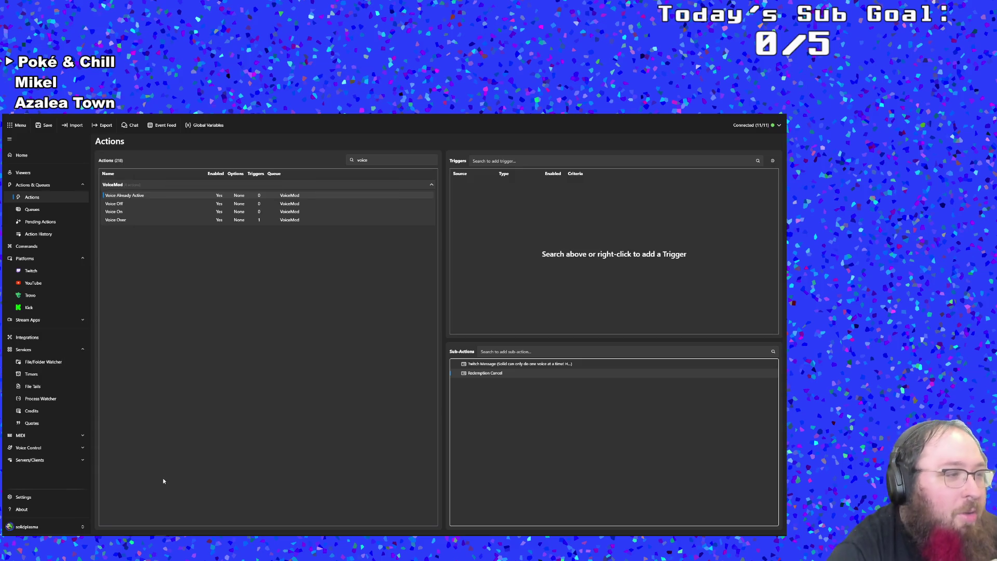
key("alt+Tab")
key("alt+Tab")
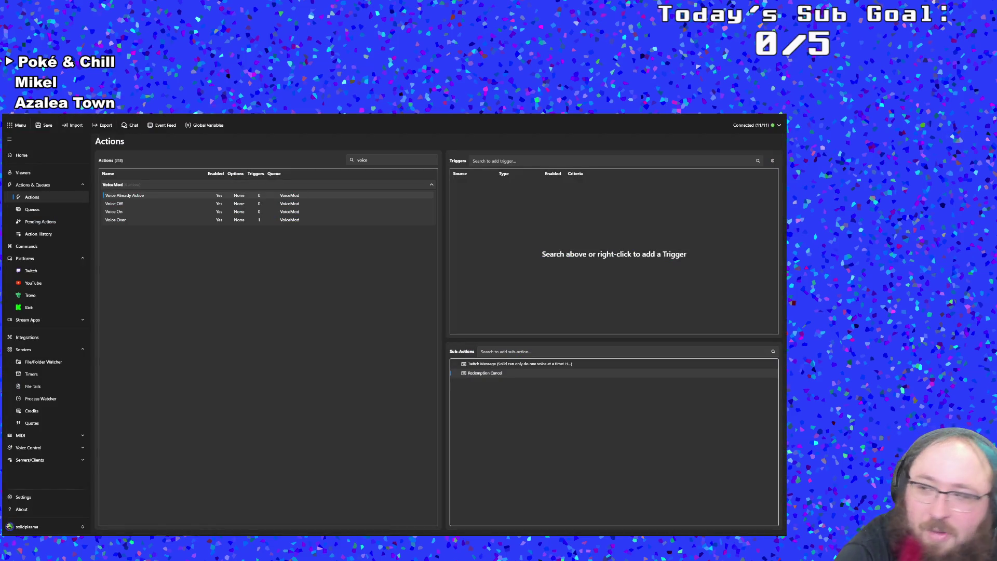
mouse_move(187, 534)
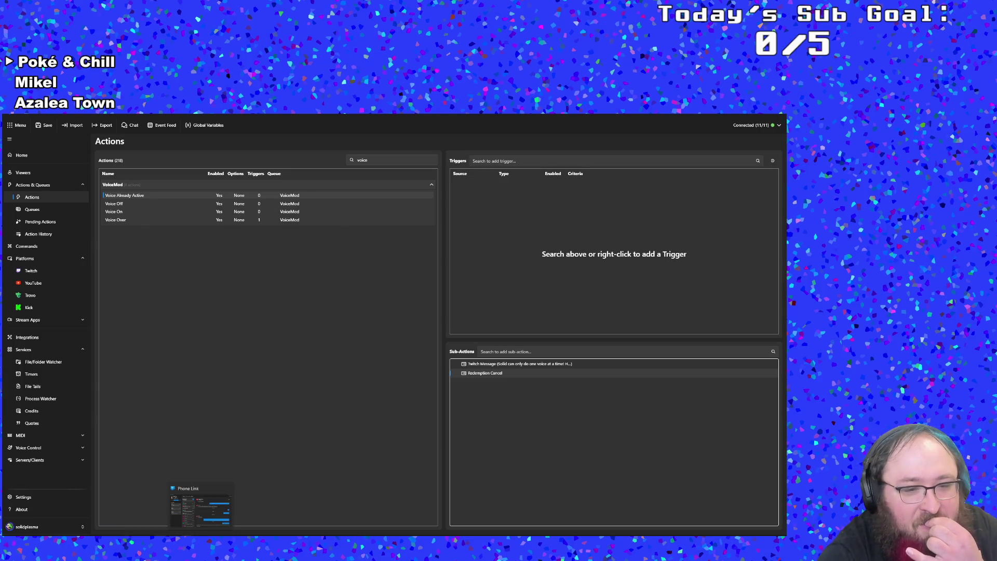
left_click(188, 534)
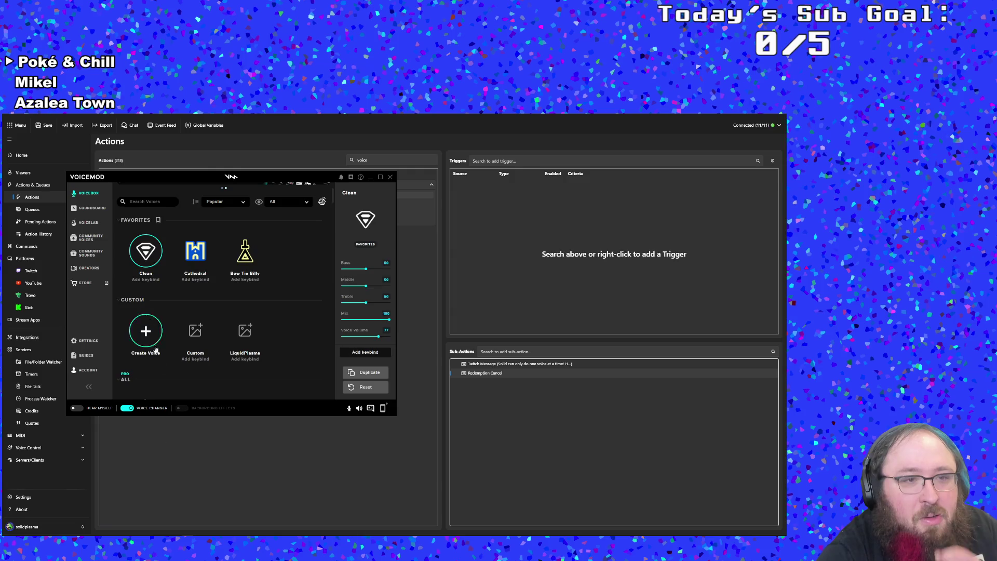
left_click(79, 409)
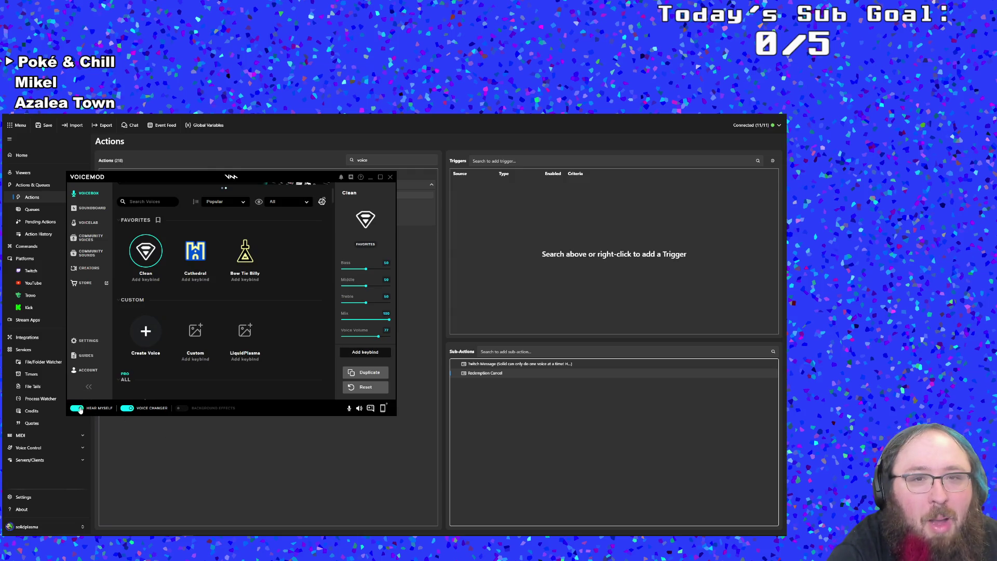
left_click(79, 409)
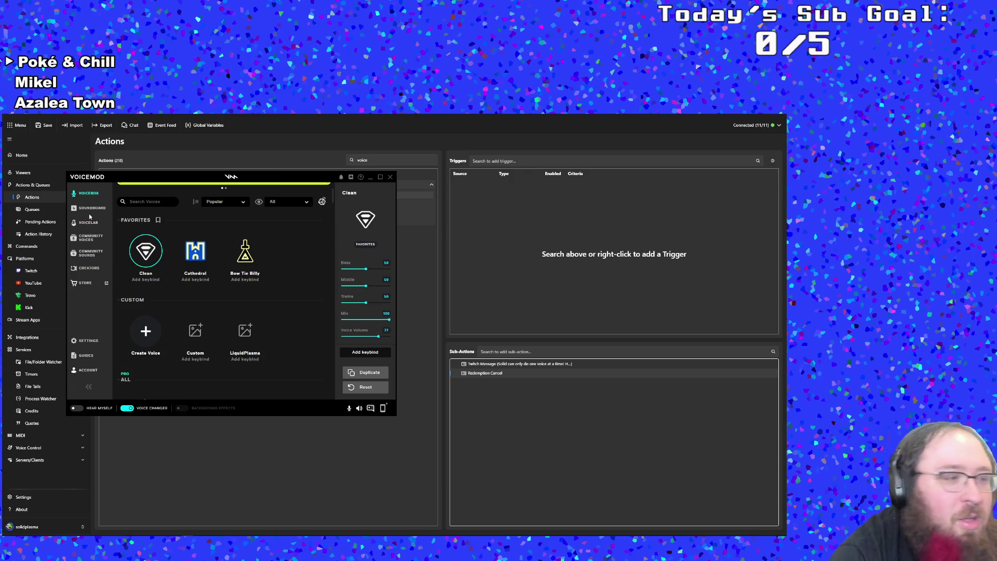
Check Voicemod's audio settings, then return to the Streamer.bot actions list.
left_click(93, 345)
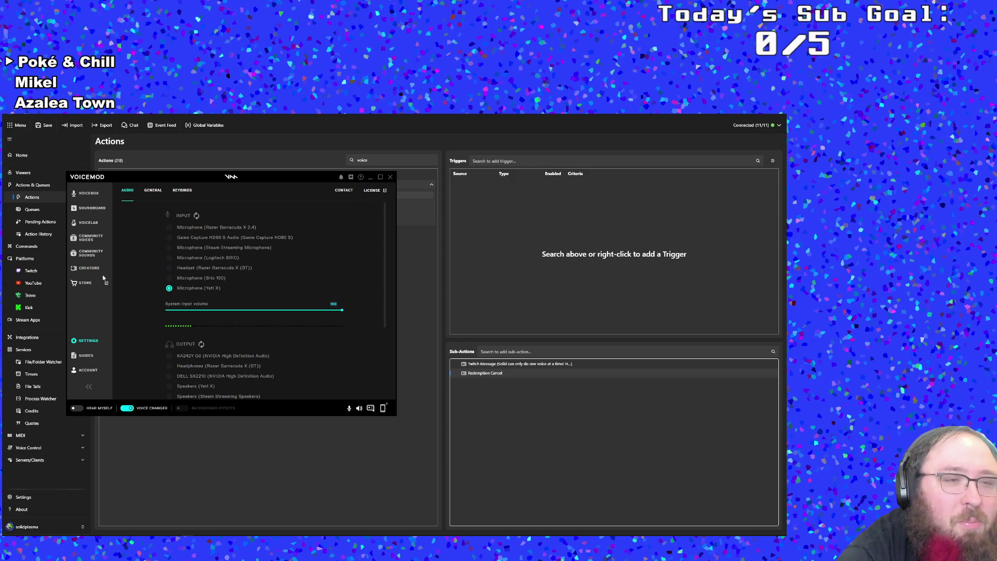
scroll(153, 363, "down", 1)
scroll(153, 362, "up", 1)
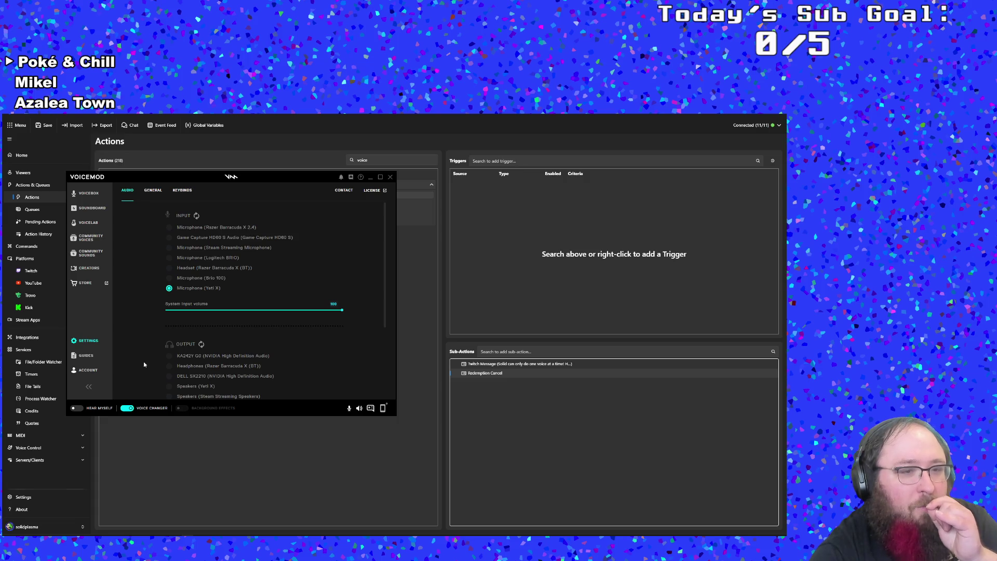
left_click(168, 457)
left_click(379, 161)
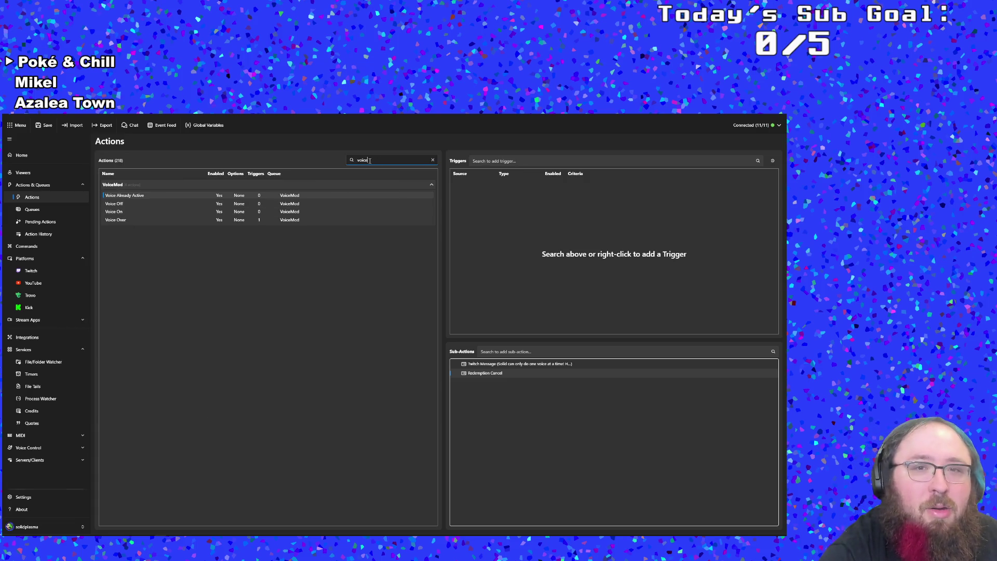
Try the searches 'lady' and 'voi', then filter by 'liqu' and open LiquidPlasma.
key("BackSpace")
key("BackSpace")
key("BackSpace")
key("BackSpace")
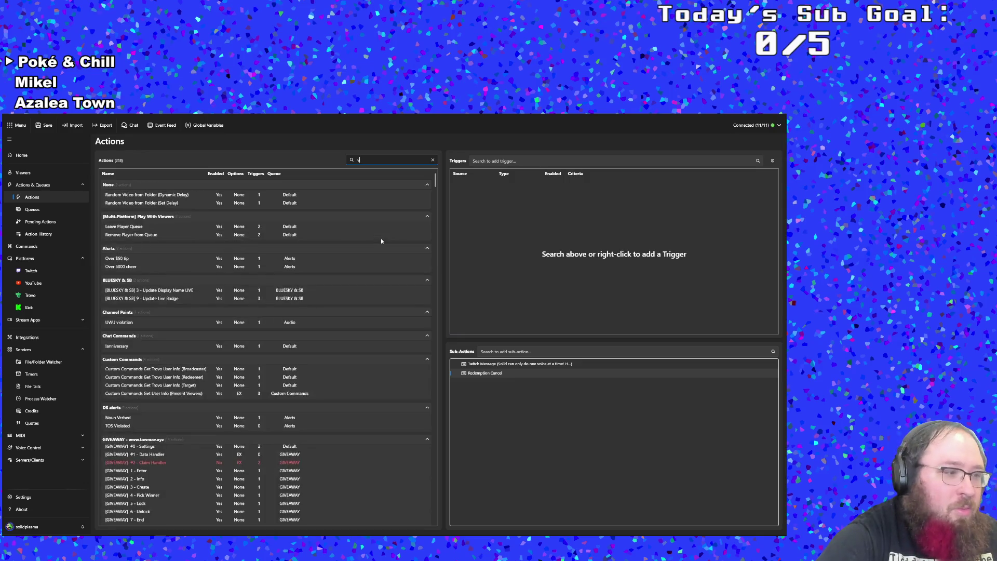
key("BackSpace")
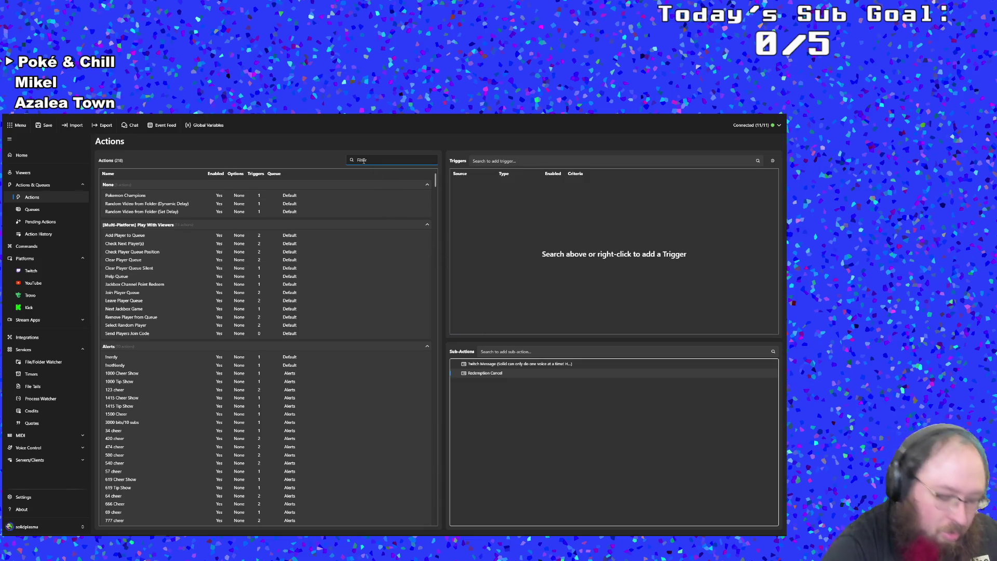
type("lady")
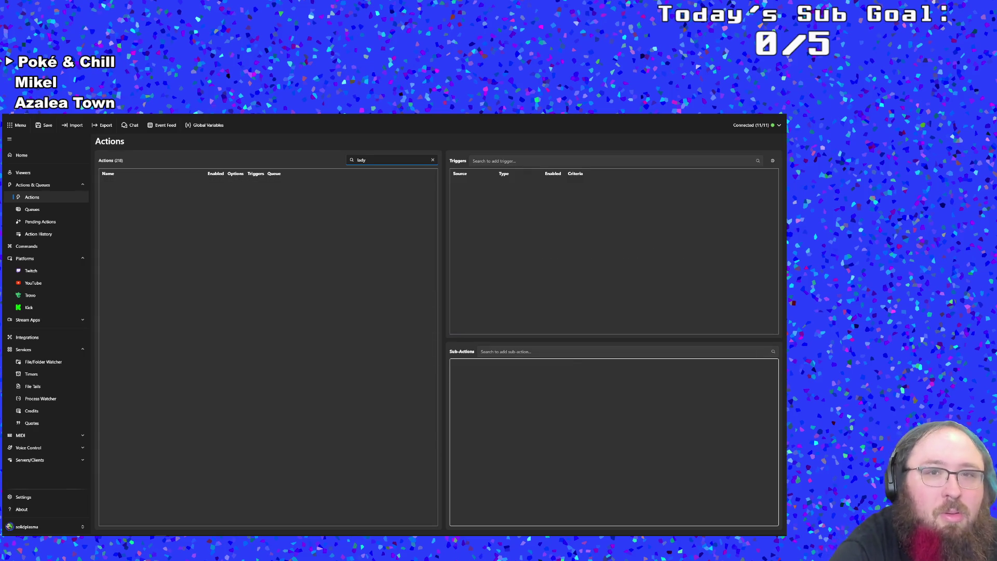
key("BackSpace")
key("BackSpace")
key("BackSpace")
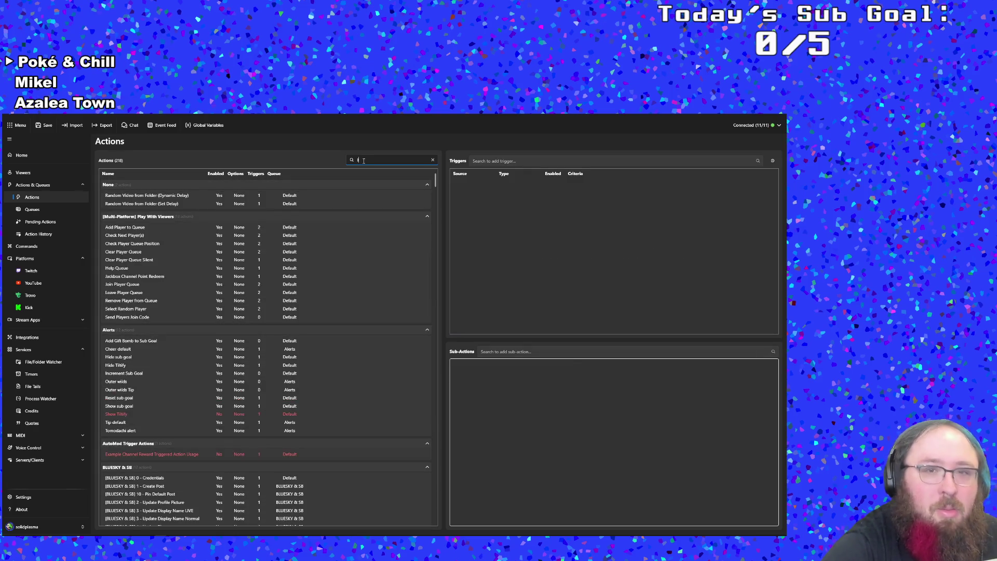
key("BackSpace")
type("lady")
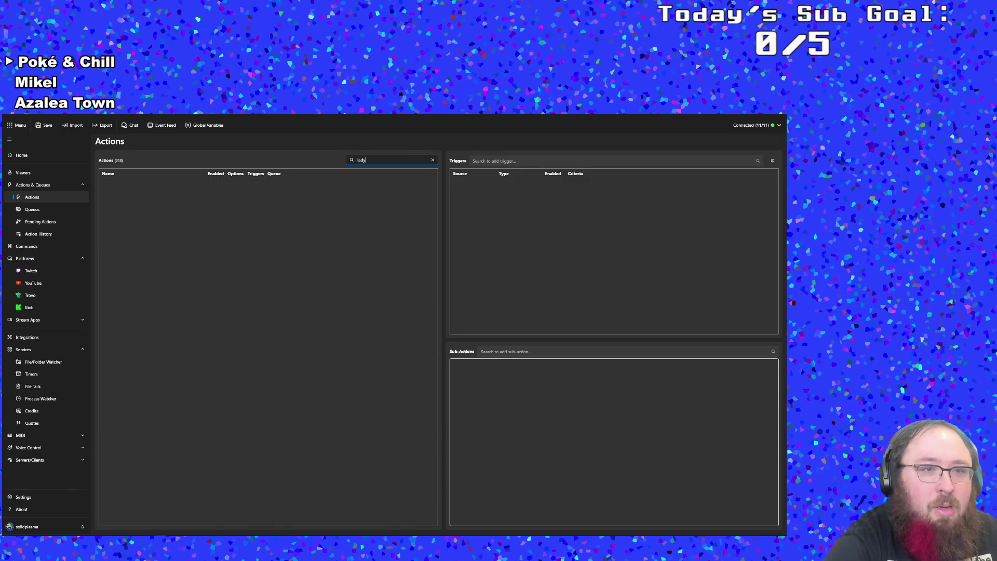
key("BackSpace")
key("BackSpace")
key("BackSpace")
type("voi")
key("BackSpace")
key("BackSpace")
key("BackSpace")
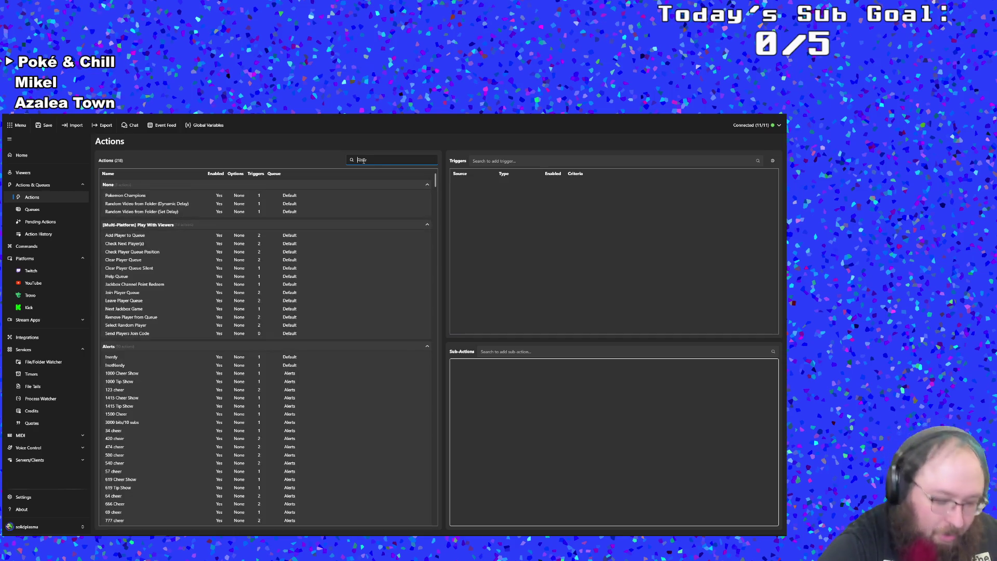
type("liqu")
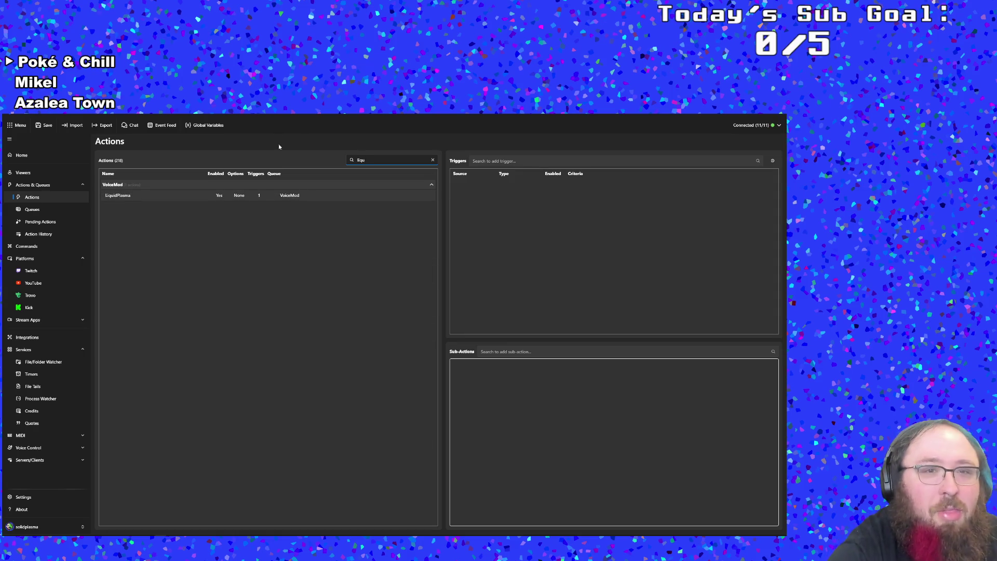
left_click(259, 195)
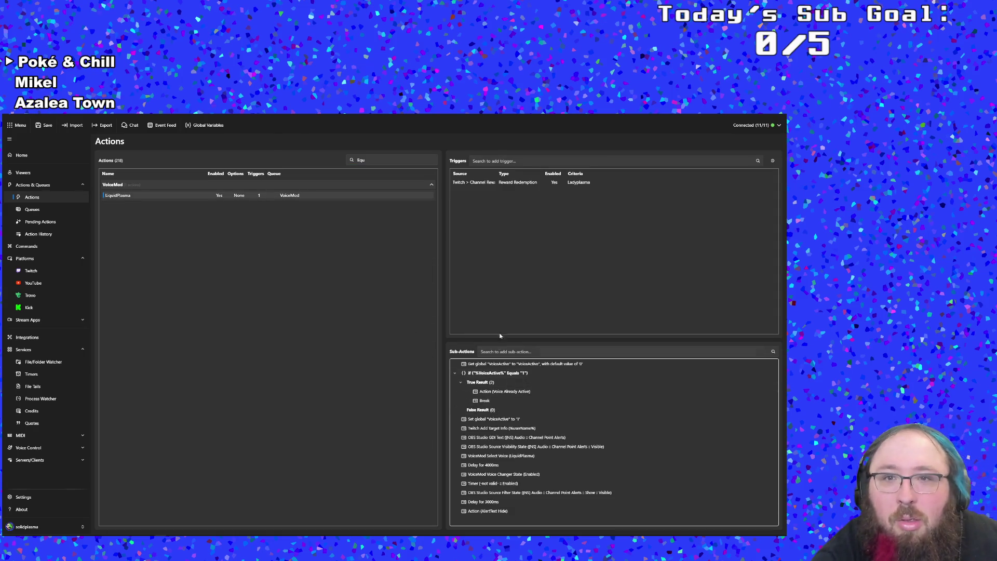
Inspect LiquidPlasma's Reward Redemption trigger and Select Voice sub-action options without changes.
double_click(500, 183)
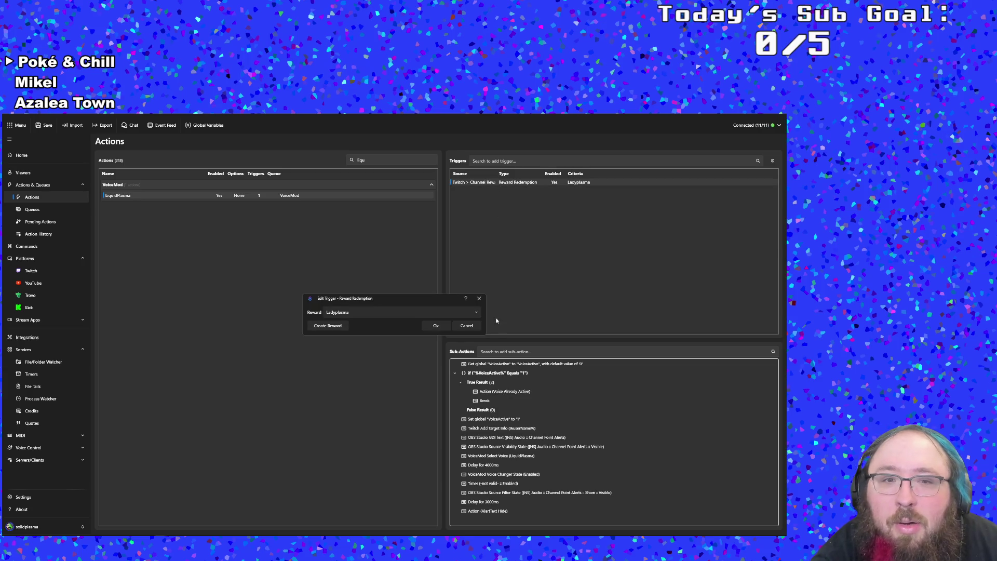
left_click(473, 325)
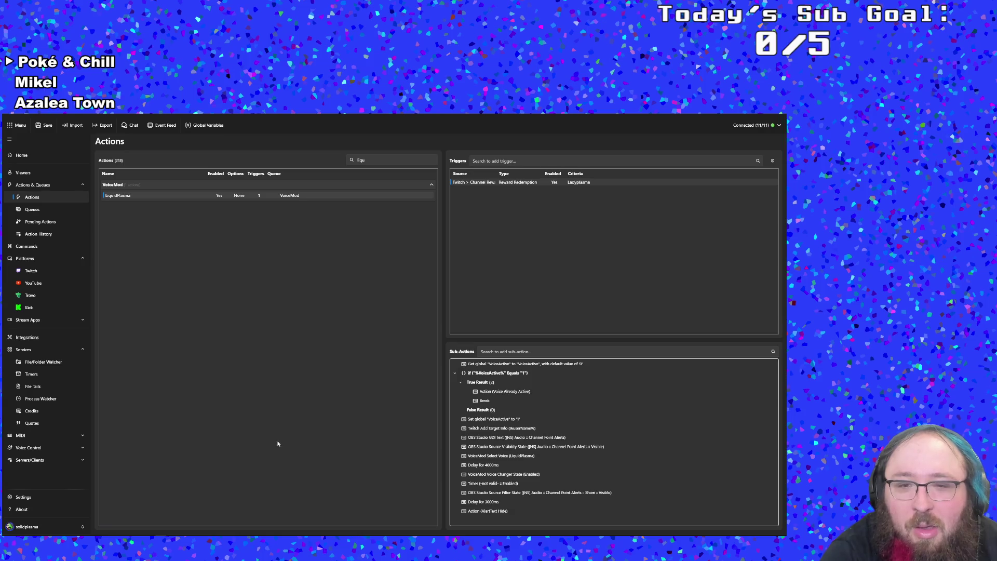
left_click(397, 162)
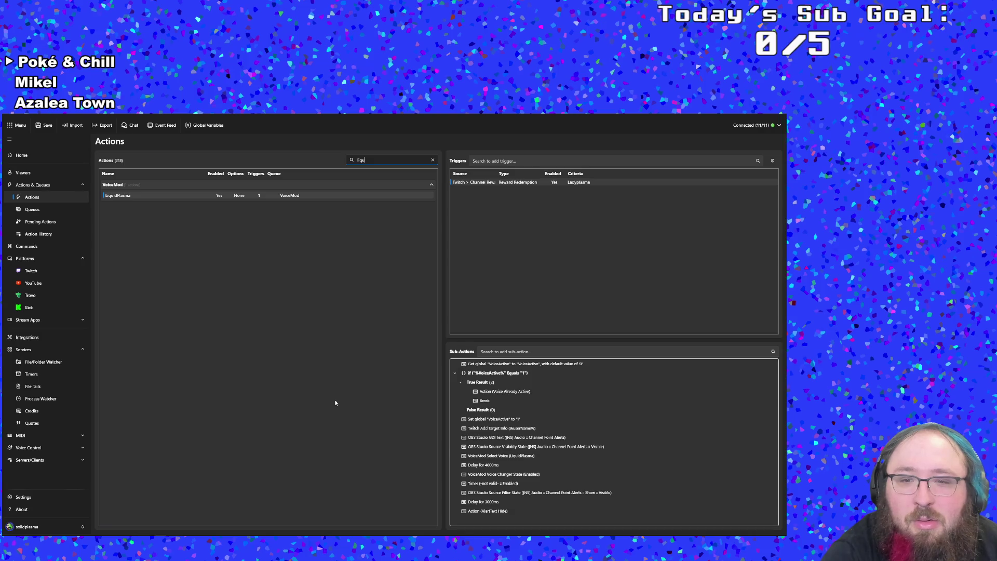
left_click(498, 457)
right_click(498, 459)
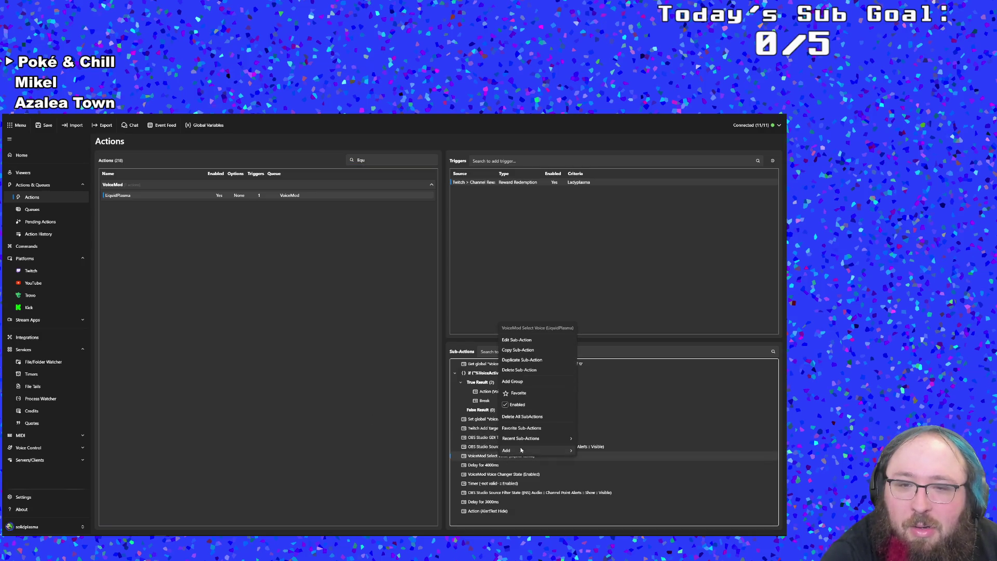
left_click(457, 316)
right_click(473, 185)
key("Escape")
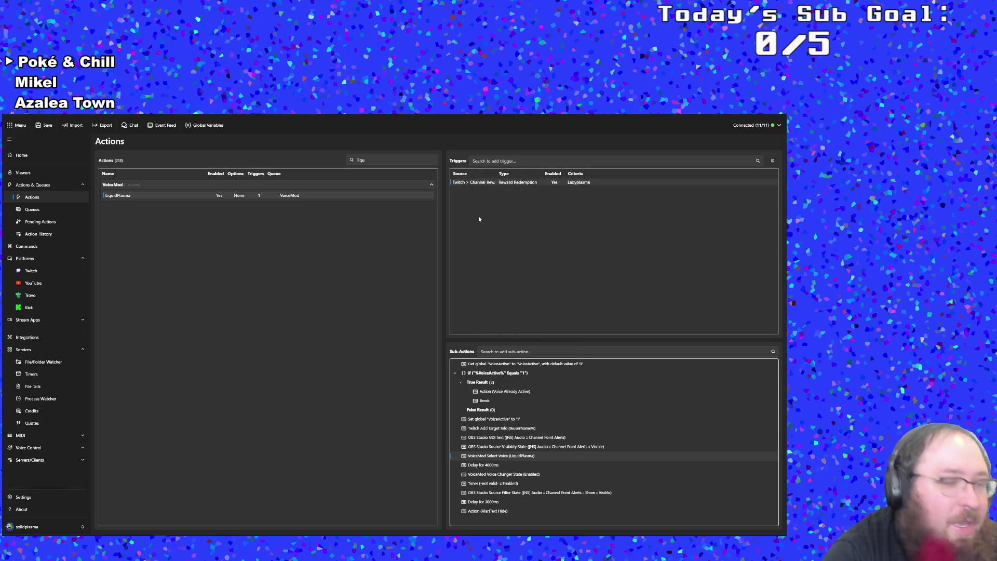
Change the Actions filter to 'voice' to list the four Voice actions.
left_click(381, 161)
key("BackSpace")
key("BackSpace")
key("BackSpace")
type("voice")
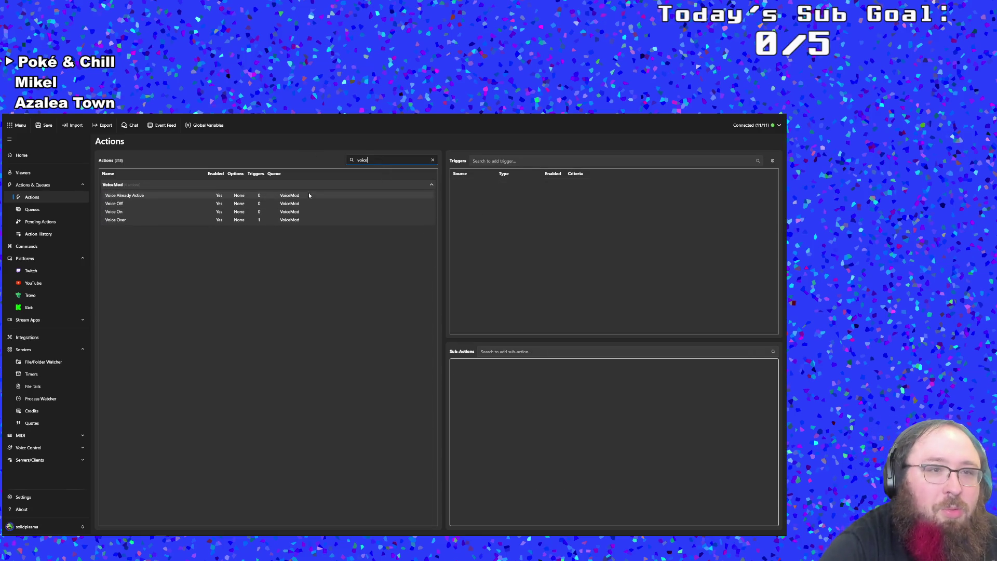
Select the Voice Over action to show its VoiceMod timed trigger and six sub-actions.
left_click(189, 220)
right_click(471, 183)
key("Escape")
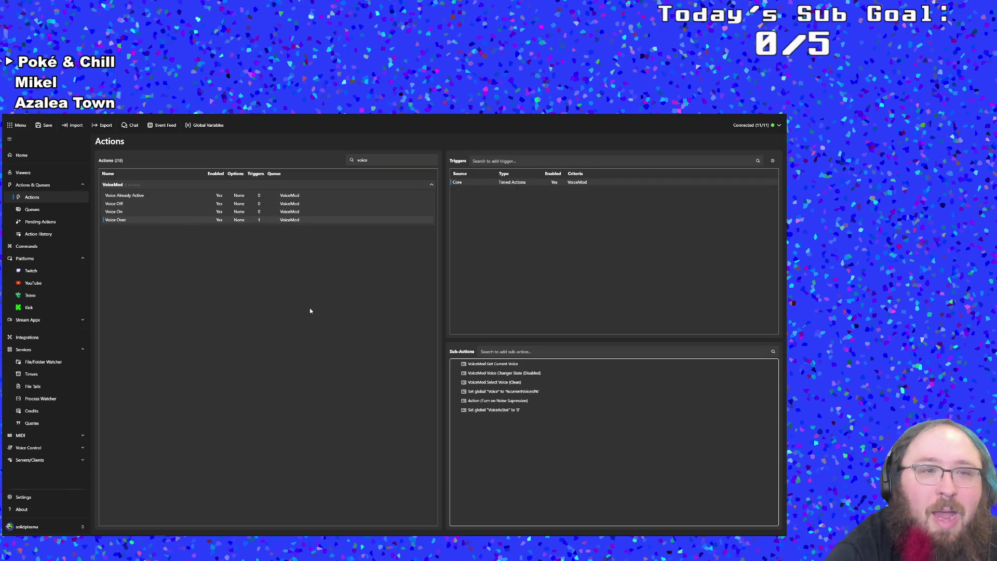
left_click(373, 161)
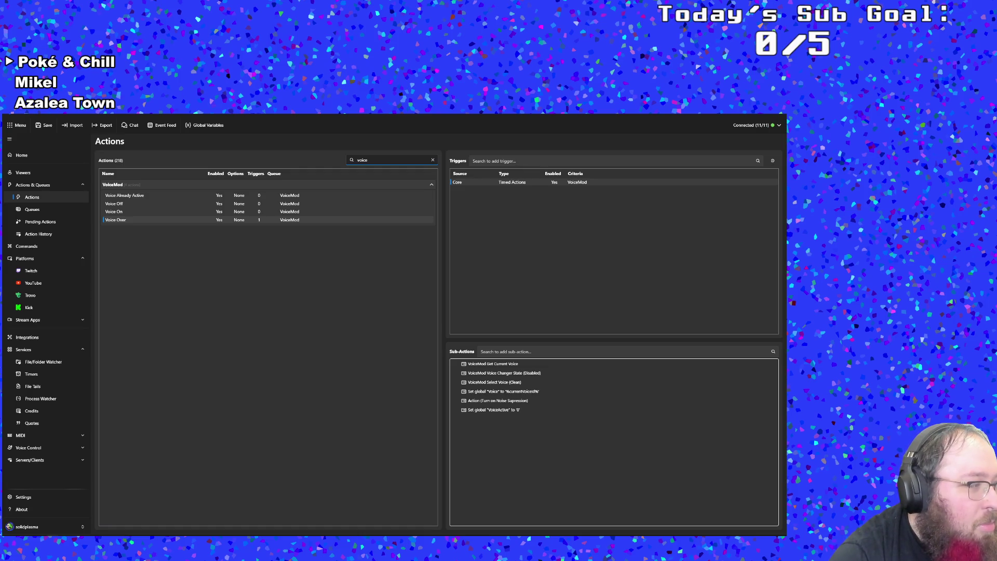
key("ctrl+a")
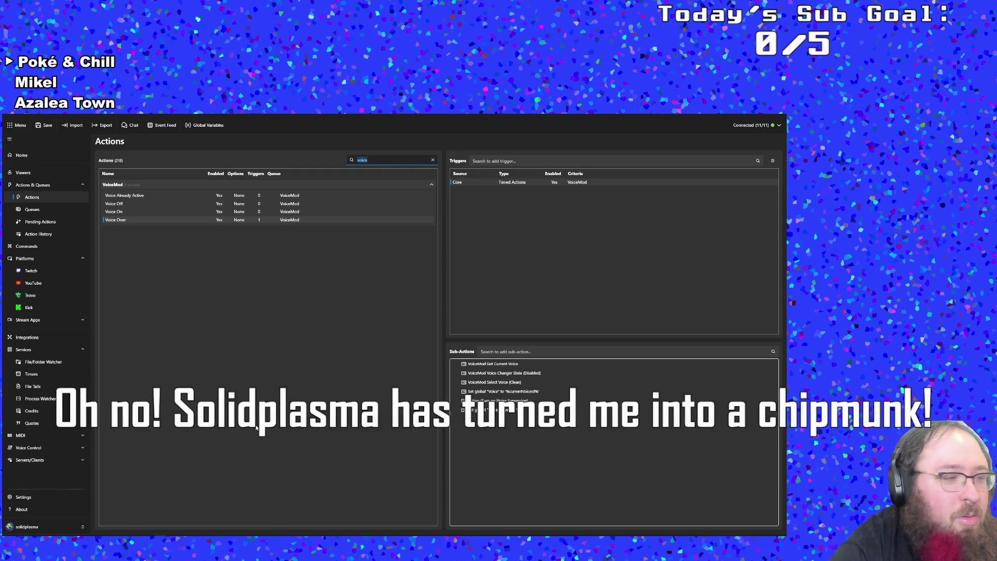
left_click(374, 159)
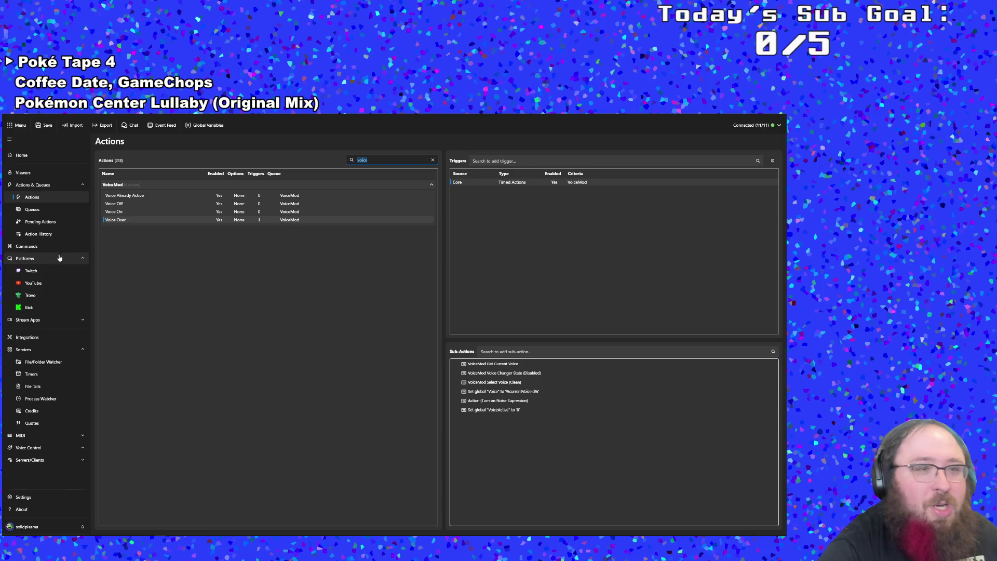
left_click(31, 375)
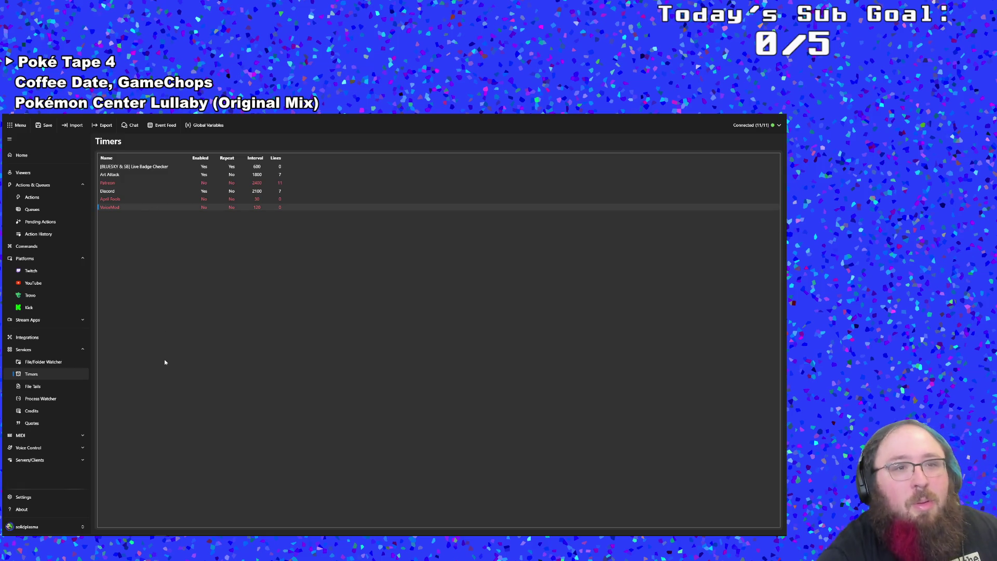
double_click(117, 210)
left_click(467, 374)
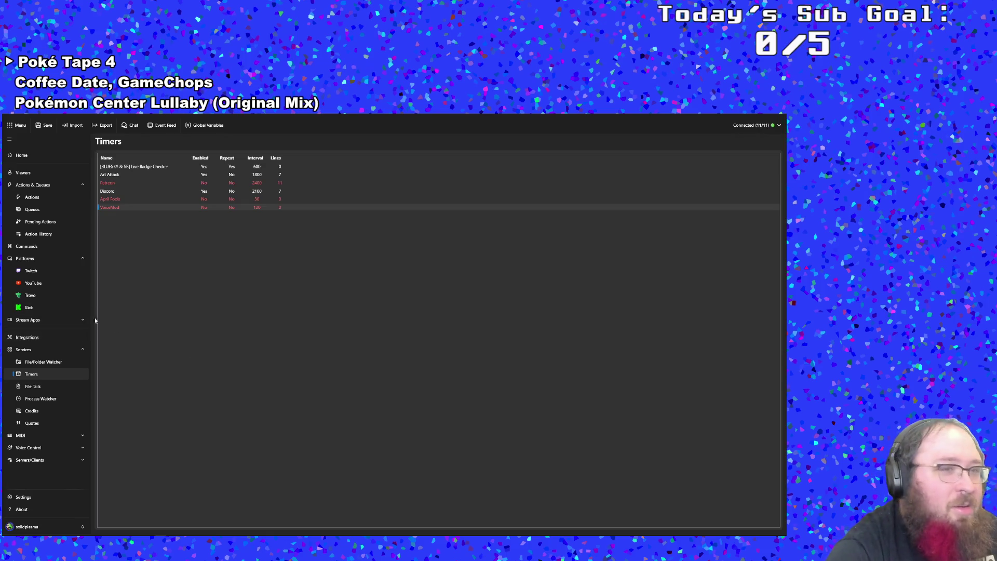
left_click(40, 198)
left_click(375, 160)
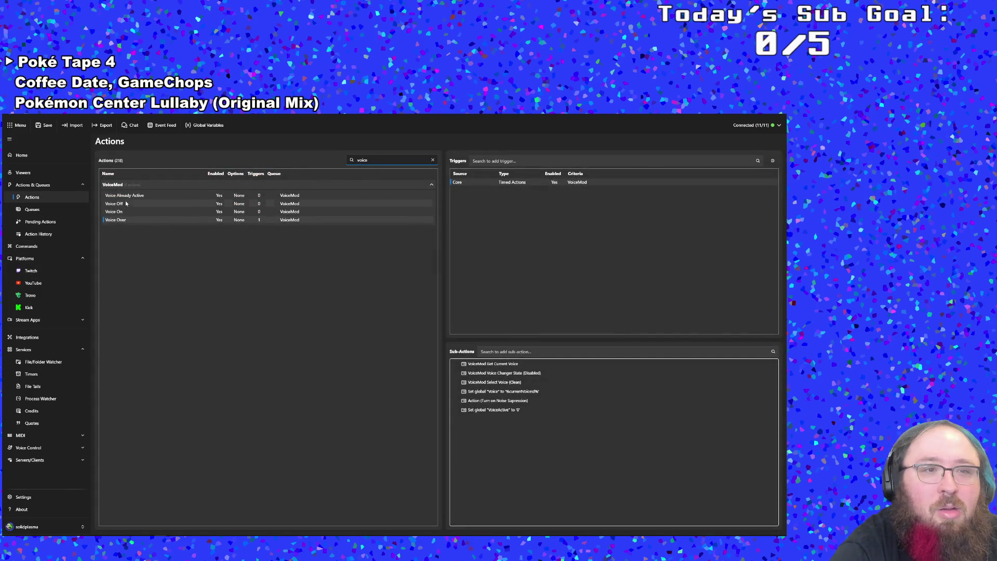
left_click(118, 226)
Select the Voice On action to view its sub-actions.
right_click(460, 187)
key("Escape")
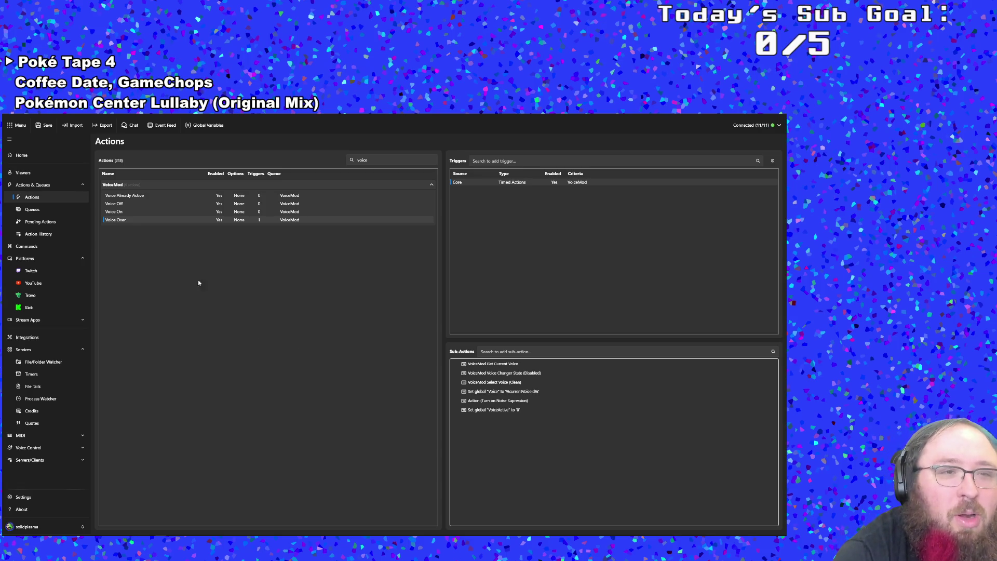
left_click(144, 196)
left_click(132, 212)
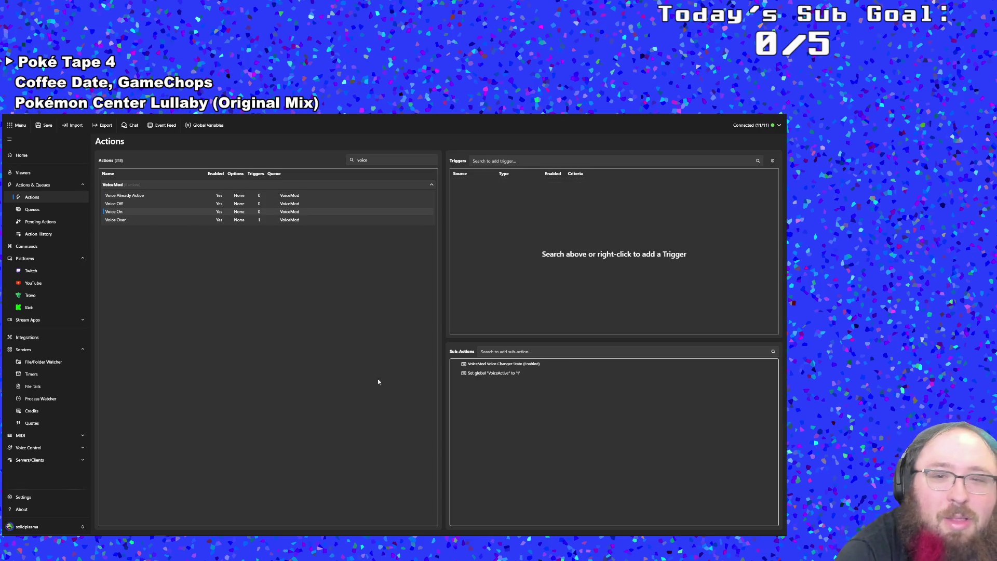
Add a Set Timer State sub-action to Voice On that enables the VoiceMod timer.
right_click(472, 380)
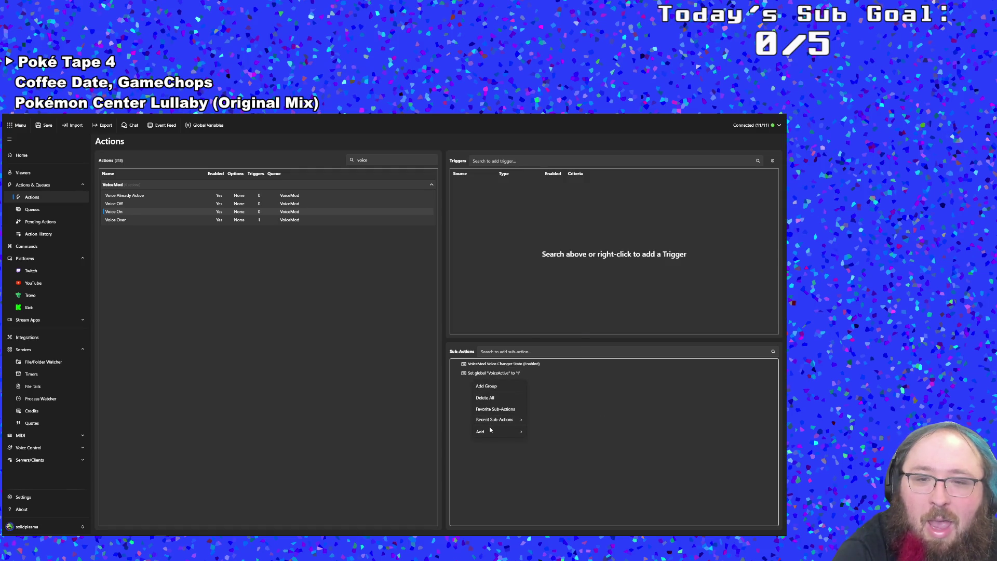
mouse_move(498, 432)
mouse_move(551, 289)
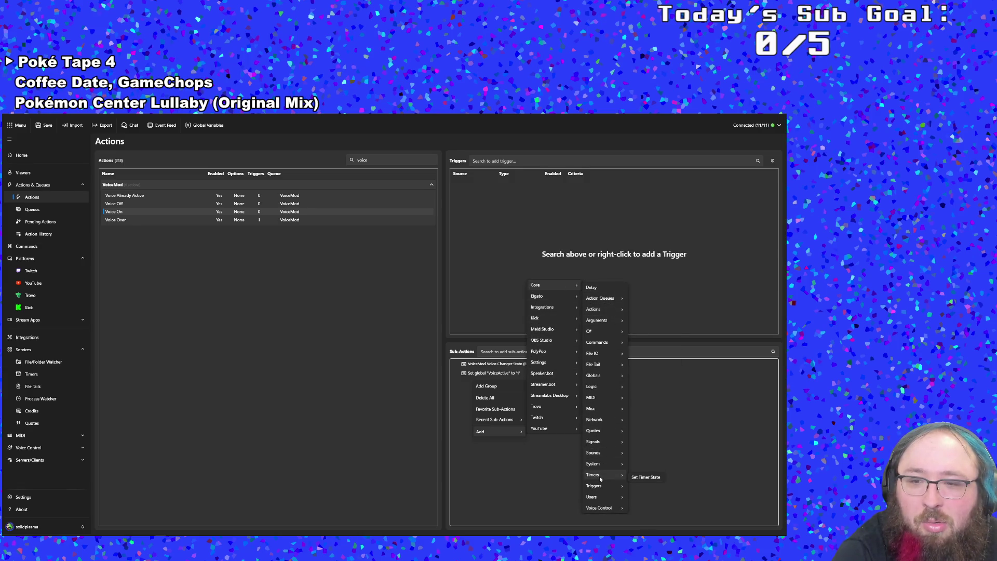
left_click(637, 477)
left_click(376, 307)
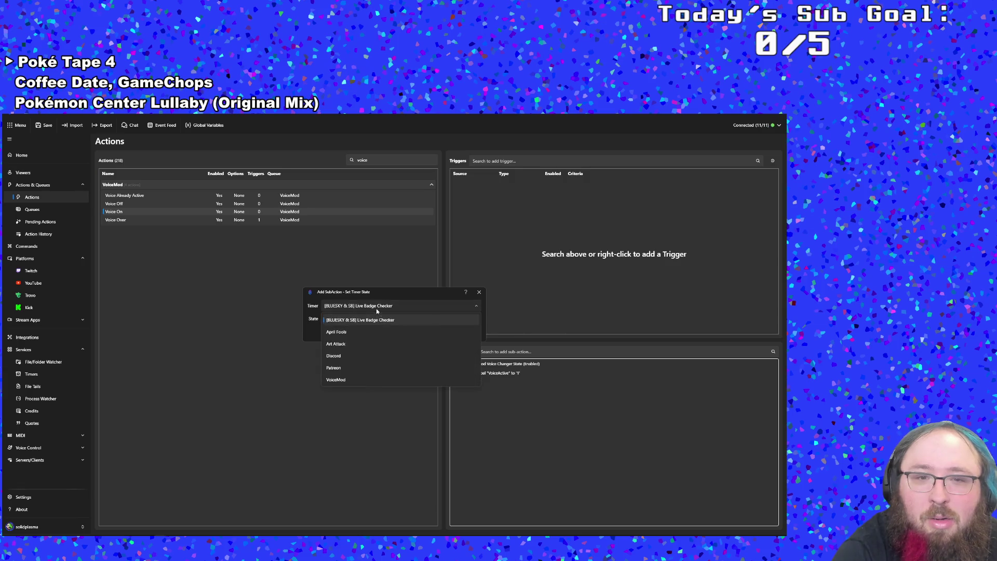
left_click(369, 362)
left_click(436, 332)
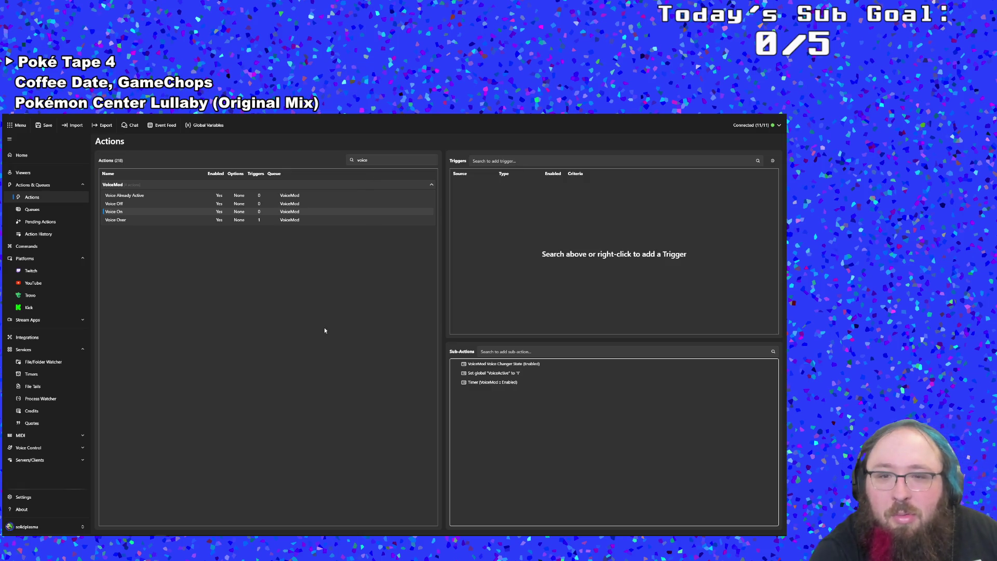
Filter the actions by 'liqu' and select the LiquidPlasma action.
left_click(375, 161)
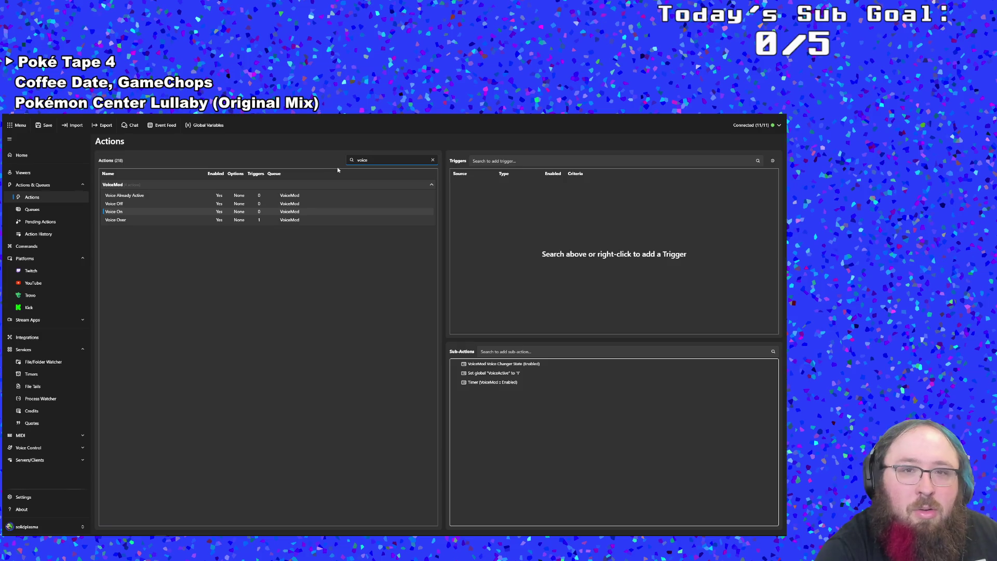
key("BackSpace")
key("BackSpace")
key("BackSpace")
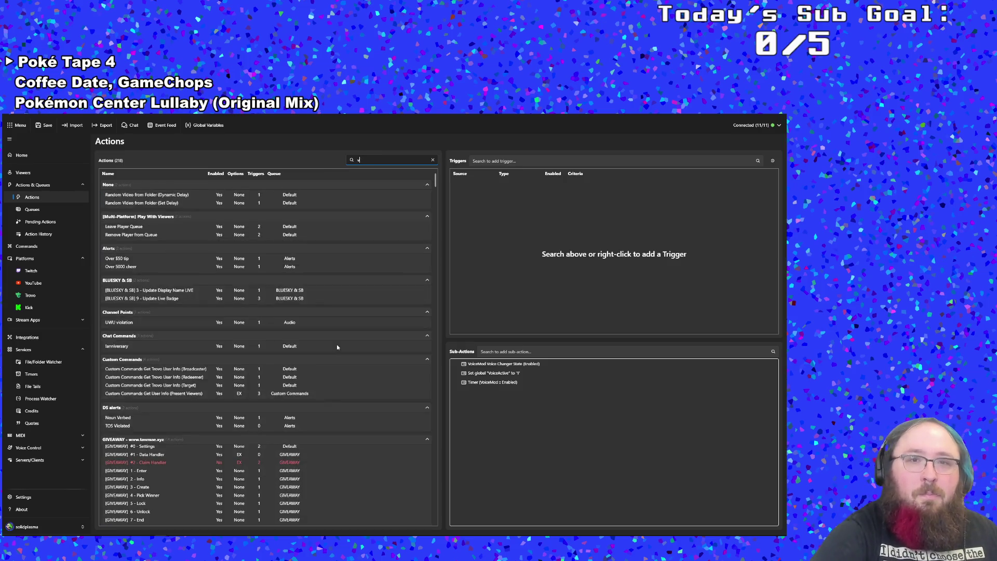
key("BackSpace")
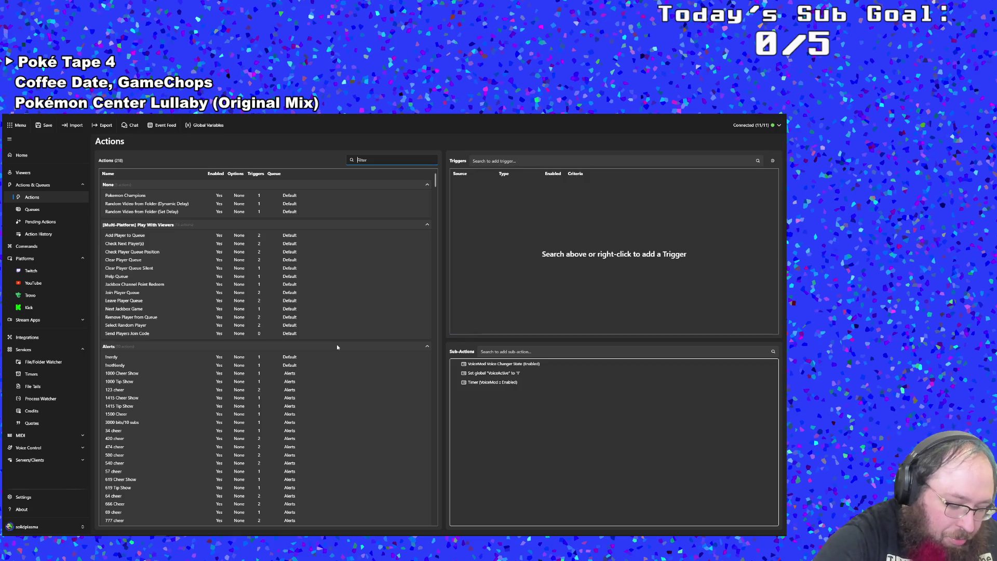
type("liqu")
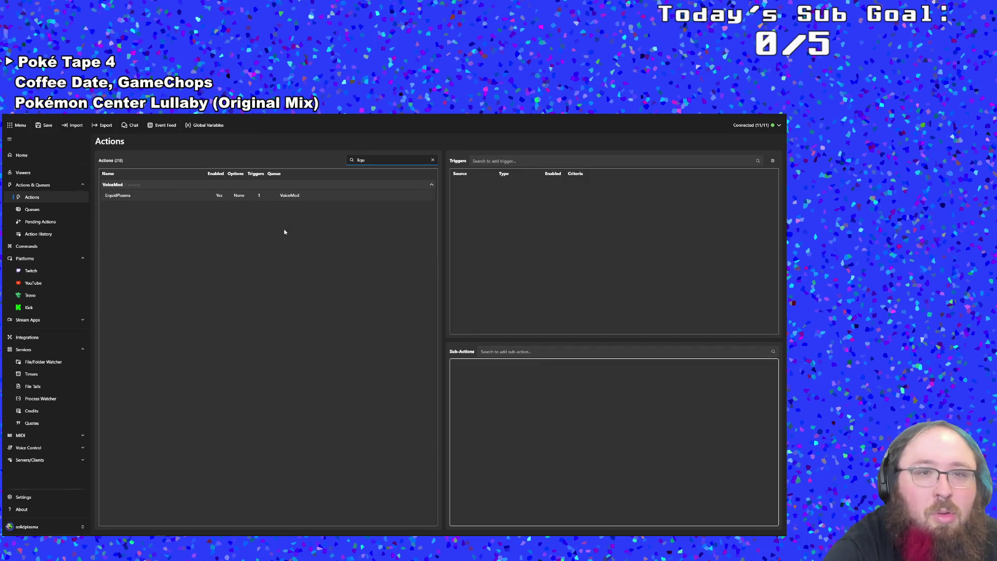
left_click(265, 196)
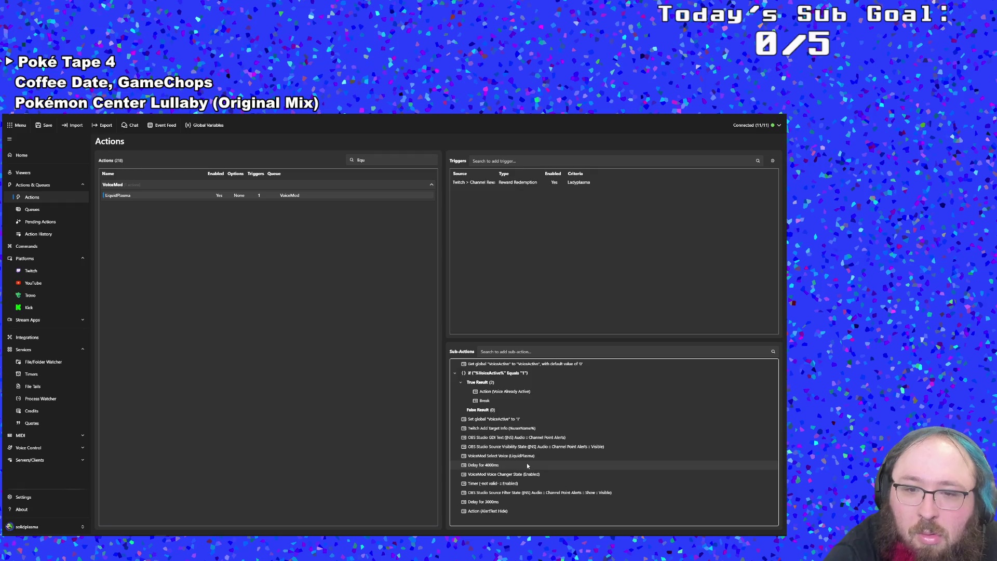
Repoint LiquidPlasma's invalid Timer sub-action to the VoiceMod timer.
double_click(518, 485)
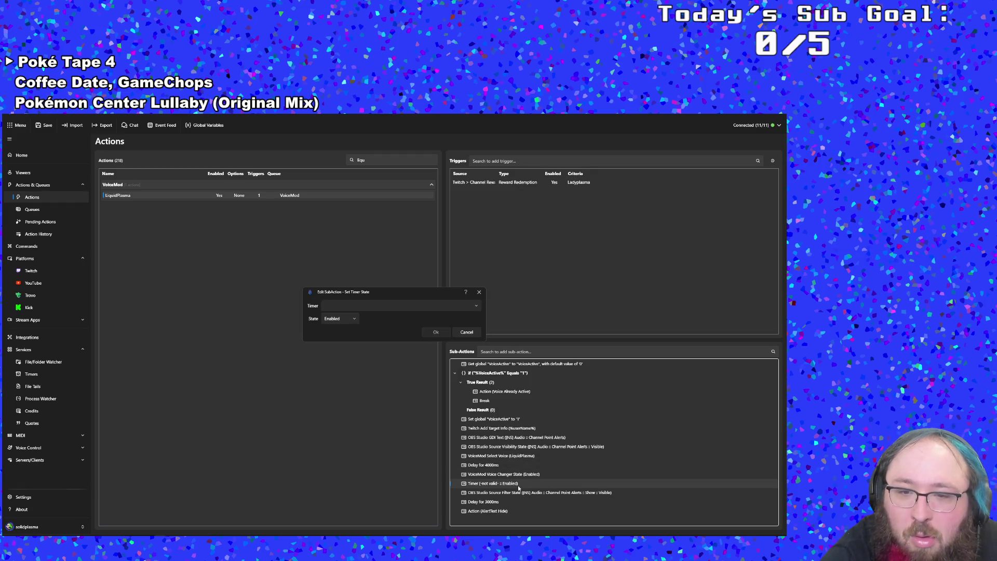
left_click(363, 305)
left_click(365, 304)
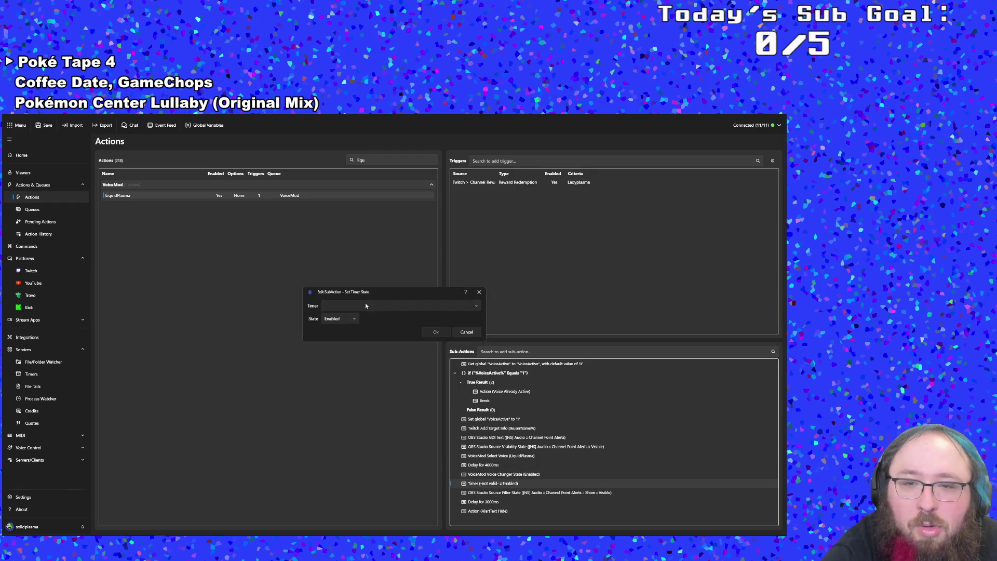
left_click(398, 307)
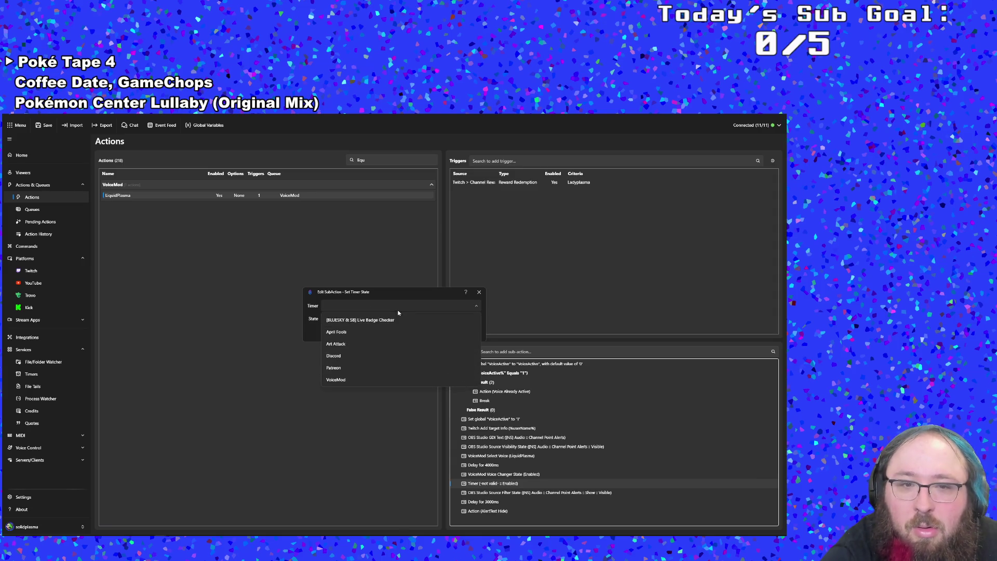
left_click(378, 381)
left_click(436, 332)
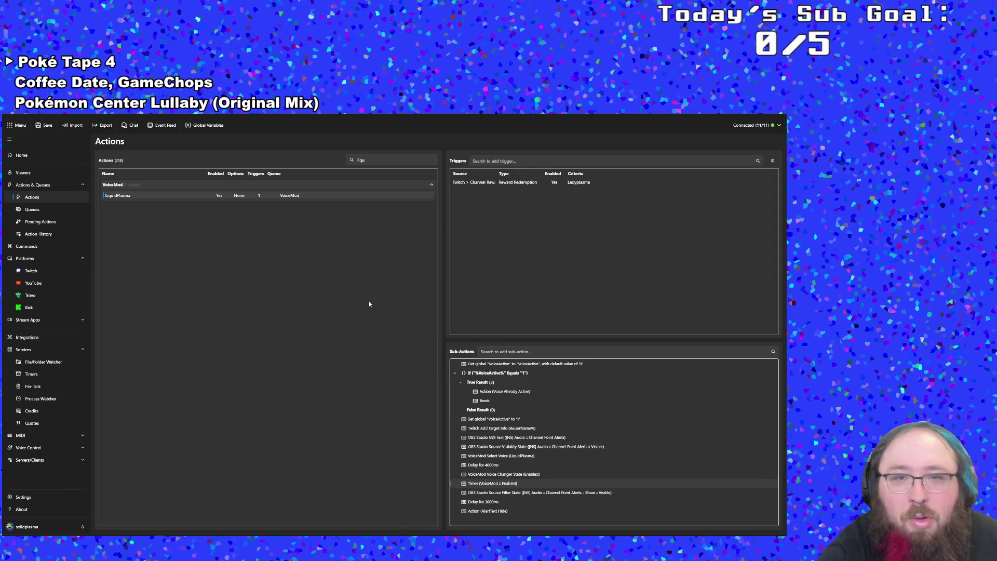
left_click(369, 161)
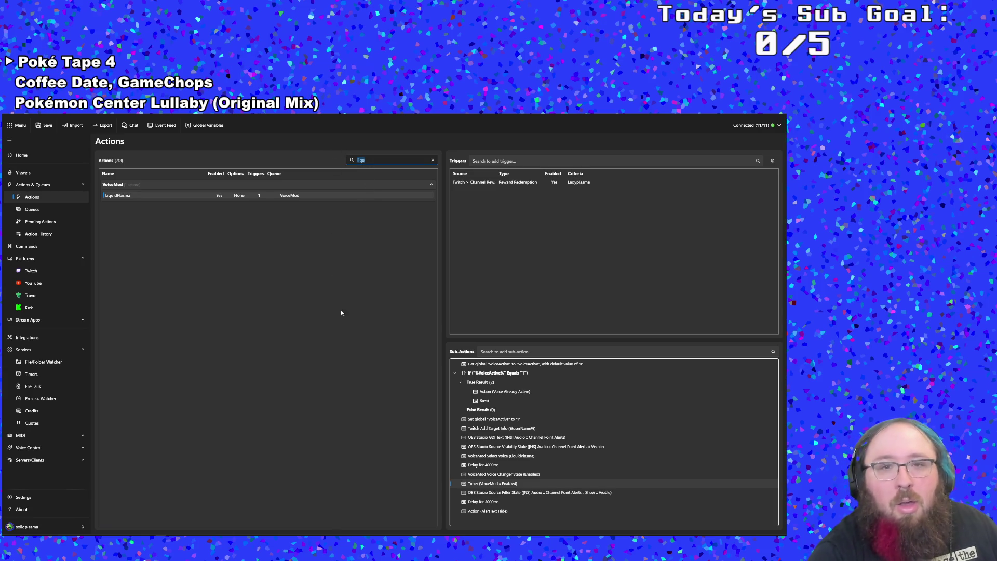
Filter for 'voice', select Voice On, and delete its Timer (VoiceMod :: Enabled) sub-action.
type("voice")
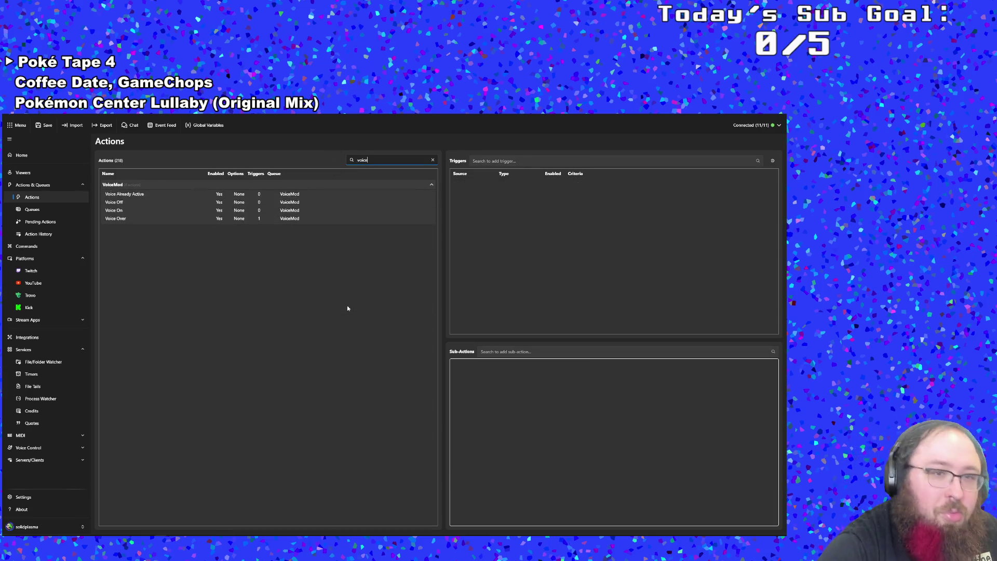
left_click(113, 211)
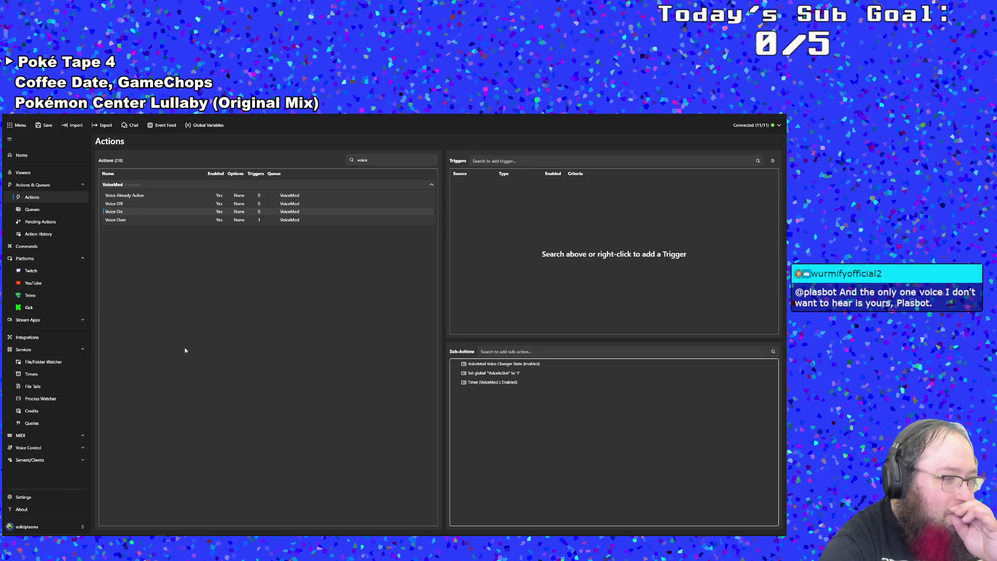
left_click(473, 385)
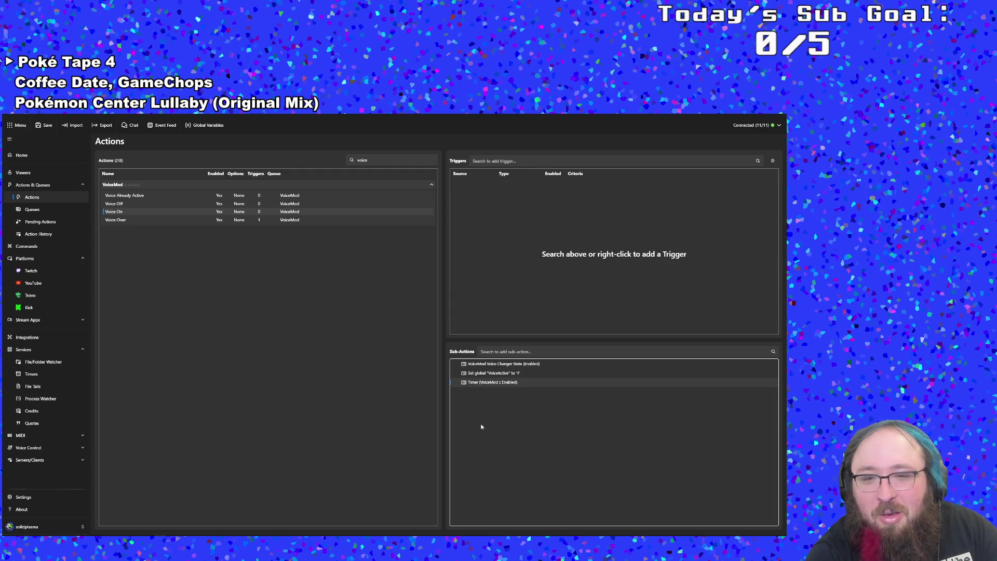
key("Delete")
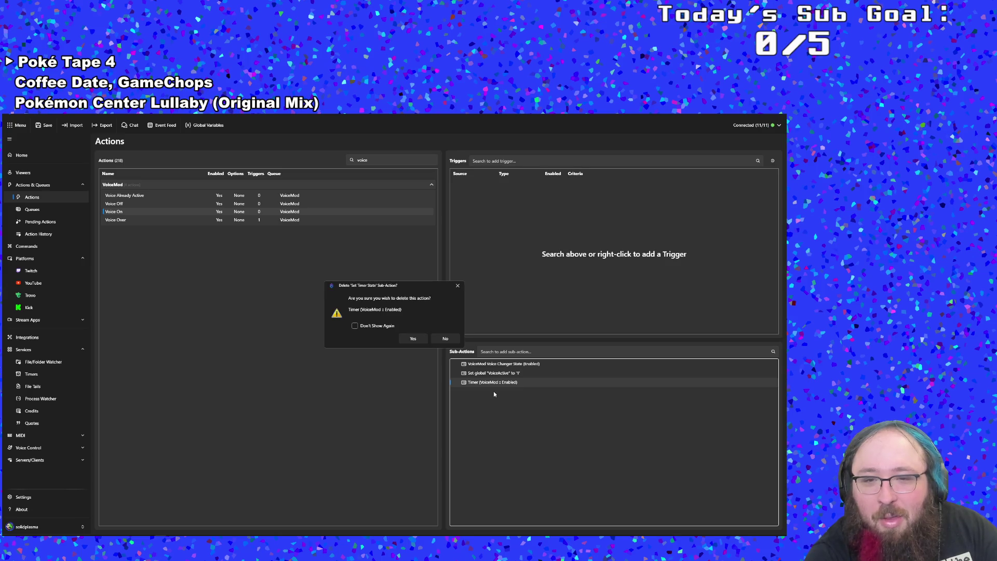
left_click(408, 337)
left_click(378, 162)
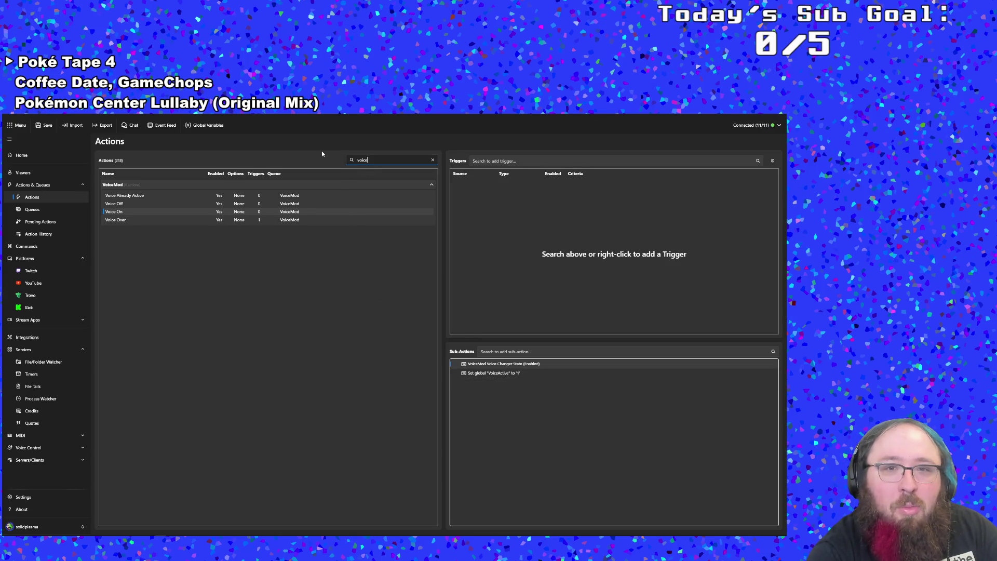
Filter by 'chip', select Chipmunk, and set its Timer sub-action to VoiceMod.
key("BackSpace")
key("BackSpace")
key("BackSpace")
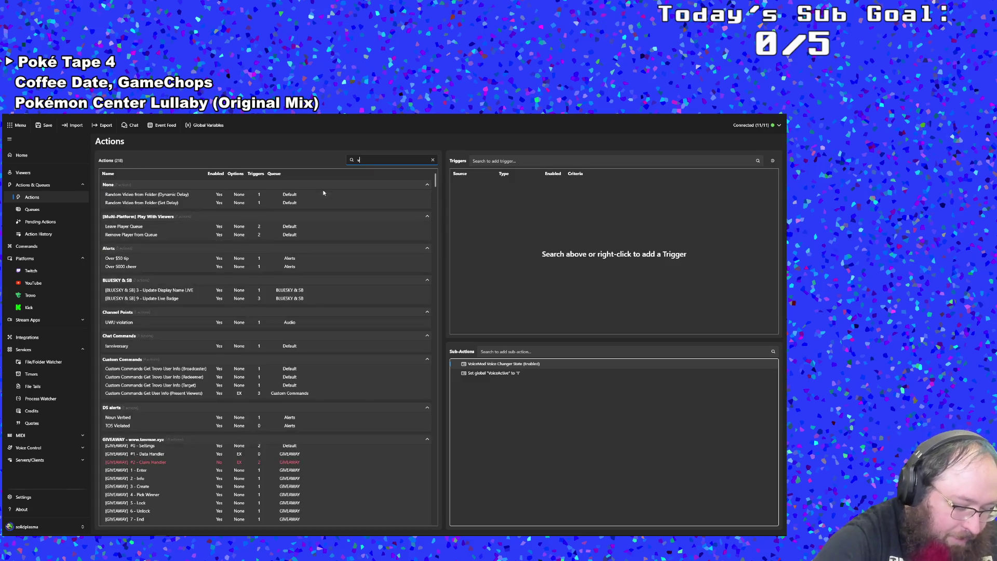
key("BackSpace")
type("chip")
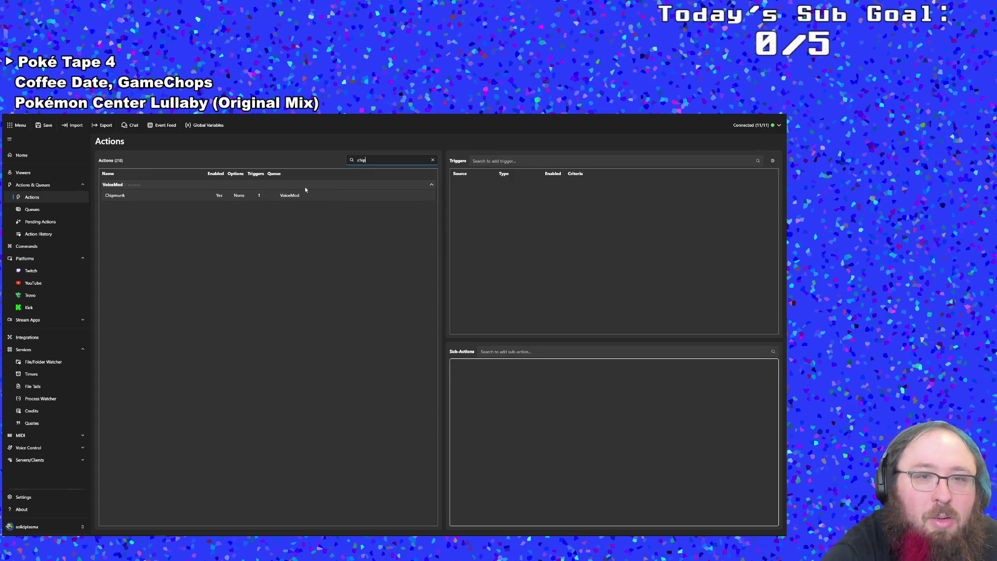
left_click(293, 196)
scroll(532, 509, "down", 1)
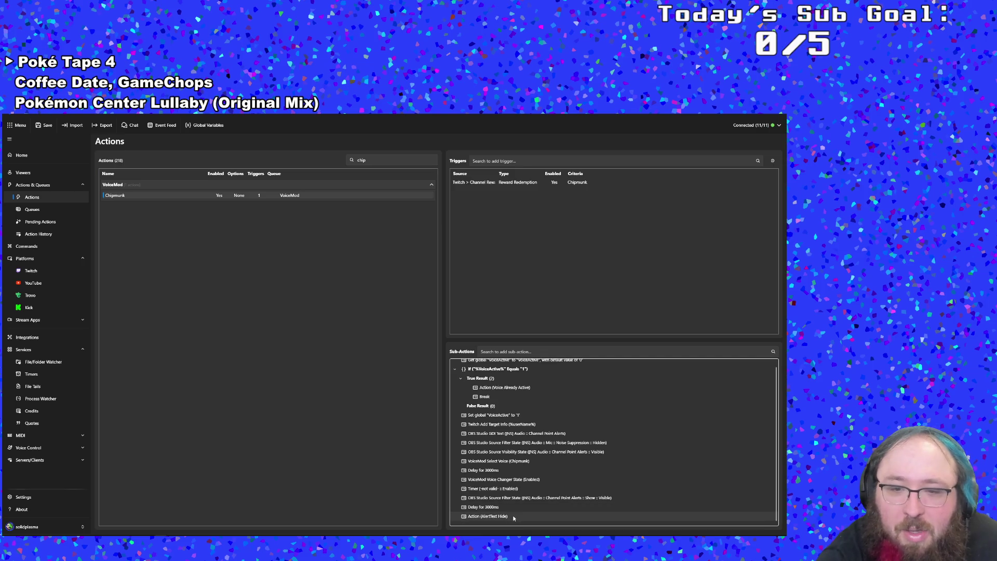
left_click(410, 306)
left_click(383, 378)
left_click(437, 333)
Clear the Chipmunk search and start filtering actions for 'tmp'.
left_click(372, 161)
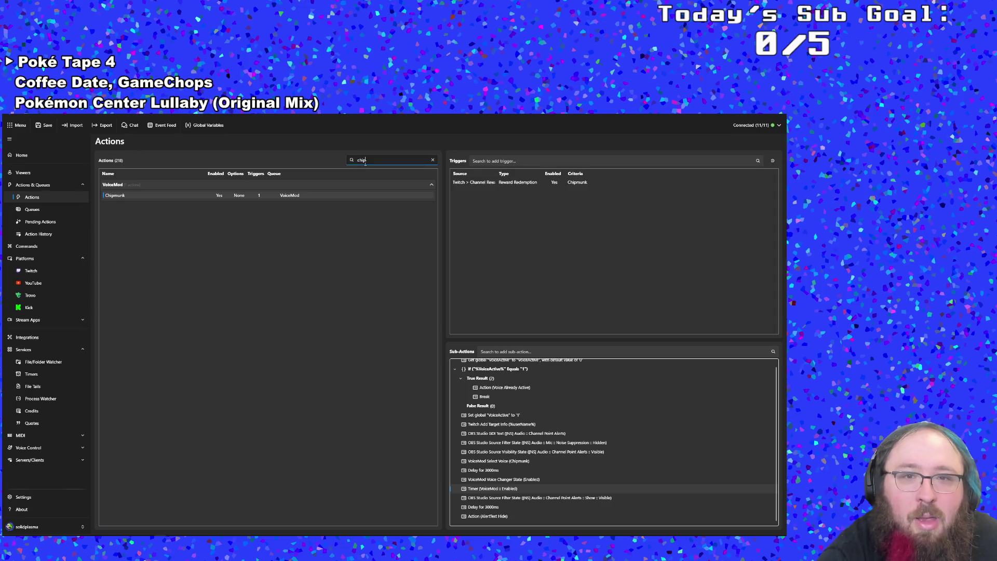
key("BackSpace")
key("BackSpace")
key("BackSpace")
type("tmp")
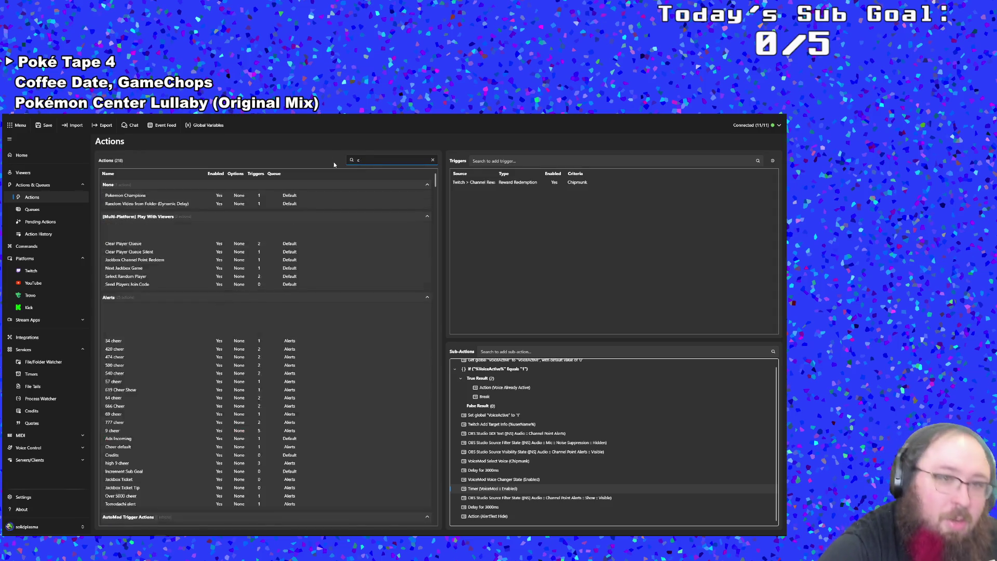
key("BackSpace")
key("BackSpace")
key("BackSpace")
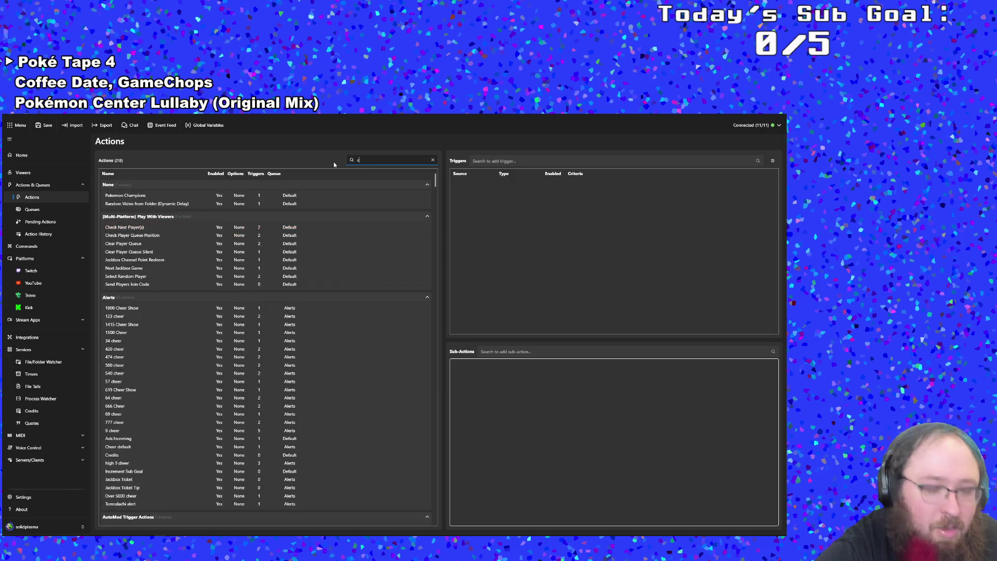
key("BackSpace")
Filter by 'tmp', select TMP Host, and repoint its invalid Timer sub-action to VoiceMod.
type("tmp")
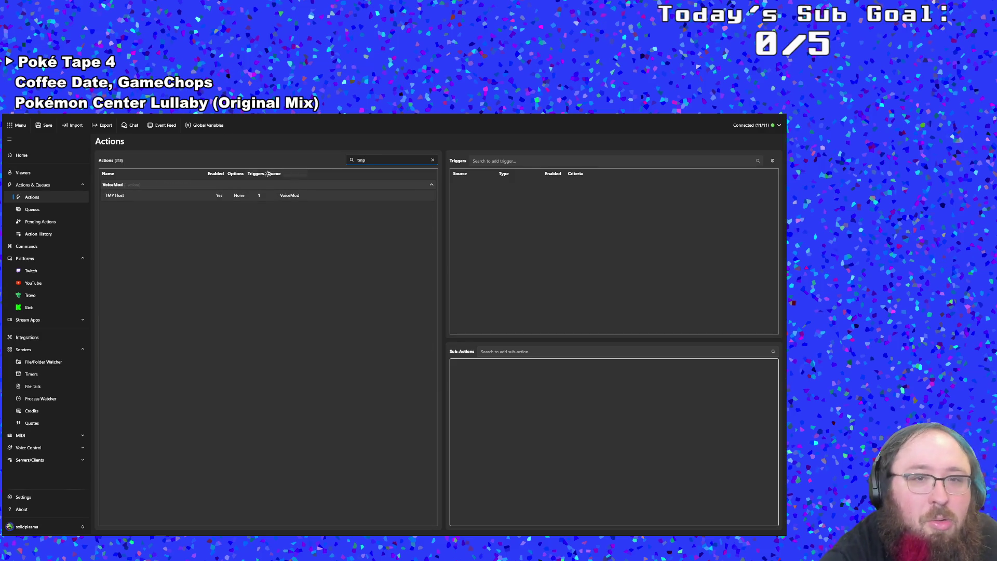
left_click(254, 198)
scroll(525, 480, "down", 2)
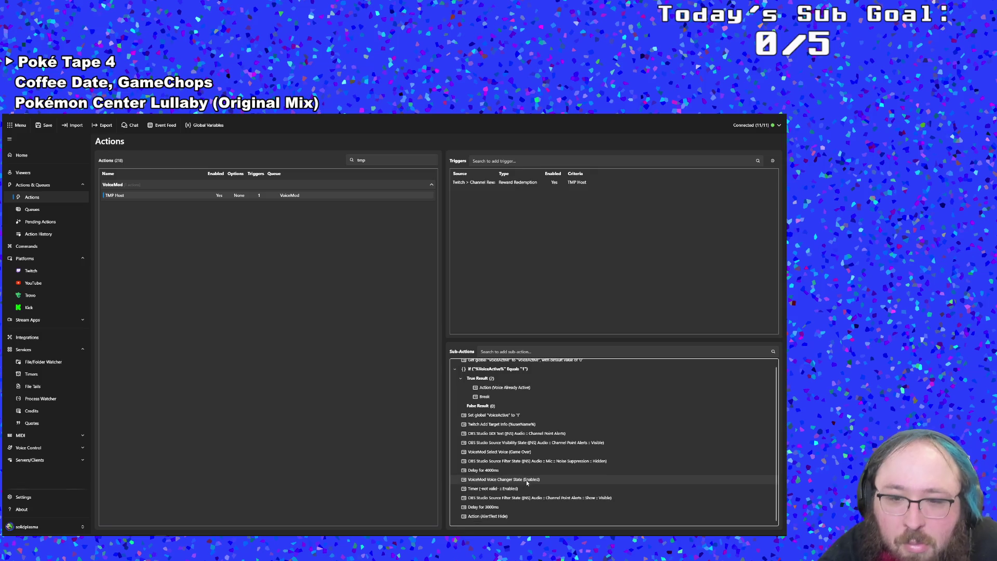
double_click(509, 489)
left_click(384, 310)
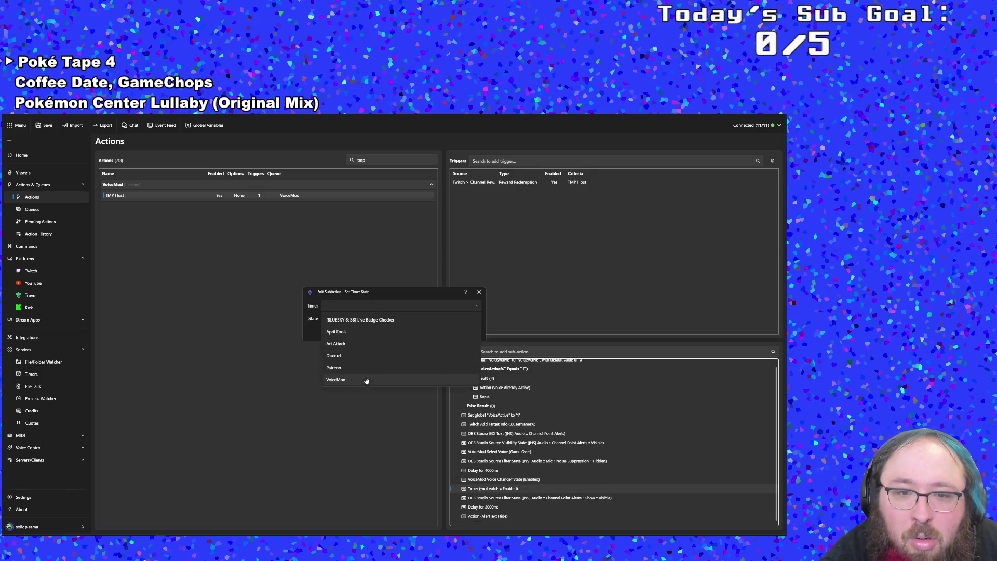
left_click(362, 385)
left_click(438, 331)
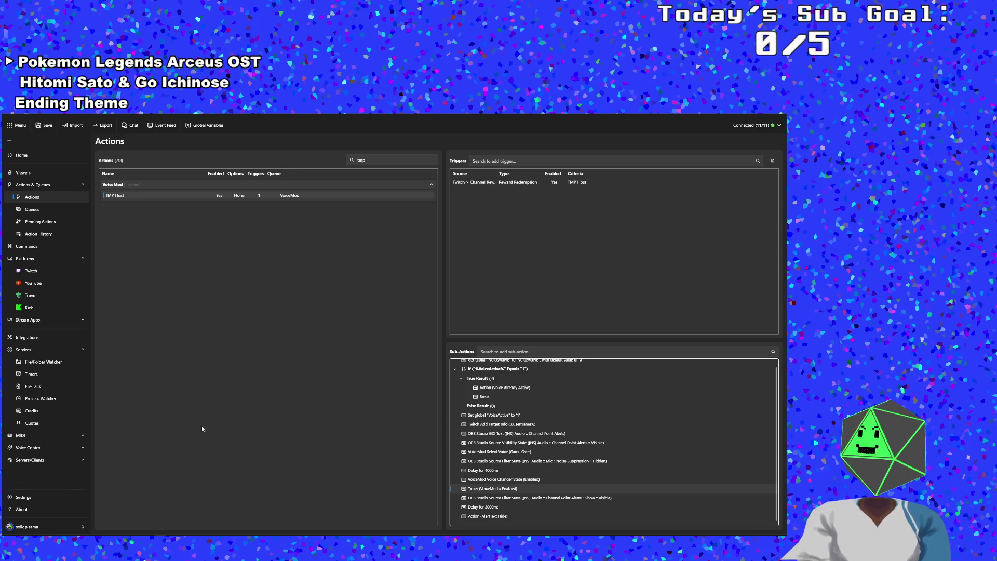
In GameMaker, copy the '!!!!' run from the Output log and search the whole project for it.
key("alt+Tab")
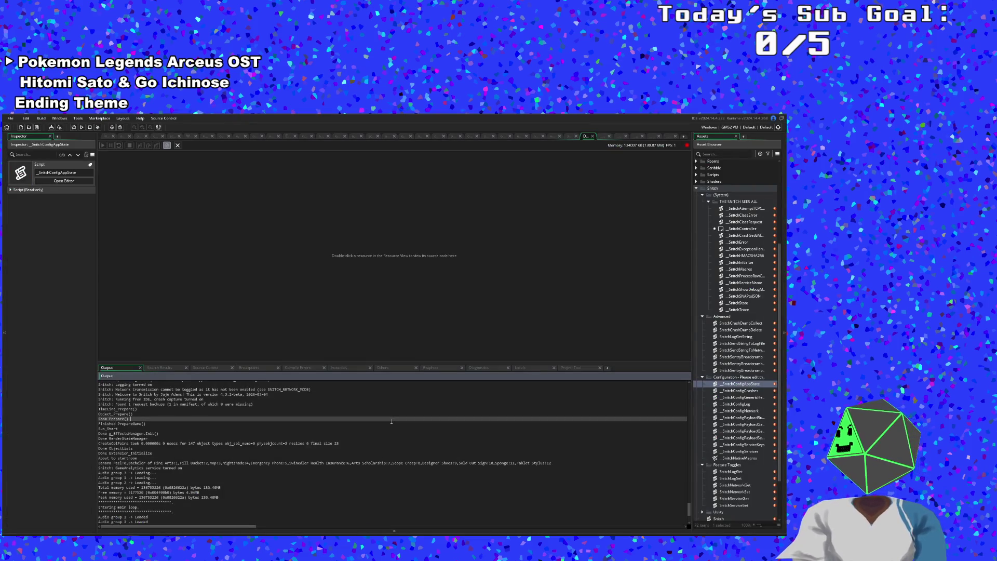
scroll(373, 457, "down", 1)
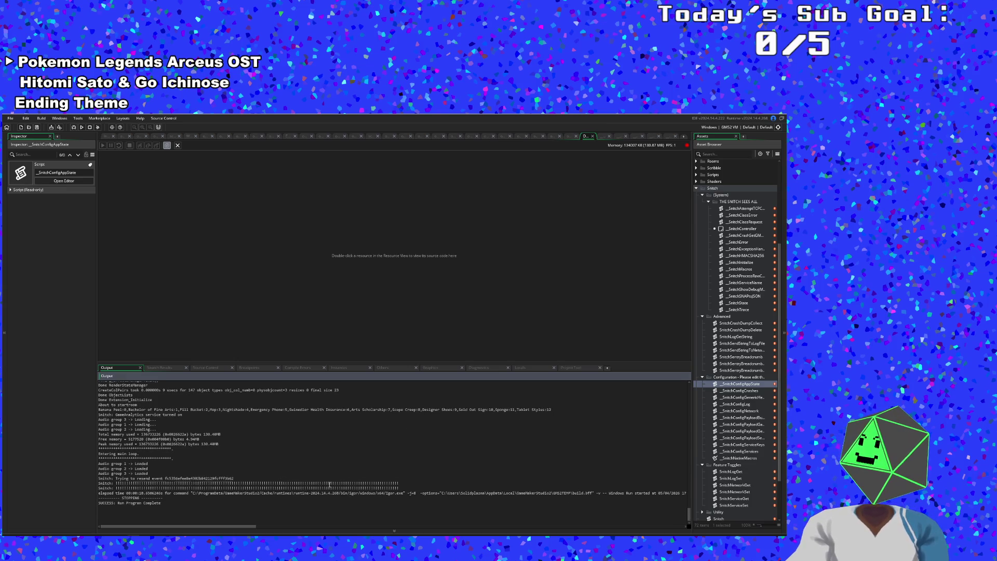
scroll(329, 484, "up", 1)
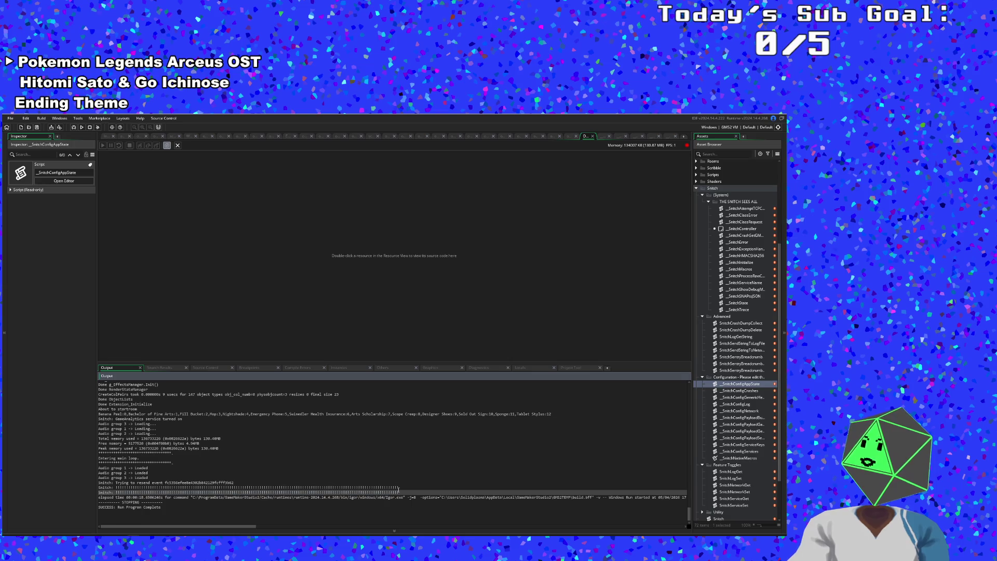
double_click(118, 493)
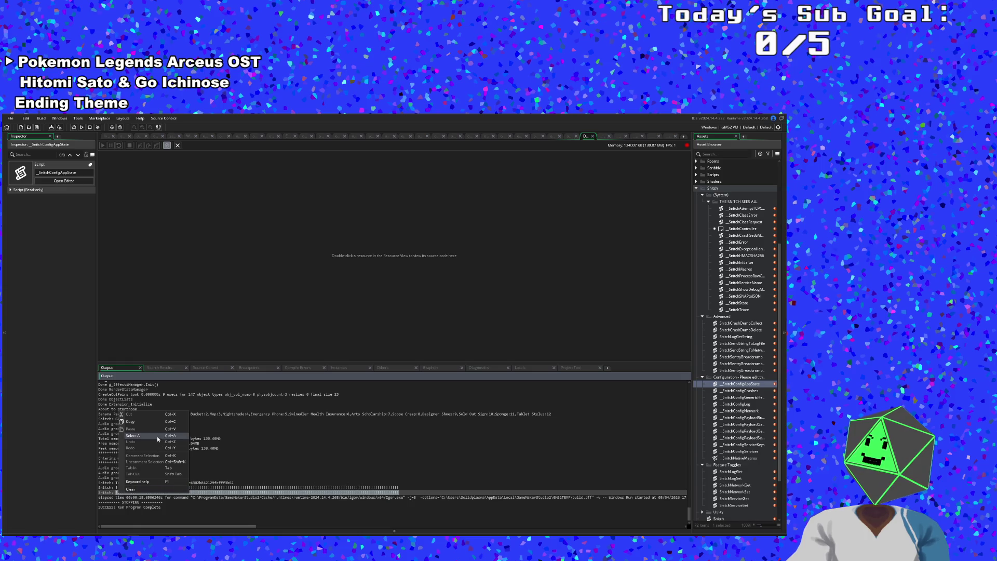
left_click(163, 448)
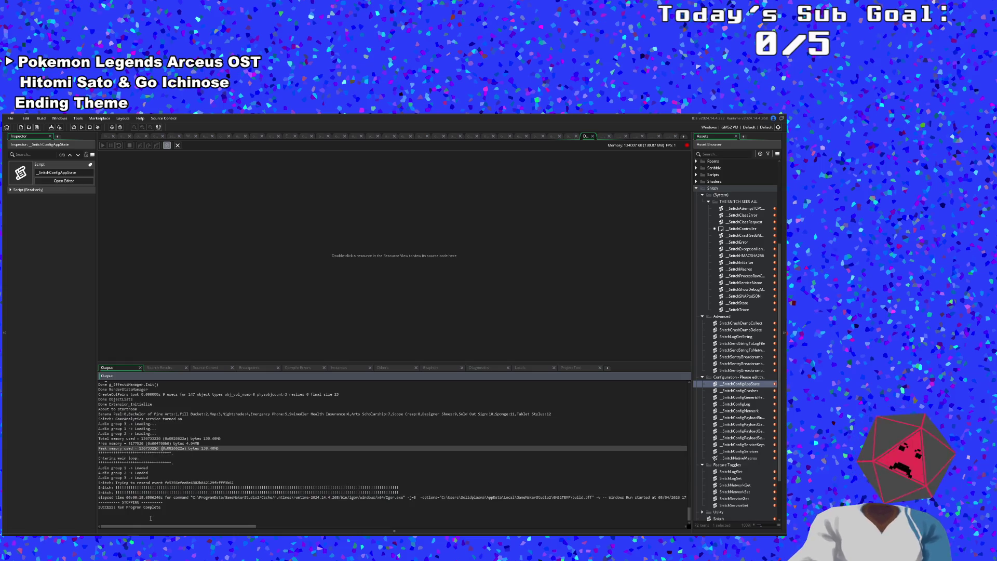
key("ctrl+shift+f")
key("ctrl+v")
key("Return")
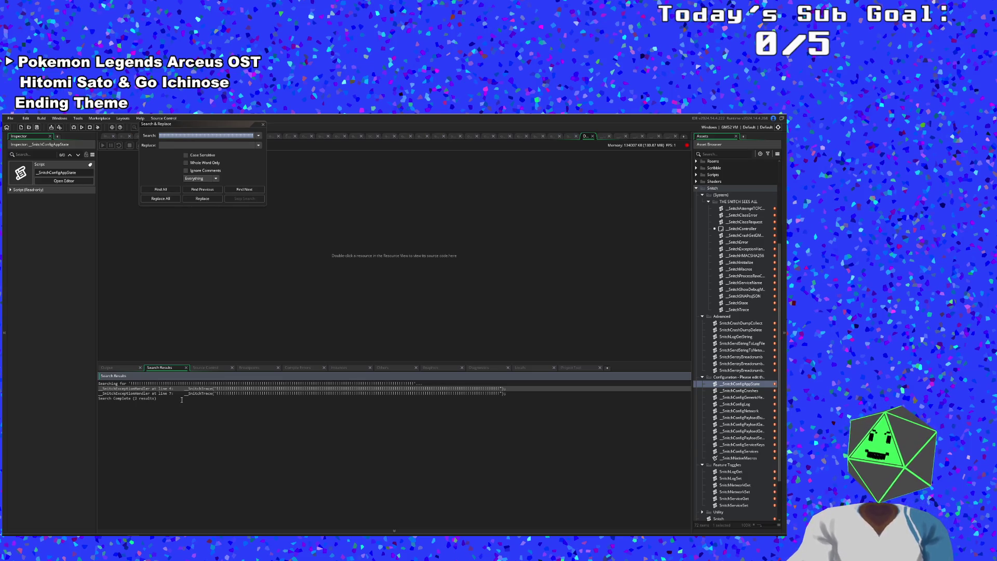
Open the first match in __SnitchExceptionHandler and read down through the script.
double_click(167, 388)
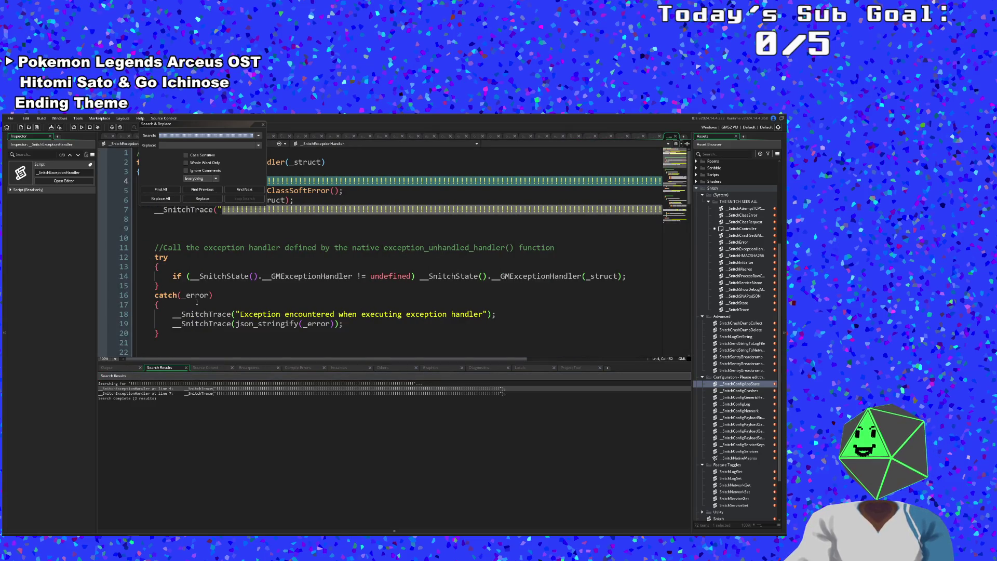
left_click(264, 124)
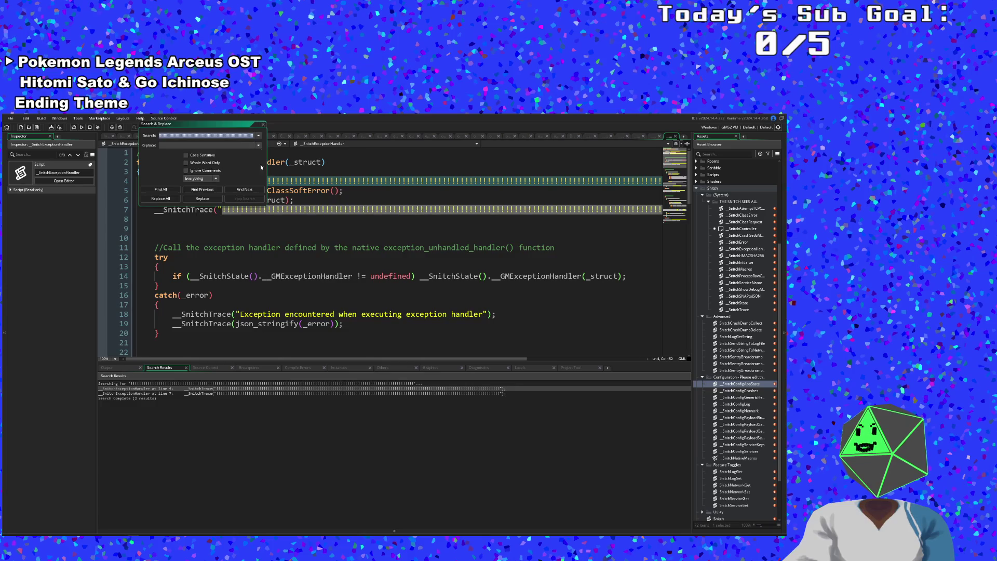
left_click(253, 238)
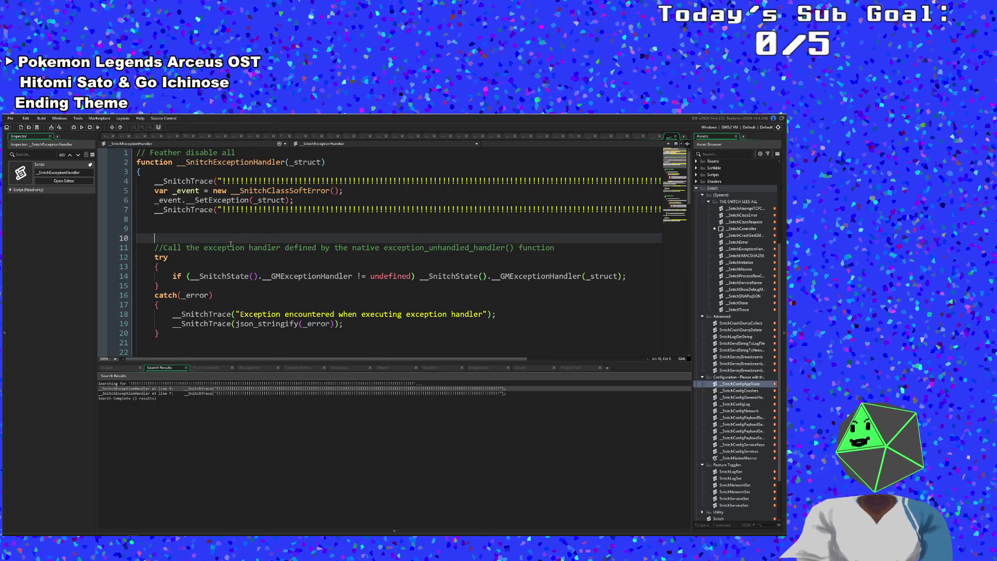
left_click(227, 296)
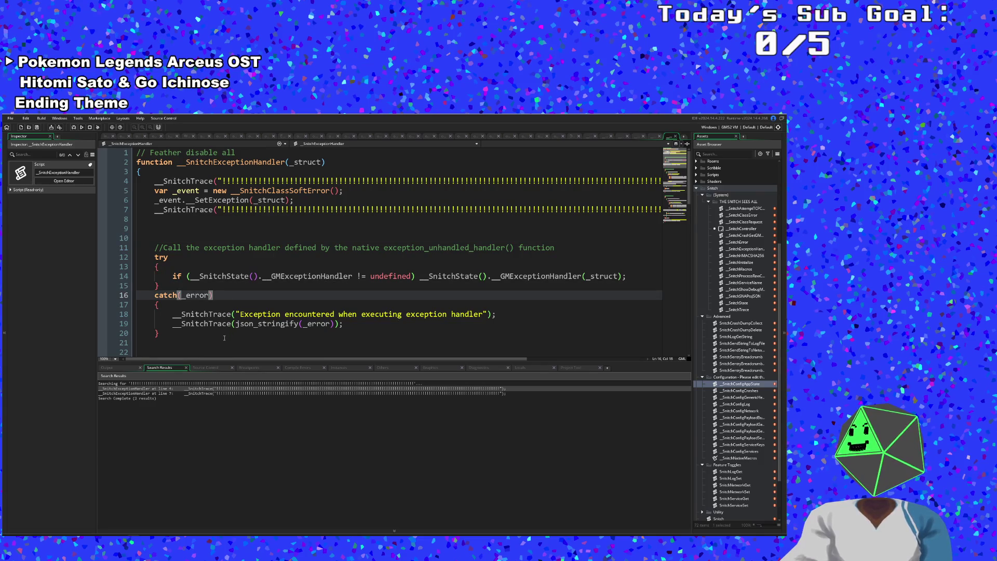
scroll(225, 336, "down", 12)
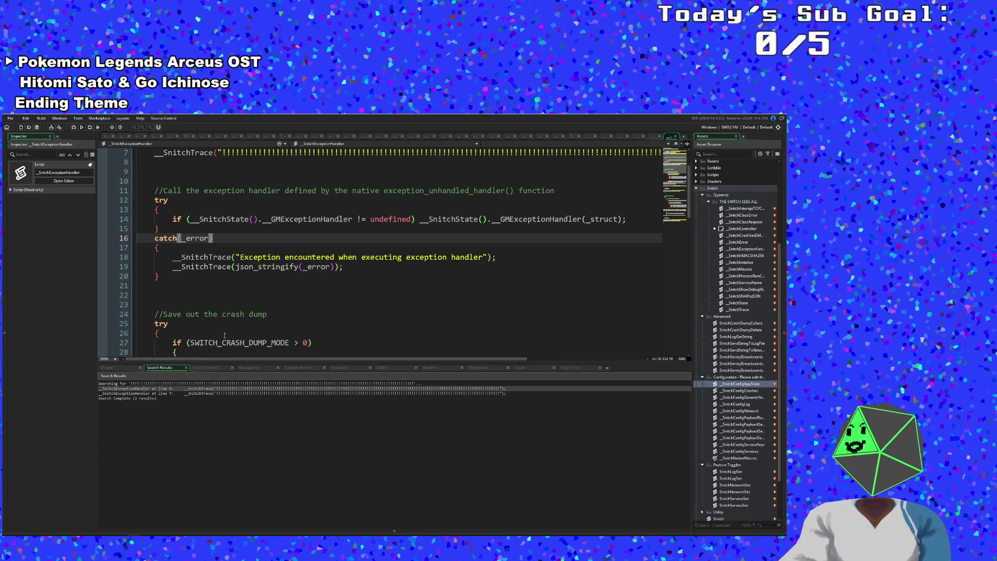
scroll(224, 334, "down", 4)
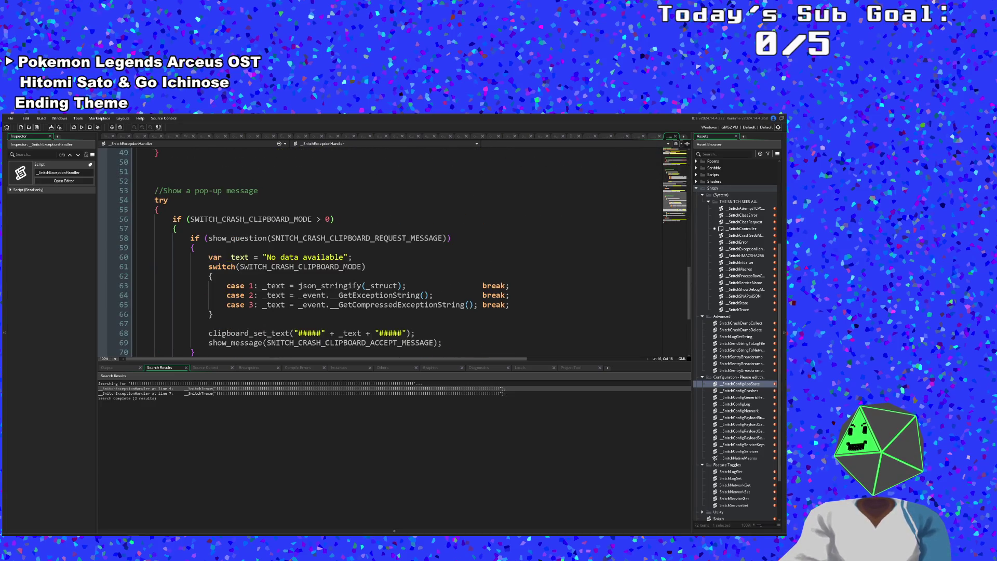
scroll(224, 334, "down", 5)
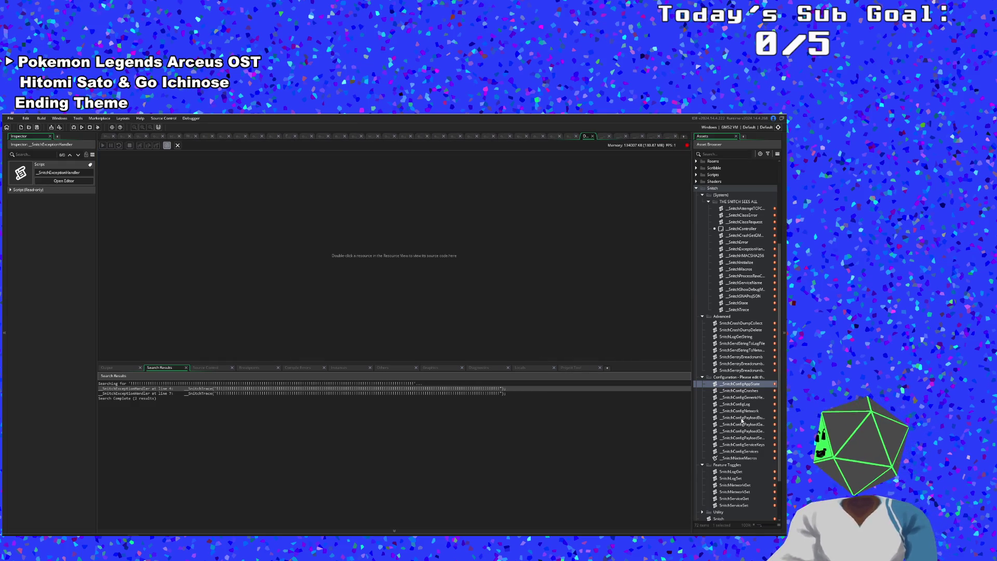
In __SnitchConfigServices, change SNITCH_SERVICE_MODE from 2 to 1 (sentry.io).
scroll(748, 424, "down", 3)
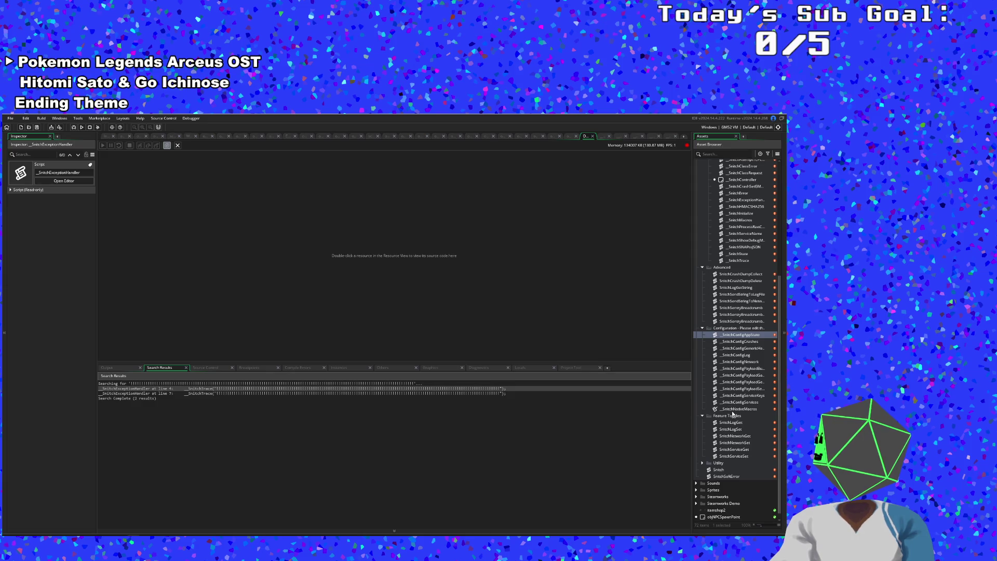
double_click(735, 402)
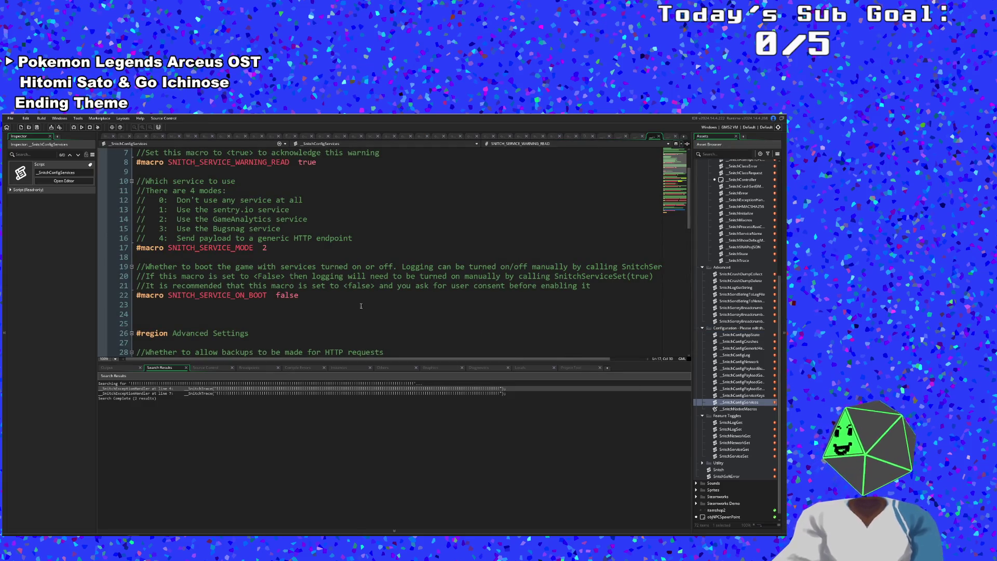
left_click(273, 256)
left_click(274, 251)
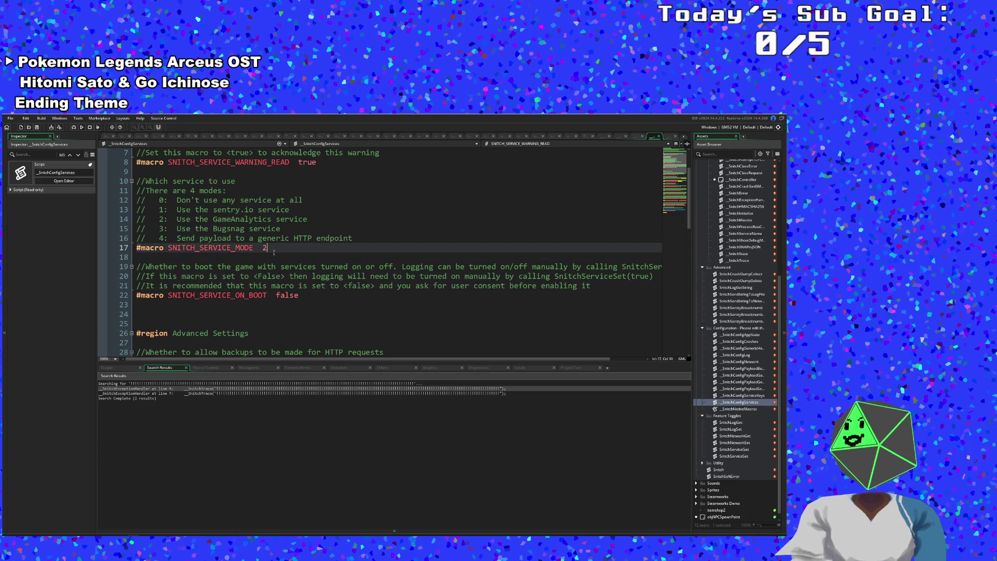
key("BackSpace")
type("1")
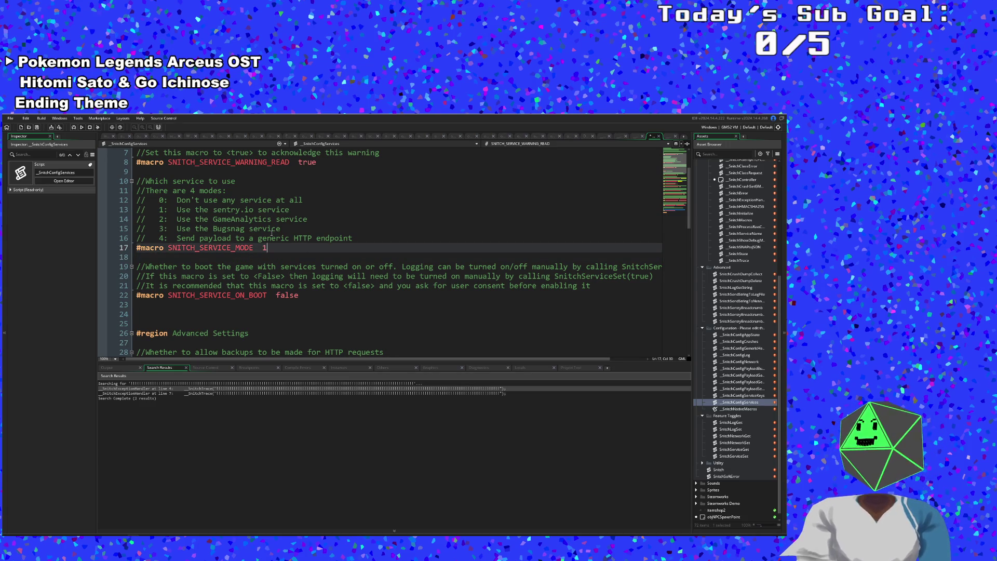
left_click(271, 233)
Save the project and run Art Attack with F5.
left_click(10, 117)
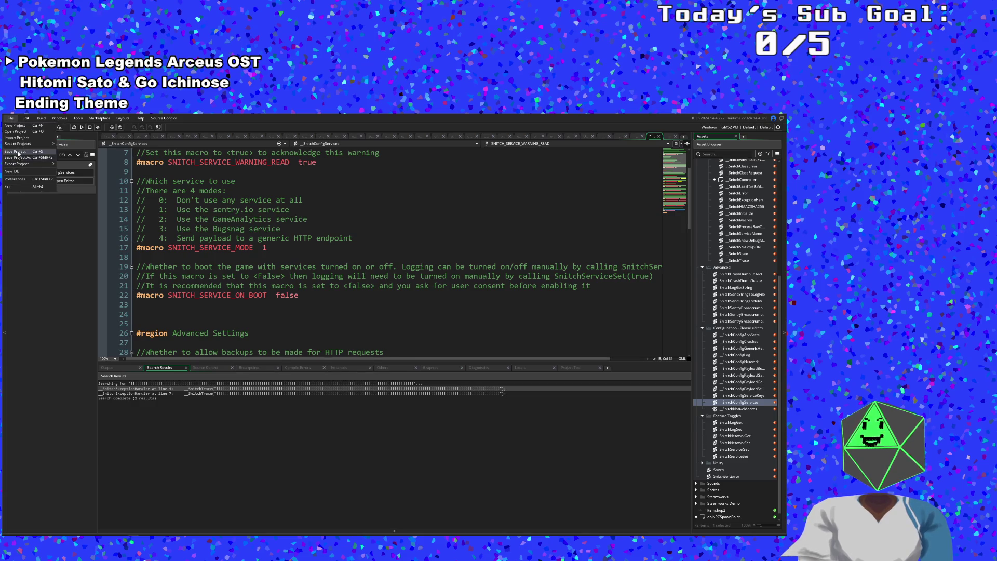
left_click(18, 152)
key("F5")
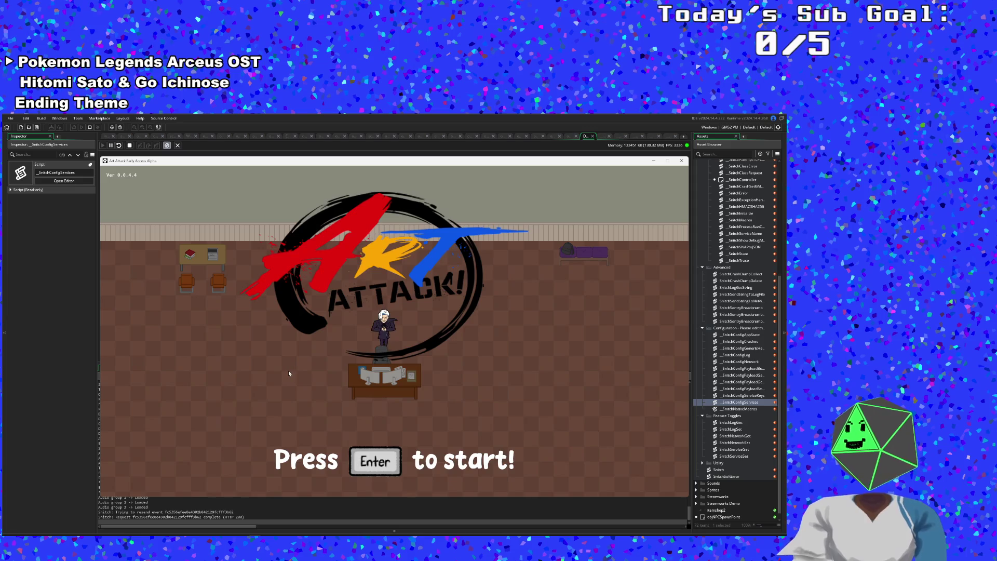
Crash the game from the F1 debug menu, copy the error report, and close the game.
key("F1")
left_click(148, 280)
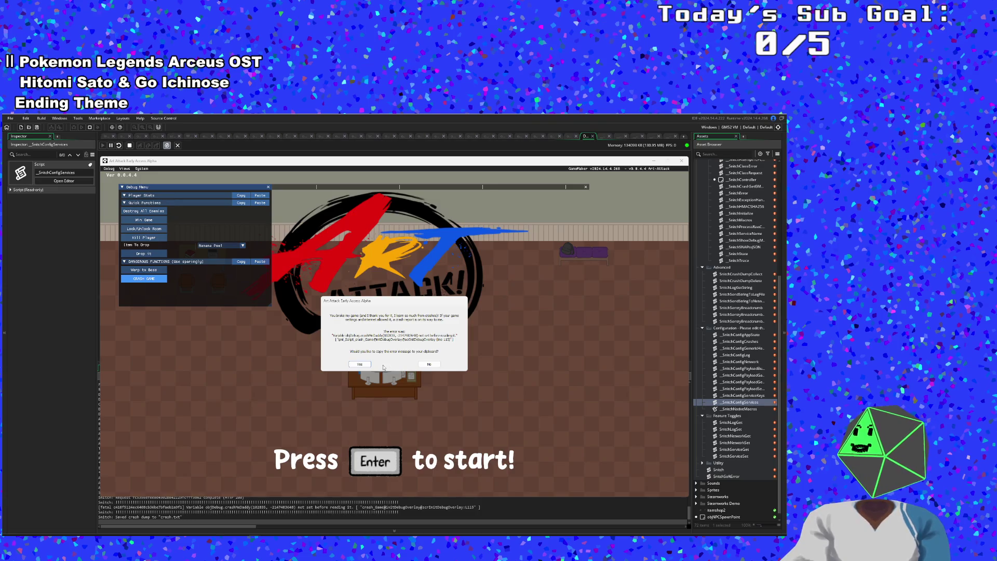
left_click(360, 365)
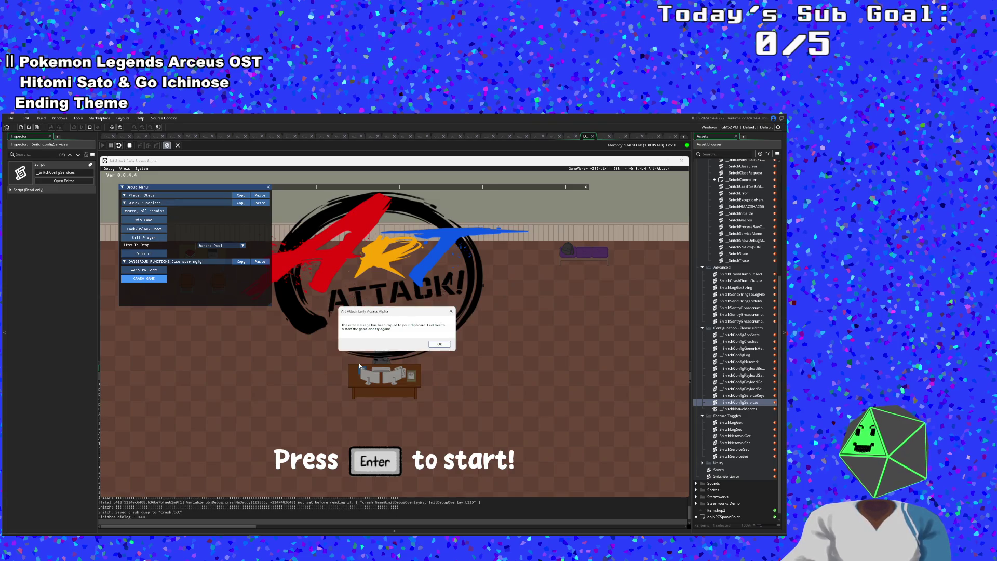
left_click(439, 345)
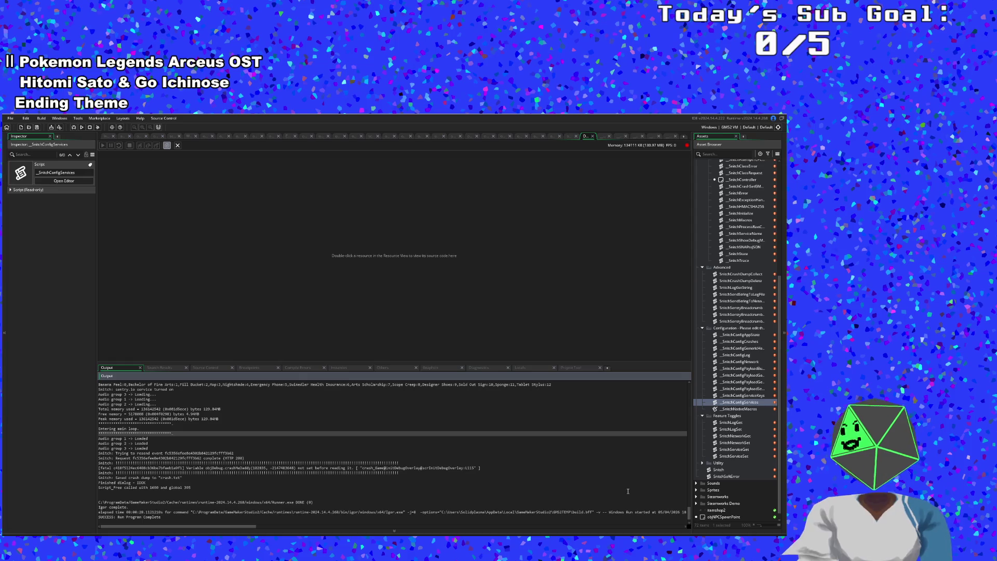
Change SNITCH_SERVICE_MODE in _SnitchConfigServices from 1 to 2 (GameAnalytics).
double_click(750, 405)
left_click(267, 249)
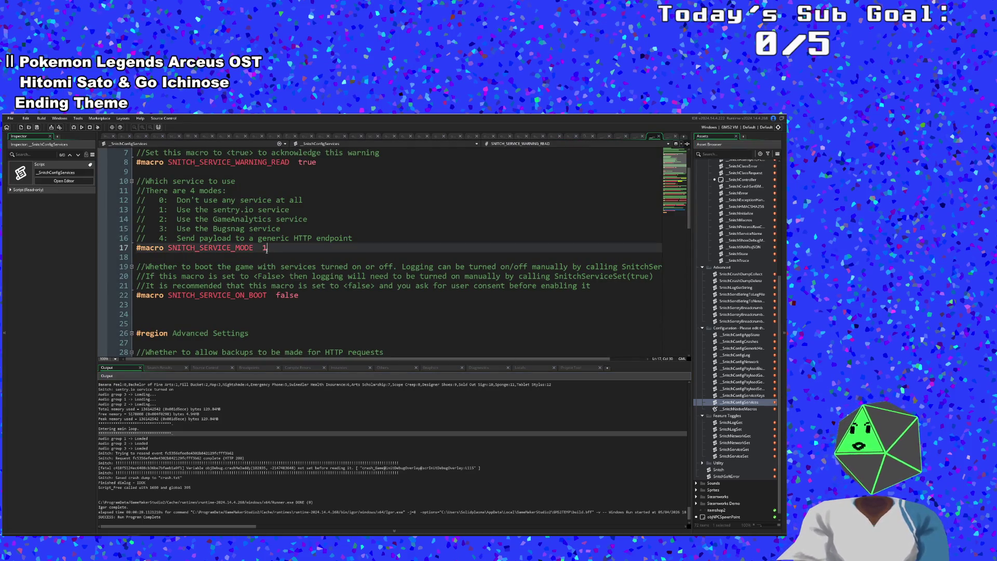
key("BackSpace")
type("2")
left_click(222, 229)
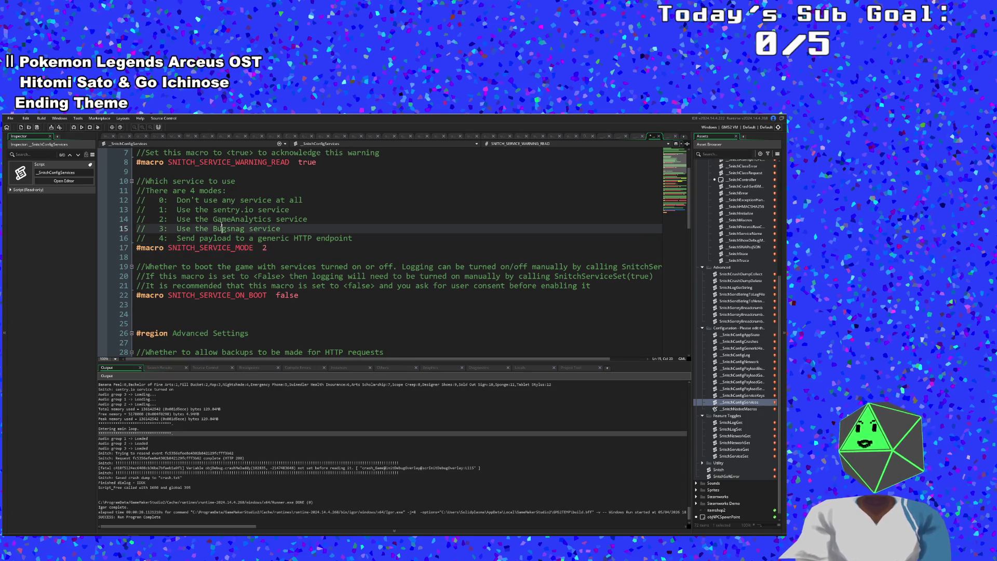
Save the project, run Art Attack in debug mode, then close the game window.
left_click(37, 127)
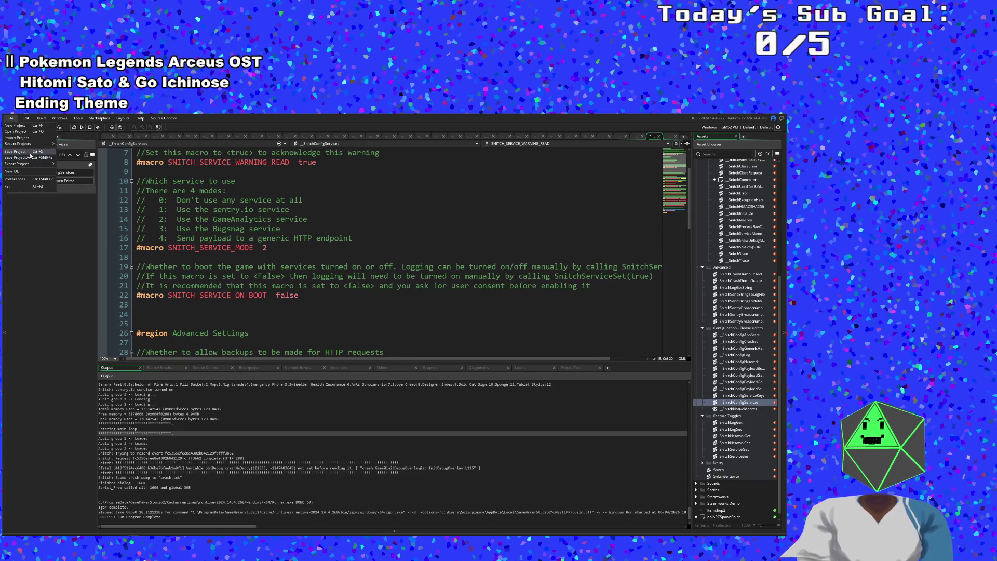
left_click(98, 127)
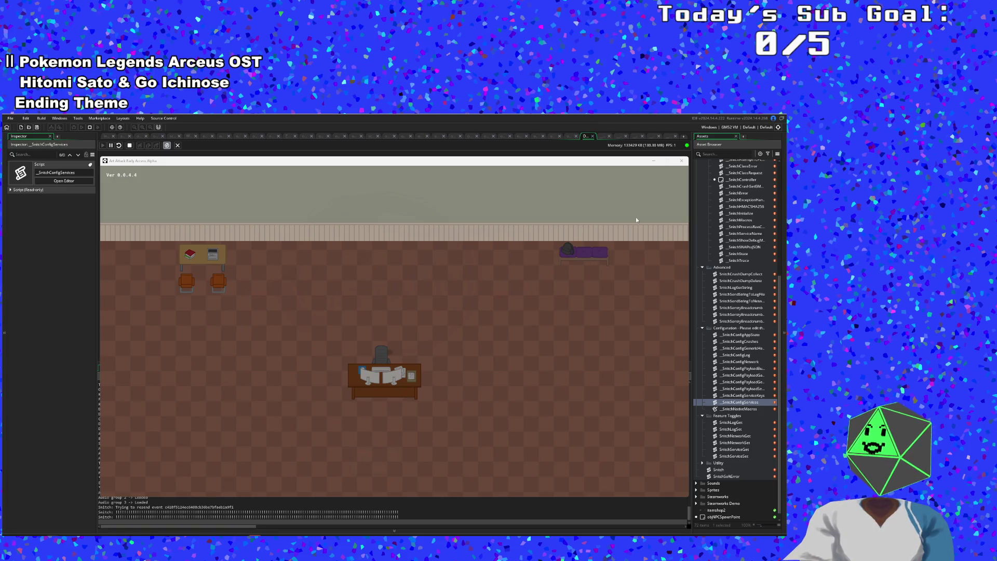
left_click(682, 161)
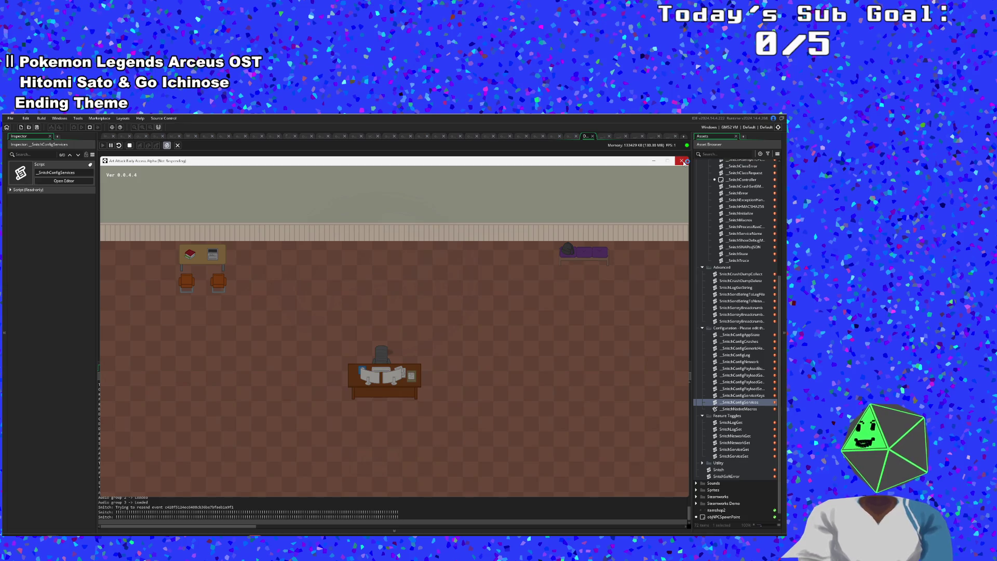
Reopen _SnitchConfigServices and delete the SNITCH_SERVICE_MODE value 2.
double_click(718, 403)
left_click(278, 247)
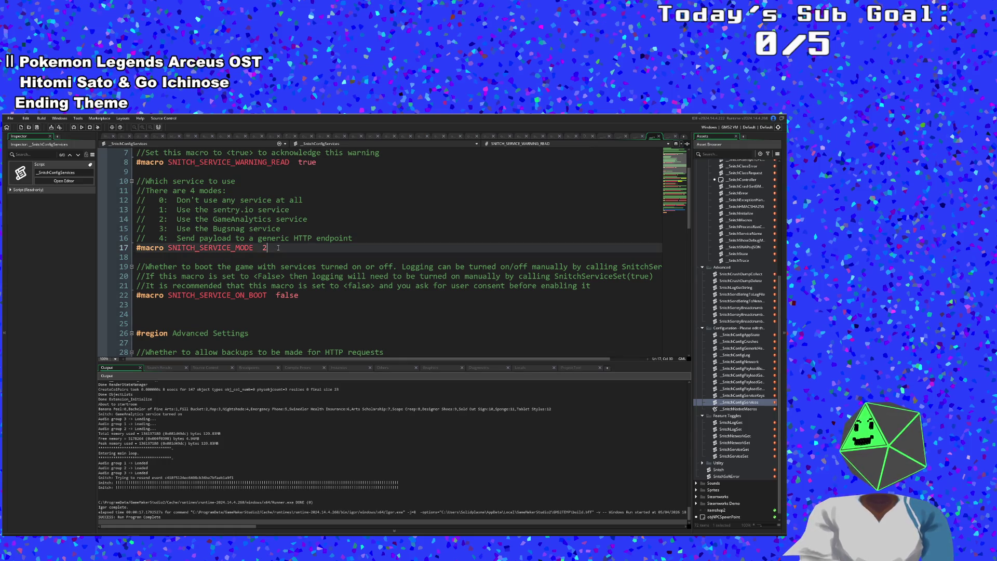
key("BackSpace")
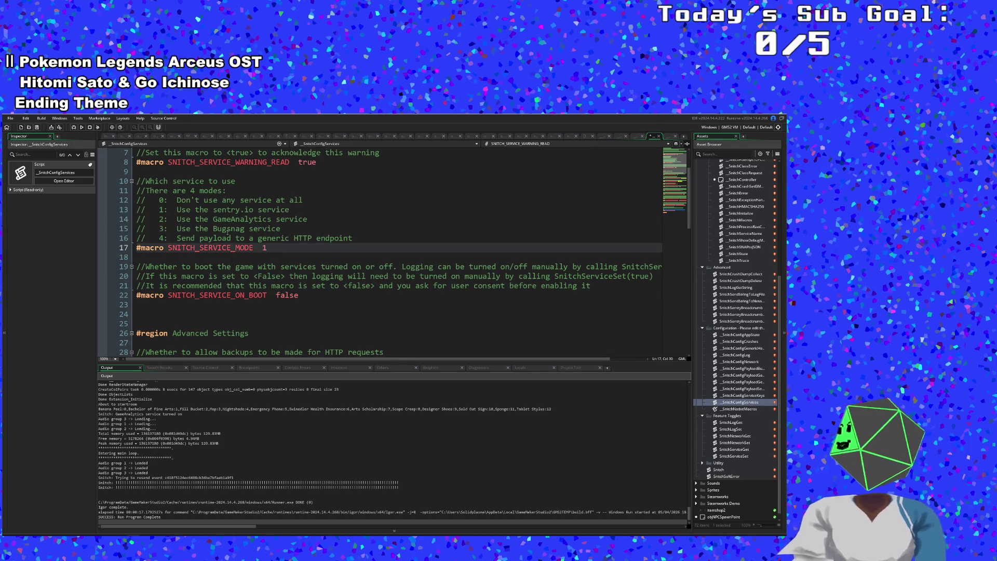
left_click(218, 200)
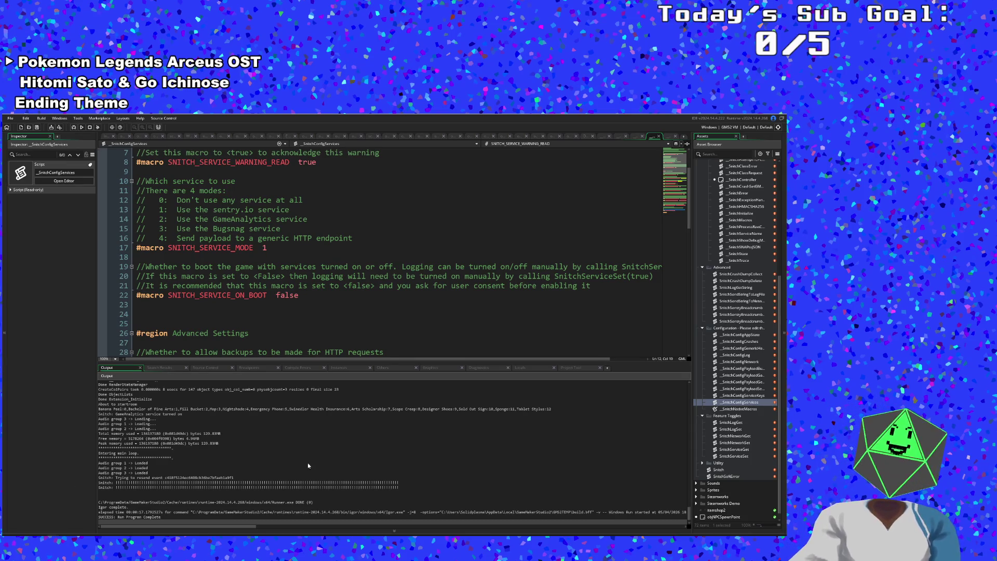
Review the lines before the Advanced Settings region and the service list, then open the asset search.
mouse_move(4, 332)
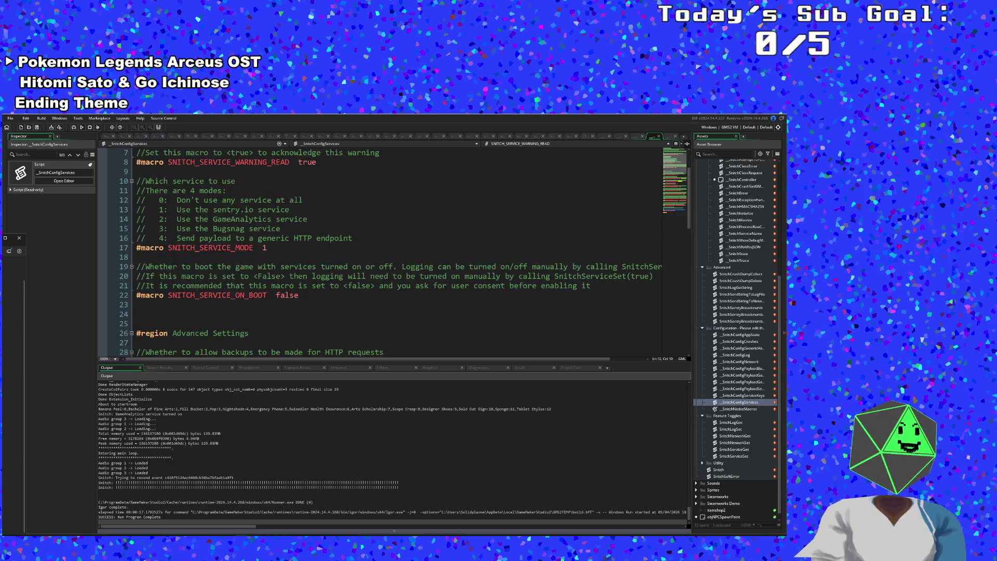
left_click_drag(137, 323, 240, 328)
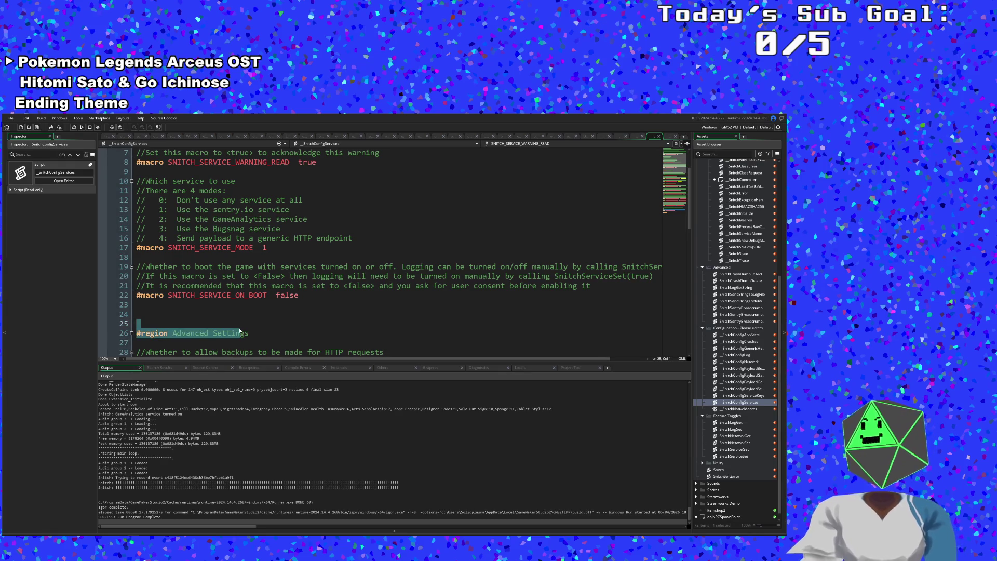
key("Left")
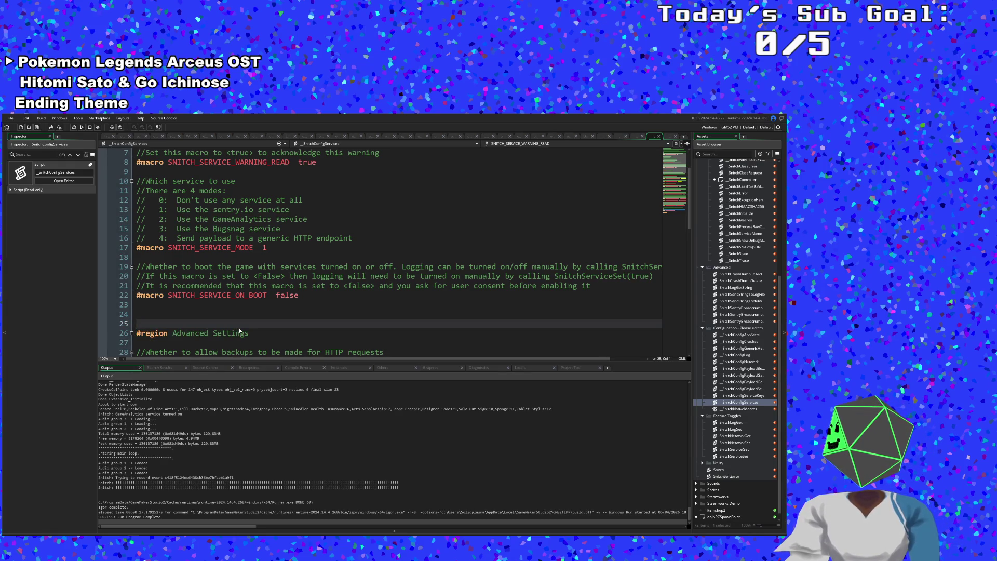
scroll(239, 328, "up", 2)
scroll(240, 334, "down", 2)
scroll(240, 334, "up", 2)
left_click(232, 276)
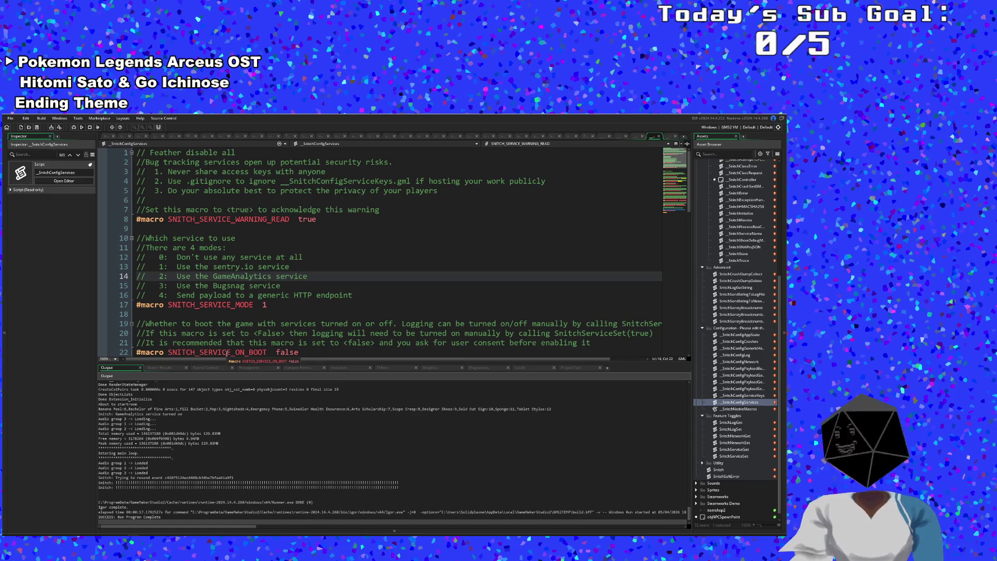
key("ctrl+t")
Search for objTitleScreen and open it from the results.
type("jmain")
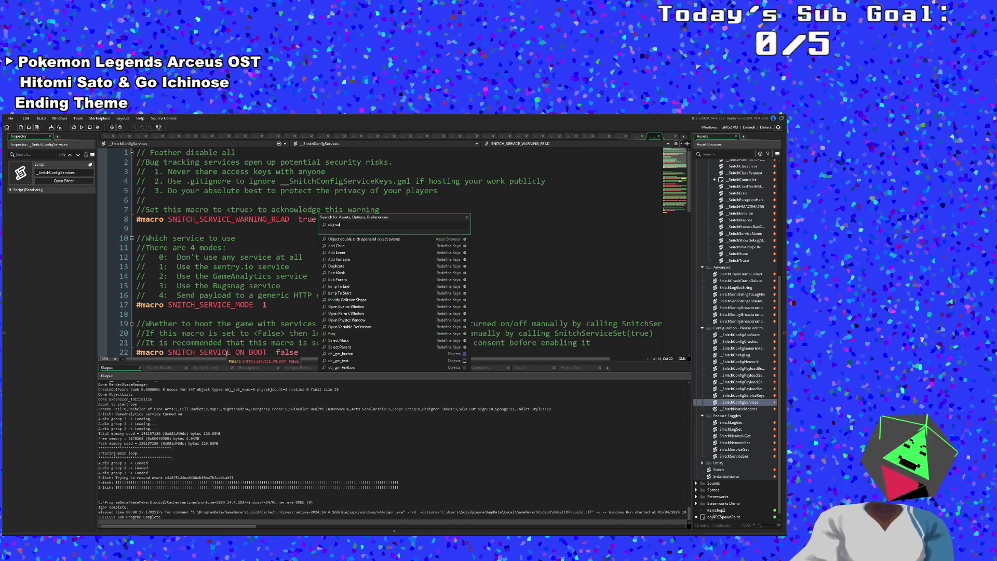
key("BackSpace")
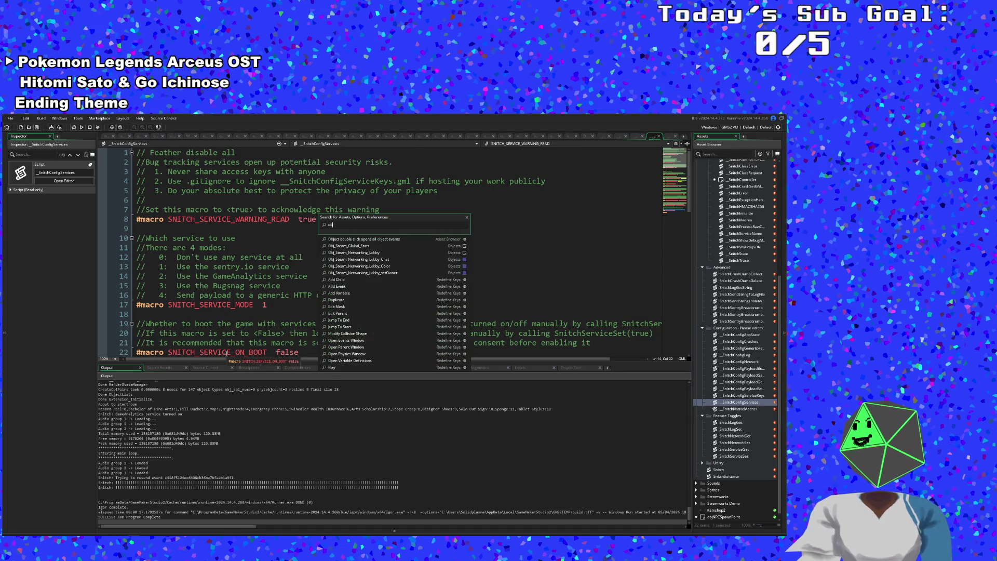
type("debug")
key("BackSpace")
type("t")
key("Down")
key("Return")
Navigate objTitleScreen's events up to User Event 1's mainMenuButton lines, reaching the Credits button.
scroll(227, 355, "down", 15)
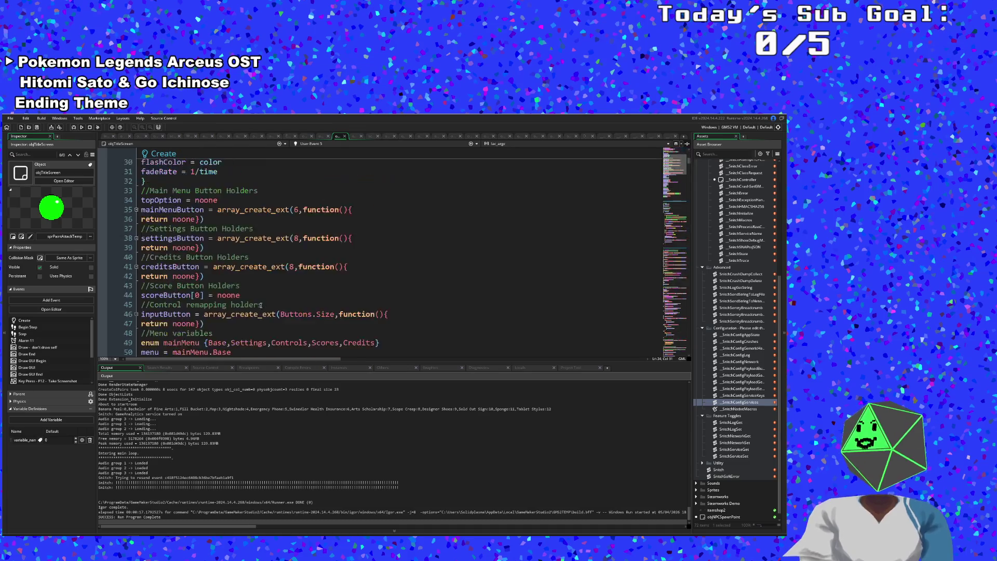
scroll(260, 309, "down", 6)
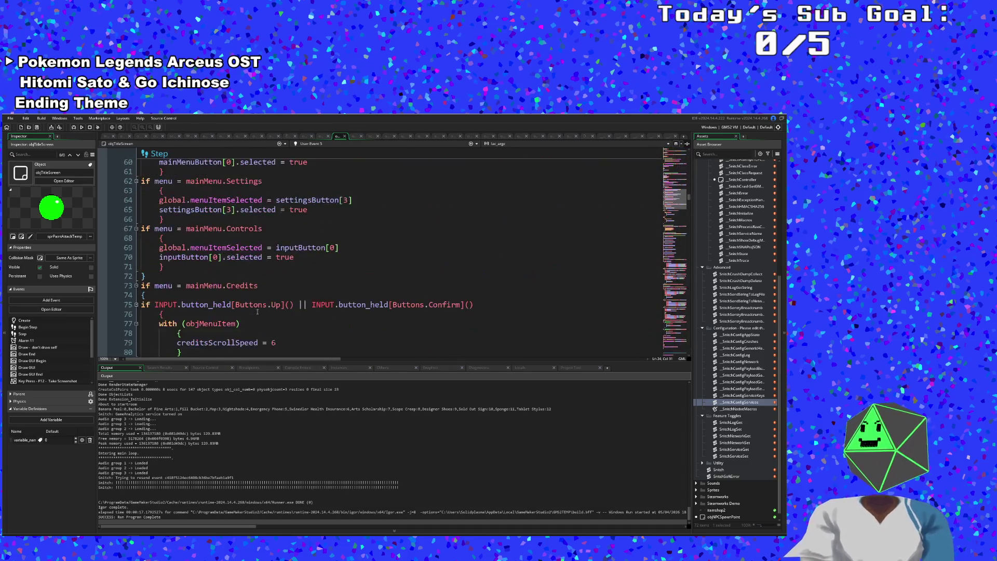
scroll(259, 308, "down", 8)
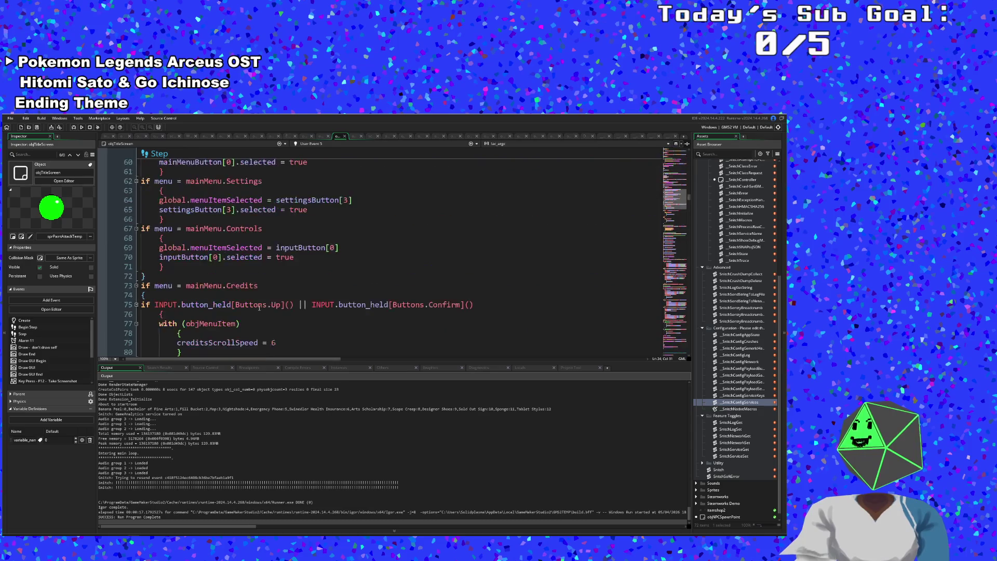
left_click(323, 149)
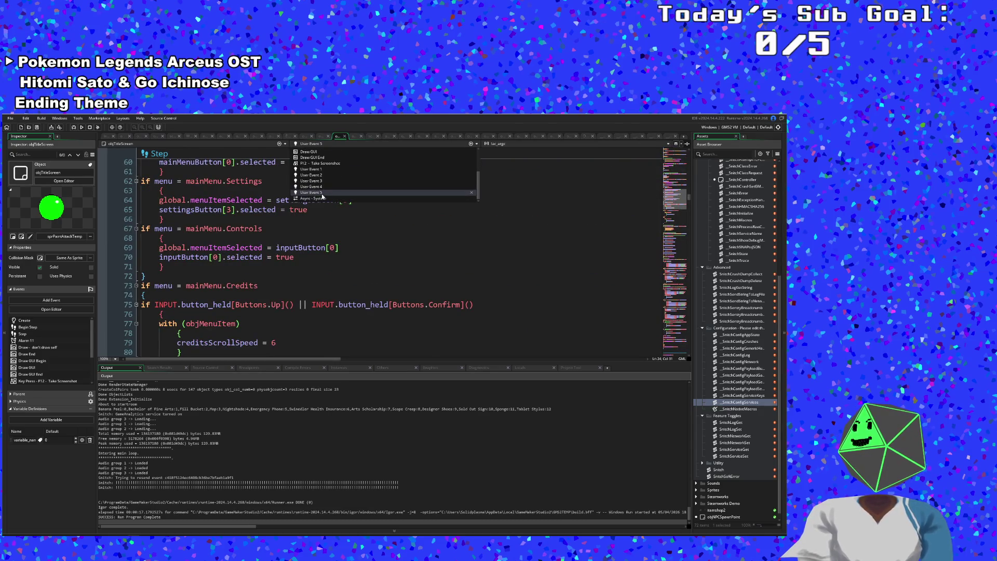
left_click(322, 197)
scroll(322, 202, "up", 15)
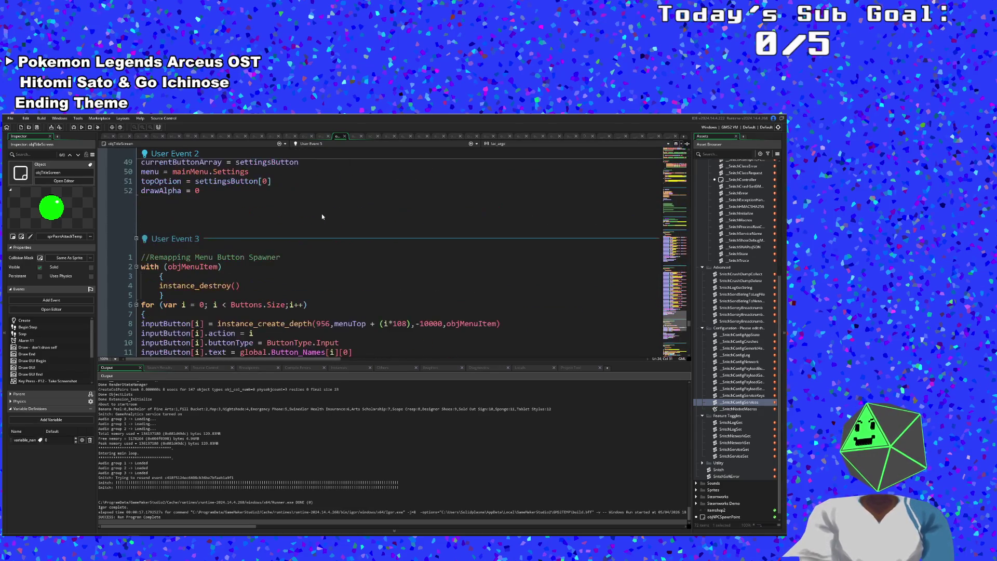
scroll(319, 226, "up", 4)
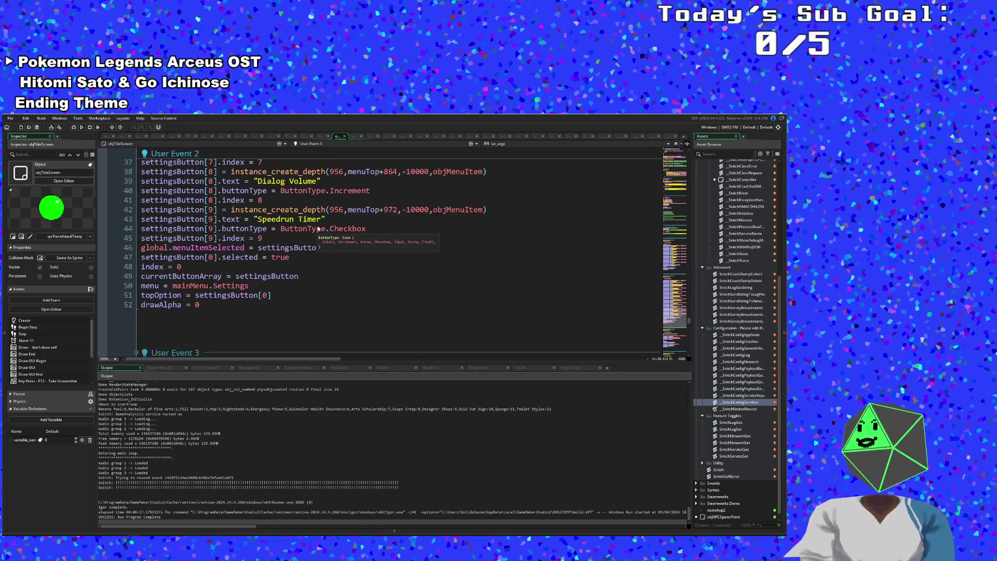
scroll(315, 235, "up", 12)
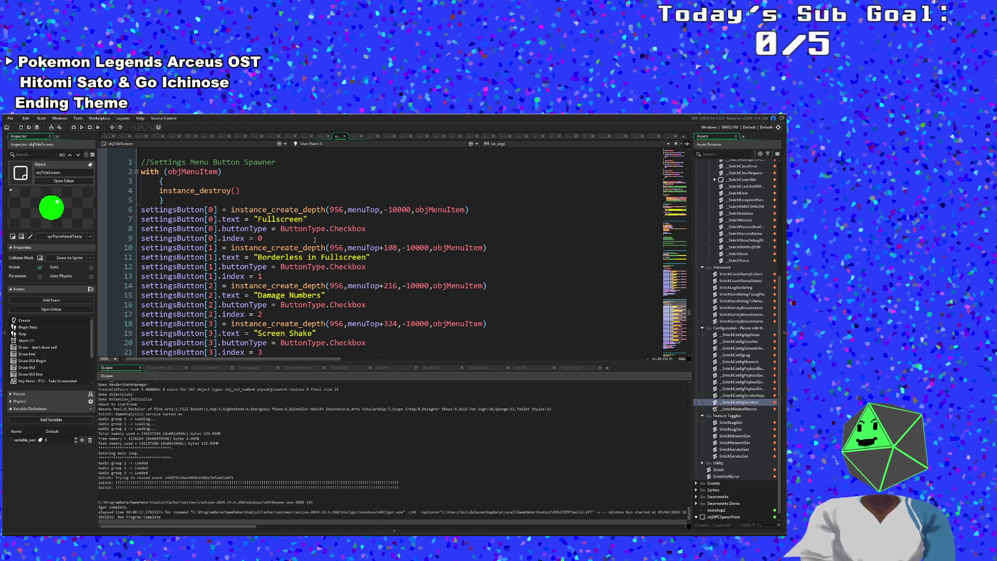
scroll(315, 239, "up", 20)
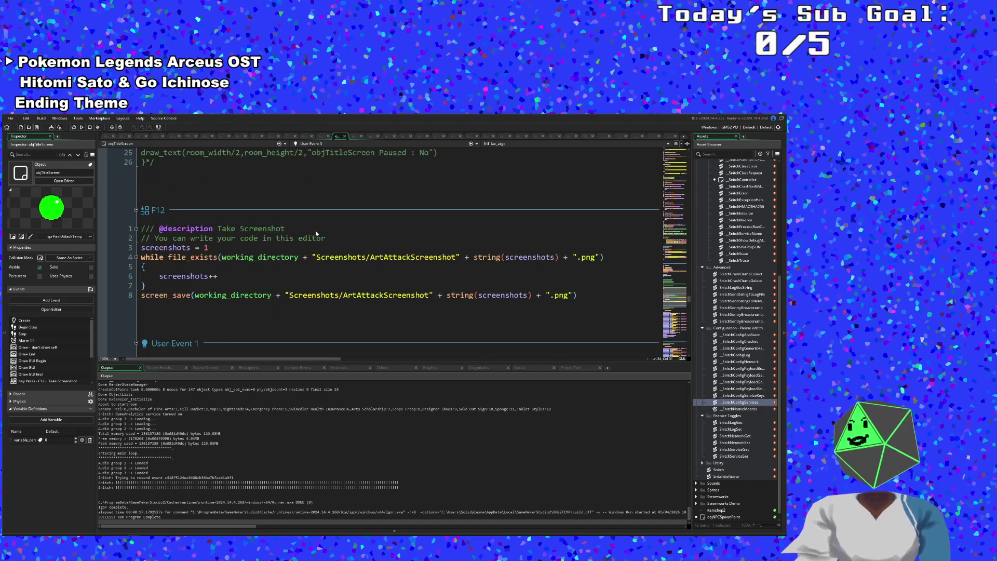
scroll(300, 254, "down", 10)
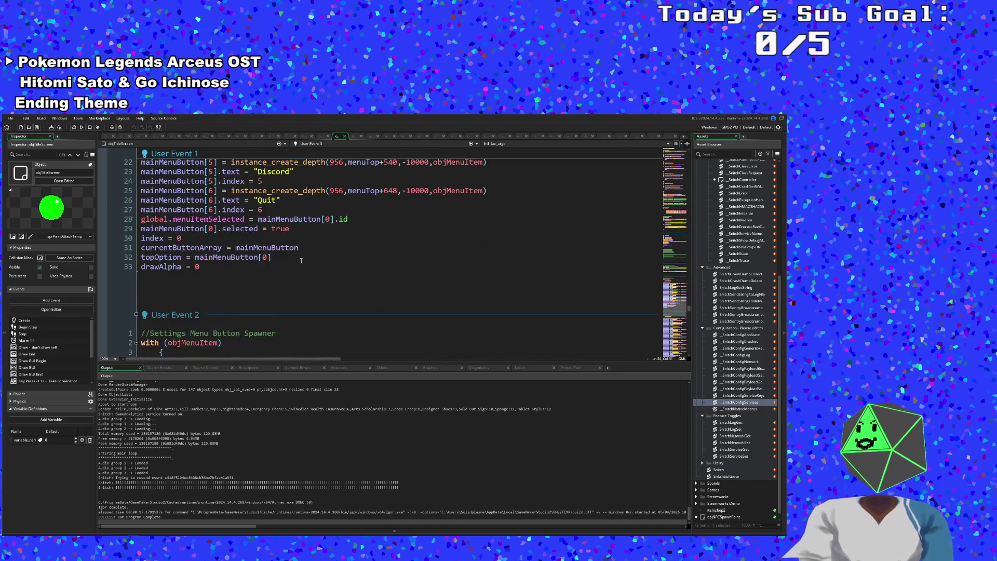
left_click(299, 258)
Check the Discord, Controls (index 2) and Best Times button indices in User Event 1.
scroll(302, 258, "up", 5)
scroll(291, 257, "down", 7)
left_click(288, 258)
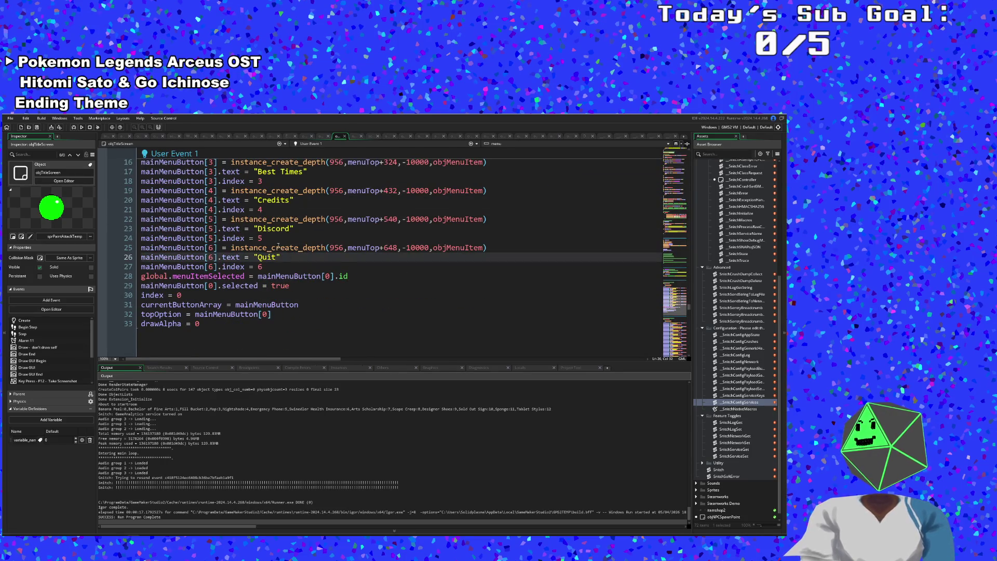
left_click(275, 237)
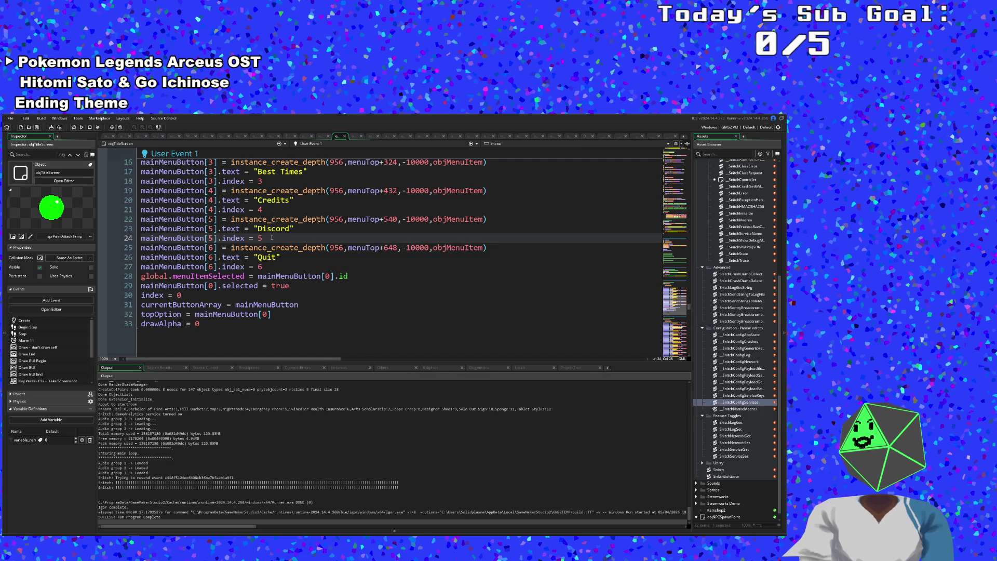
scroll(272, 239, "up", 4)
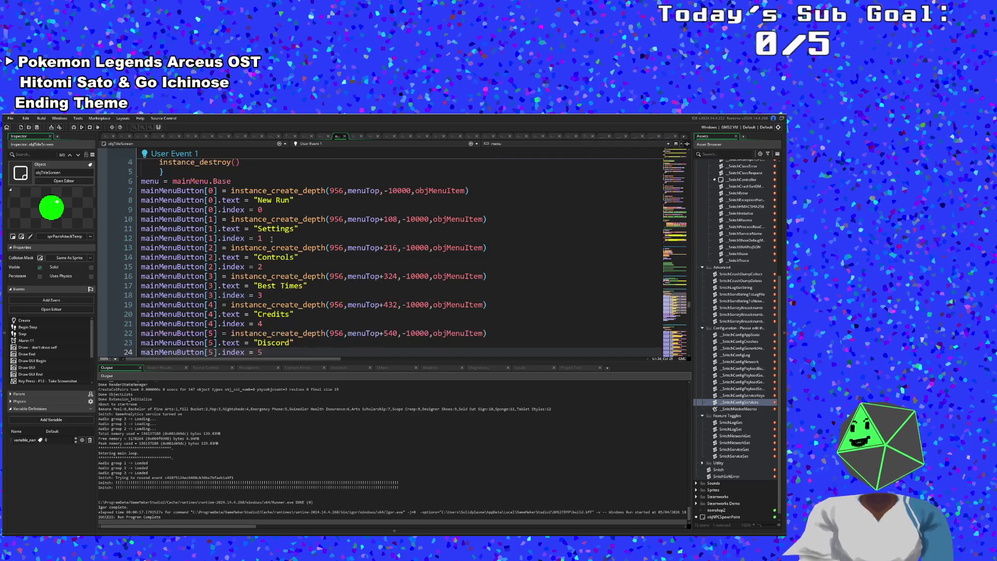
scroll(274, 243, "down", 2)
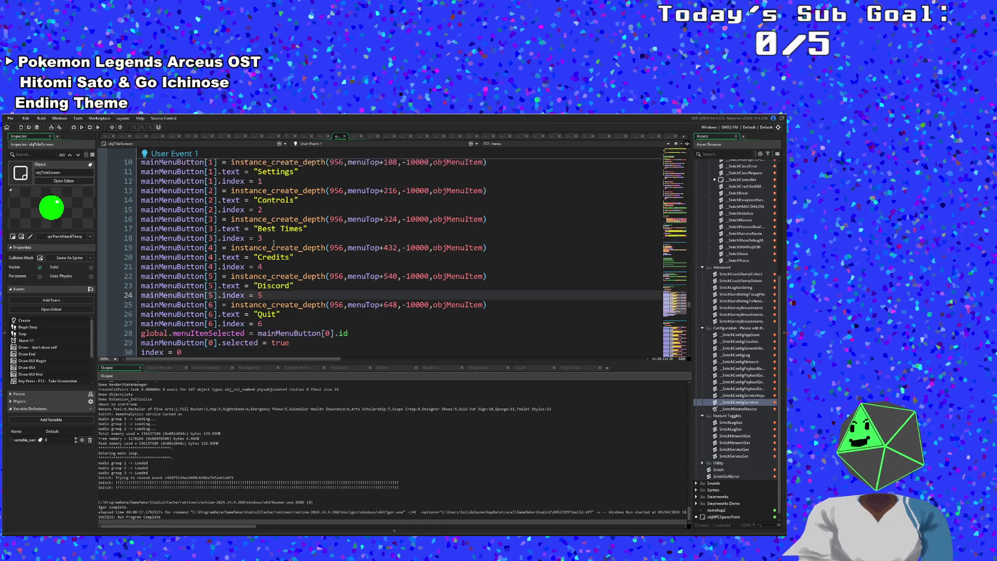
scroll(274, 248, "up", 2)
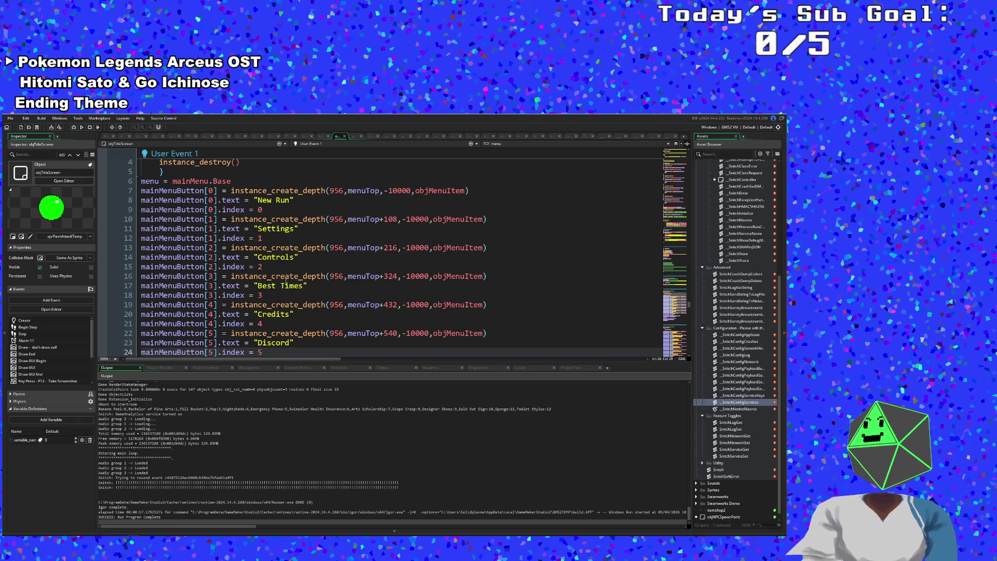
left_click(270, 268)
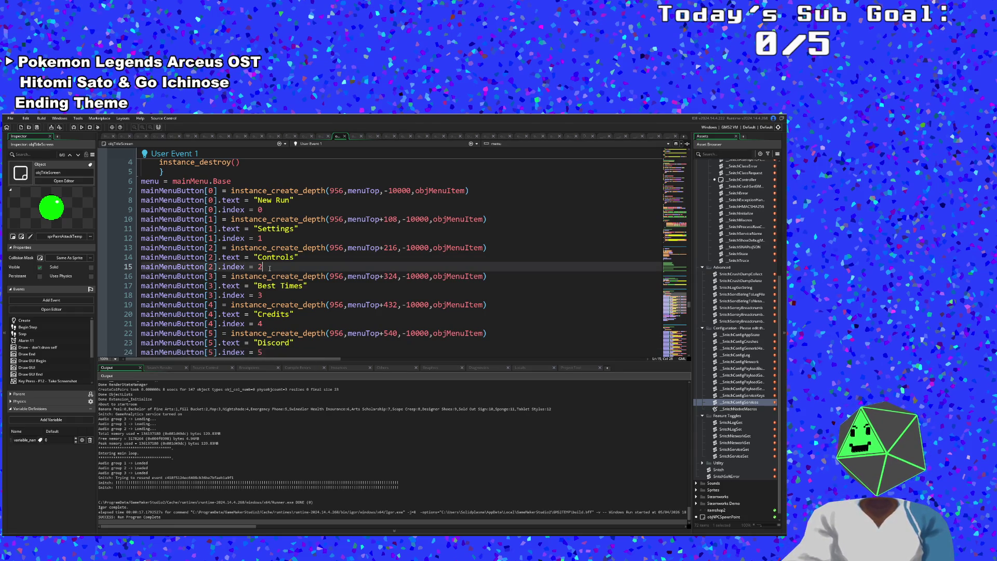
left_click(276, 294)
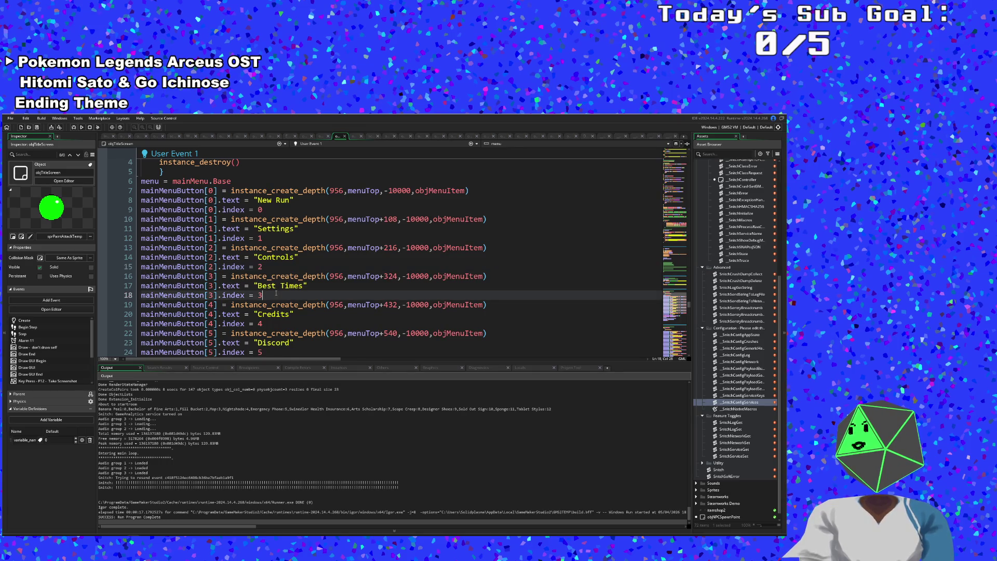
Check the Credits and Settings indices, then select the three Controls button lines 13–15.
scroll(273, 295, "down", 2)
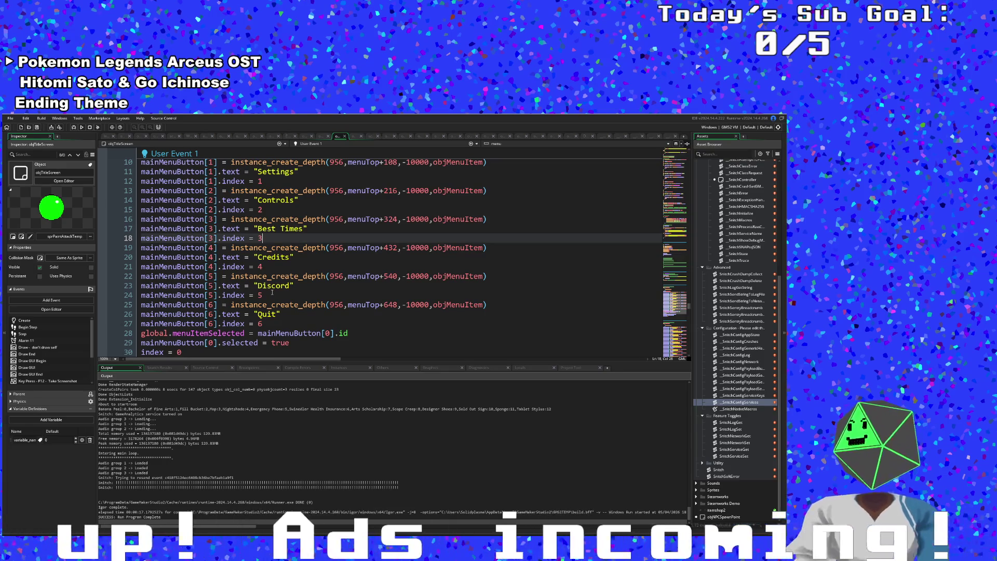
left_click(279, 267)
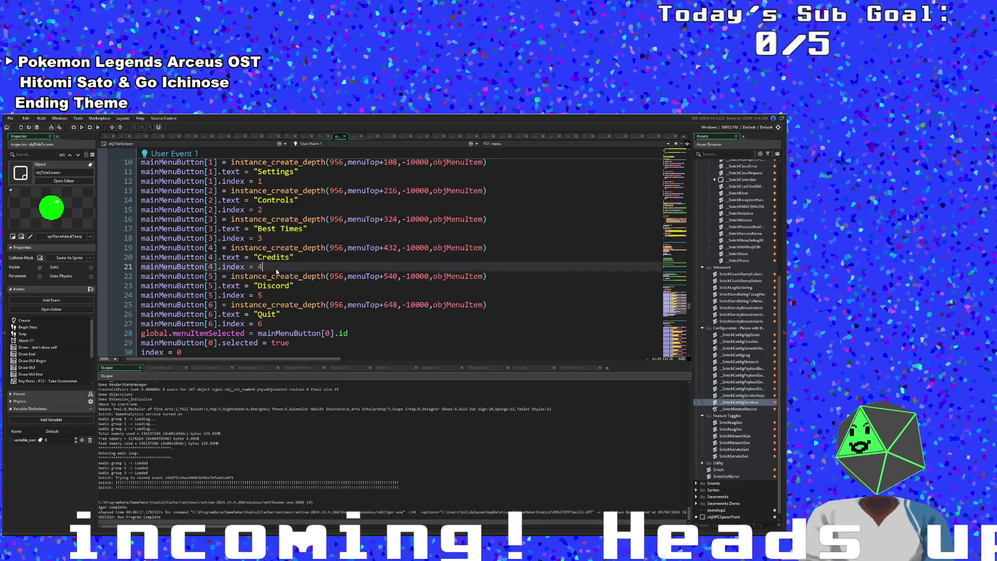
scroll(277, 269, "up", 2)
mouse_move(276, 270)
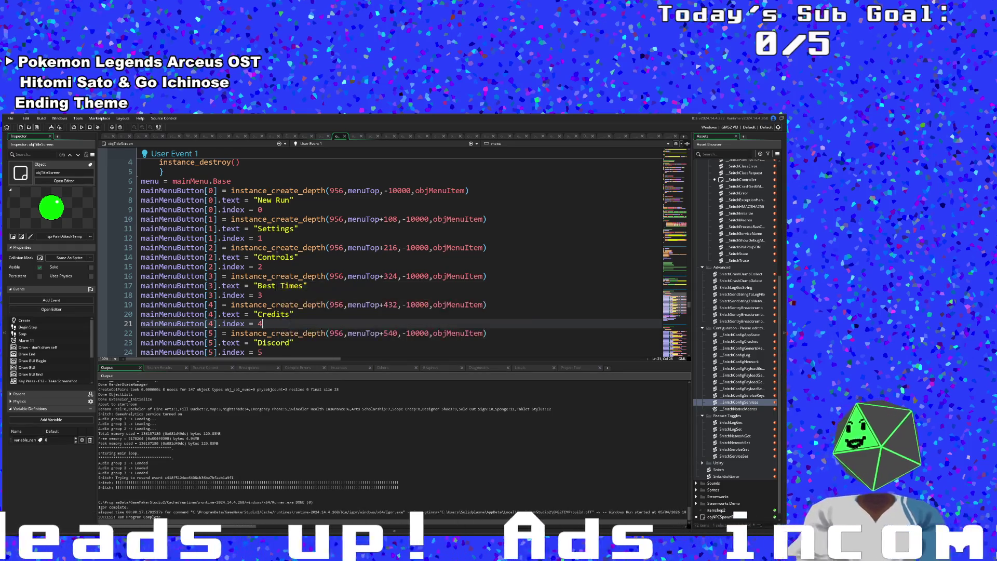
left_click(267, 237)
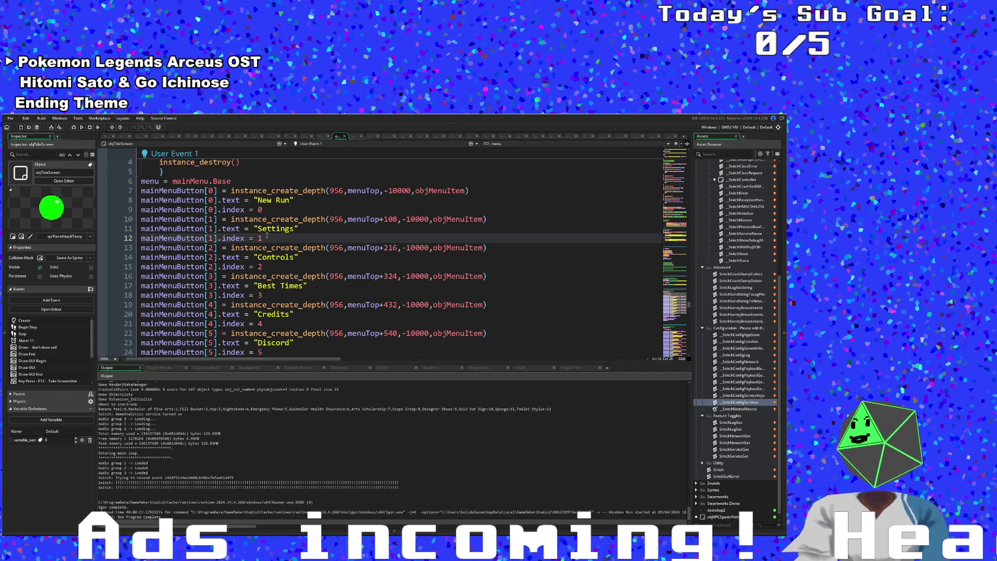
left_click(269, 266)
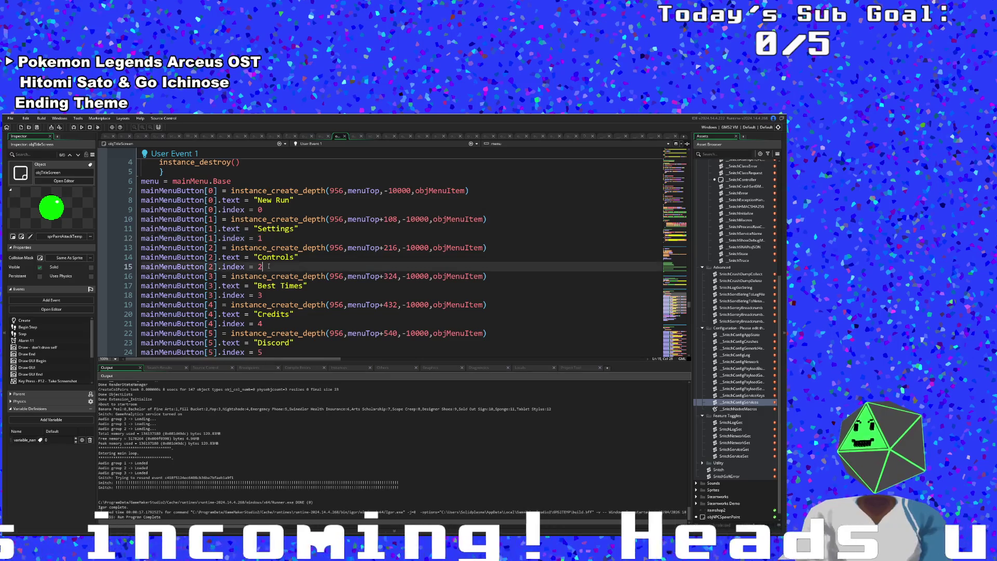
left_click_drag(269, 266, 118, 249)
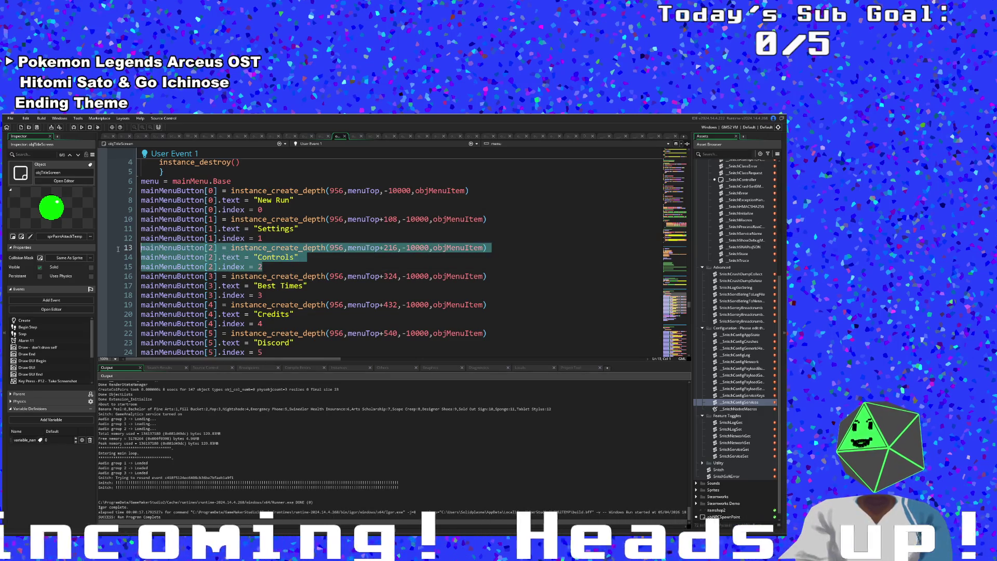
Cut the three Controls button lines from the main menu and remove the leftover empty line.
right_click(179, 251)
left_click(191, 279)
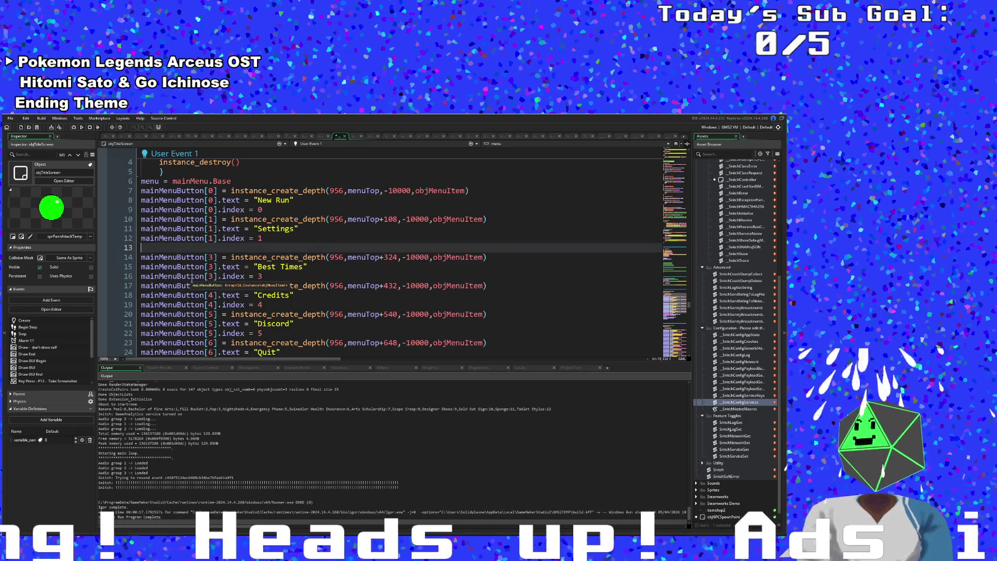
key("BackSpace")
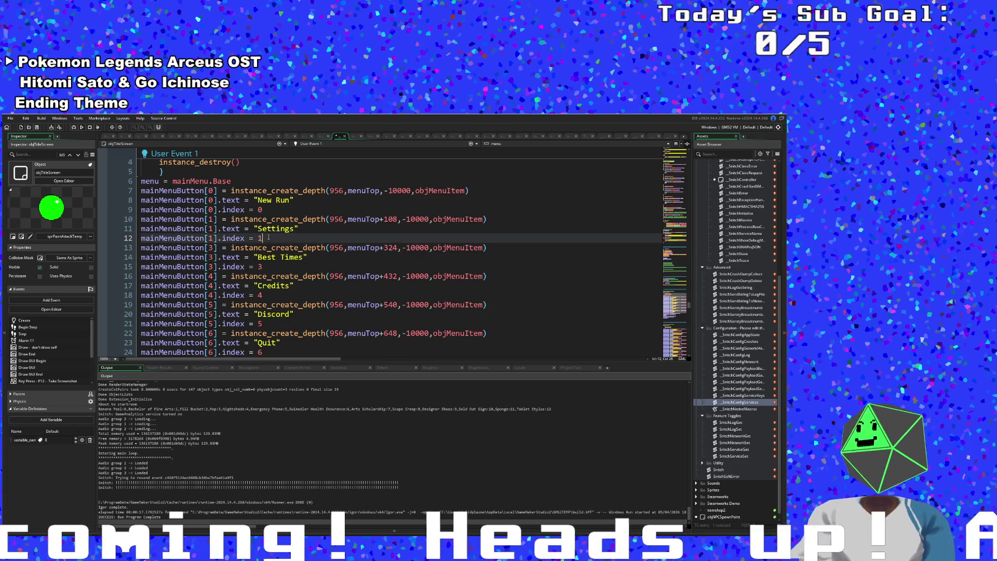
Restore the Controls lines with Ctrl+Z and scroll down to User Event 2's settings spawner.
scroll(269, 237, "down", 2)
scroll(268, 233, "up", 2)
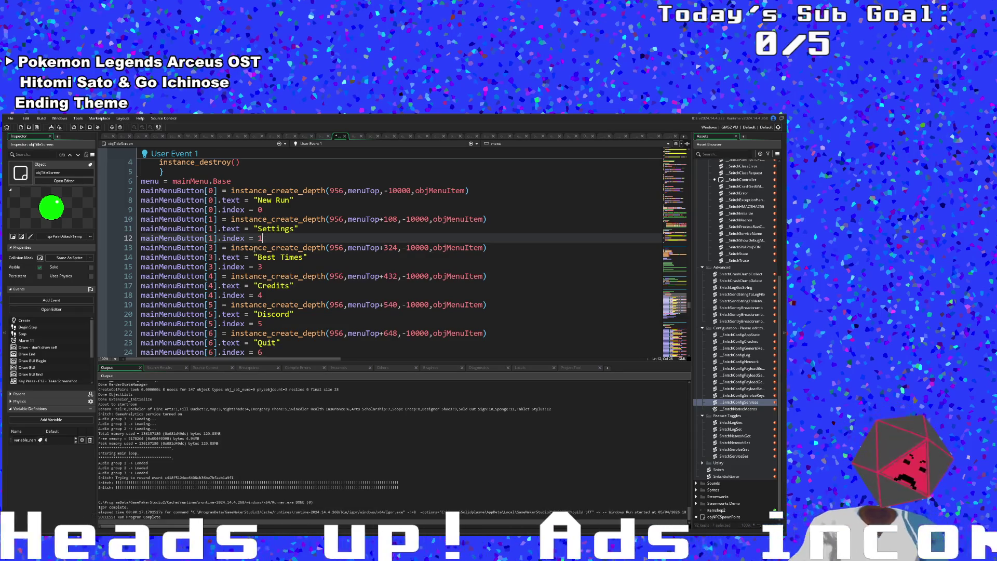
key("ctrl+z")
left_click(288, 268)
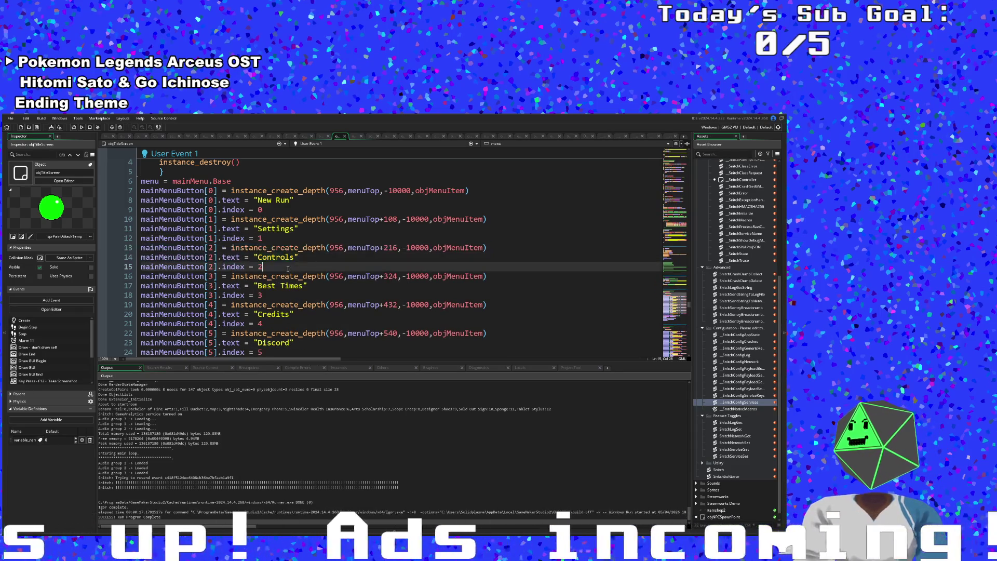
scroll(283, 272, "down", 12)
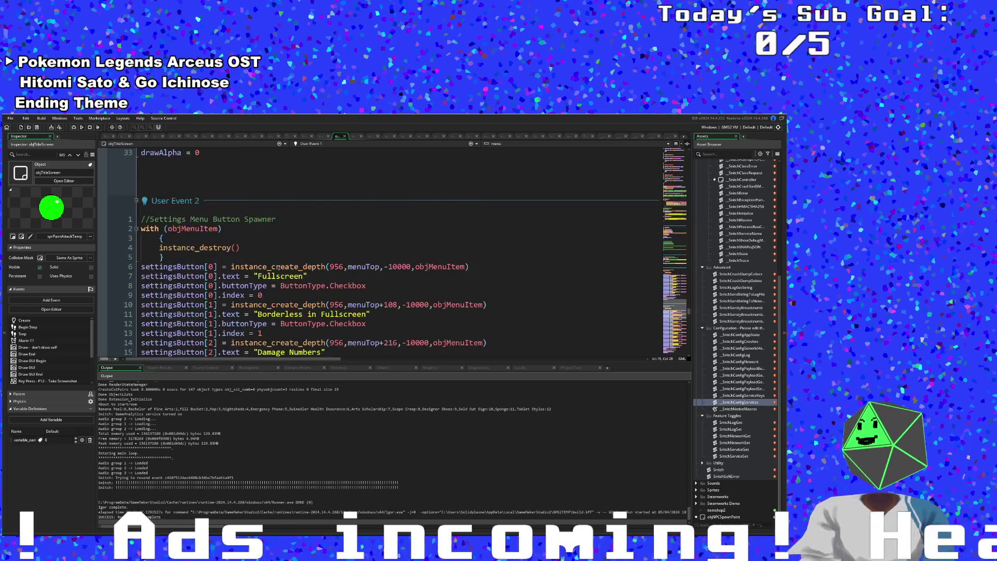
Inspect User Event 3's remapping spawner and its input button index assignment.
mouse_move(275, 267)
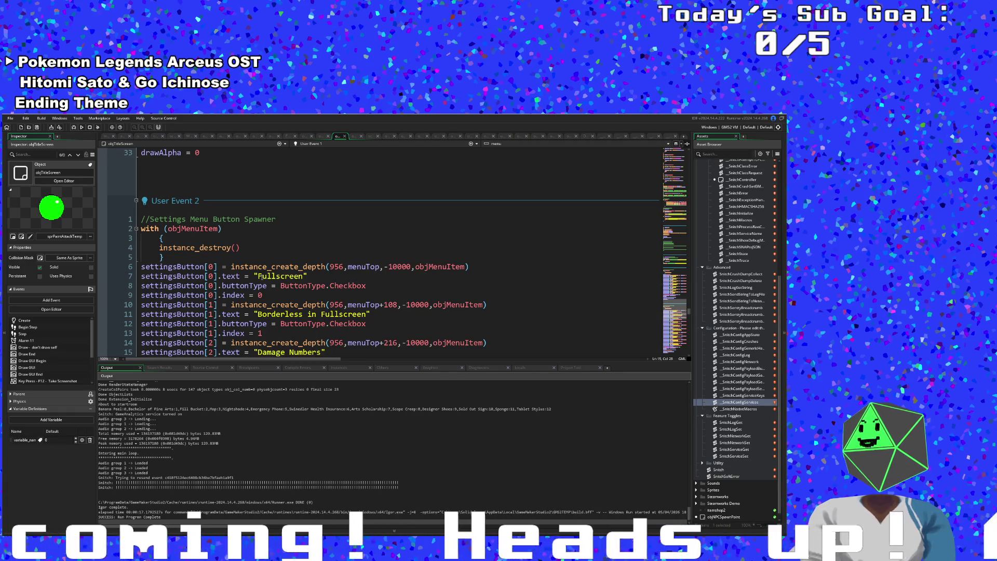
scroll(258, 275, "down", 20)
scroll(254, 272, "up", 3)
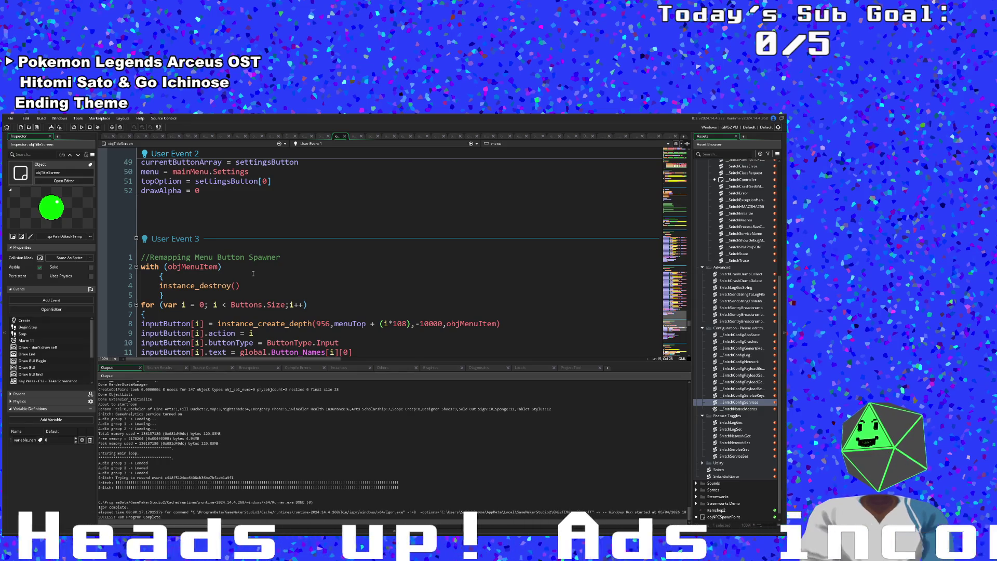
scroll(253, 273, "down", 4)
scroll(253, 274, "up", 1)
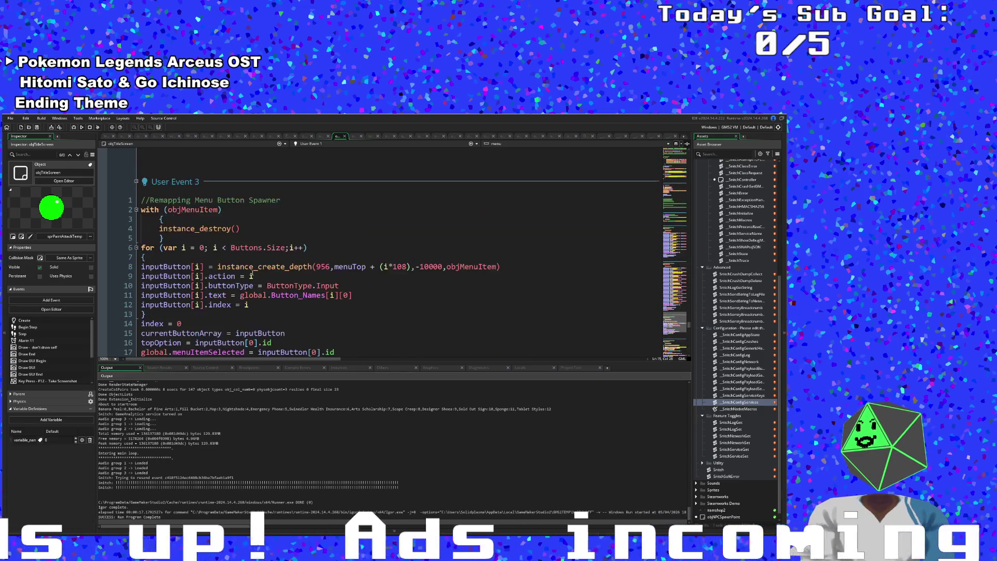
scroll(251, 273, "down", 10)
scroll(250, 272, "up", 10)
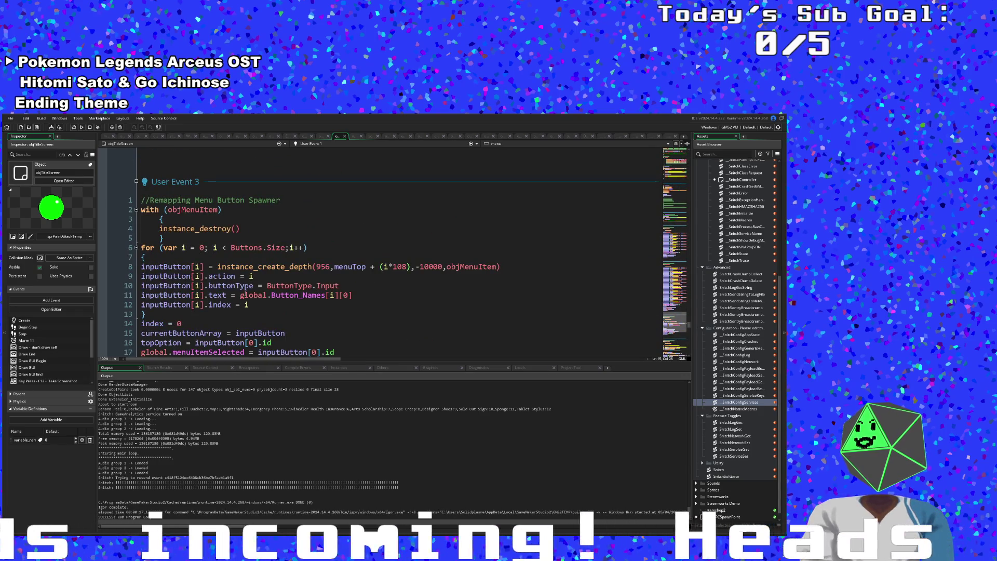
left_click(256, 301)
scroll(257, 300, "down", 2)
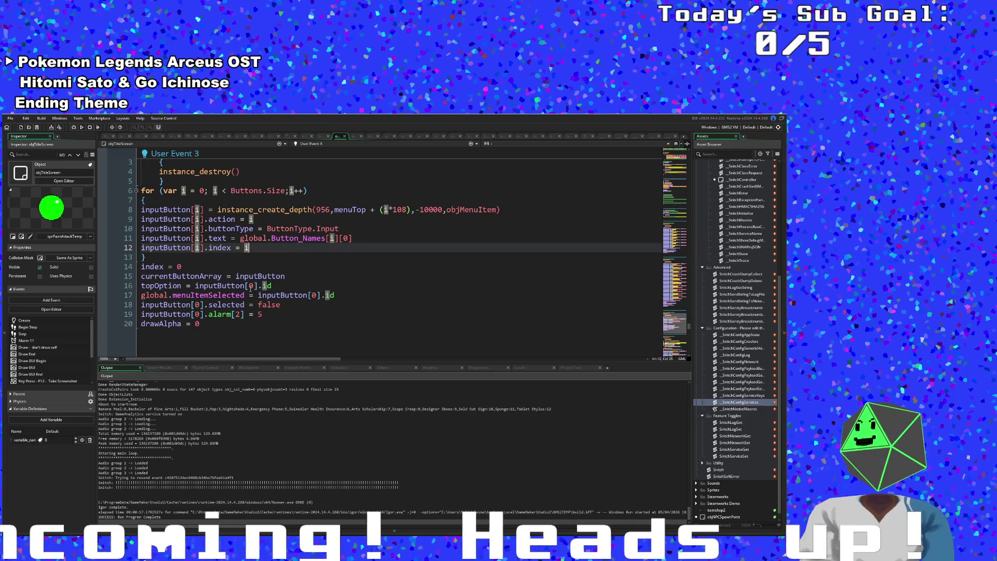
Make a blank line under the cleanup block and paste the mainMenuButton[2] Controls lines there.
left_click(219, 266)
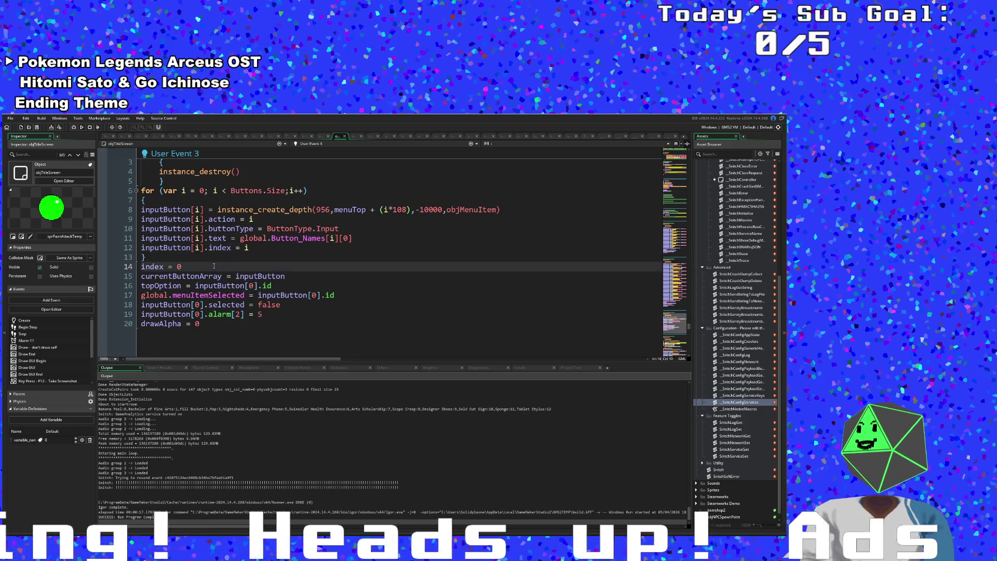
scroll(213, 266, "up", 4)
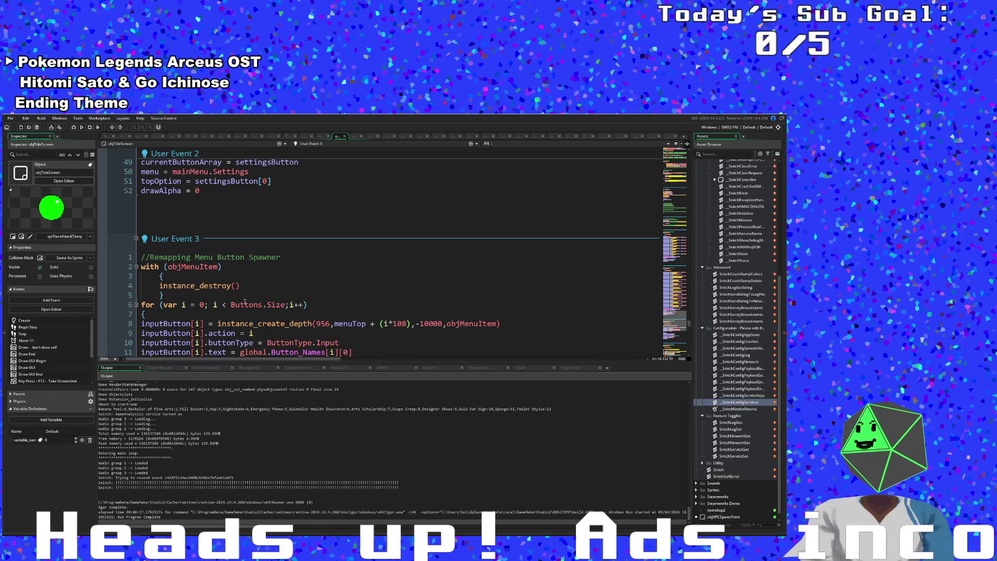
mouse_move(244, 302)
scroll(234, 291, "down", 2)
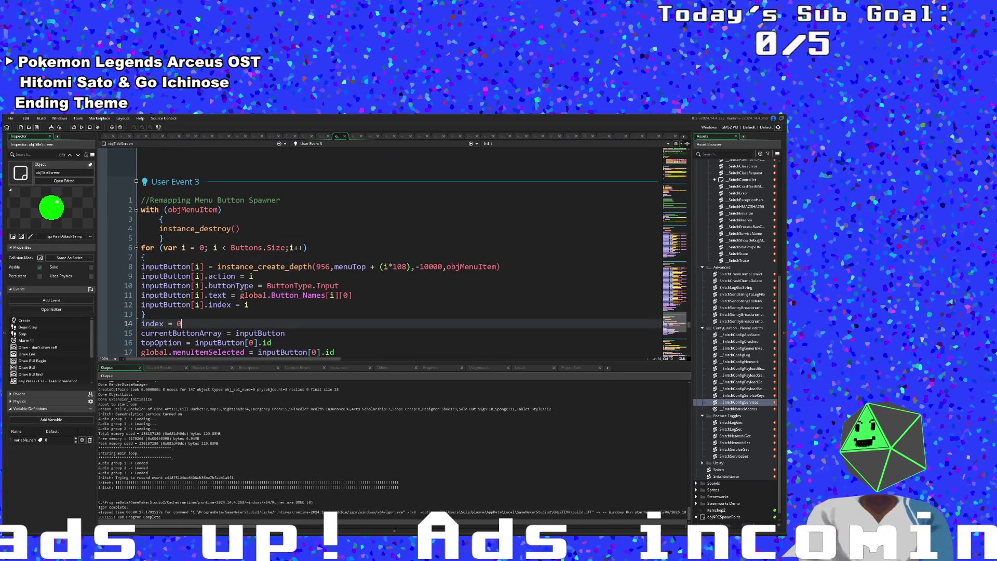
left_click(215, 239)
left_click(202, 257)
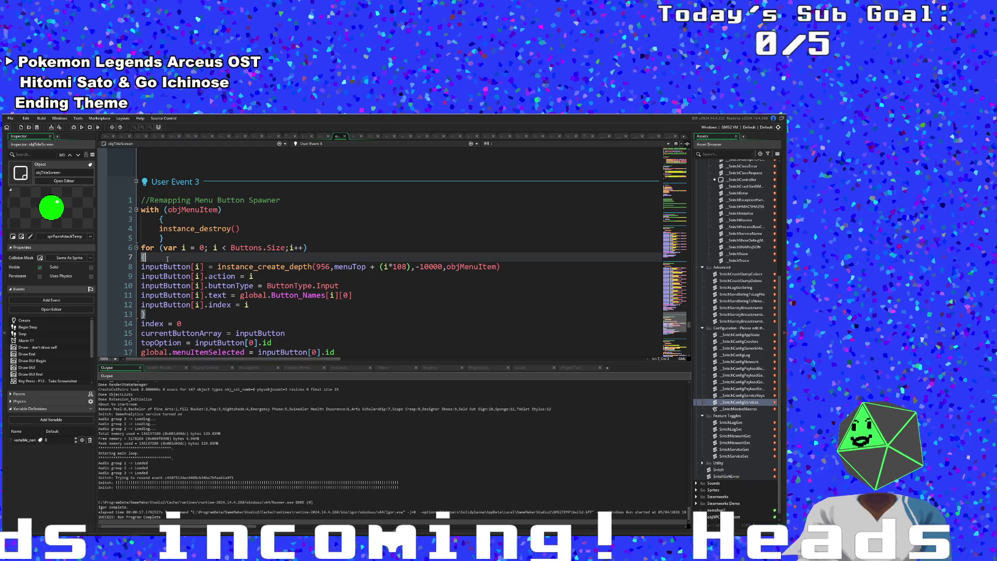
key("Return")
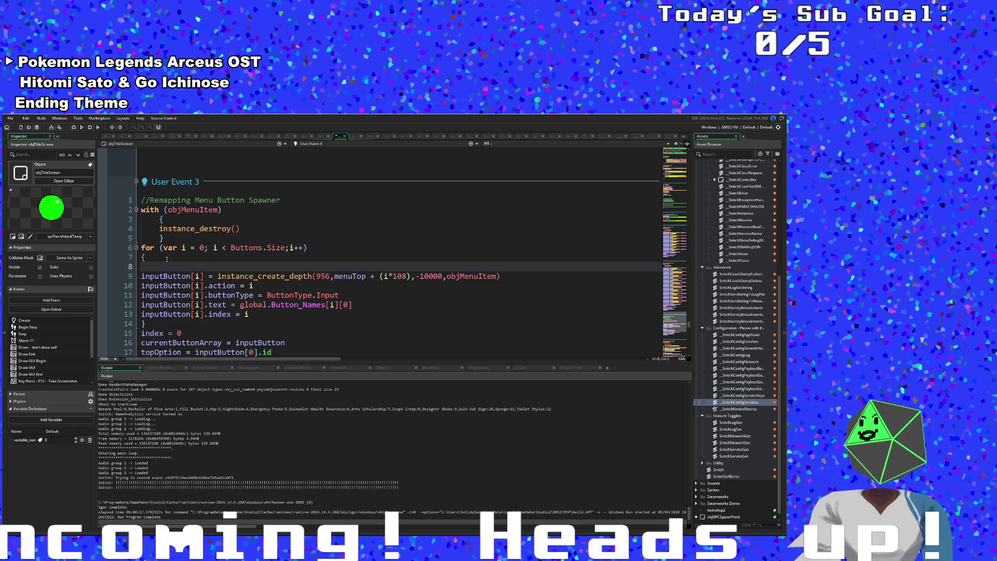
key("BackSpace")
key("Up")
key("Up")
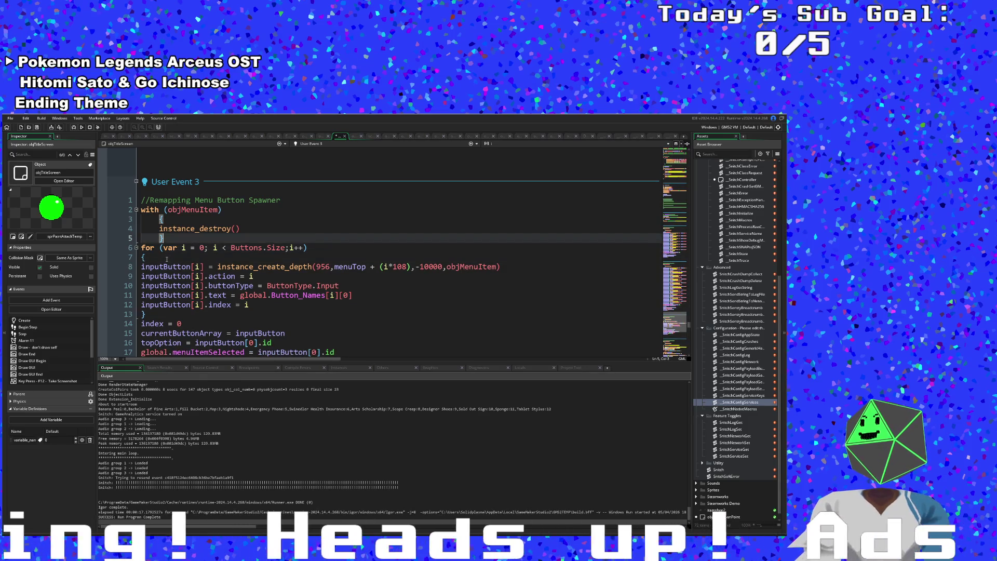
key("Return")
type("mainMenuButton[2] = instance_create_depth(956,menuTop+216,-10000,objMenuItem) mainMenuButton[2].text = \"Controls\" mainMenuButton[2].index = 2")
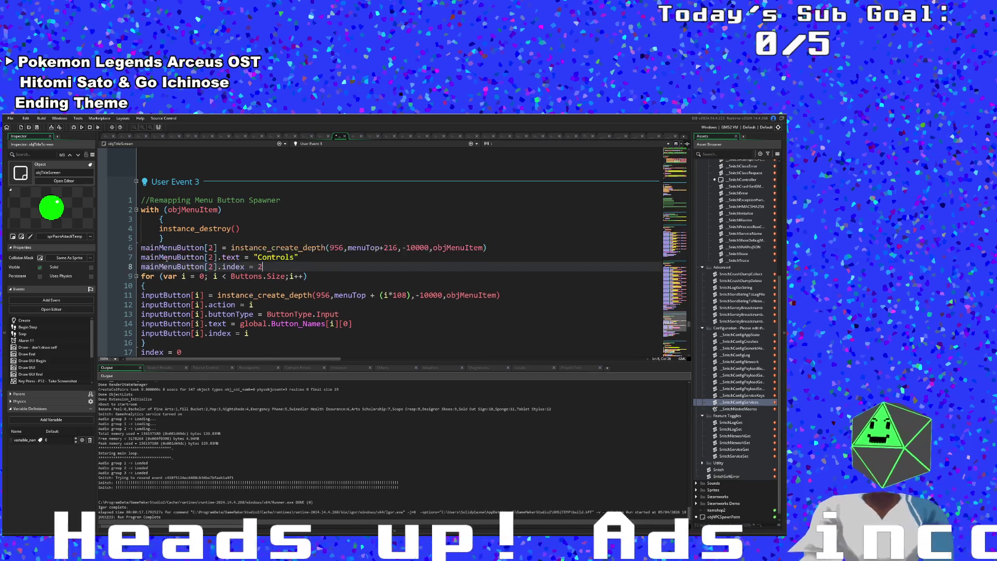
Change the pasted Controls lines' mainMenuButton array indices from 2 to 0.
left_click(214, 248)
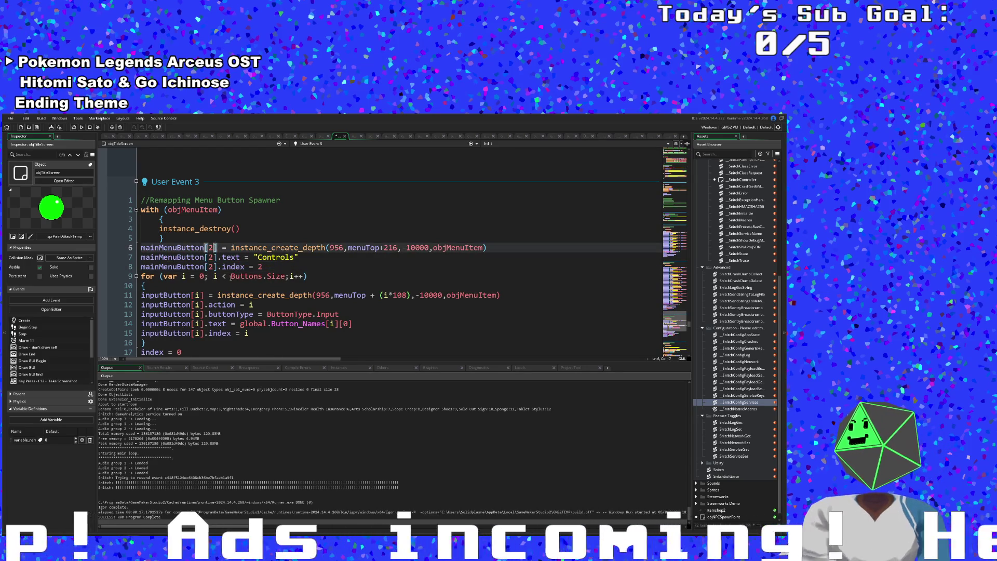
mouse_move(231, 276)
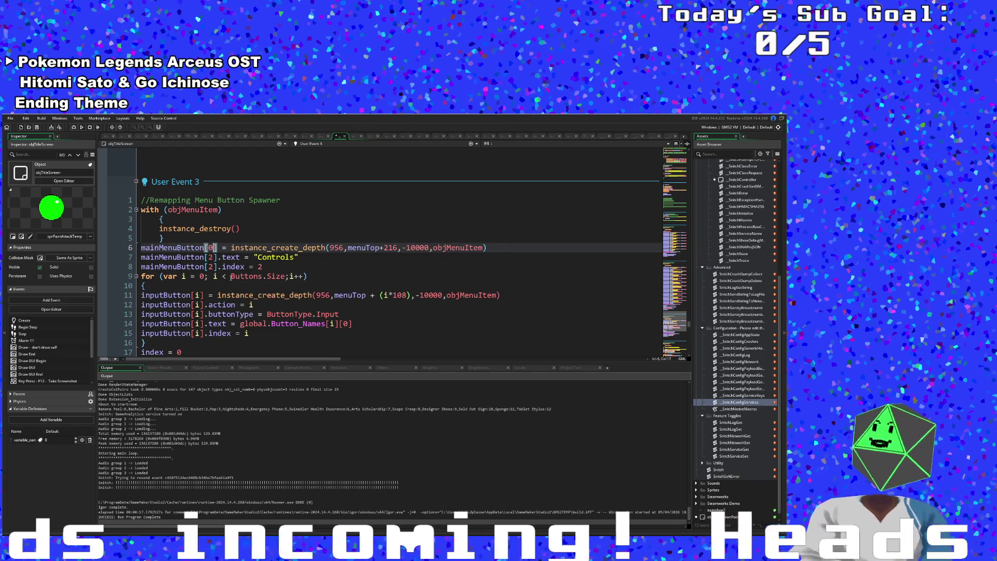
key("BackSpace")
type("0")
key("Down")
key("Down")
key("BackSpace")
type("0")
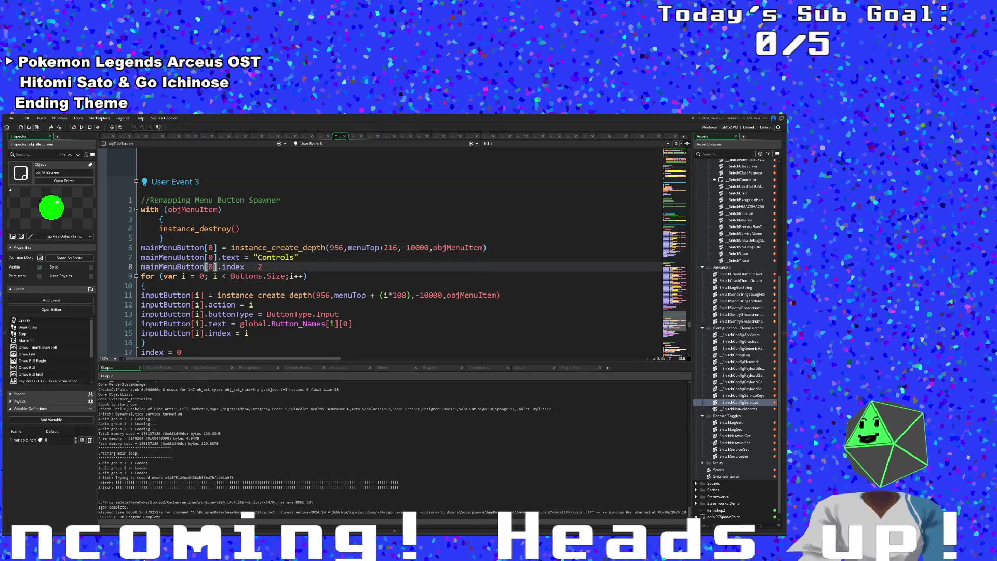
left_click(177, 248)
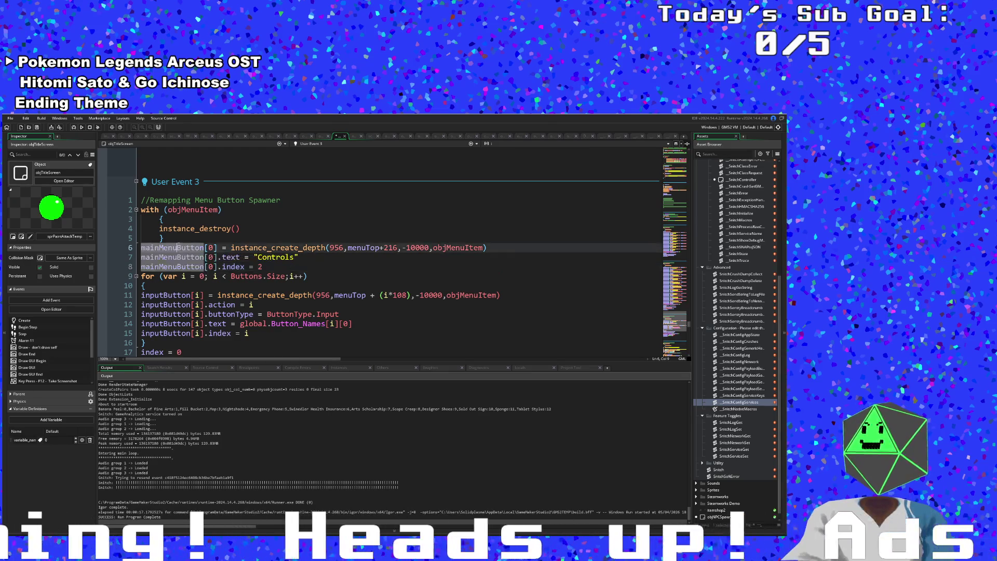
Set the mainMenuButton array indices on the three pasted lines back to 2.
scroll(174, 284, "down", 2)
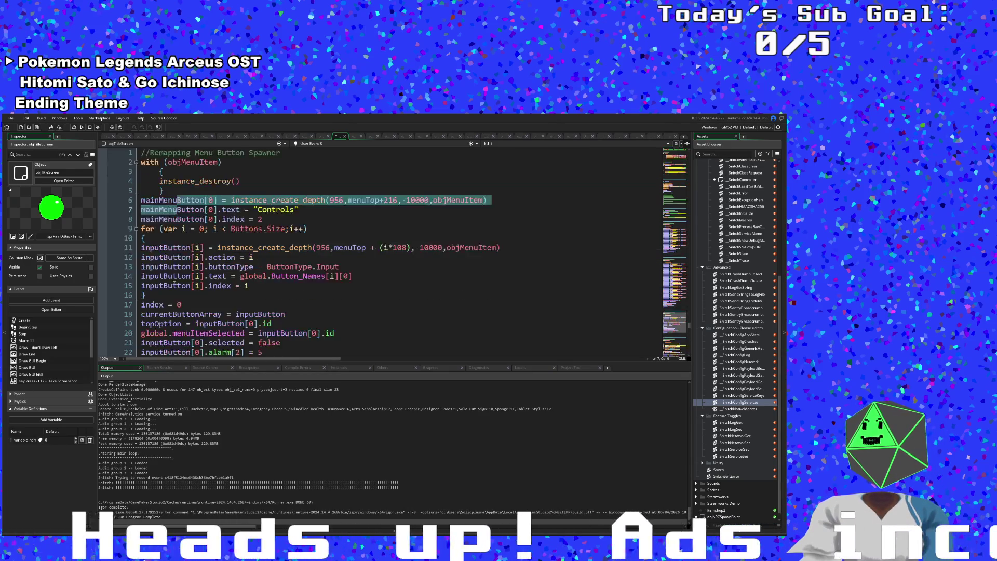
key("Up")
key("Down")
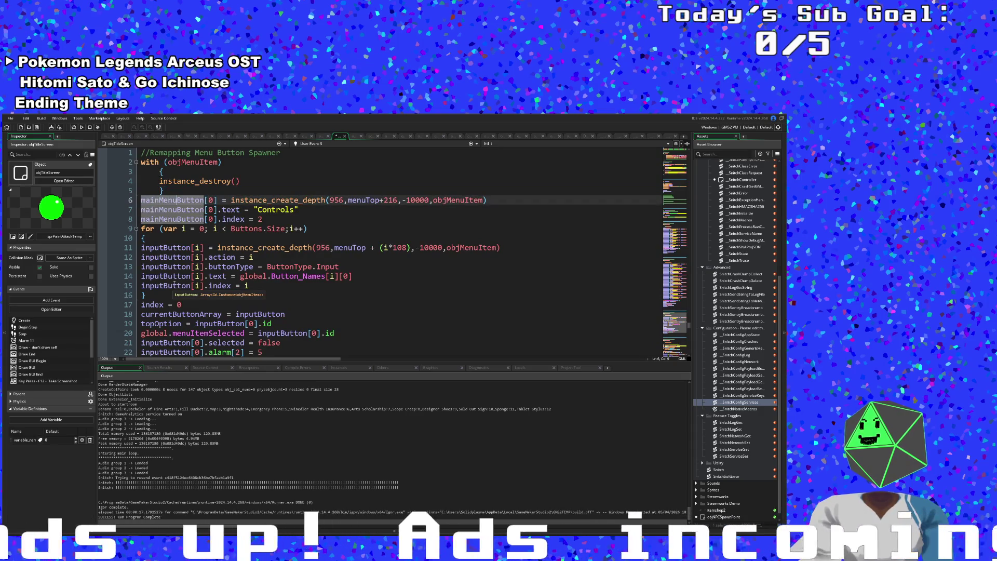
key("Down")
key("Down")
key("Down")
key("Up")
key("Up")
key("Up")
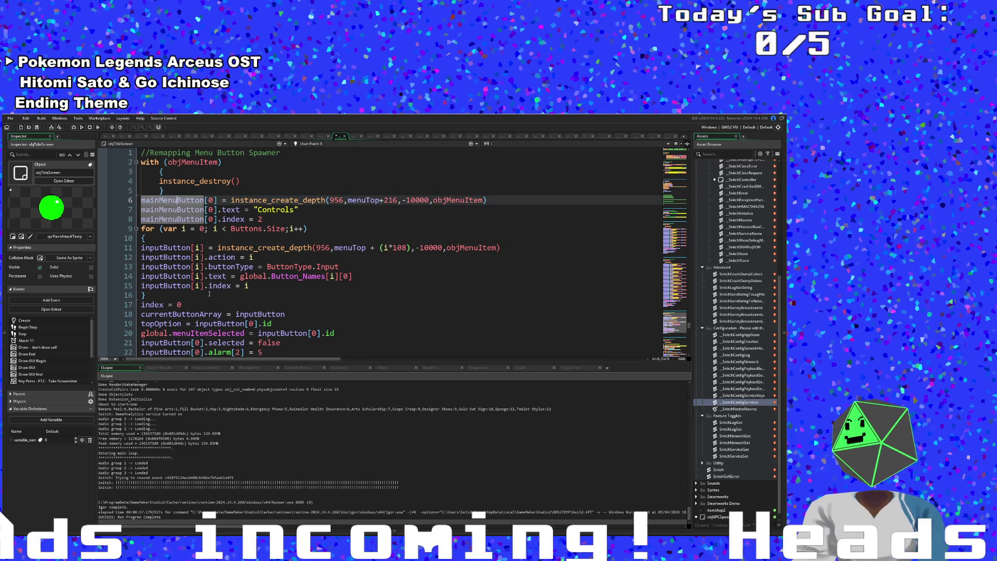
key("Down")
key("Down")
key("Right")
key("Right")
key("Right")
key("Delete")
type("2")
key("Up")
key("BackSpace")
type("2")
key("Up")
key("BackSpace")
type("2")
Delete the three pasted Controls lines so the for loop directly follows the cleanup block.
key("Home")
key("shift+Down")
key("shift+Down")
key("shift+Down")
key("Delete")
key("BackSpace")
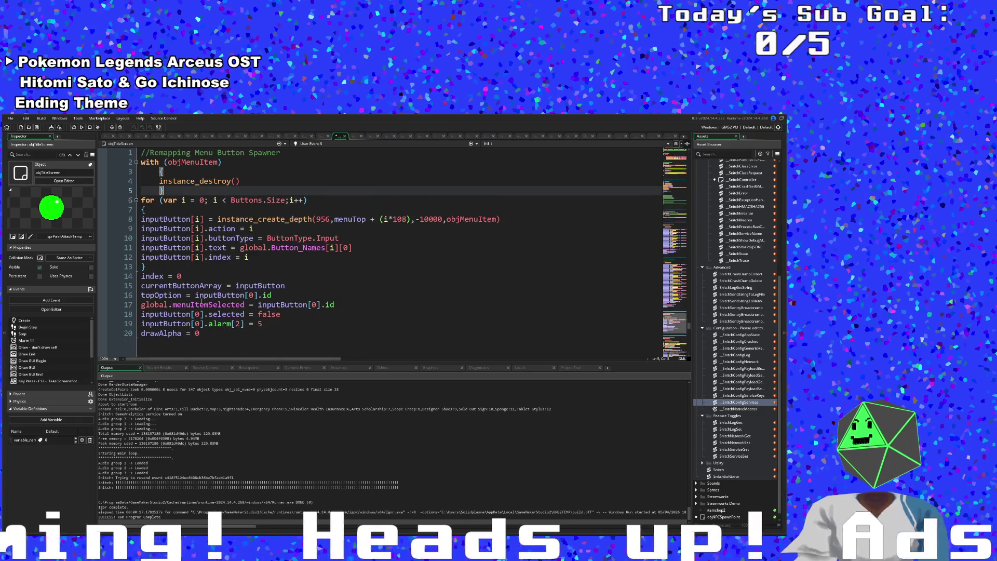
left_click(235, 264)
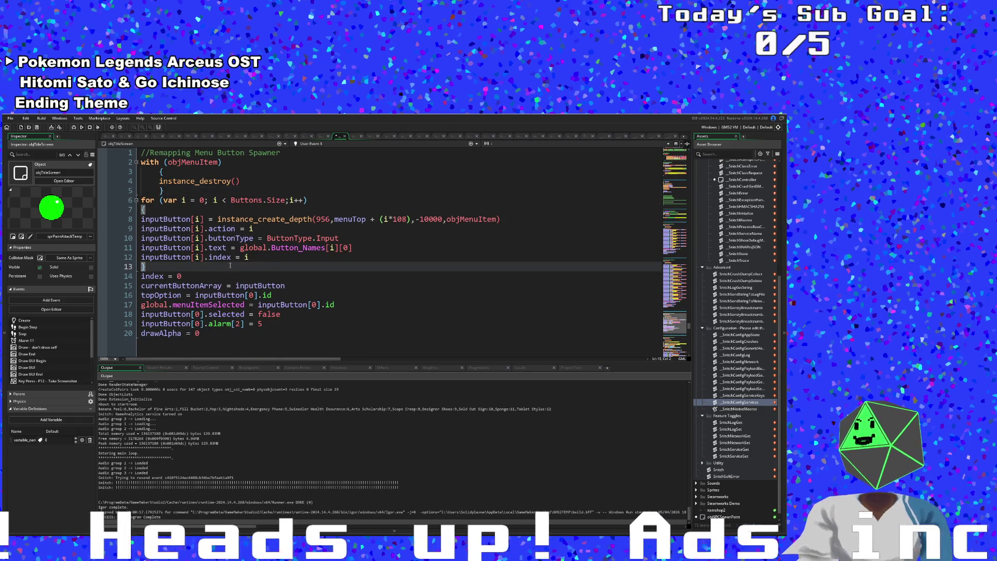
Review the spawner code, highlighting buttonType to see all its uses.
scroll(230, 265, "up", 2)
scroll(229, 270, "up", 6)
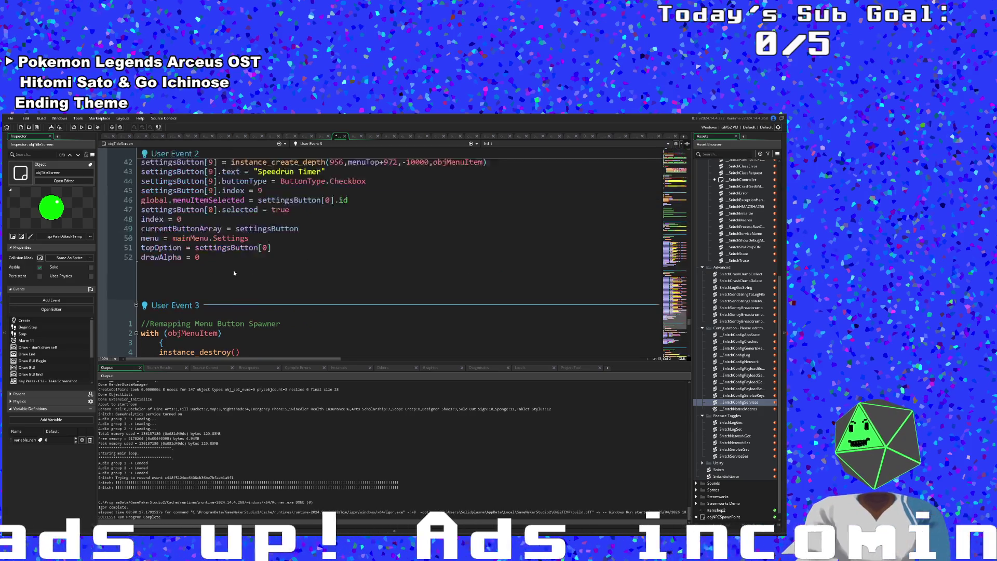
scroll(237, 271, "up", 6)
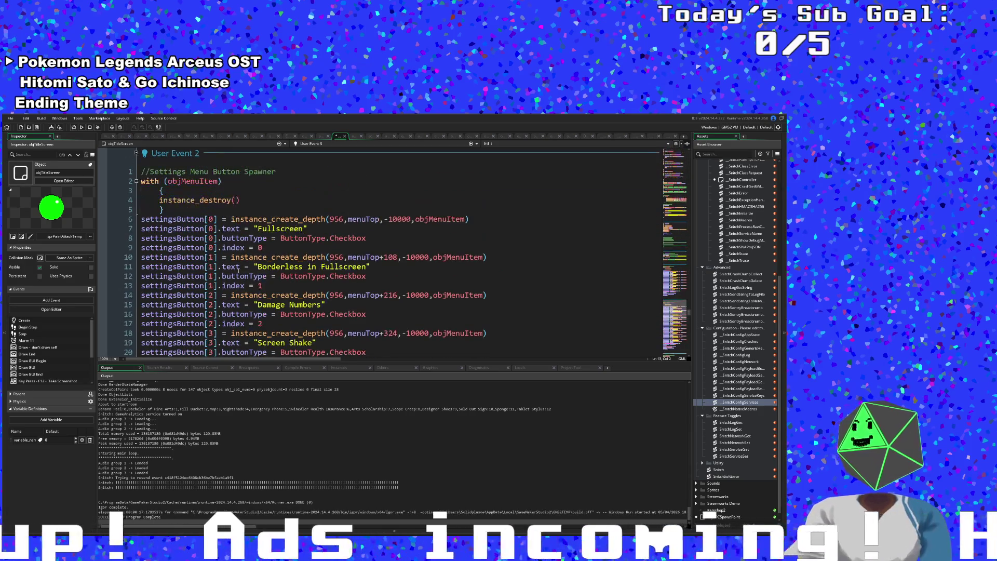
key("Up")
key("Up")
key("Up")
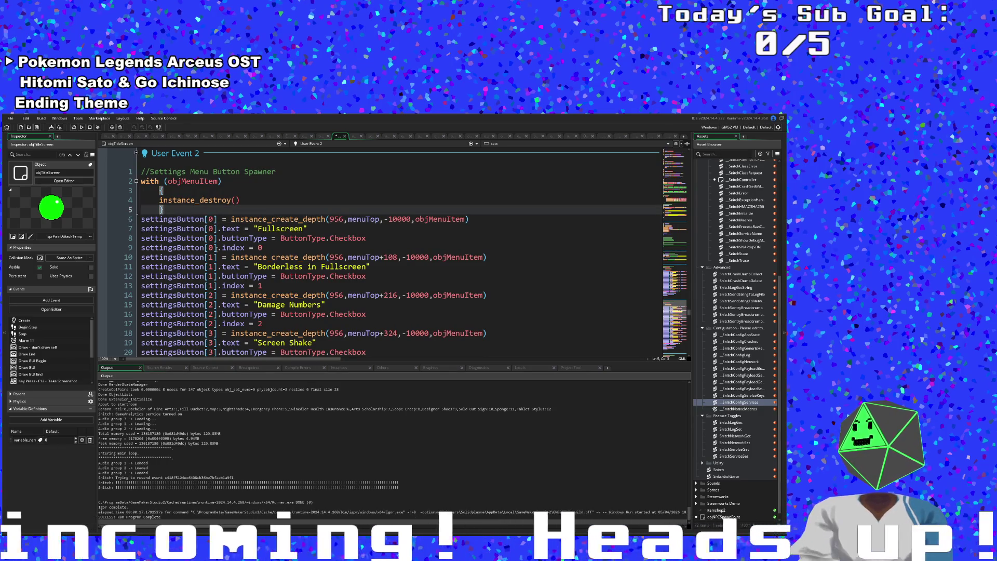
left_click(217, 238)
left_click(216, 209)
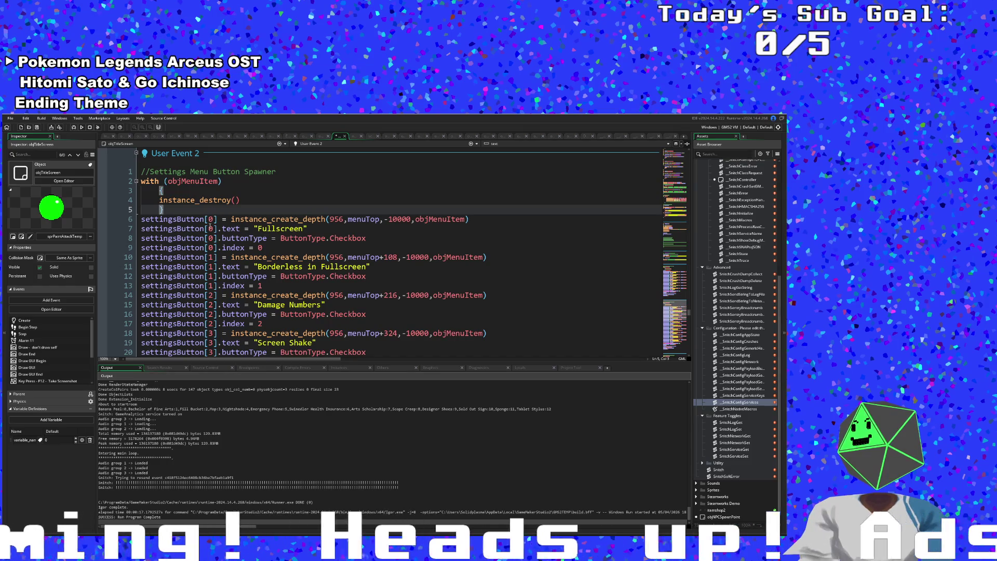
scroll(212, 224, "down", 2)
scroll(211, 223, "up", 2)
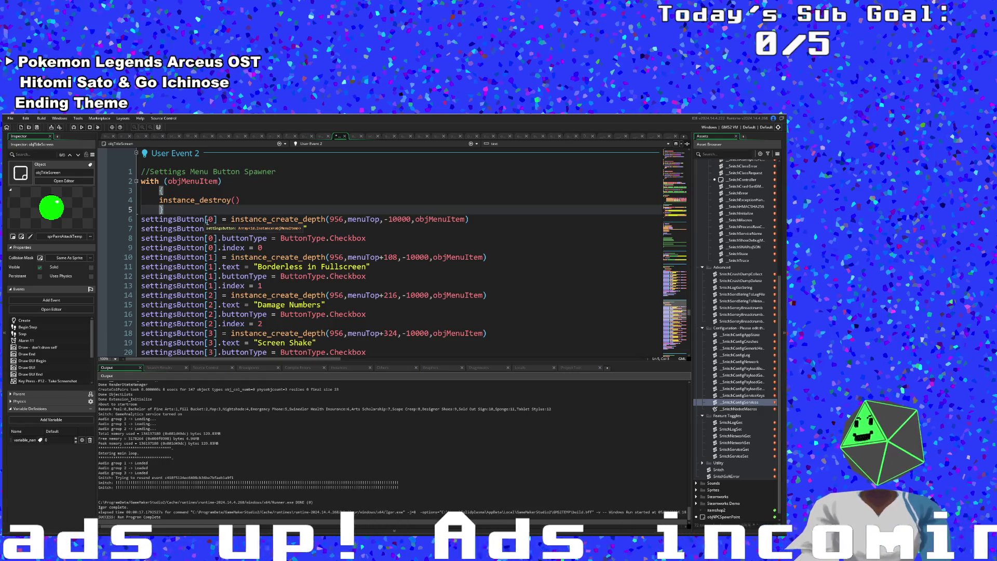
double_click(244, 238)
scroll(244, 238, "down", 2)
scroll(244, 238, "up", 2)
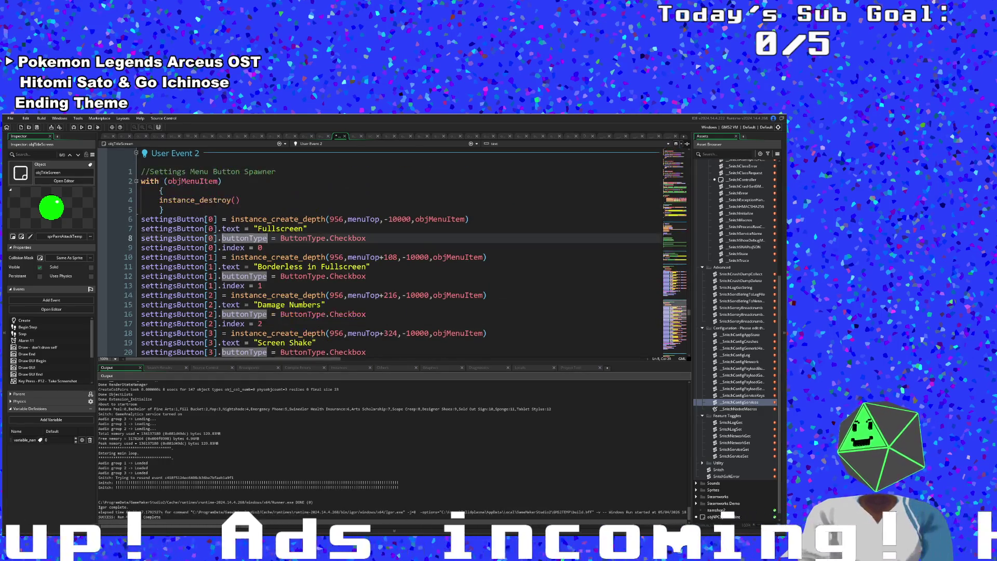
left_click(175, 210)
scroll(175, 210, "down", 6)
scroll(264, 257, "up", 2)
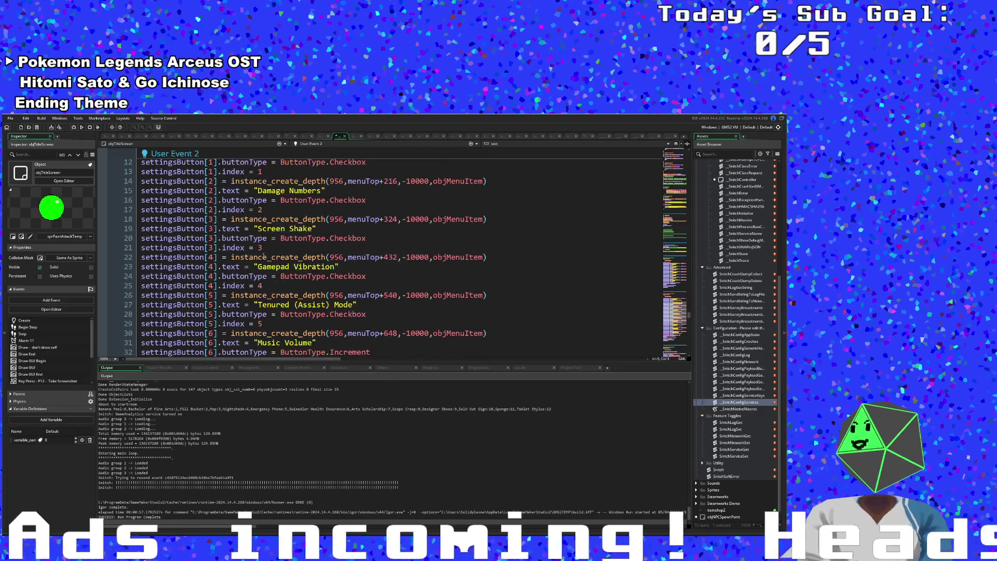
scroll(264, 257, "up", 4)
scroll(255, 253, "down", 10)
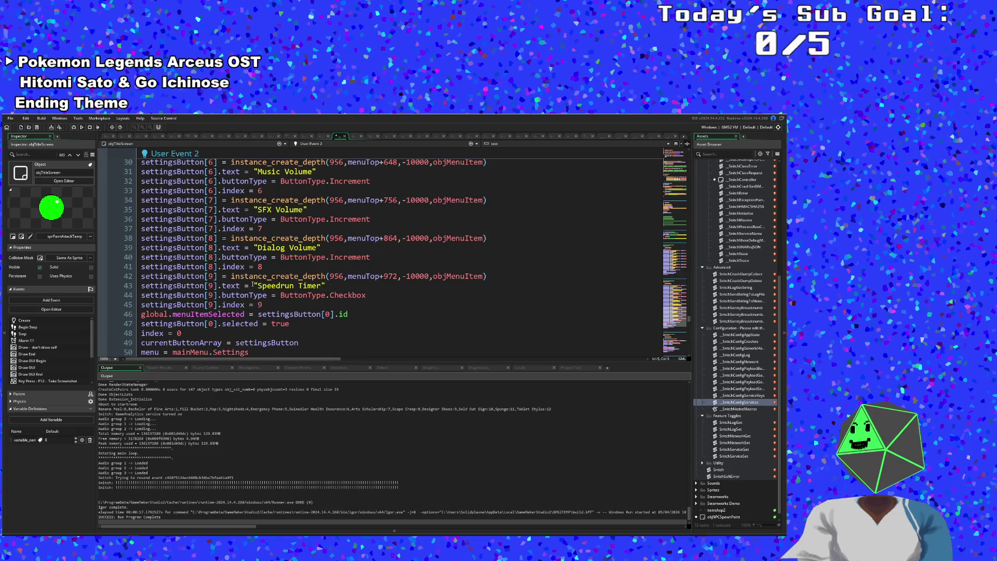
scroll(253, 284, "up", 2)
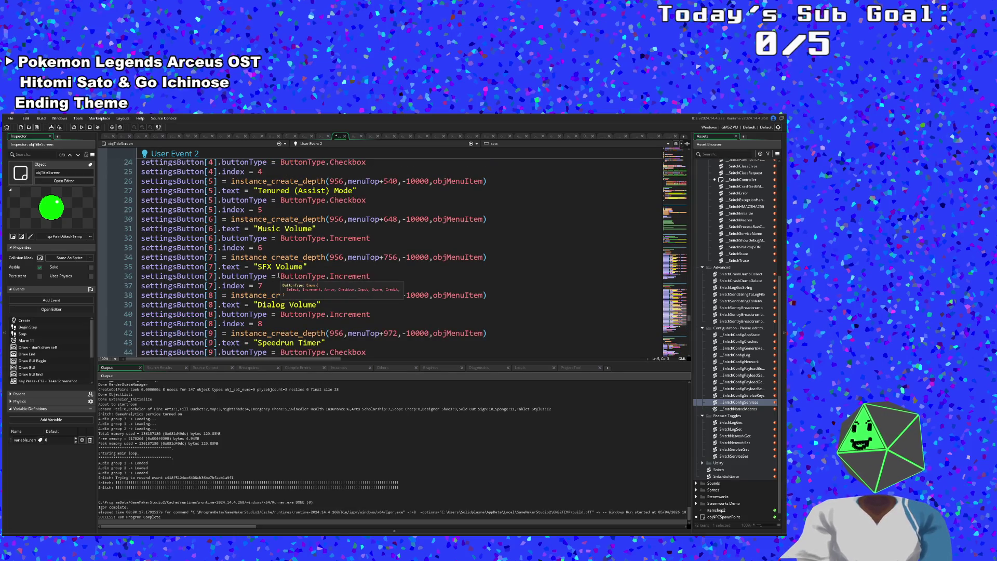
scroll(287, 303, "down", 2)
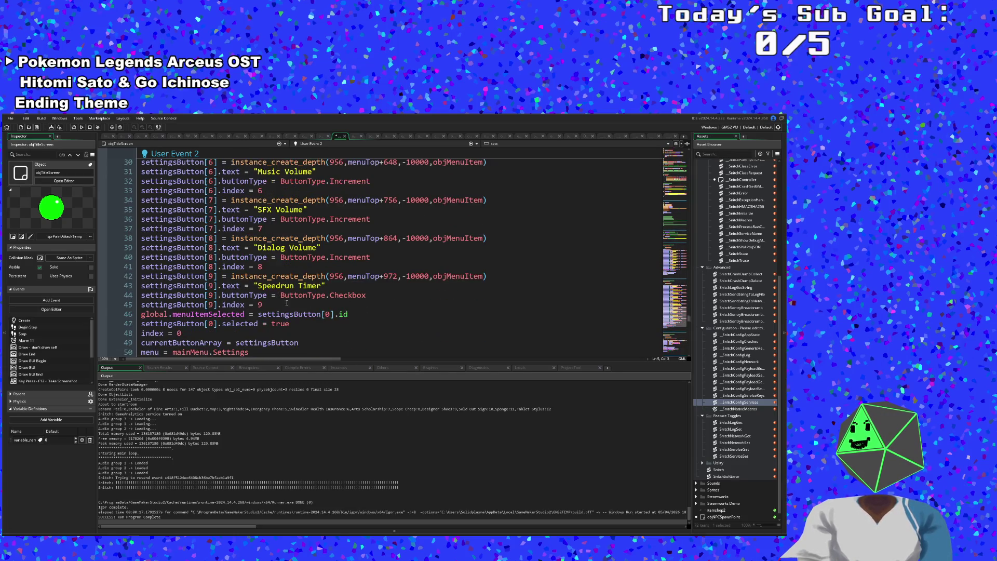
Paste the Controls button creation lines on a new line after line 41.
left_click(263, 266)
key("Return")
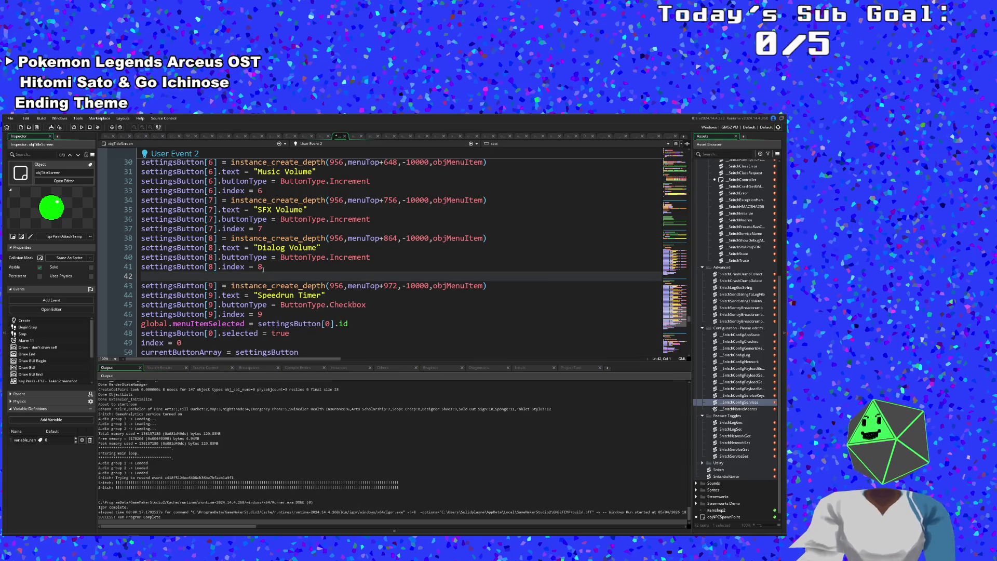
type("mainMenuButton[2] = instance_create_depth(956,menuTop+216,-10000,objMenuItem) mainMenuButton[2].text = \"Controls\" mainMenuButton[2].index = 2")
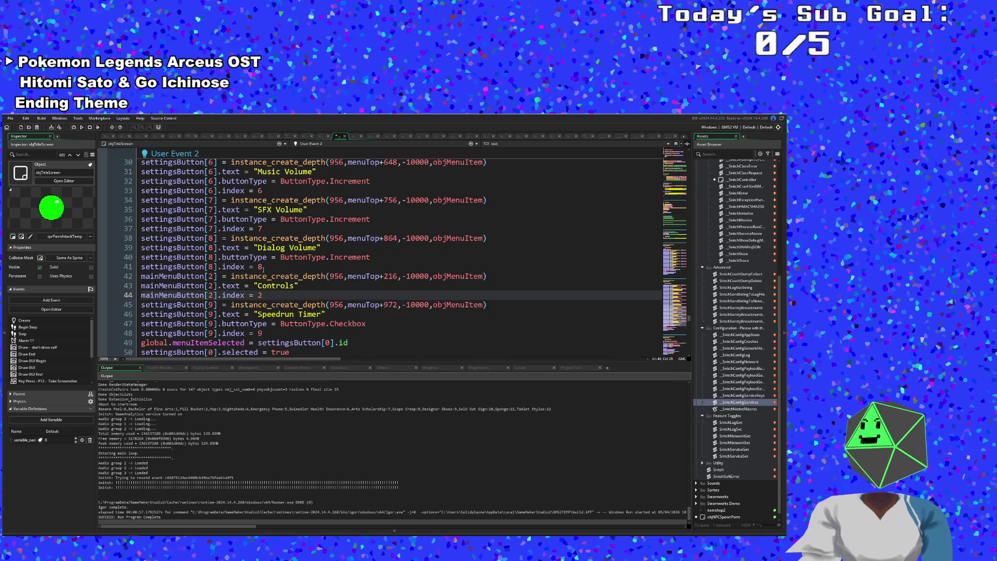
left_click(215, 276)
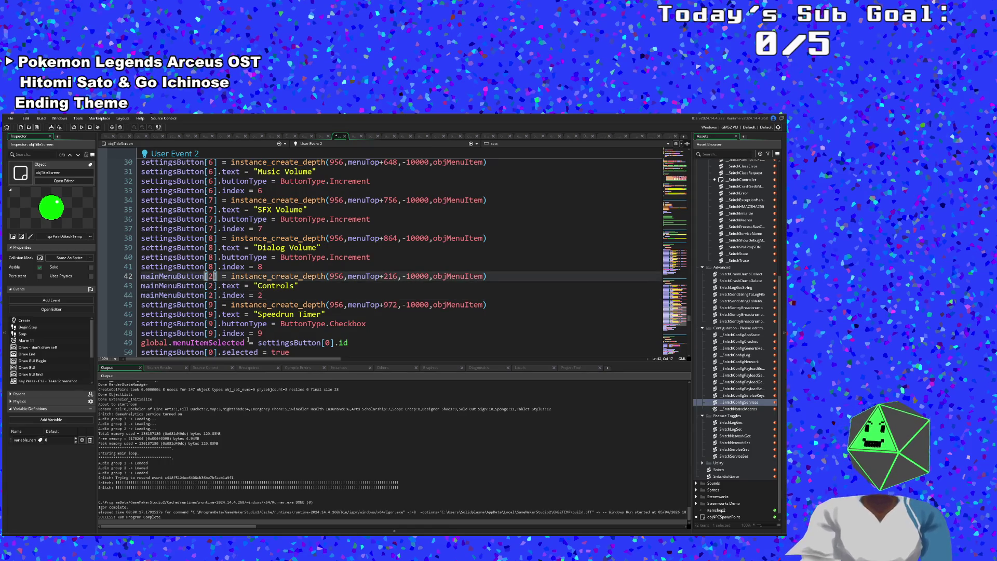
Change Speedrun Timer's settingsButton slot from 9 to 10 and set its index to 10.
key("Down")
key("Down")
key("Down")
key("BackSpace")
type("10")
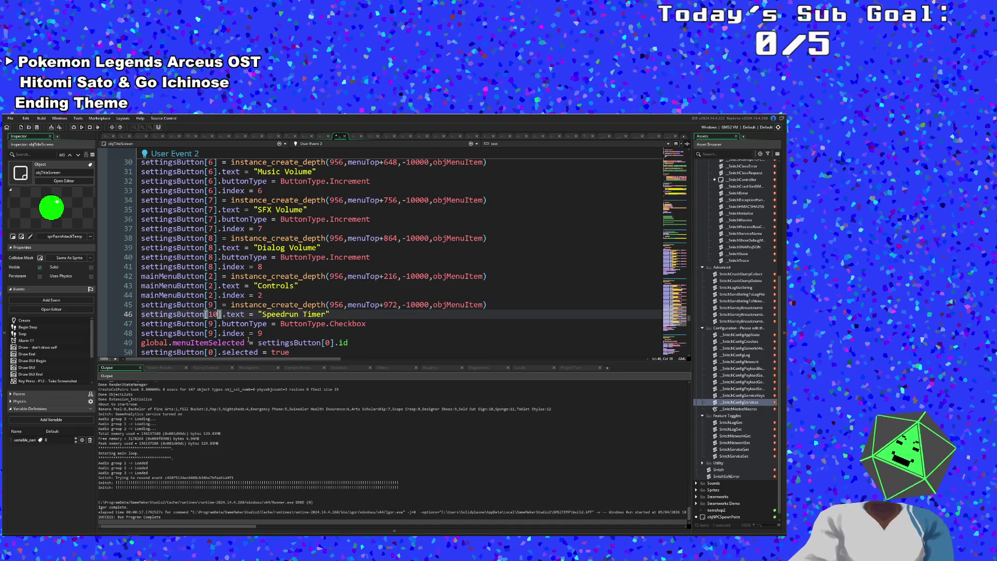
key("Down")
key("BackSpace")
type("10")
key("Down")
key("BackSpace")
type("10")
key("Right")
key("Right")
key("Right")
key("Right")
key("Right")
key("Right")
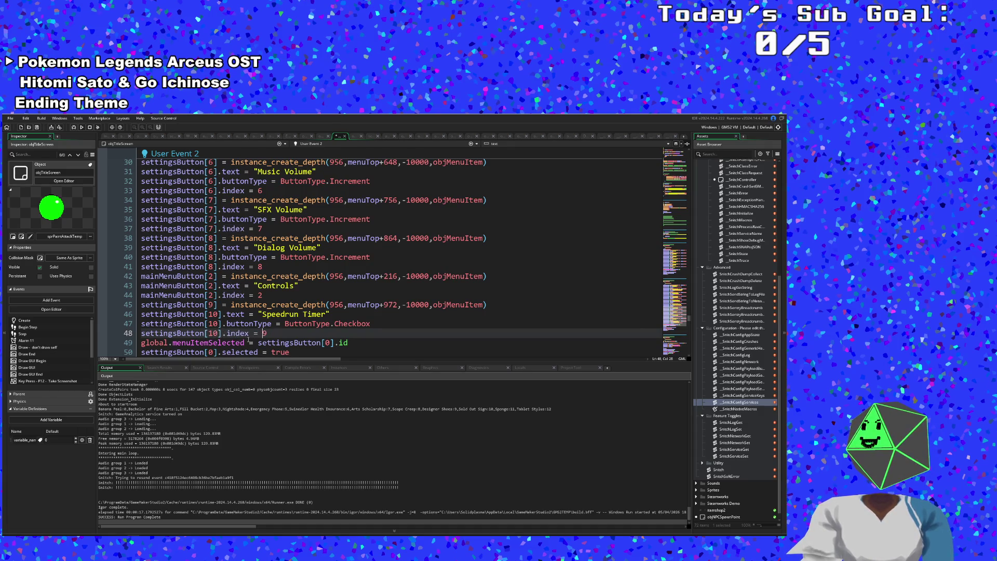
key("Delete")
type("10")
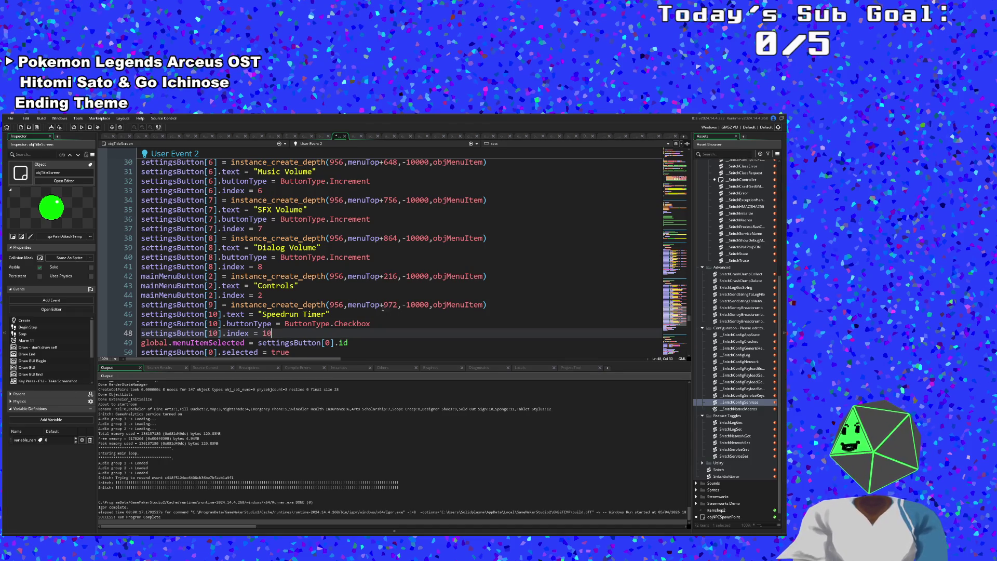
Check Speedrun Timer's vertical offset of 972 and launch Windows Calculator.
left_click(392, 306)
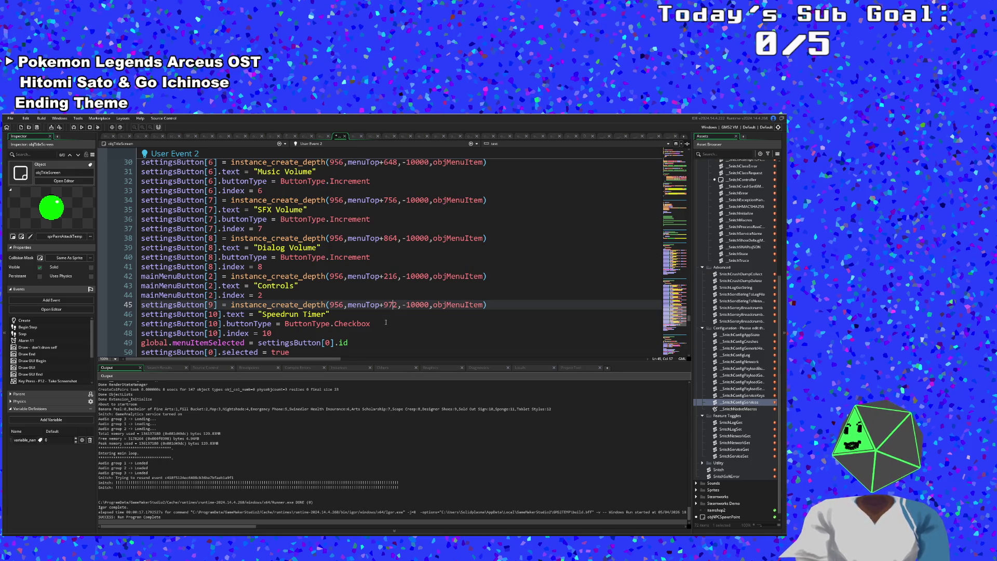
scroll(387, 323, "up", 4)
scroll(387, 323, "down", 4)
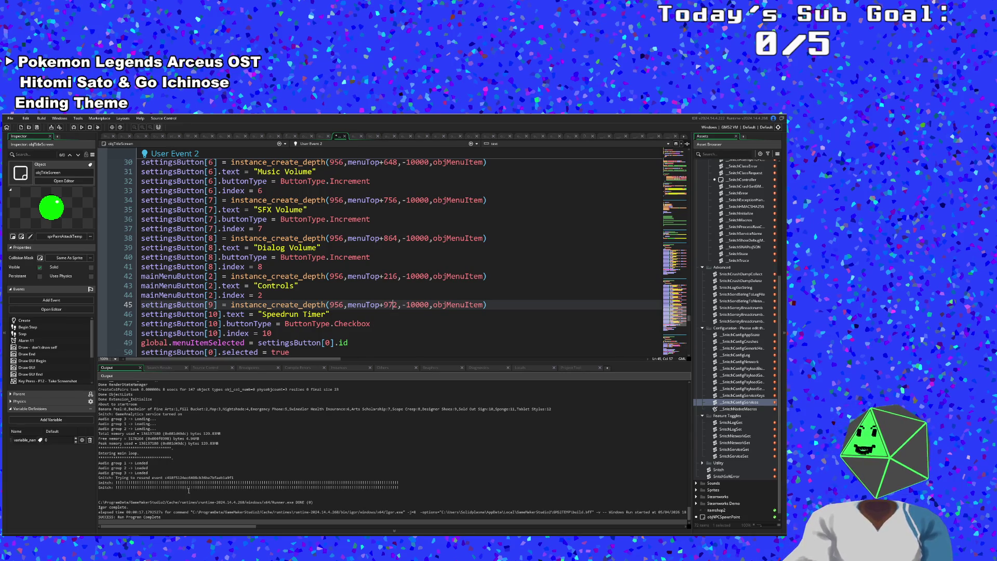
key("super")
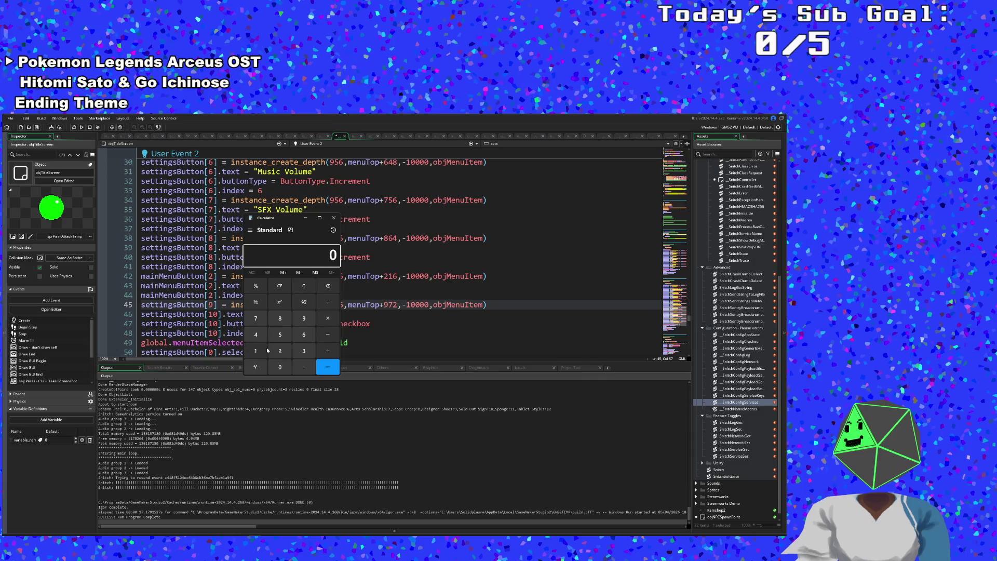
Calculate 972 + 108 = 1080 in the calculator.
left_click(304, 318)
left_click(255, 318)
left_click(280, 350)
left_click(328, 351)
left_click(255, 351)
left_click(280, 367)
left_click(280, 318)
left_click(319, 369)
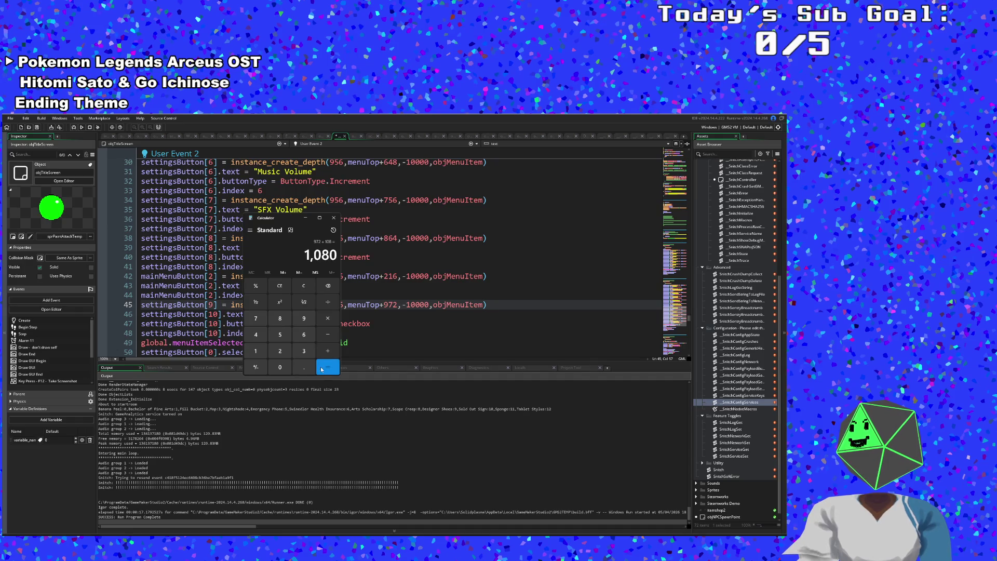
Replace the Controls button's offset 216 with 1080.
double_click(370, 324)
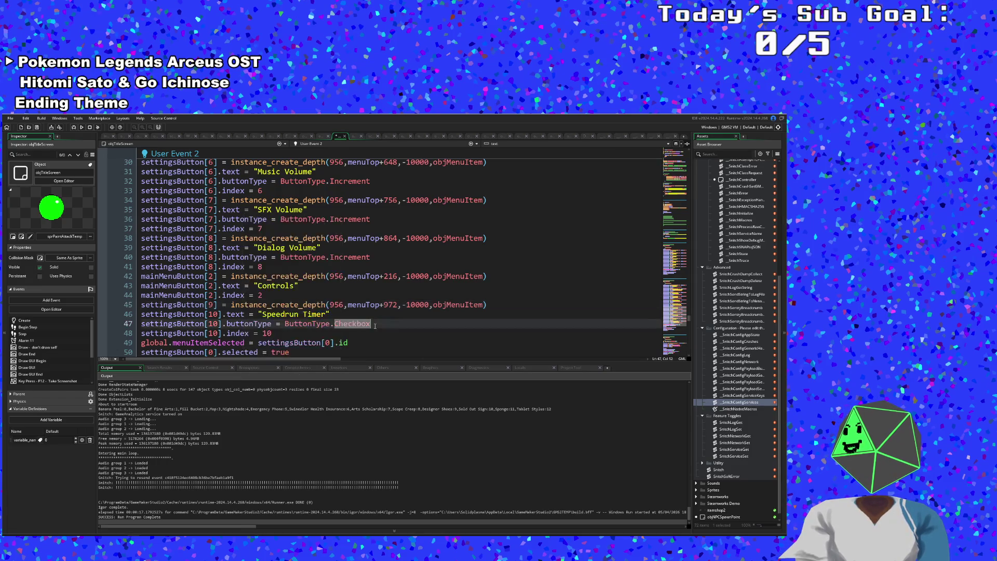
left_click(377, 312)
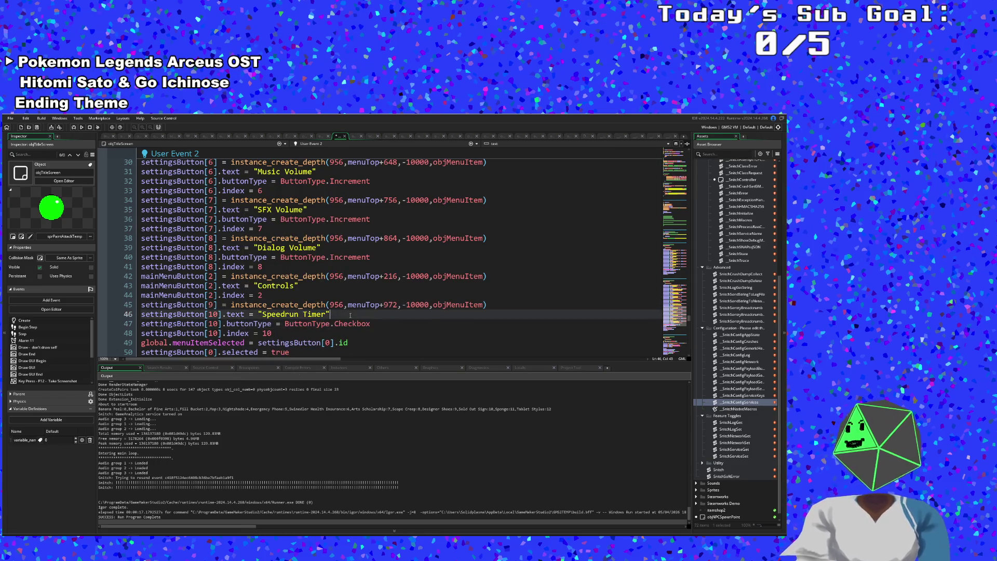
left_click(394, 306)
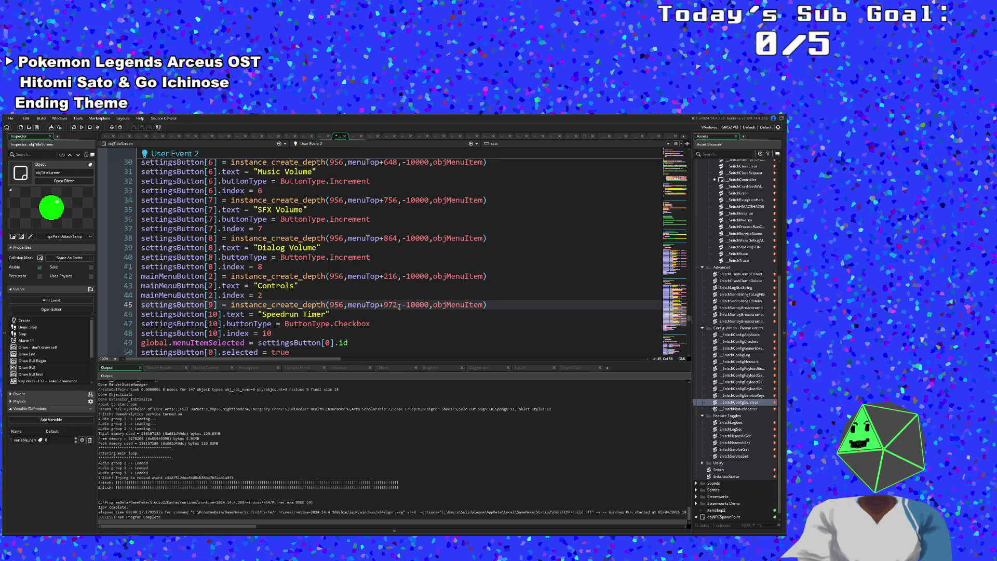
double_click(390, 276)
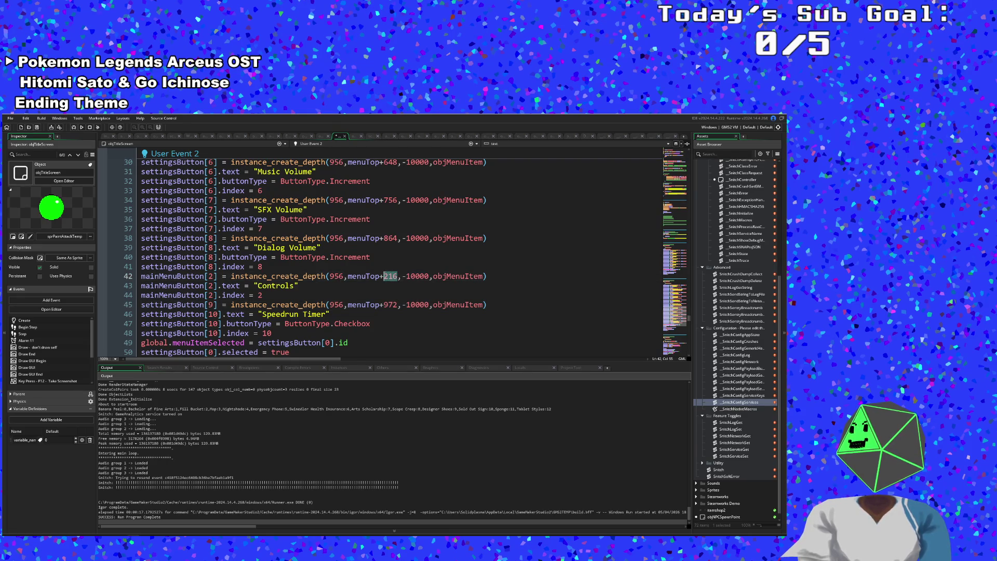
type("1080")
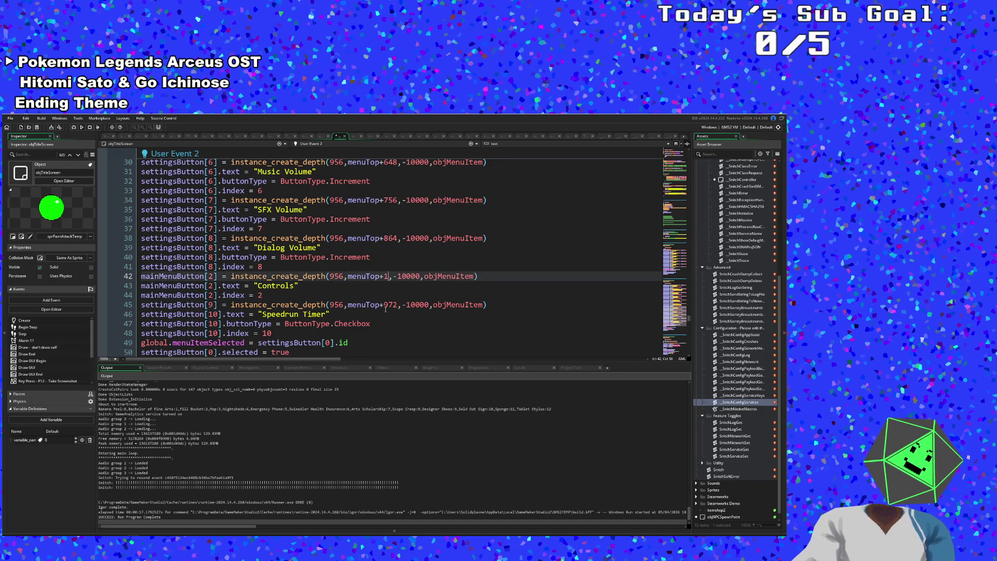
Select the word Controls in the Controls text line.
key("Down")
key("Down")
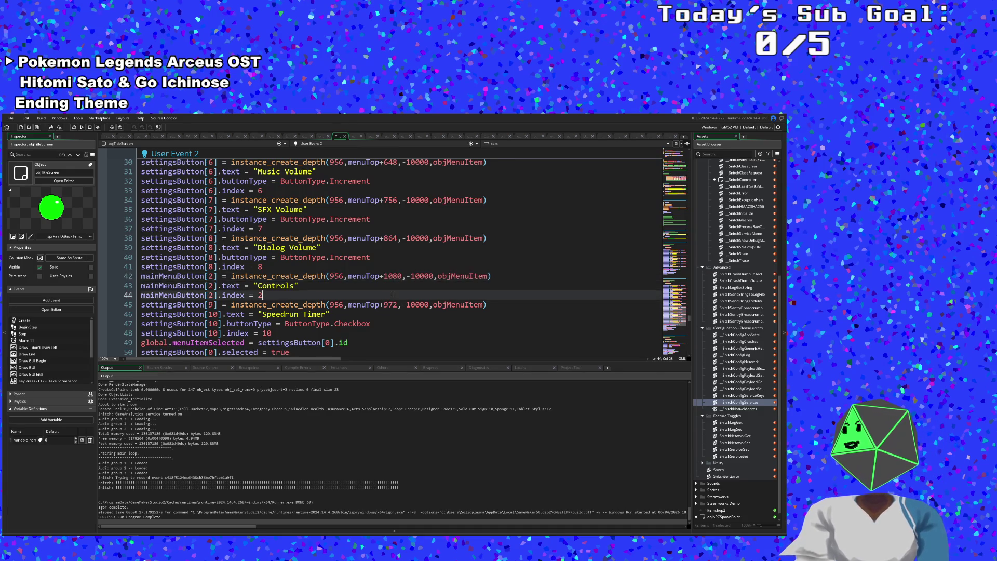
scroll(391, 291, "down", 2)
left_click(378, 283)
key("Up")
scroll(327, 257, "up", 2)
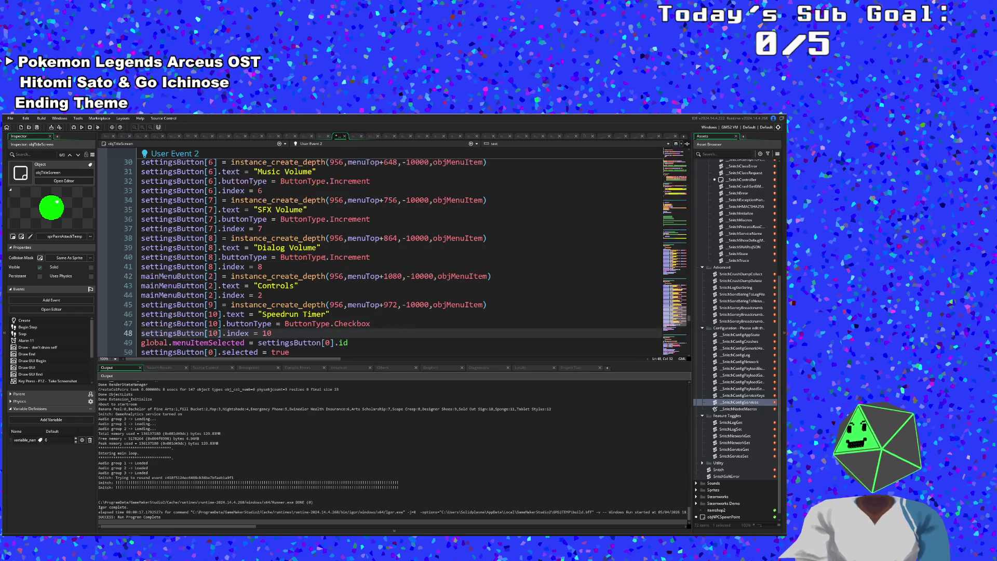
left_click_drag(296, 284, 259, 286)
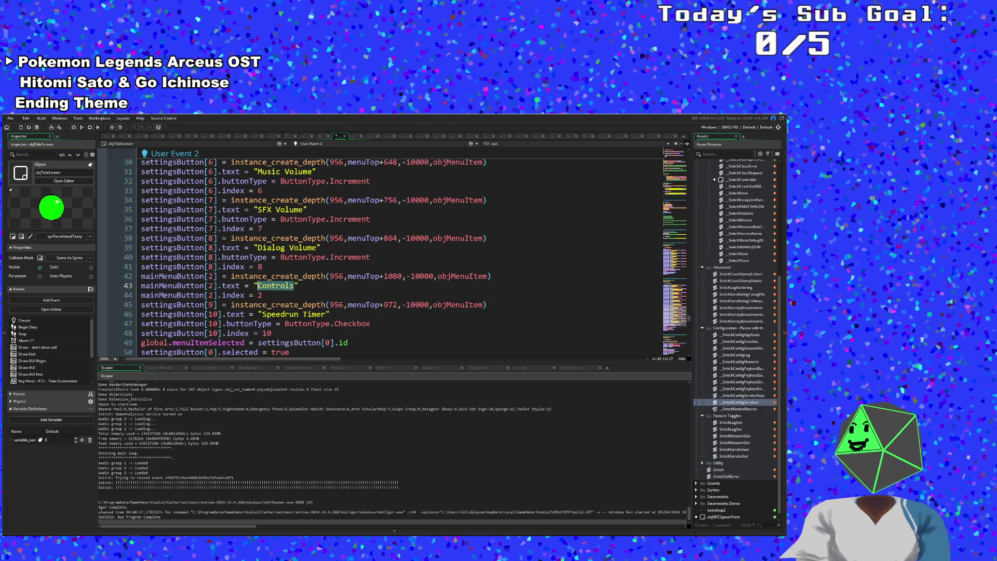
scroll(312, 311, "up", 12)
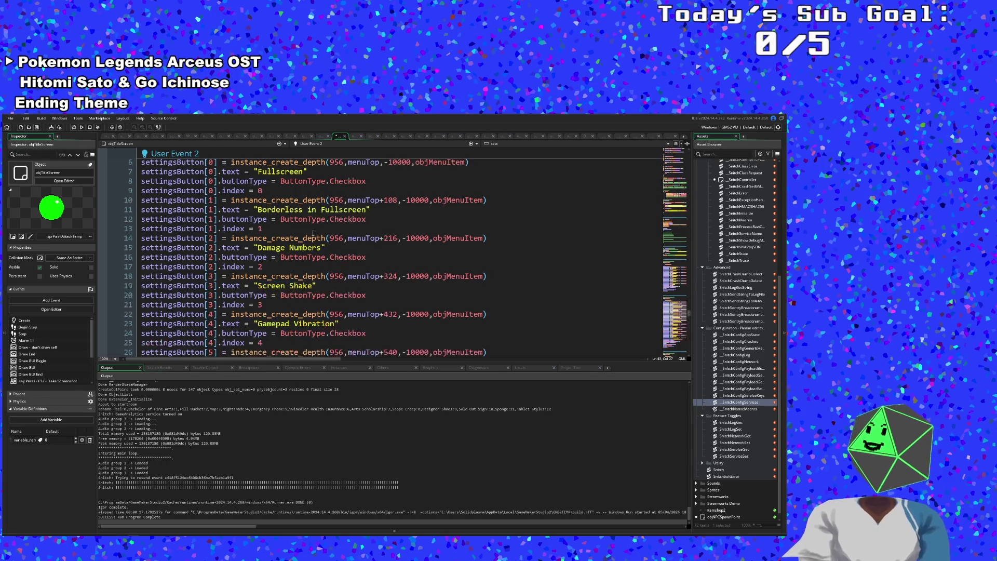
scroll(313, 244, "down", 14)
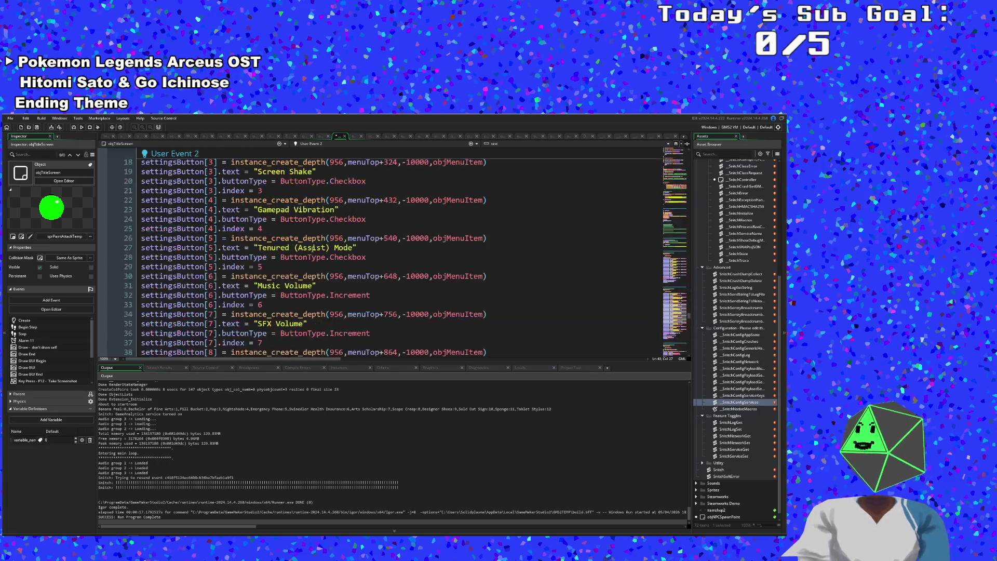
left_click(258, 228)
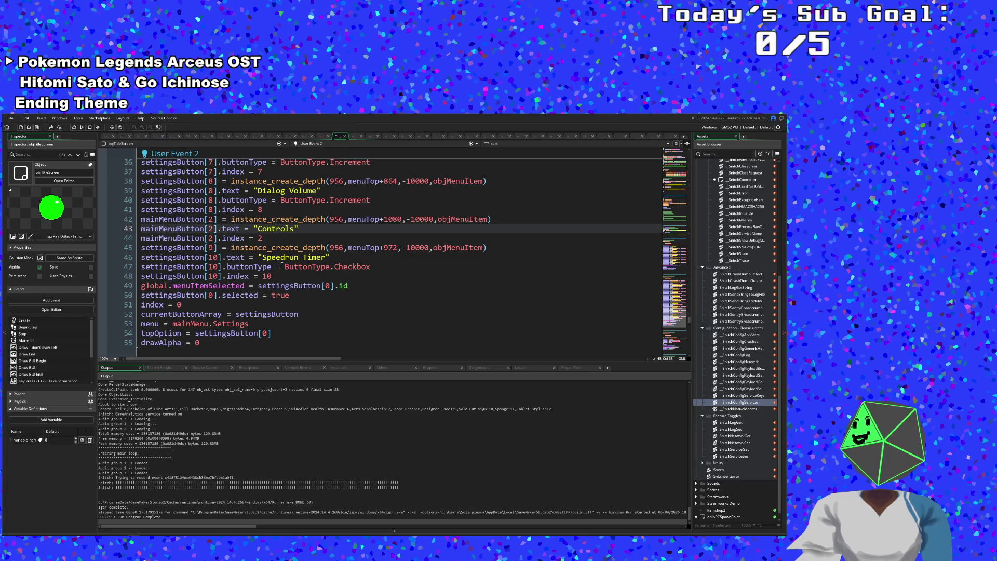
scroll(272, 260, "down", 10)
scroll(271, 260, "up", 20)
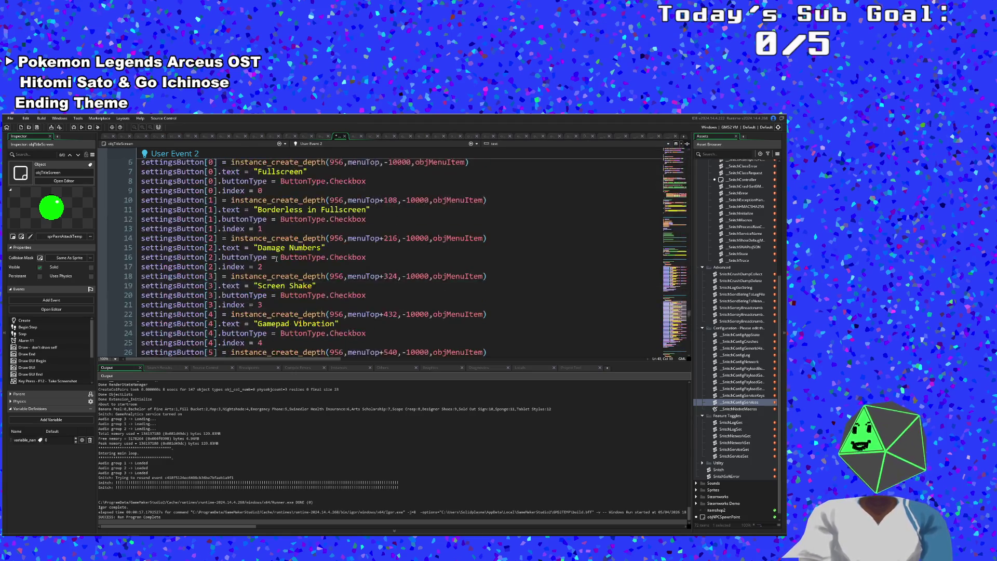
scroll(275, 261, "up", 3)
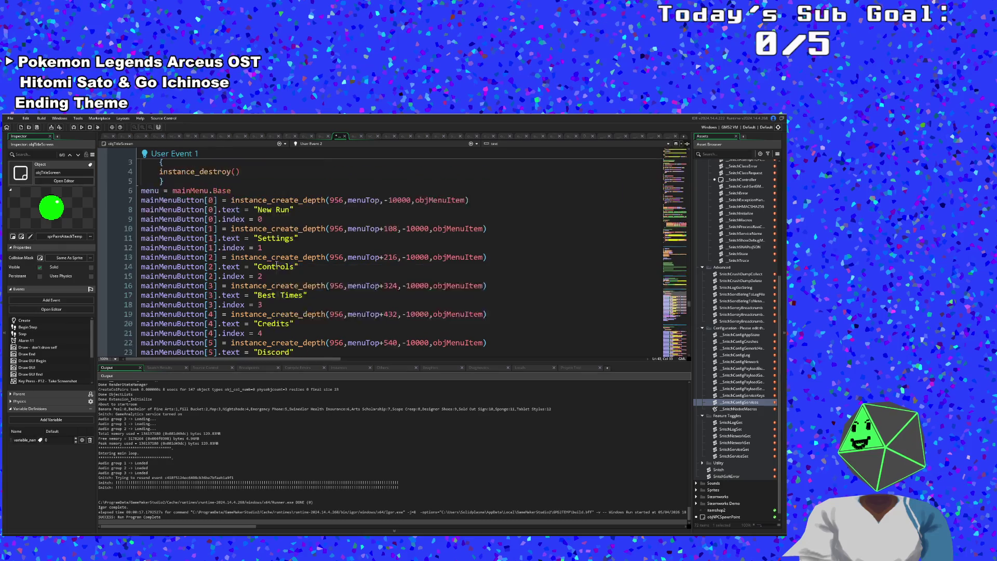
scroll(278, 266, "up", 5)
scroll(278, 266, "down", 15)
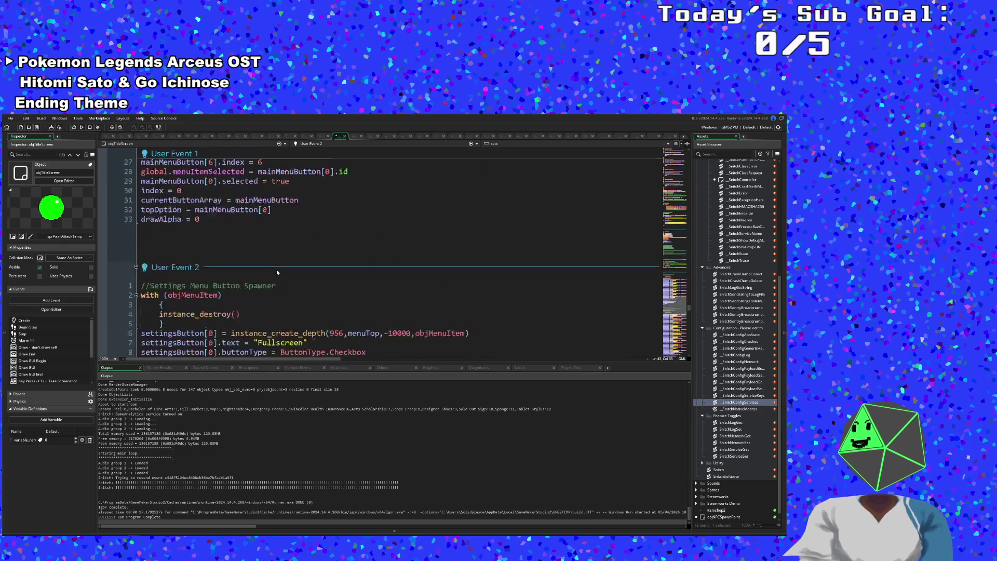
scroll(277, 267, "down", 4)
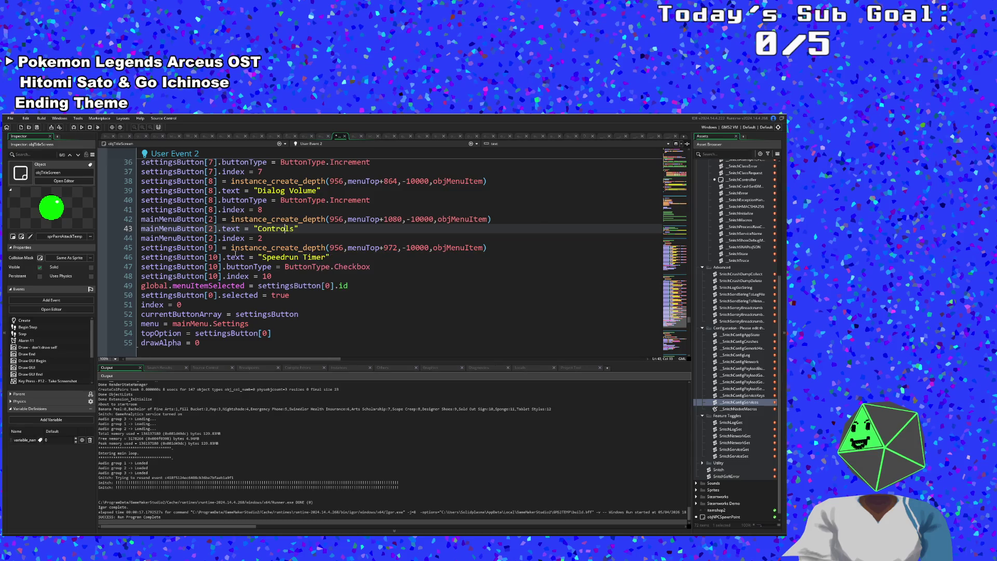
left_click(213, 219)
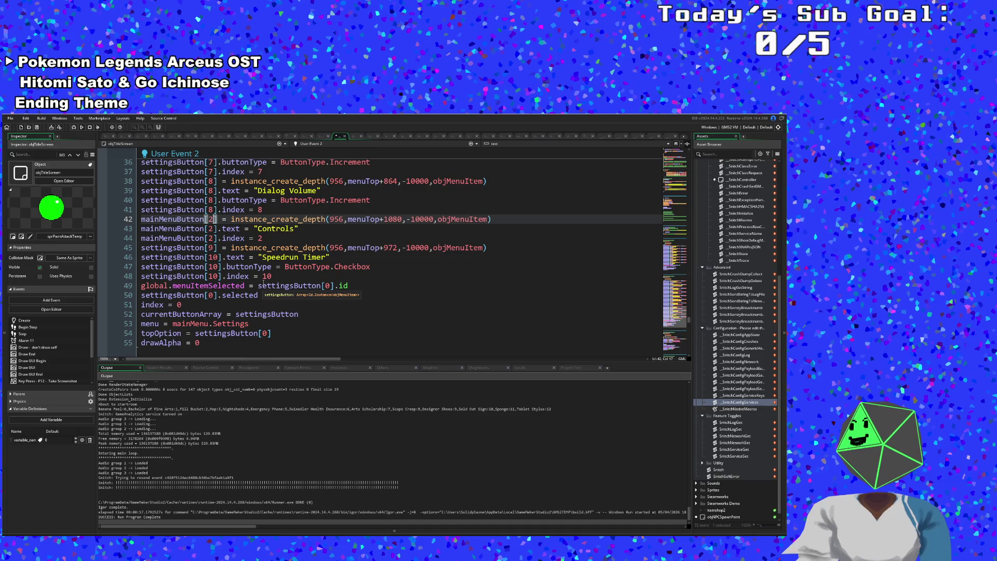
Change Speedrun Timer's slot 9 and the Controls lines' slot 2 to 10.
left_click(213, 247)
key("BackSpace")
type("10")
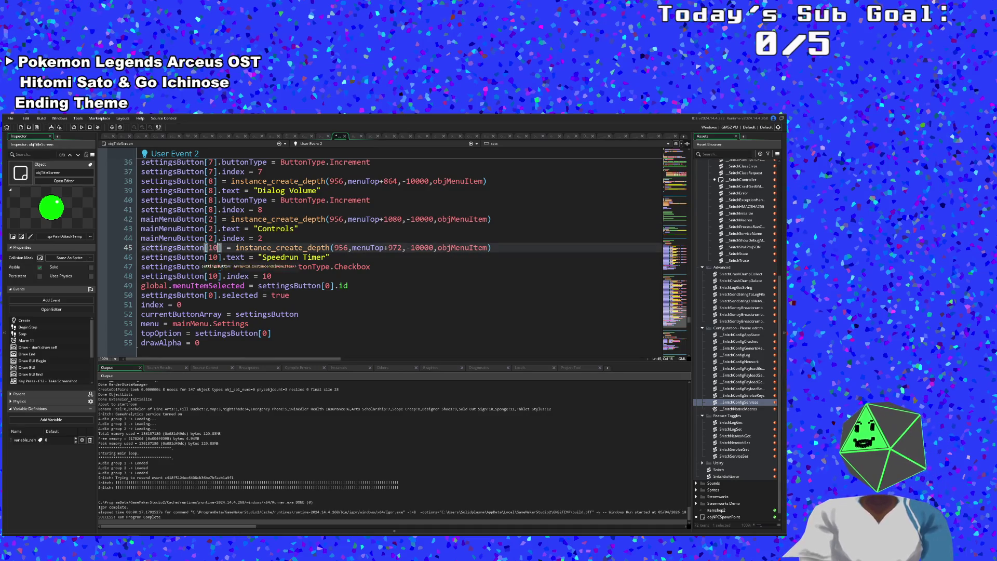
left_click(213, 218)
key("BackSpace")
type("10")
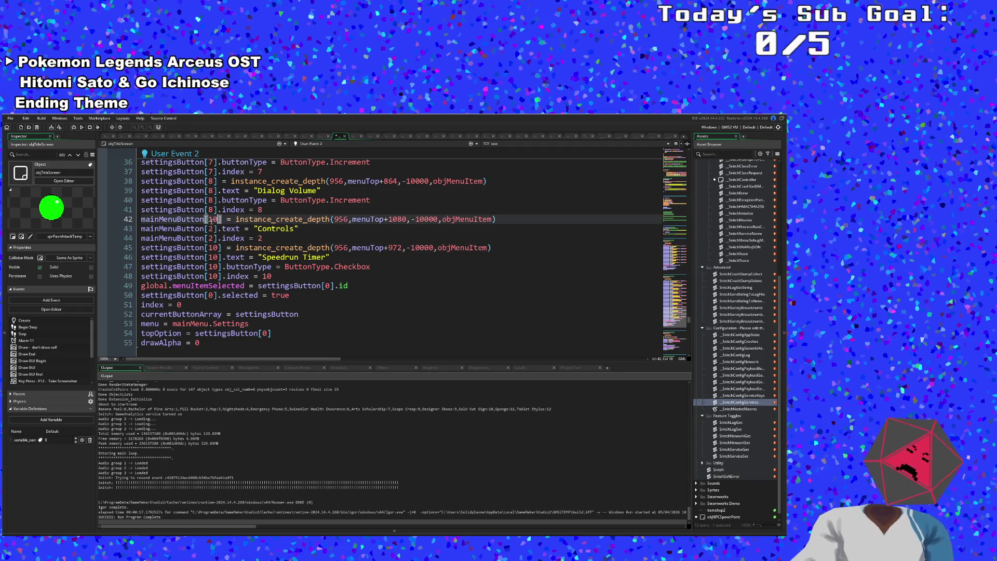
key("Down")
key("BackSpace")
type("10")
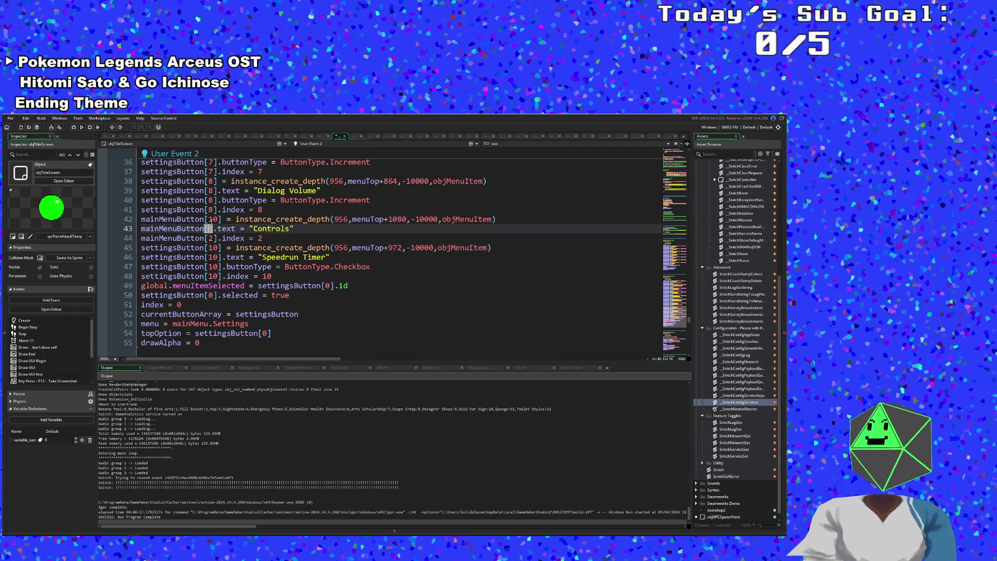
key("Down")
key("BackSpace")
type("10")
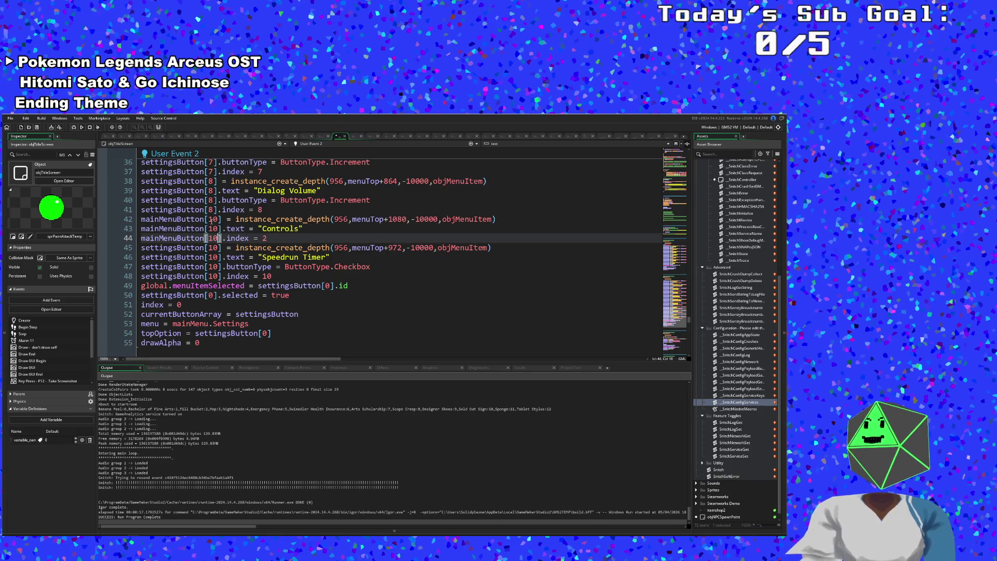
Set the Controls button's index value from 2 to 9.
left_click(276, 240)
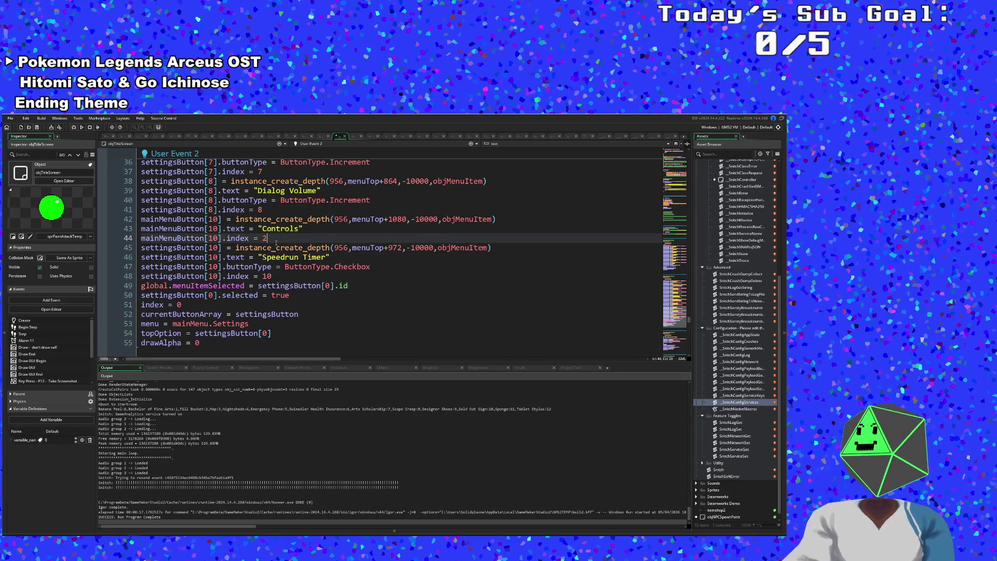
key("BackSpace")
type("9")
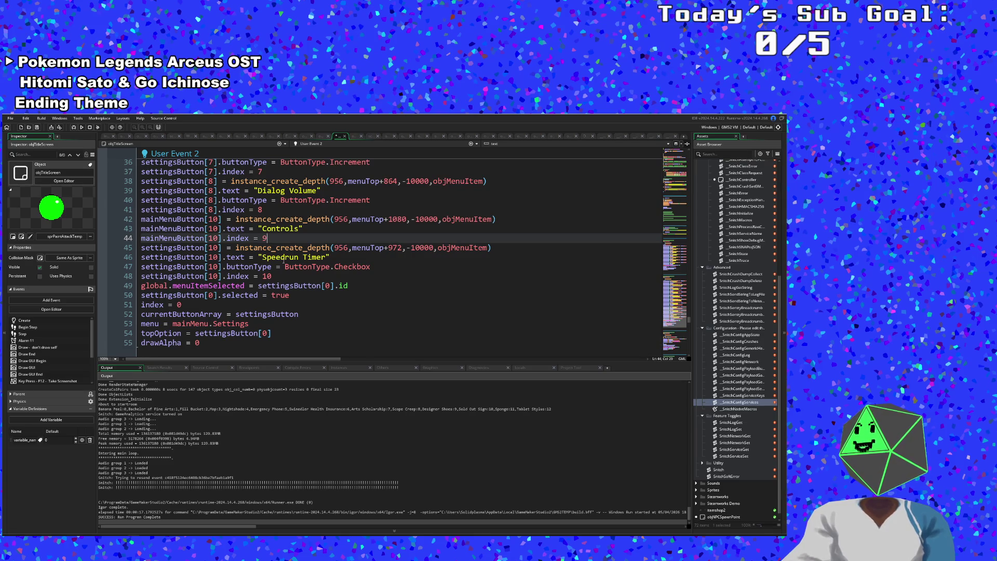
scroll(283, 257, "up", 15)
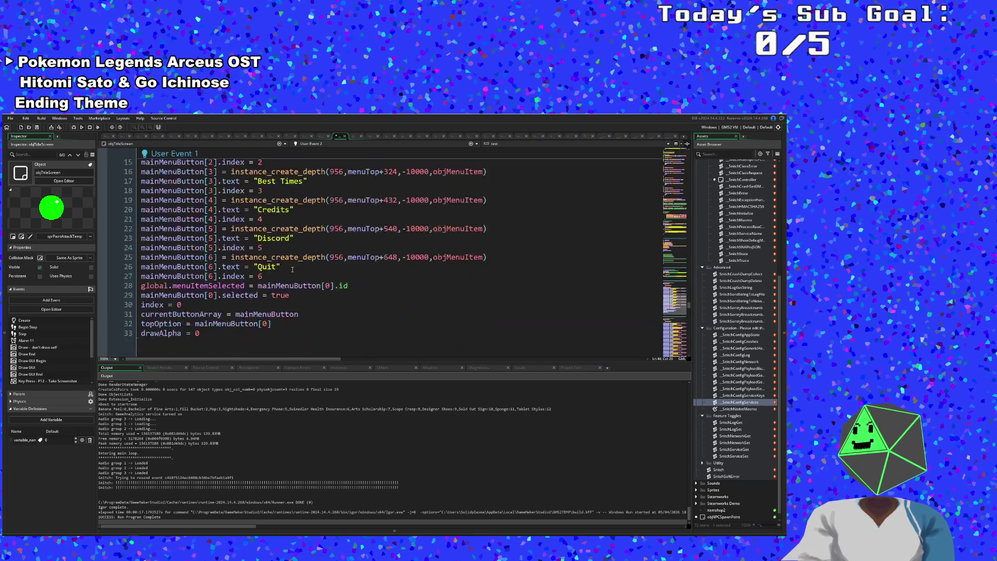
scroll(293, 269, "up", 8)
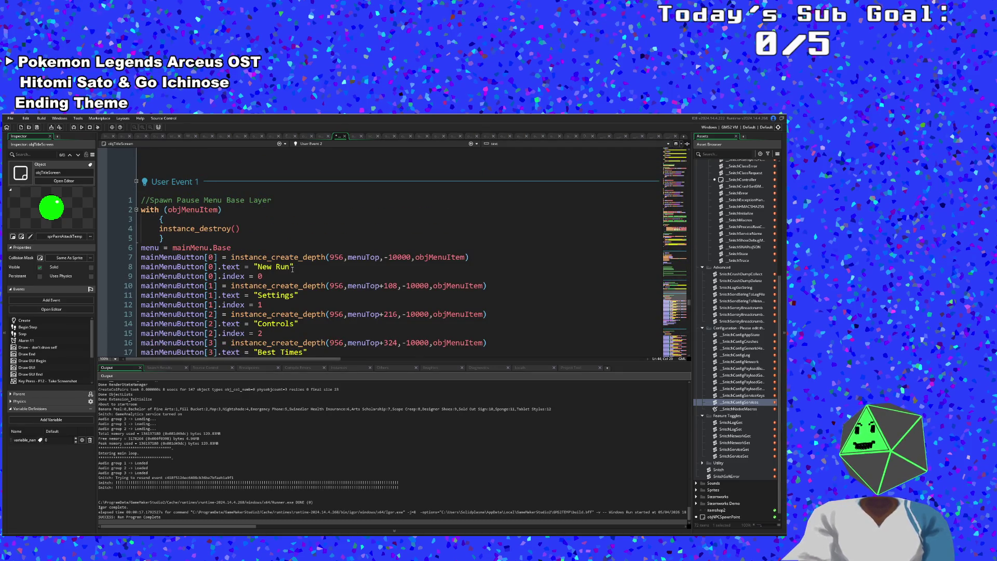
scroll(292, 269, "down", 20)
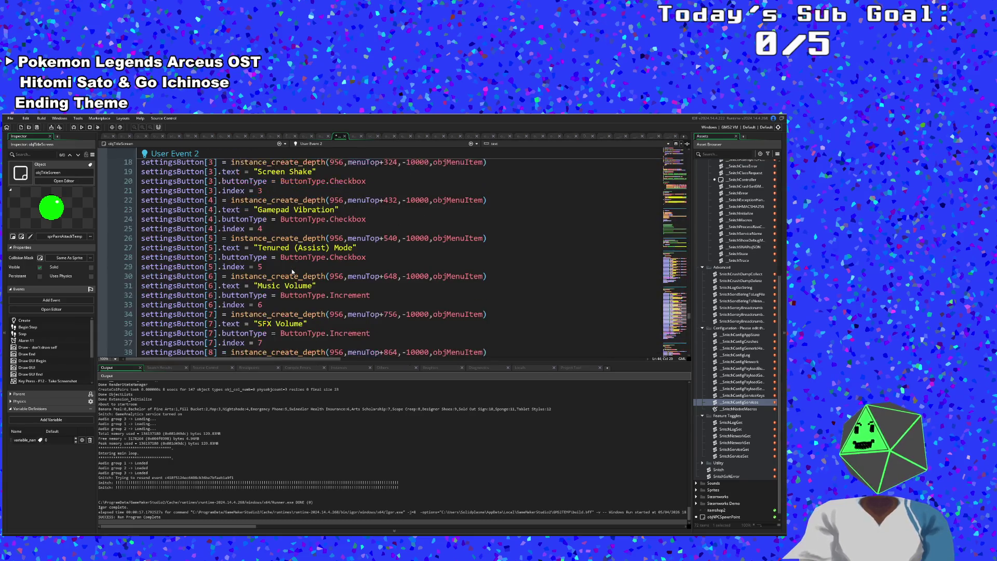
scroll(291, 269, "up", 5)
scroll(291, 269, "down", 3)
scroll(293, 270, "up", 2)
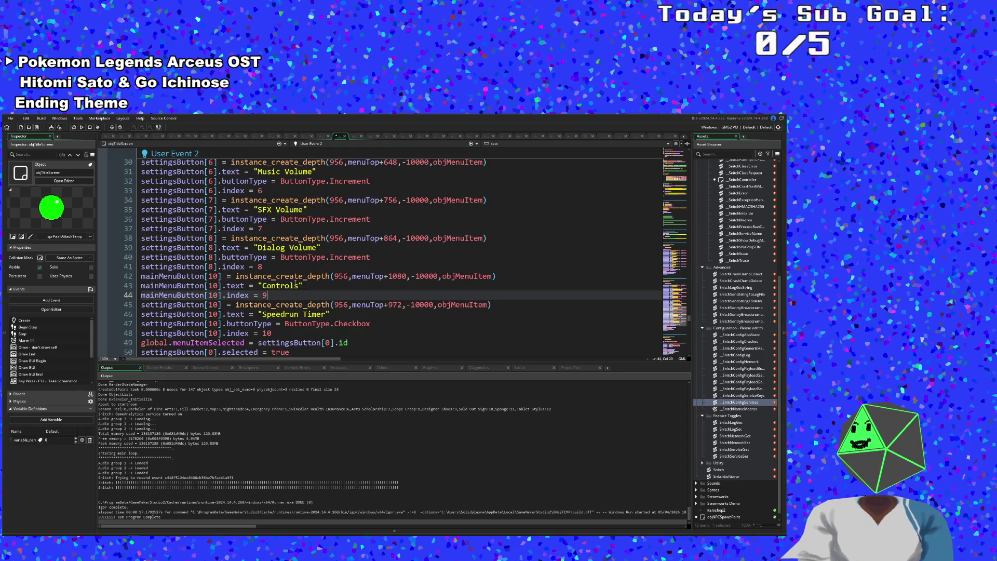
scroll(284, 320, "up", 6)
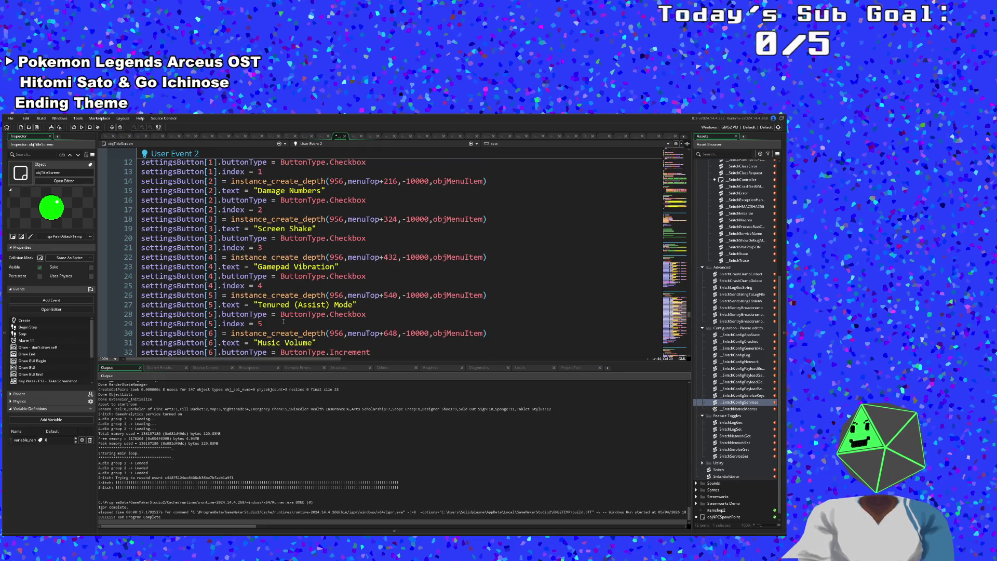
scroll(283, 322, "up", 6)
scroll(285, 324, "down", 15)
scroll(285, 325, "up", 2)
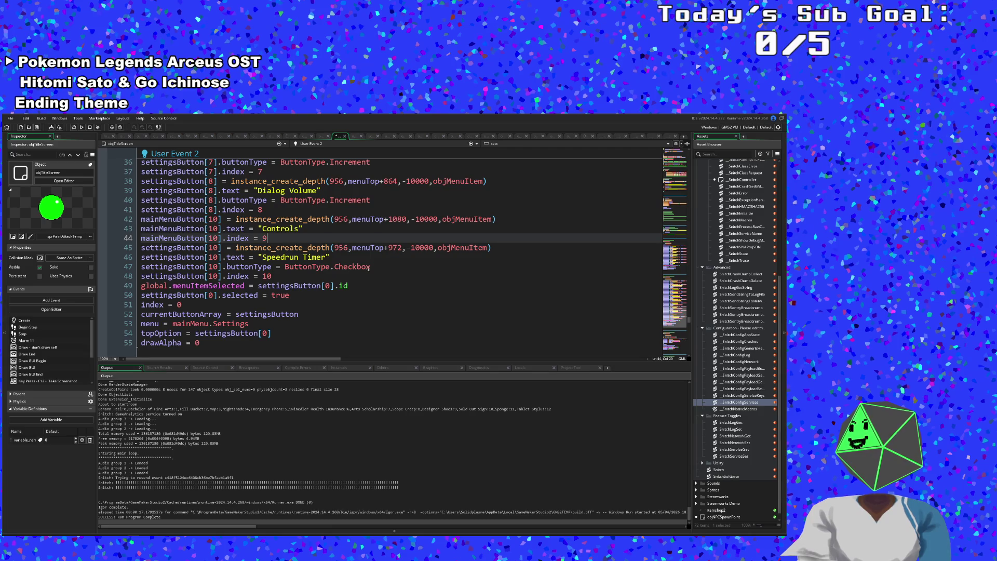
left_click_drag(370, 266, 141, 267)
key("ctrl+c")
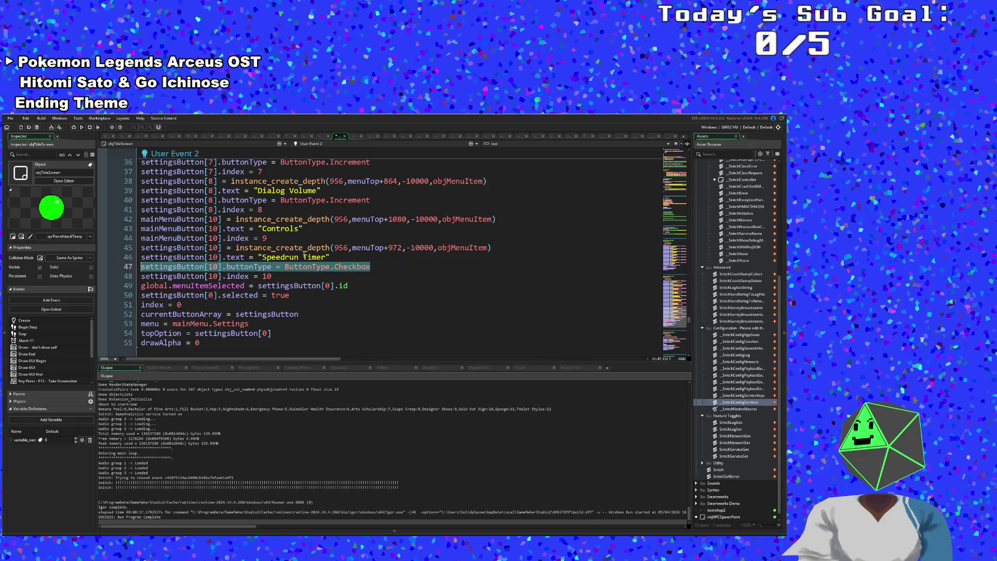
Add the buttonType Checkbox line below the Controls index line.
left_click(283, 238)
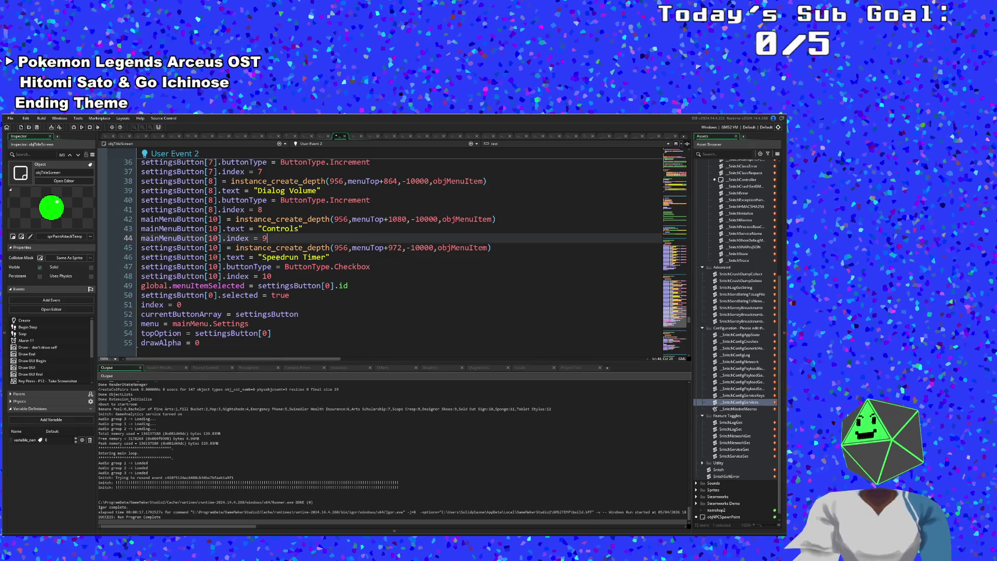
key("Return")
key("ctrl+v")
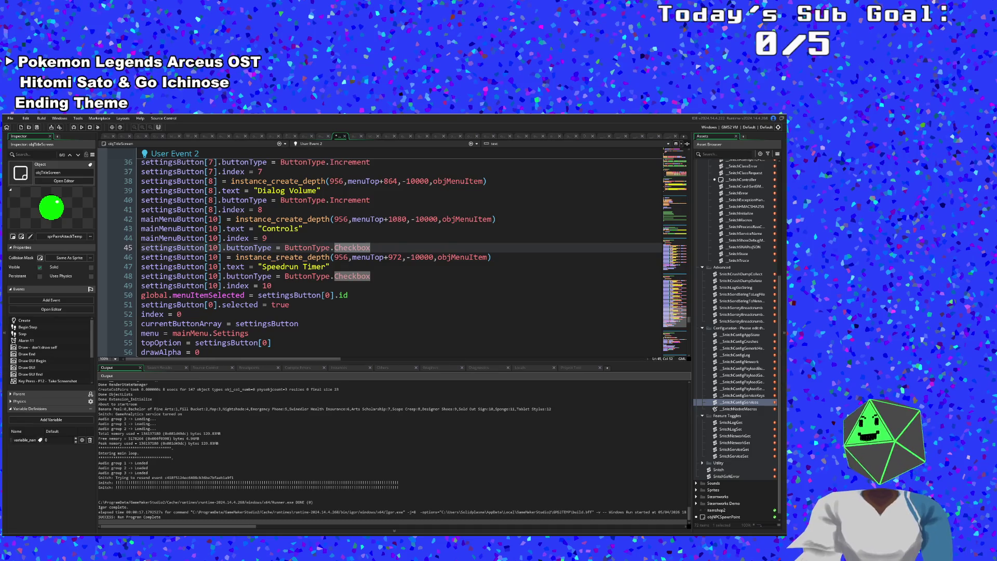
Clear the array slot numbers on all four Controls lines.
left_click(219, 248)
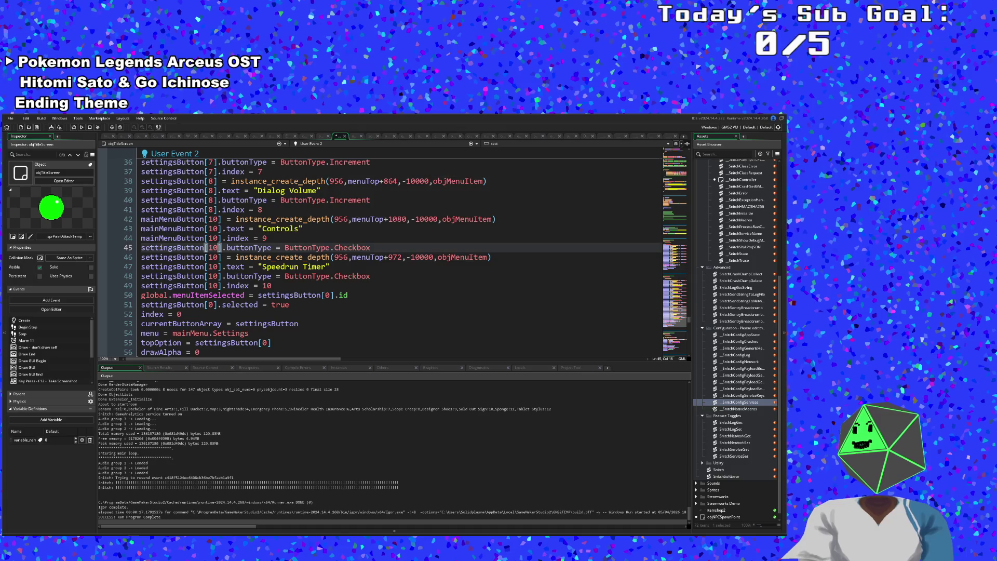
key("alt+shift+Up")
key("alt+shift+Up")
key("alt+shift+Up")
key("BackSpace")
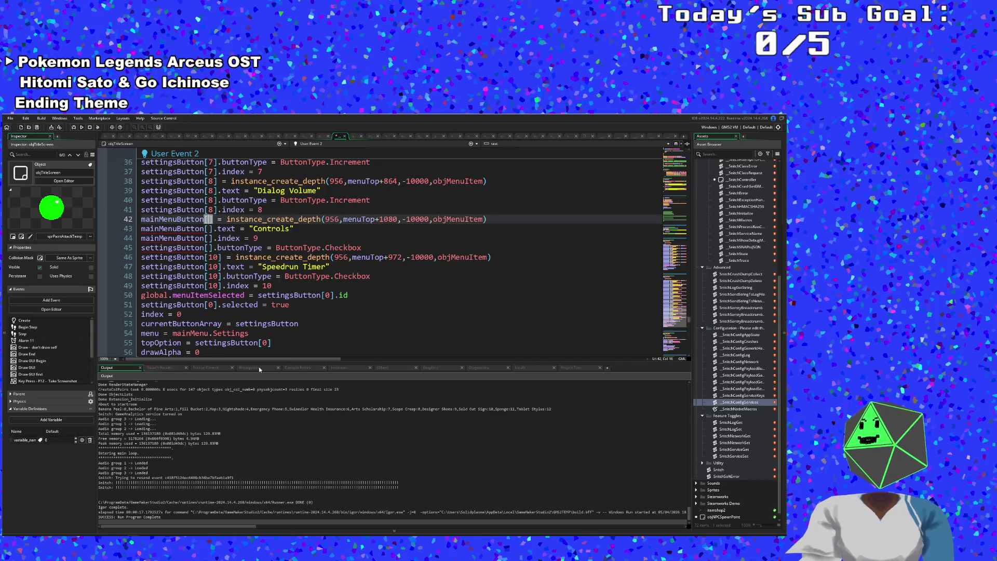
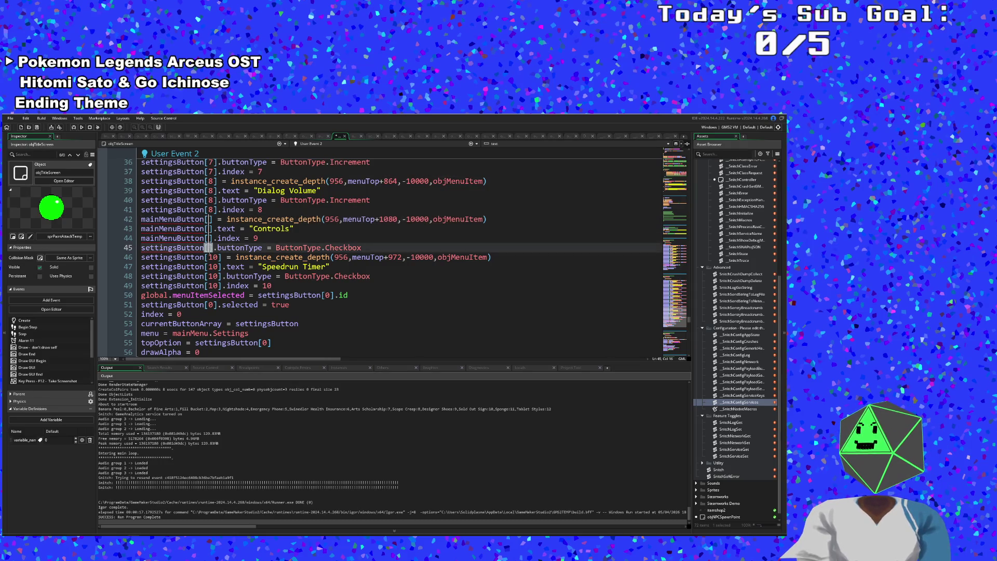
Fill the empty brackets on lines 42–45 with index 9 using multiple cursors.
type("9")
left_click(283, 257)
left_click(309, 248)
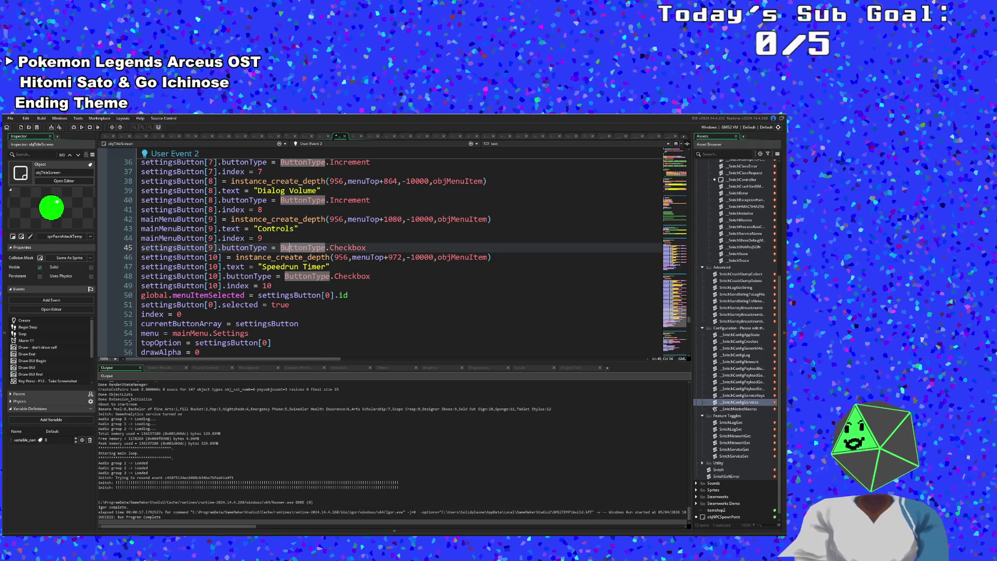
Change the Controls entry's button type from Checkbox to ButtonType.Select.
left_click(281, 248)
left_click(367, 248)
key("BackSpace")
key("BackSpace")
key("BackSpace")
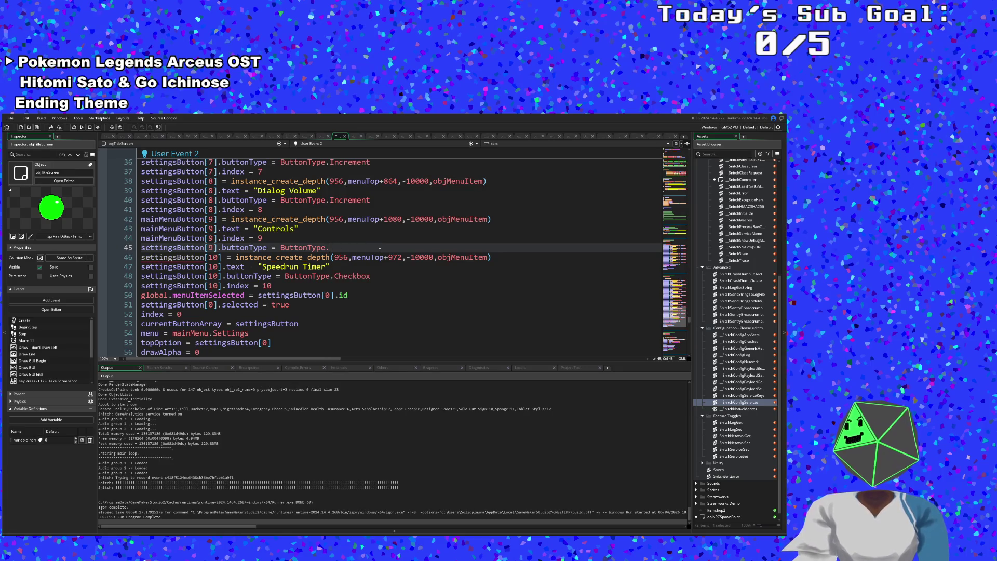
key("ctrl+space")
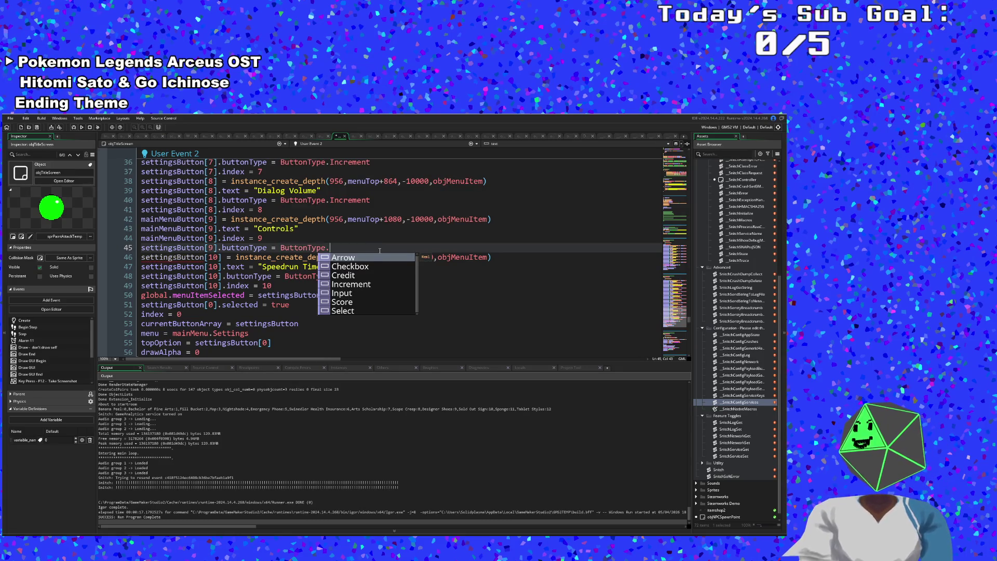
left_click(343, 311)
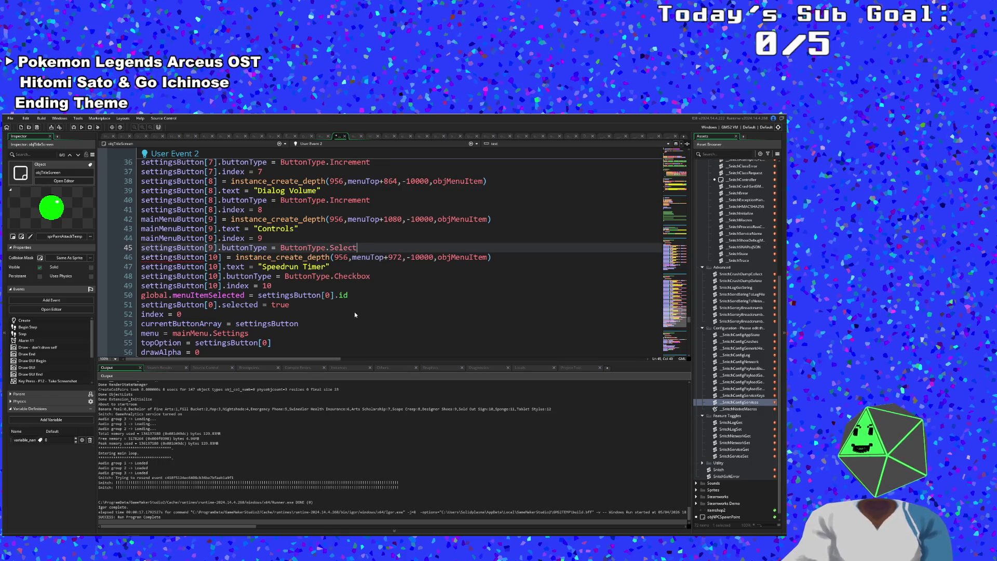
scroll(364, 257, "up", 10)
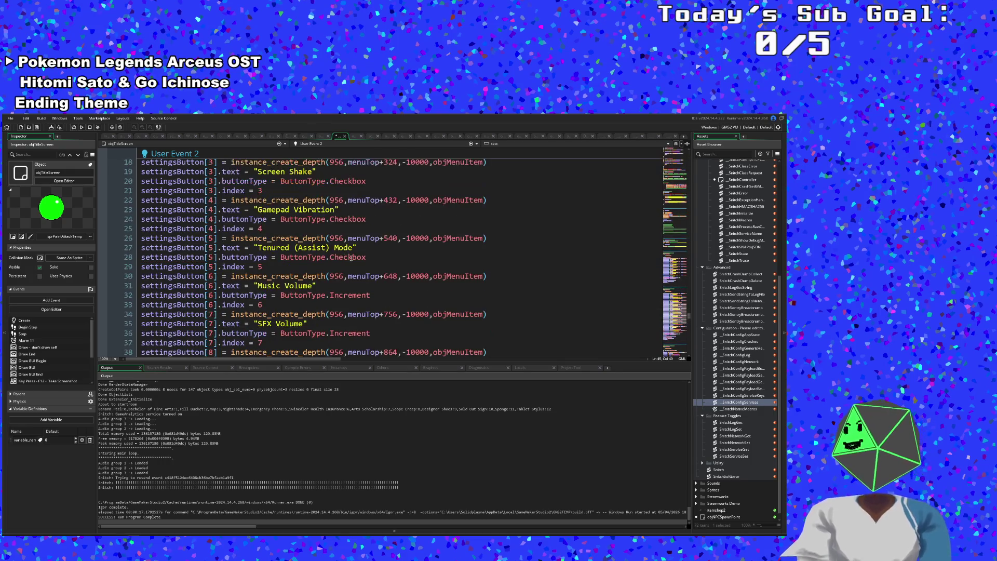
Review the menu code in User Event 2, User Event 3 and Draw GUI.
scroll(387, 293, "up", 4)
scroll(363, 280, "down", 14)
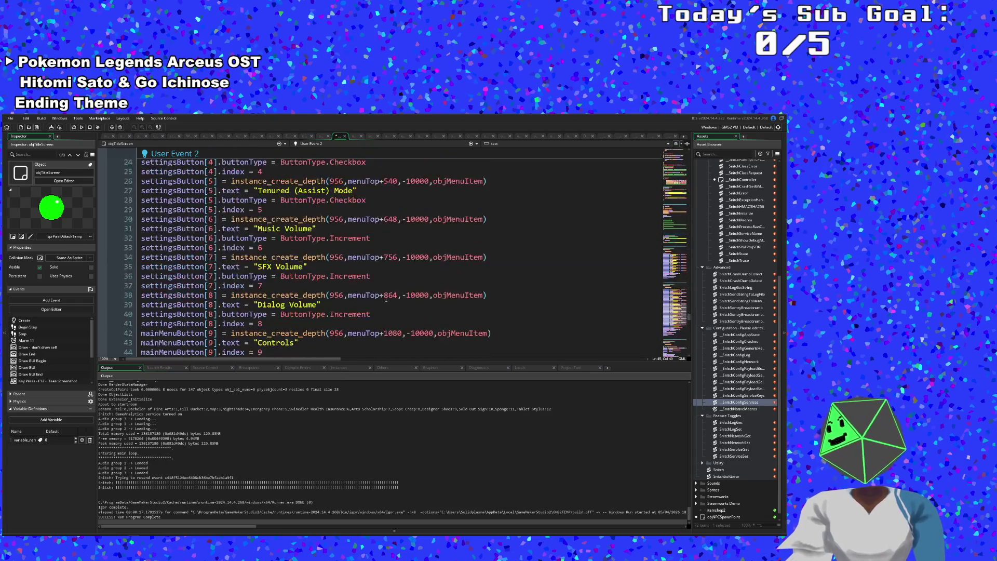
left_click(356, 268)
left_click(349, 258)
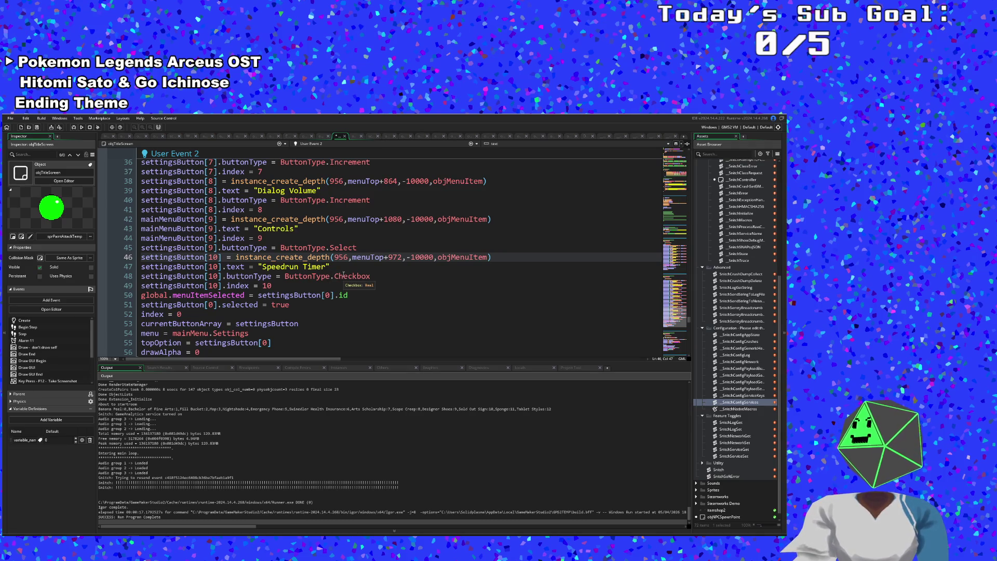
scroll(338, 260, "down", 2)
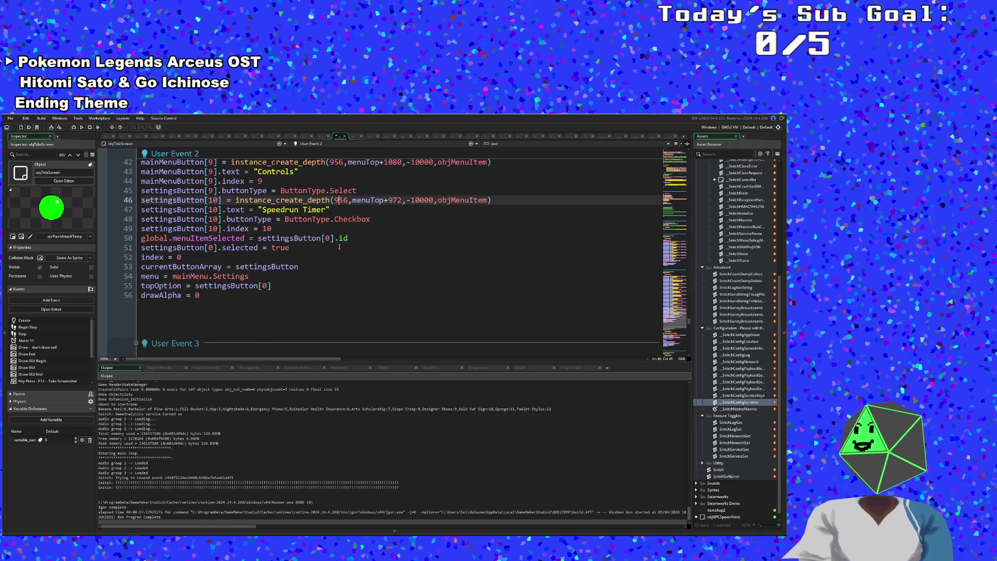
scroll(339, 245, "up", 2)
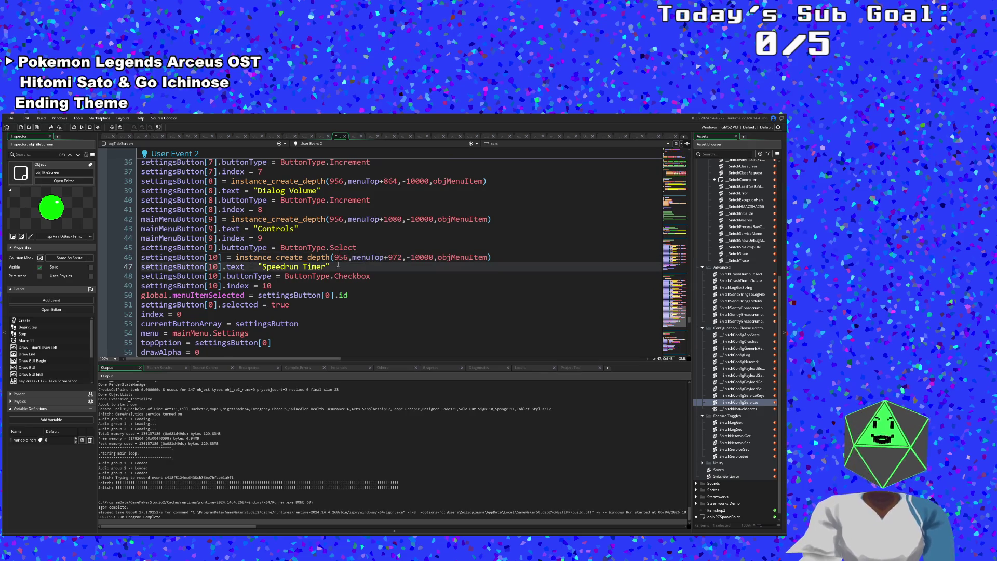
scroll(338, 265, "down", 5)
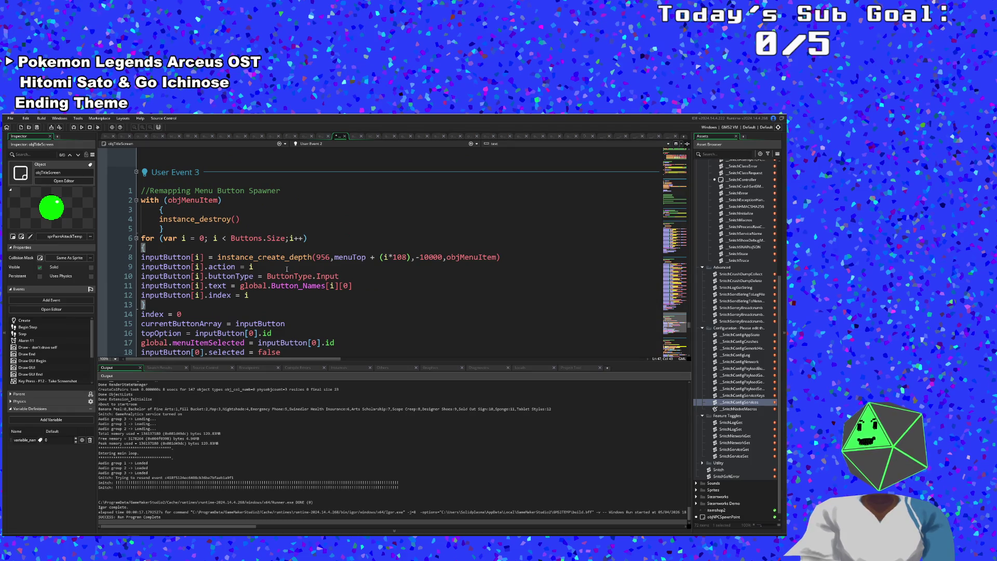
scroll(287, 269, "up", 2)
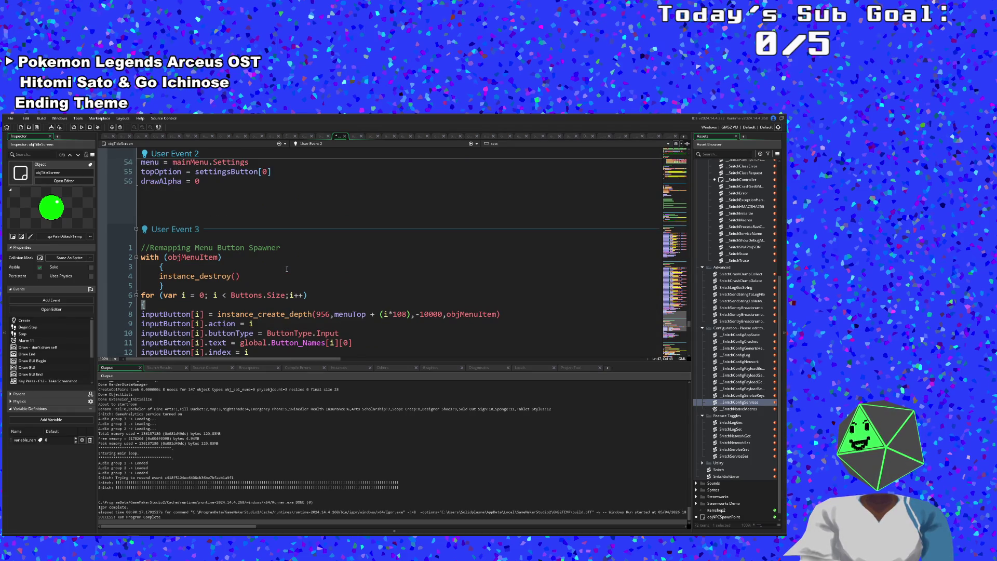
scroll(287, 269, "down", 4)
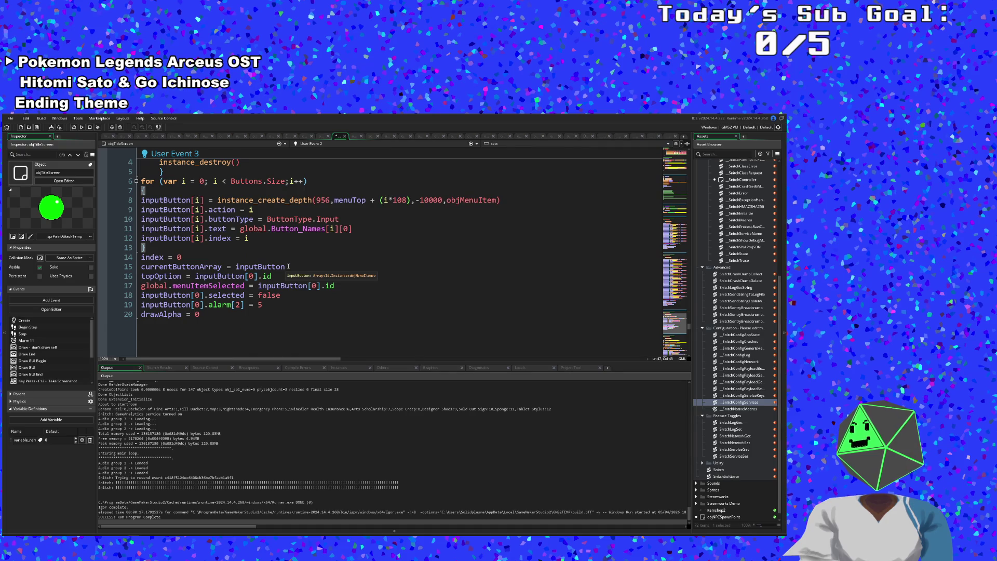
scroll(288, 267, "up", 4)
scroll(288, 266, "down", 4)
scroll(288, 266, "up", 2)
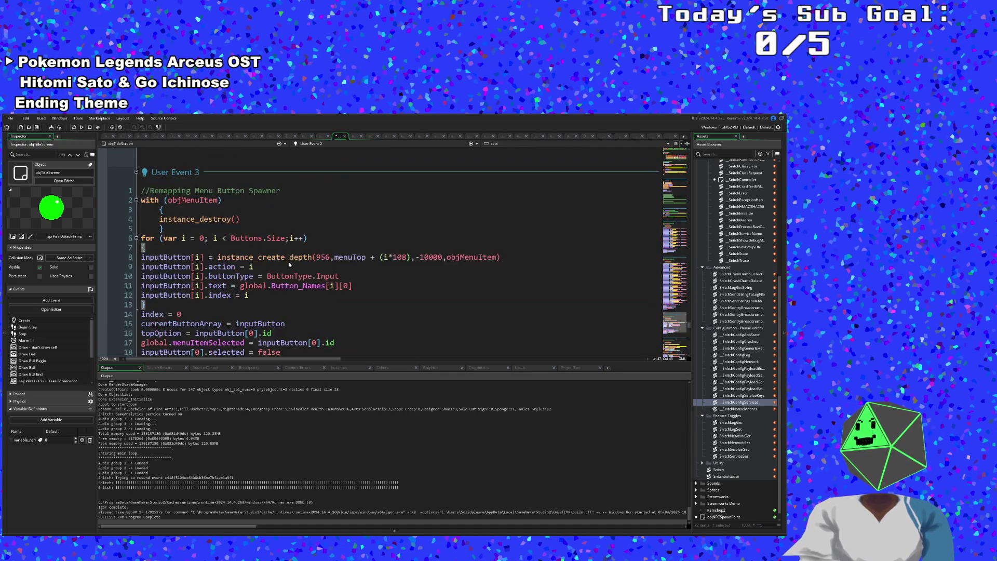
scroll(276, 275, "down", 2)
scroll(258, 306, "up", 2)
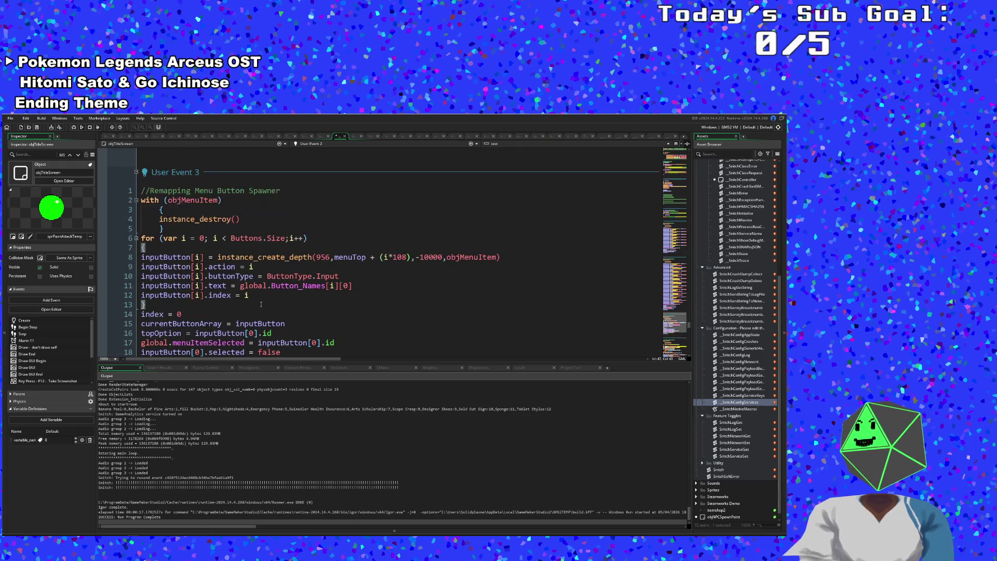
left_click(256, 304)
scroll(257, 296, "up", 20)
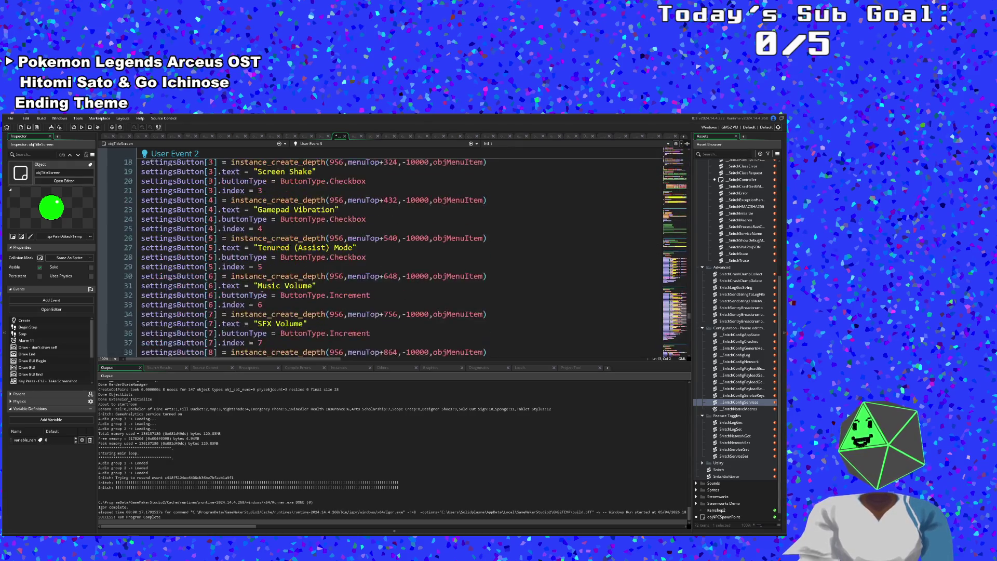
scroll(265, 295, "down", 20)
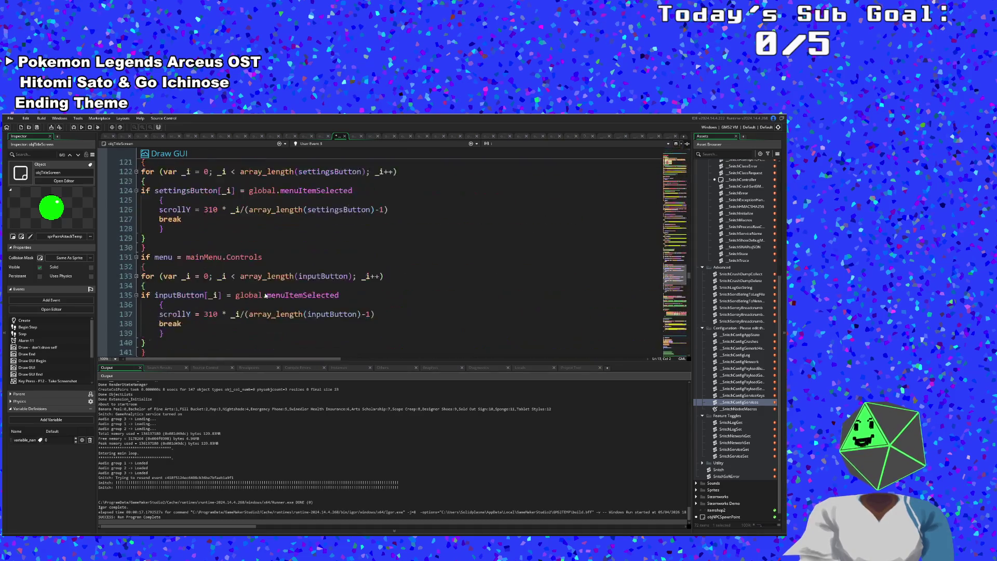
scroll(263, 311, "up", 16)
Switch the code editor to objTitleScreen's Step event.
left_click(354, 145)
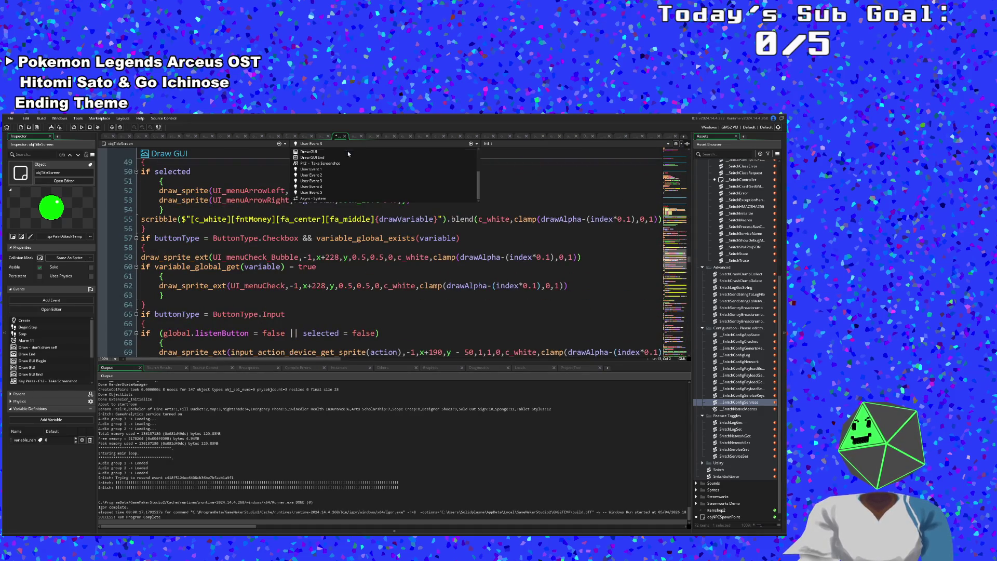
scroll(322, 180, "up", 2)
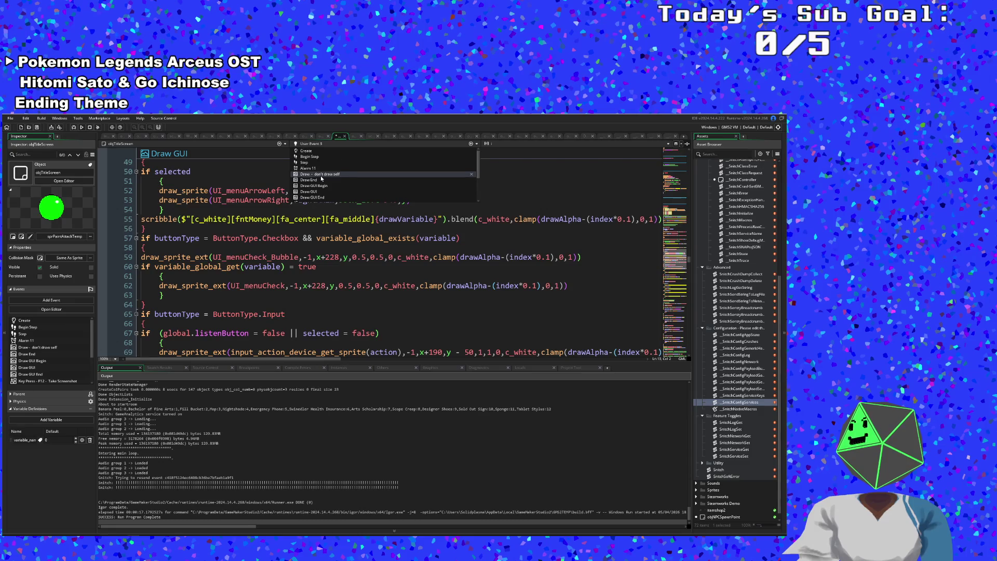
left_click(312, 164)
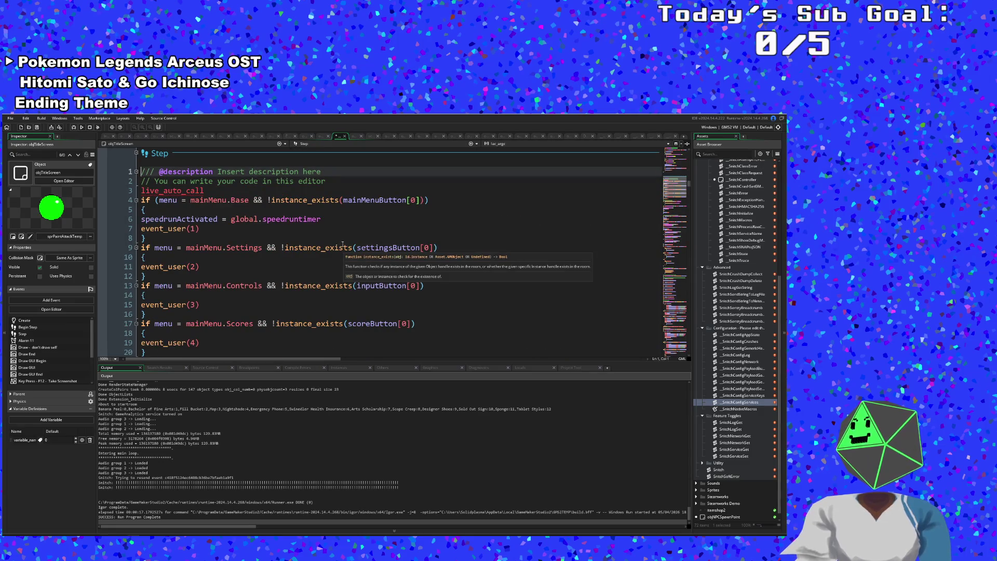
Inspect the Settings and mainMenu.Controls checks around lines 111–115 of the Step code.
scroll(342, 240, "down", 16)
scroll(340, 233, "up", 3)
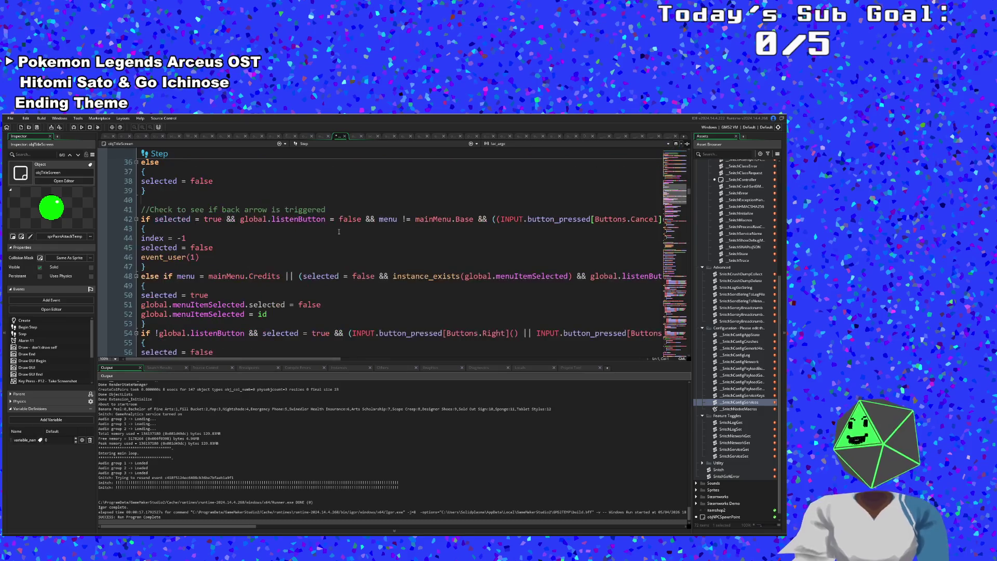
scroll(322, 228, "down", 15)
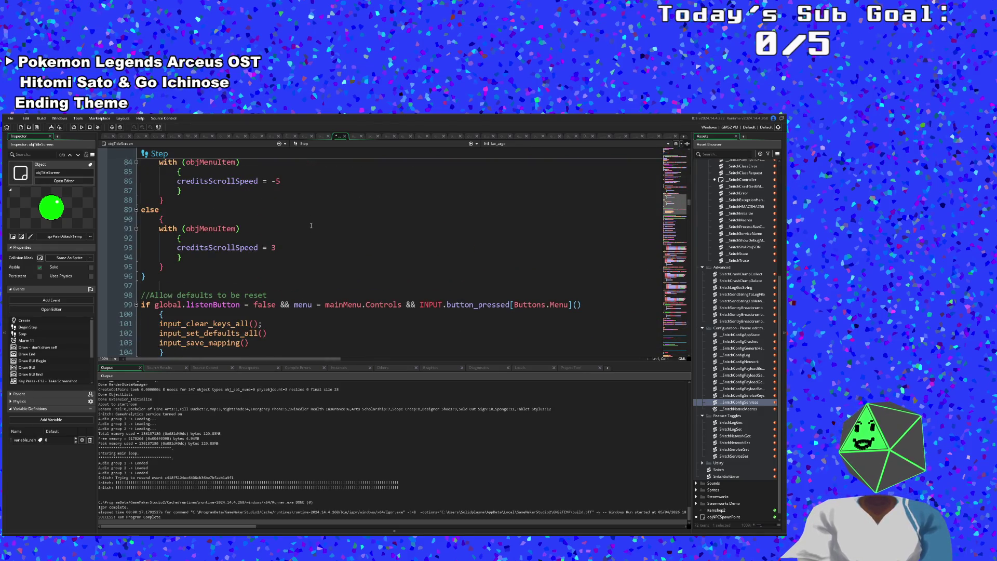
scroll(289, 246, "up", 4)
scroll(296, 240, "down", 12)
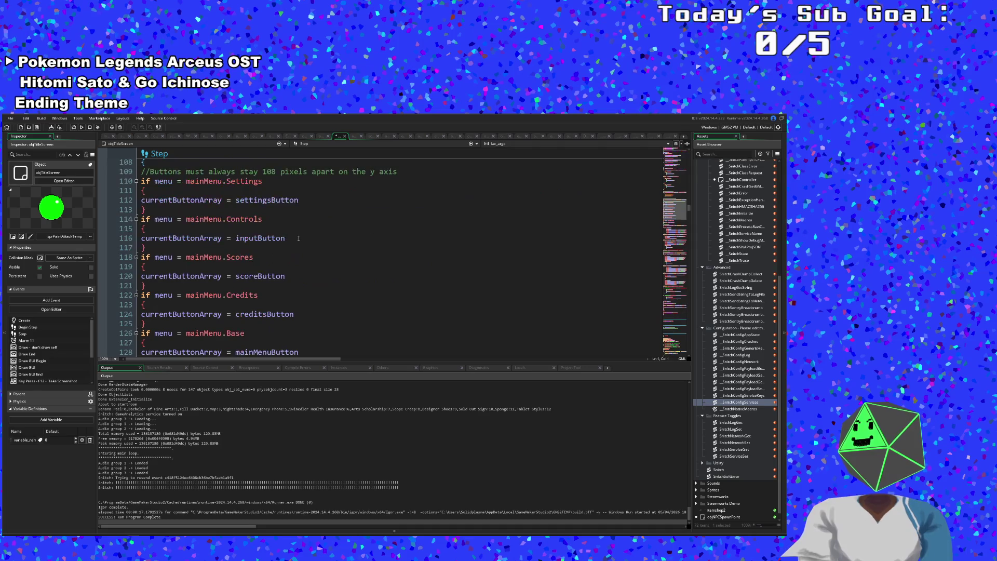
scroll(298, 239, "up", 2)
scroll(298, 238, "down", 2)
left_click(301, 238)
left_click(282, 225)
left_click(283, 220)
scroll(282, 234, "up", 2)
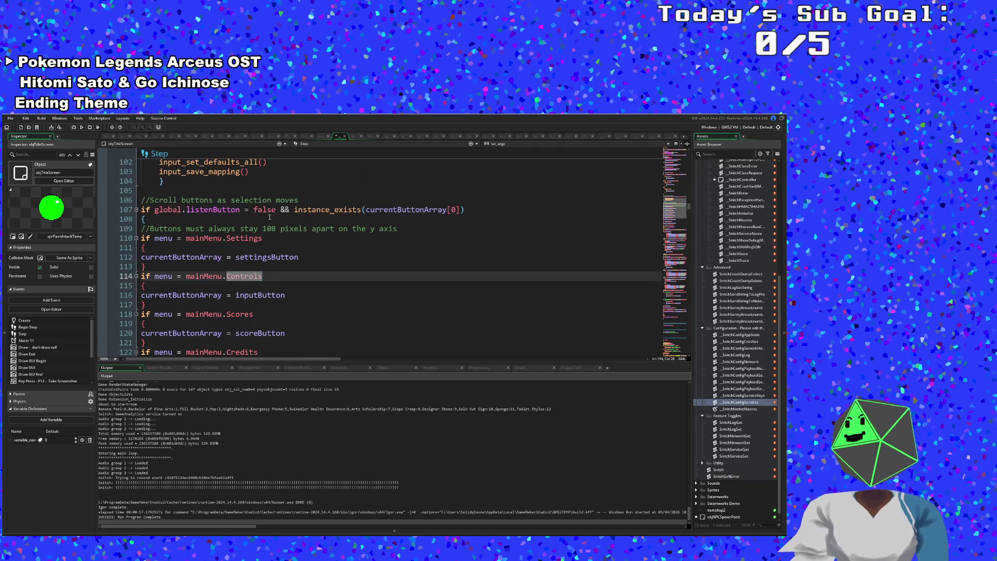
left_click(281, 246)
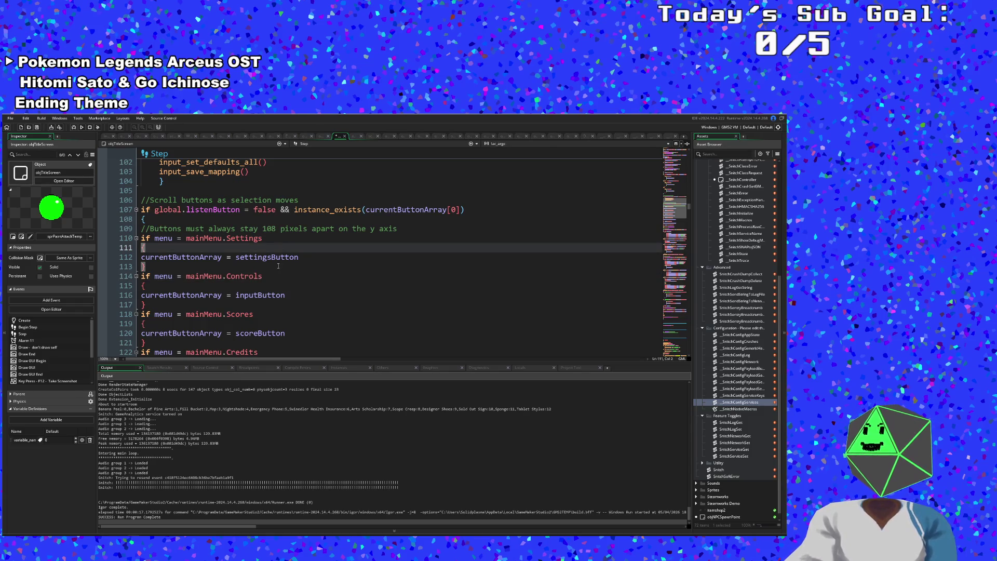
Trace the braces of the Settings and Controls blocks near the top of the Step code.
scroll(278, 266, "down", 2)
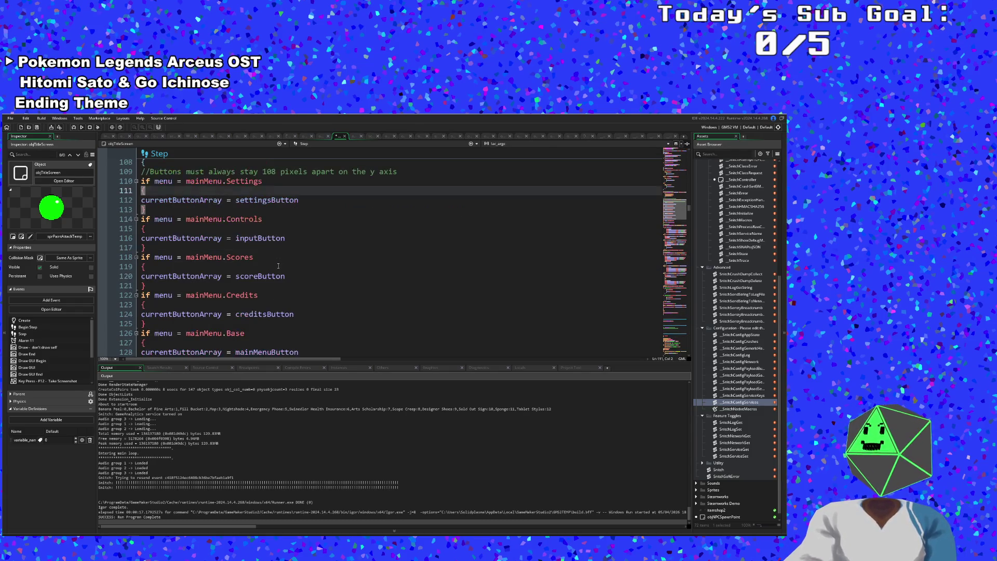
scroll(278, 266, "down", 8)
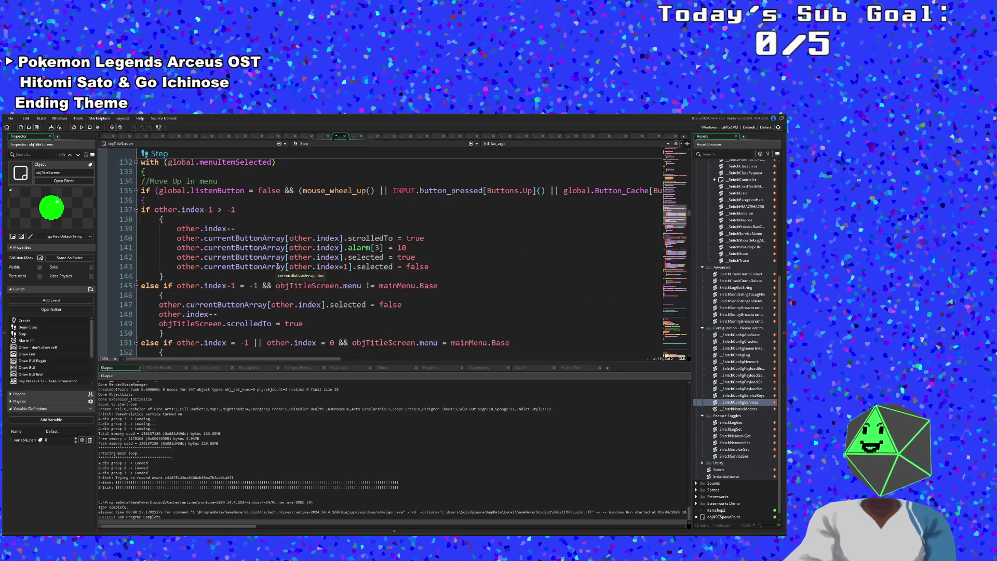
scroll(278, 266, "down", 8)
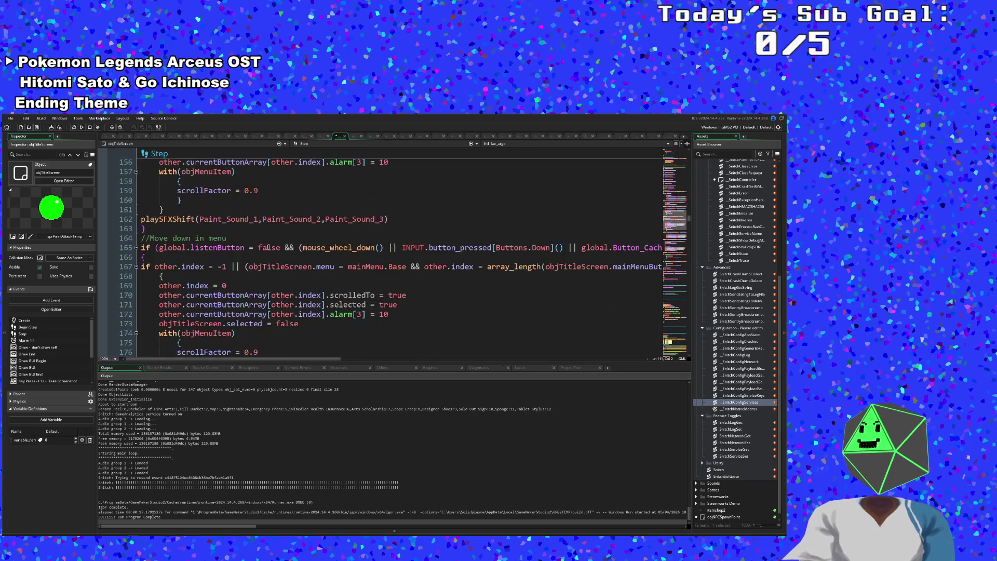
scroll(229, 264, "down", 12)
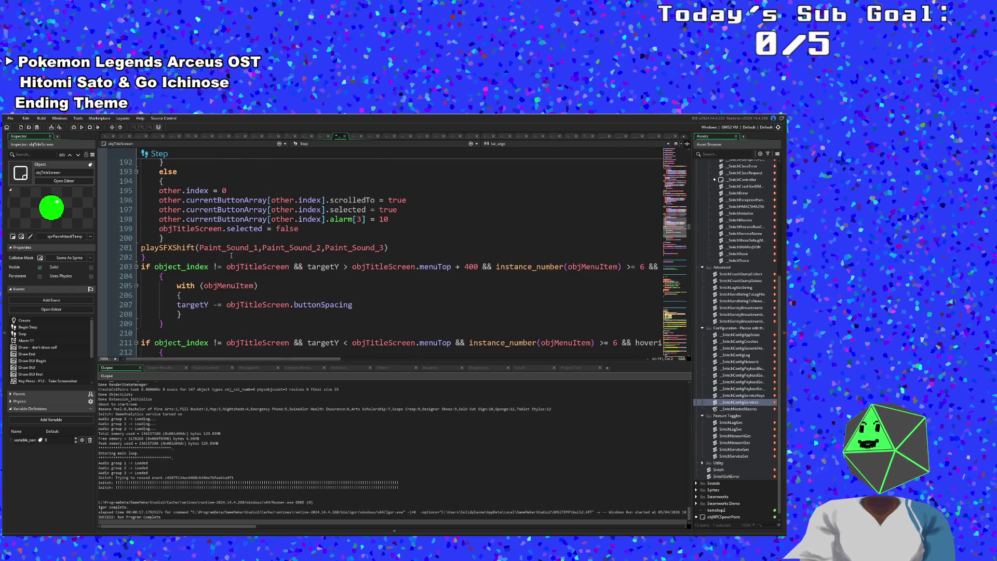
scroll(231, 255, "down", 2)
scroll(231, 255, "down", 6)
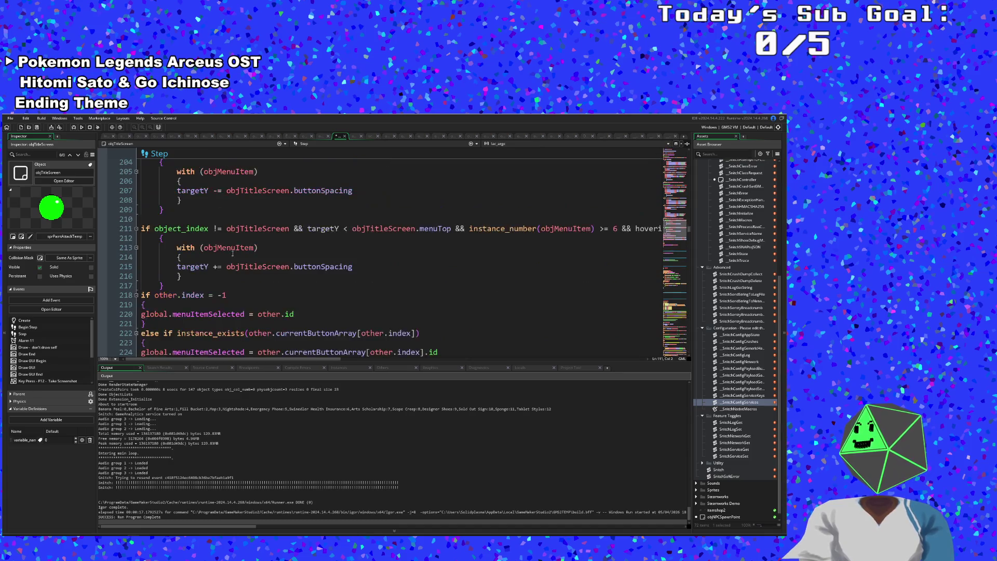
scroll(236, 251, "down", 2)
scroll(235, 251, "up", 14)
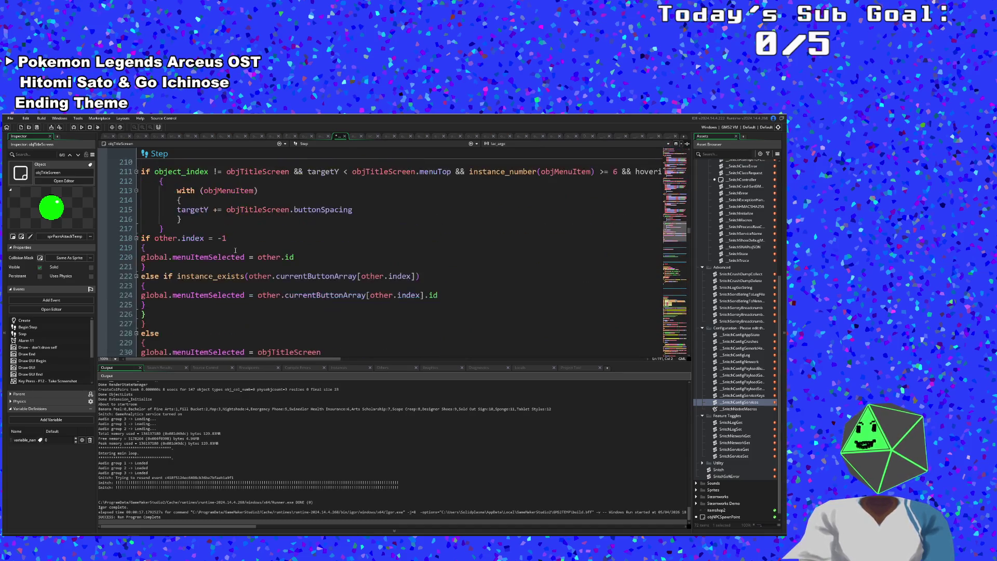
scroll(236, 252, "up", 20)
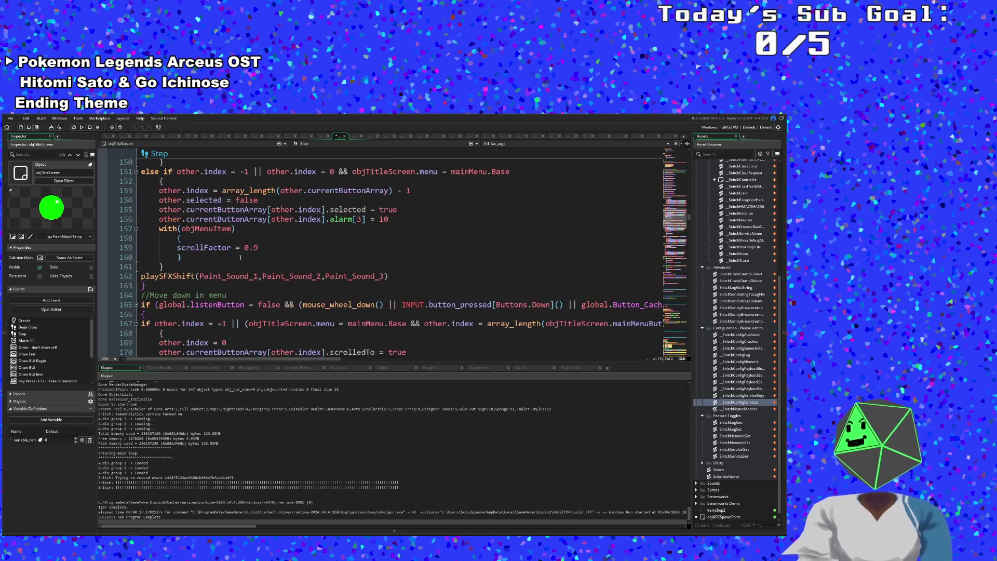
scroll(242, 258, "up", 8)
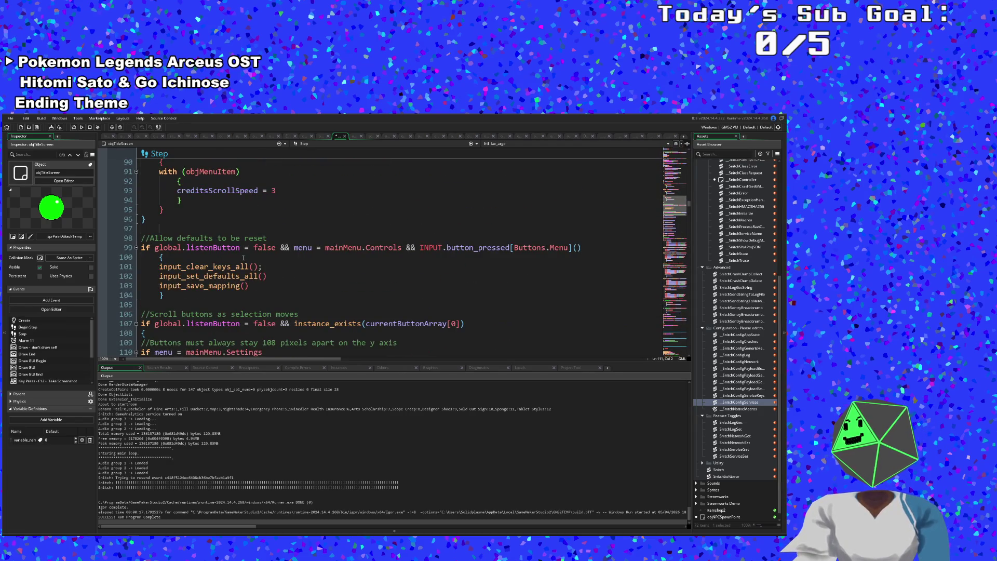
scroll(243, 258, "up", 2)
scroll(246, 262, "up", 6)
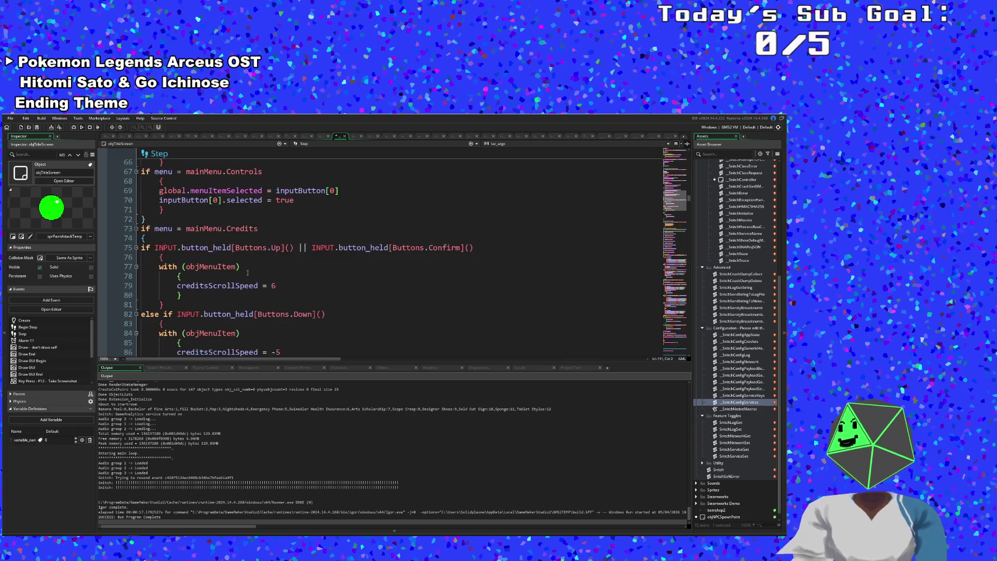
scroll(248, 273, "up", 8)
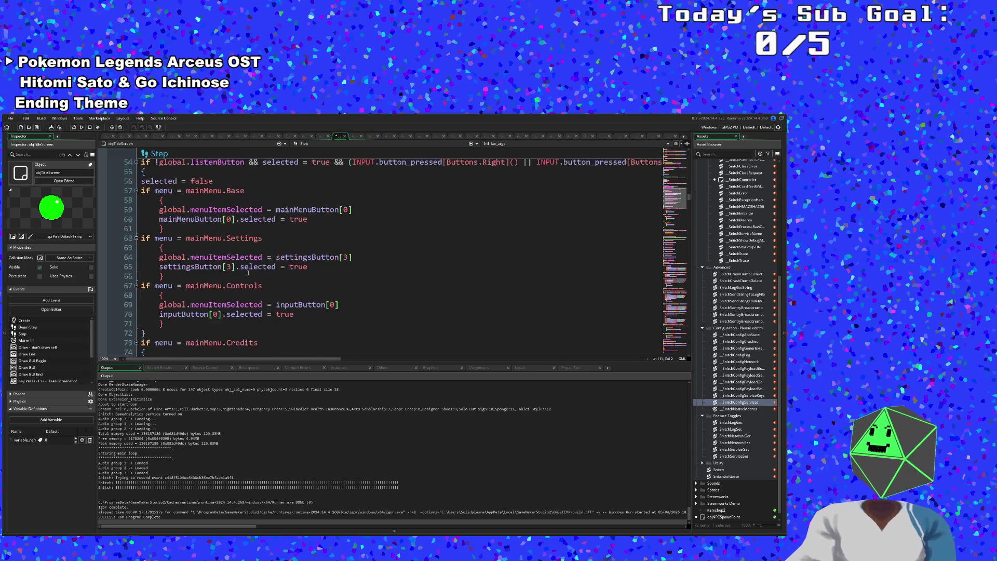
scroll(253, 281, "up", 16)
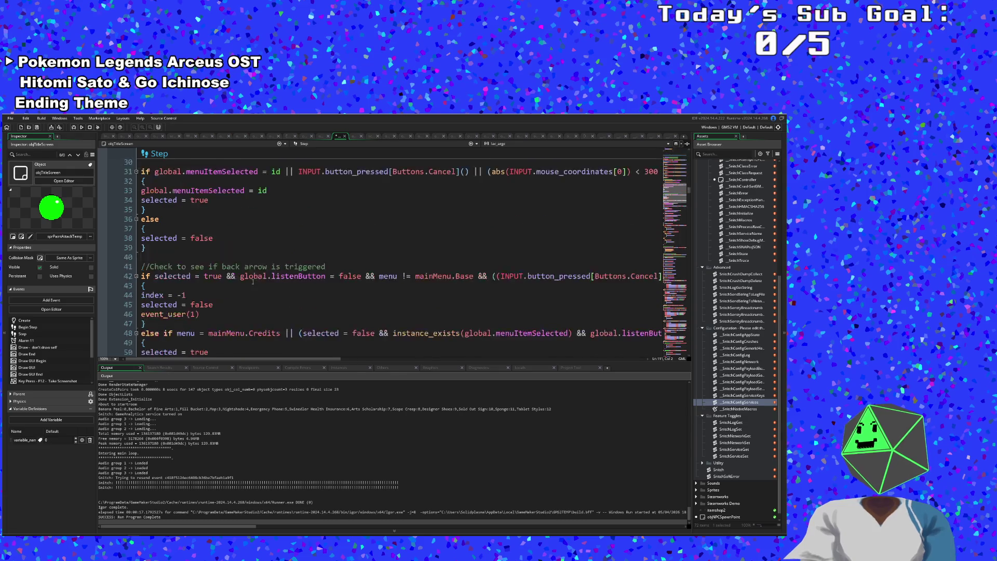
scroll(253, 281, "down", 4)
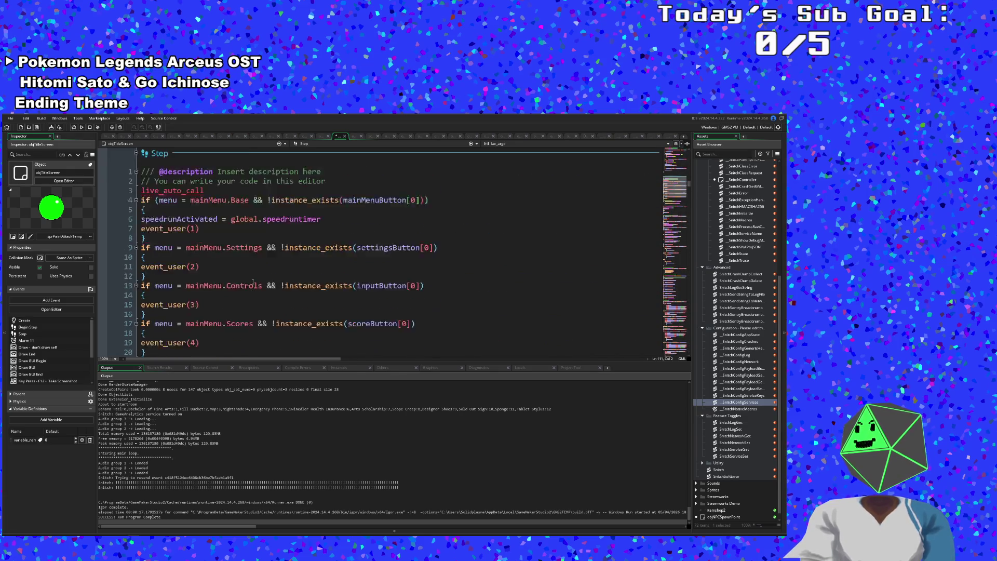
scroll(253, 281, "up", 2)
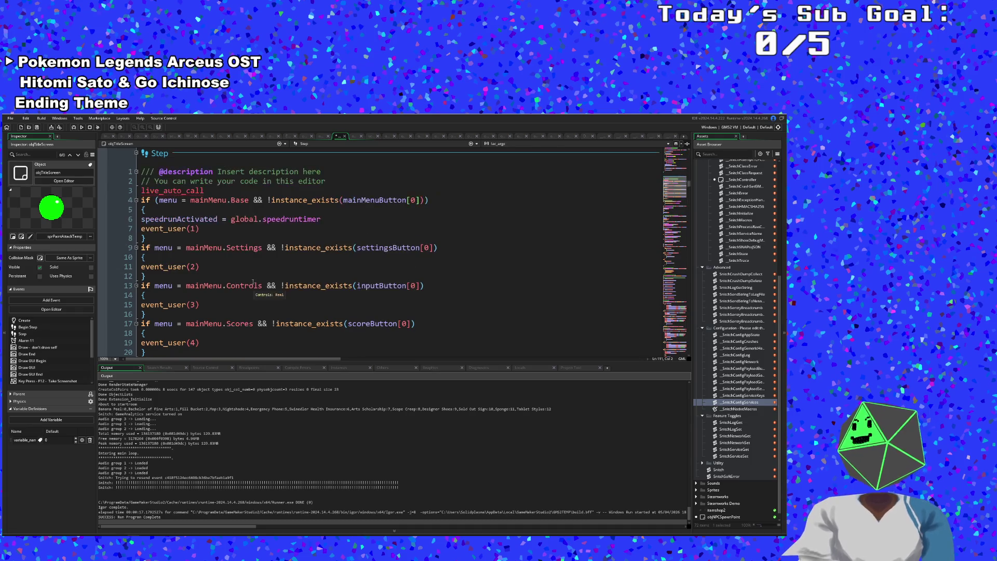
left_click(244, 248)
left_click(237, 230)
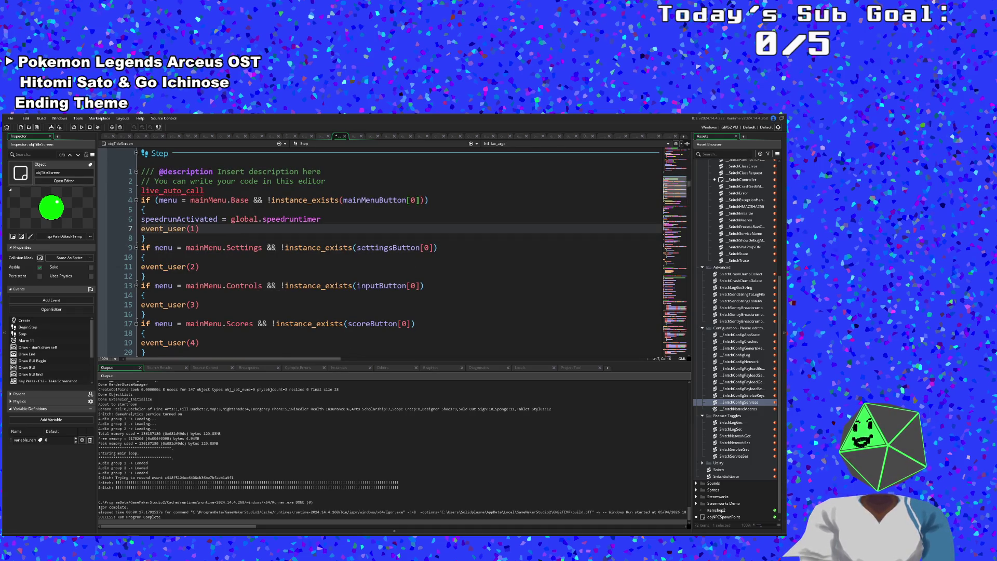
left_click(289, 242)
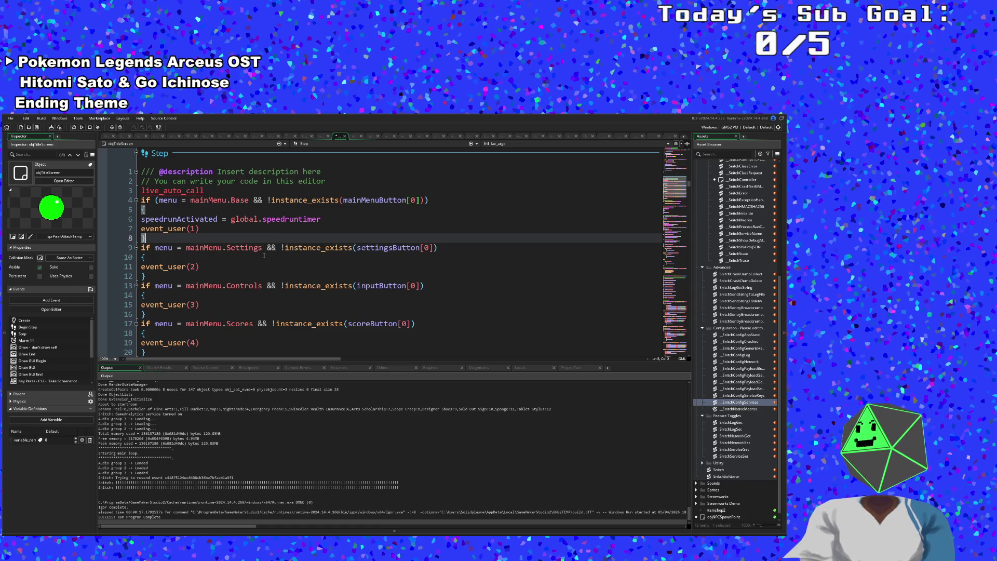
left_click(264, 255)
scroll(319, 273, "down", 2)
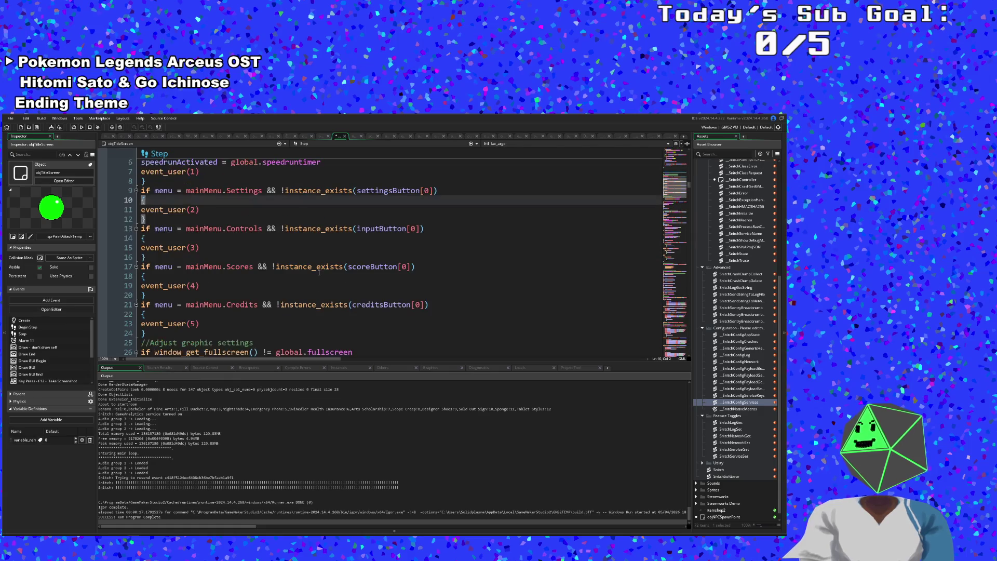
mouse_move(319, 272)
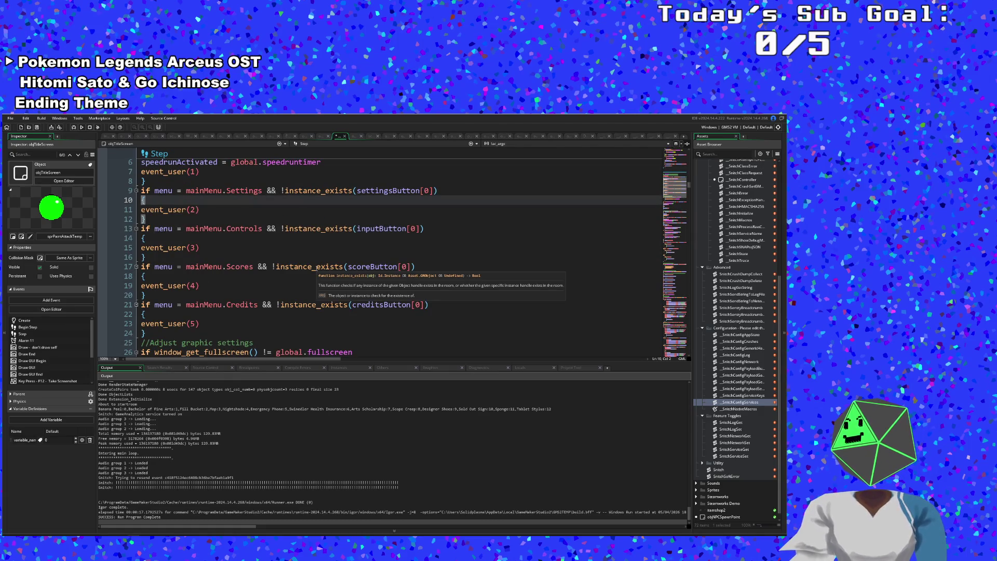
left_click(241, 241)
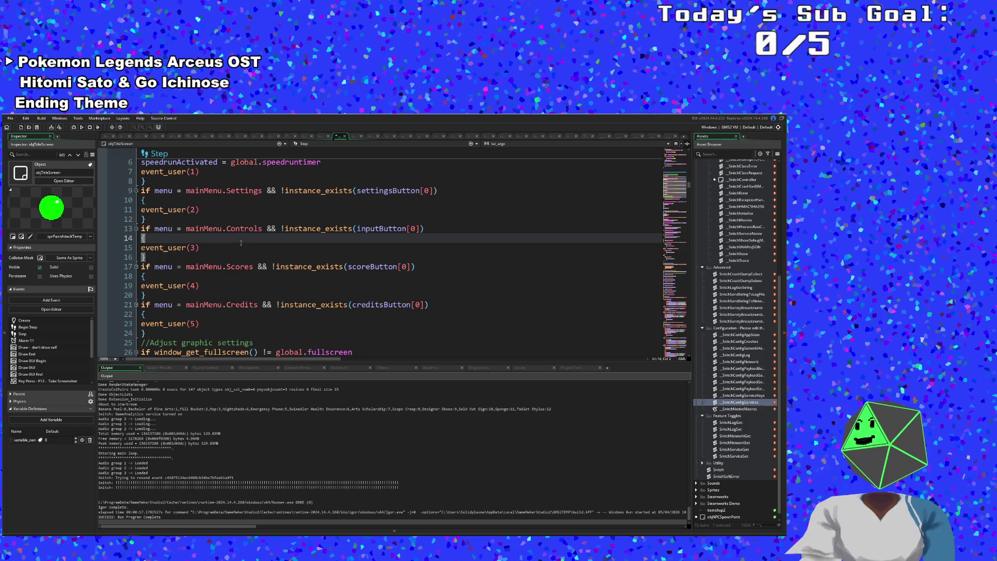
left_click(216, 200)
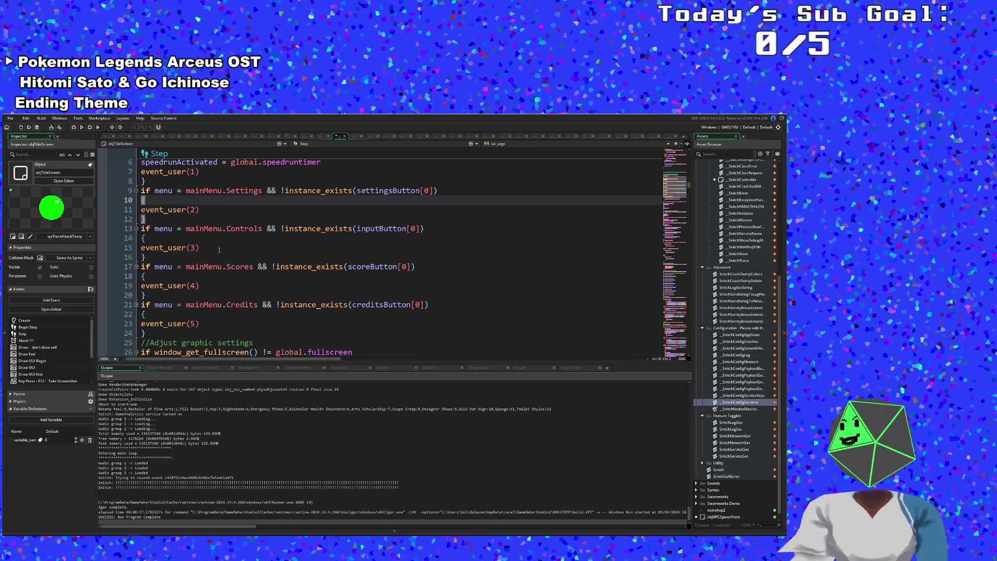
Insert an empty line after selected = false on line 45 of the back-arrow block.
scroll(216, 241, "down", 6)
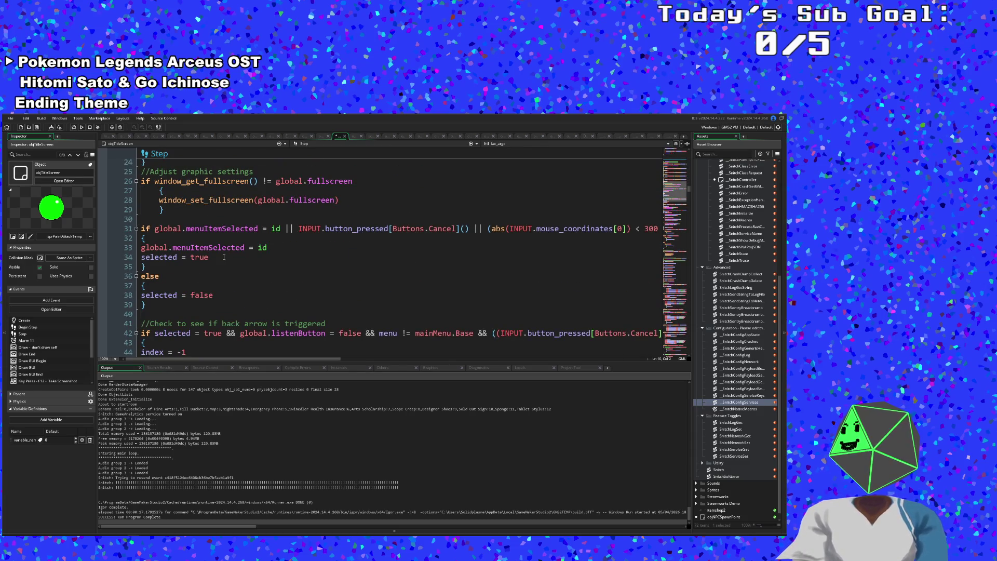
scroll(224, 257, "down", 2)
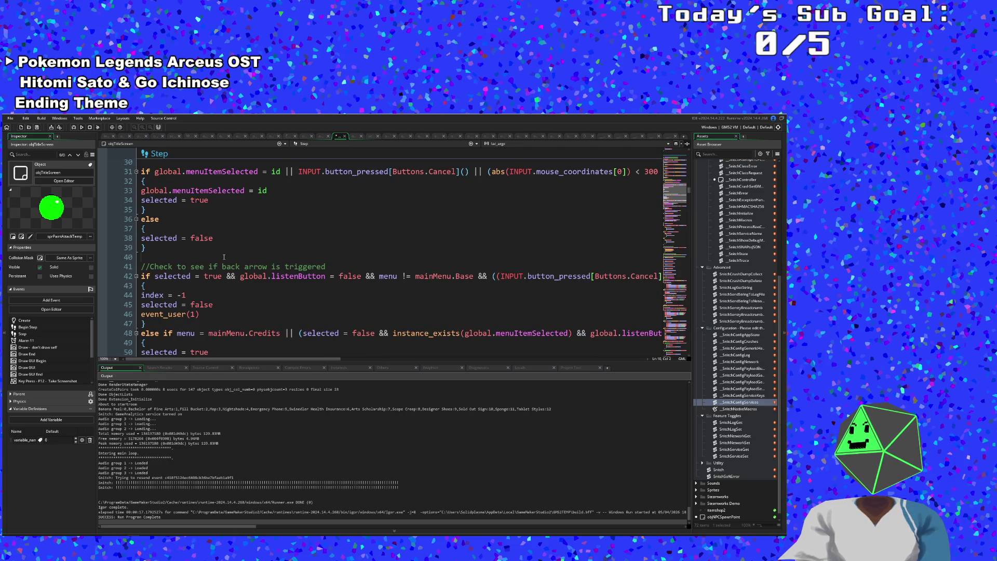
scroll(224, 257, "up", 2)
left_click(224, 257)
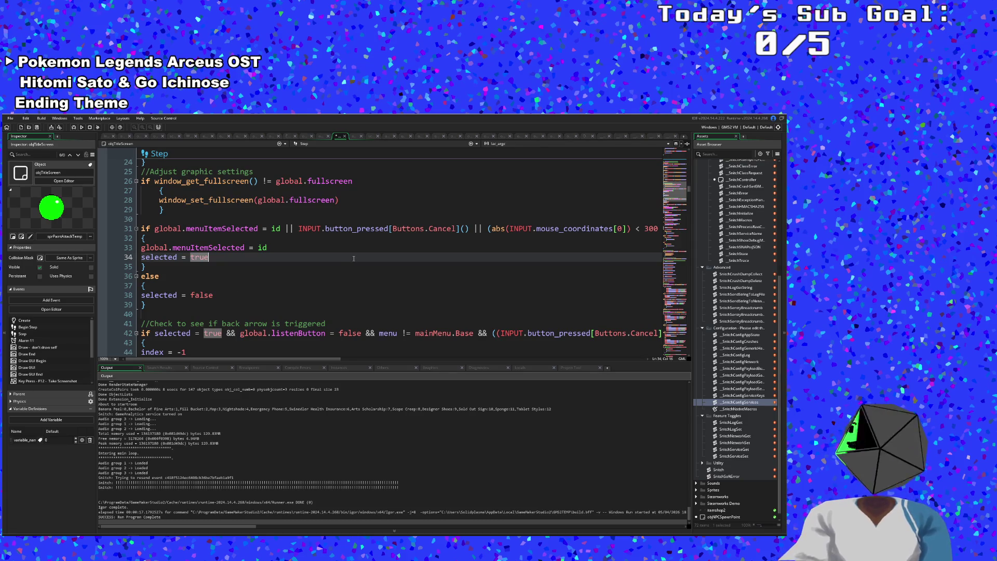
key("Down")
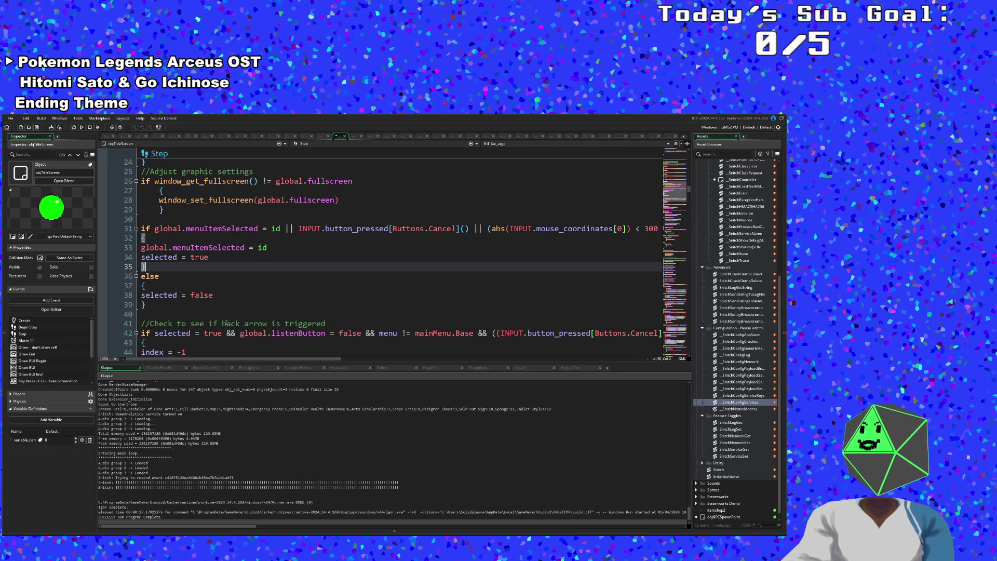
scroll(224, 323, "down", 4)
left_click(236, 255)
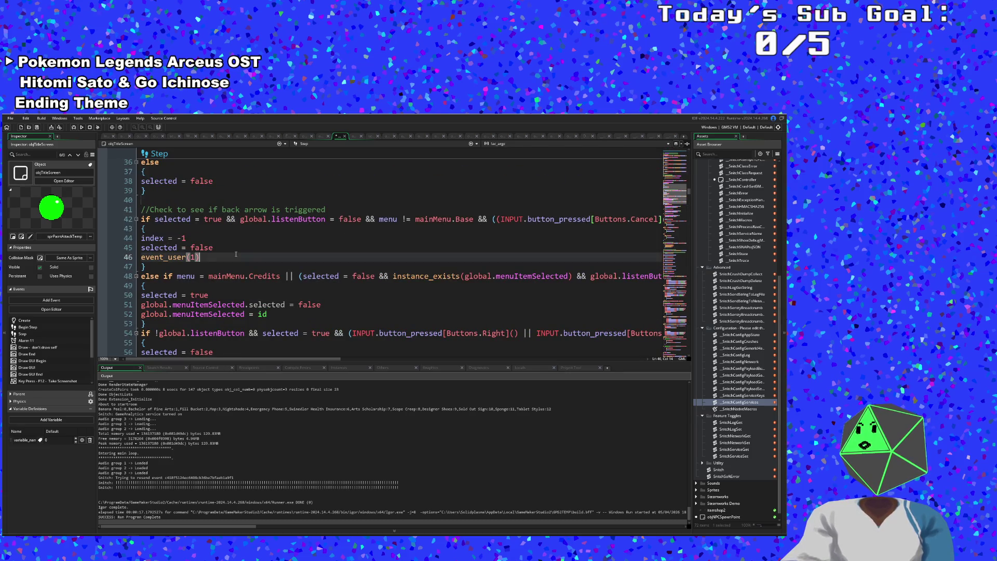
left_click(227, 249)
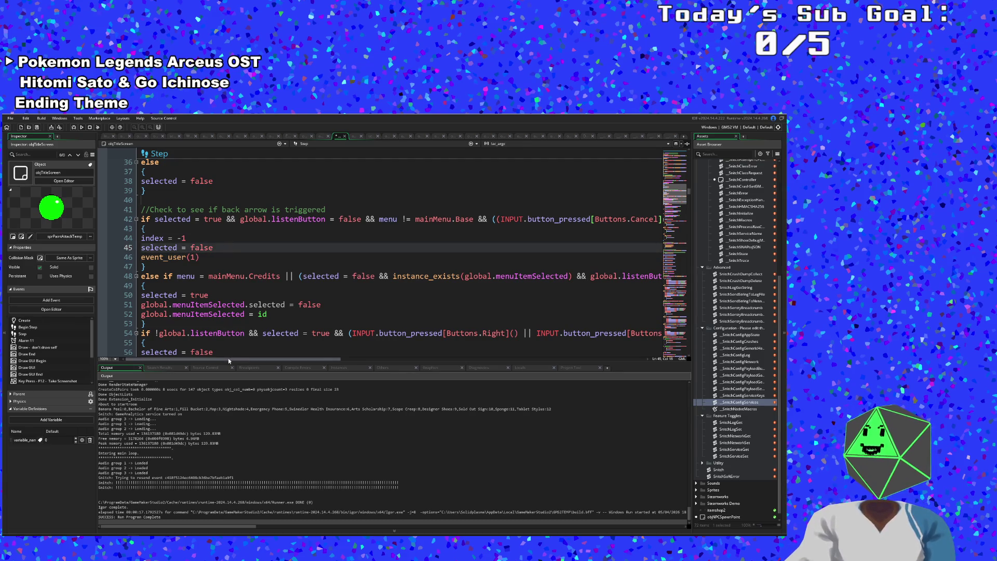
mouse_move(235, 360)
left_mouse_down()
mouse_move(512, 359)
mouse_move(202, 359)
left_mouse_up()
left_click(213, 256)
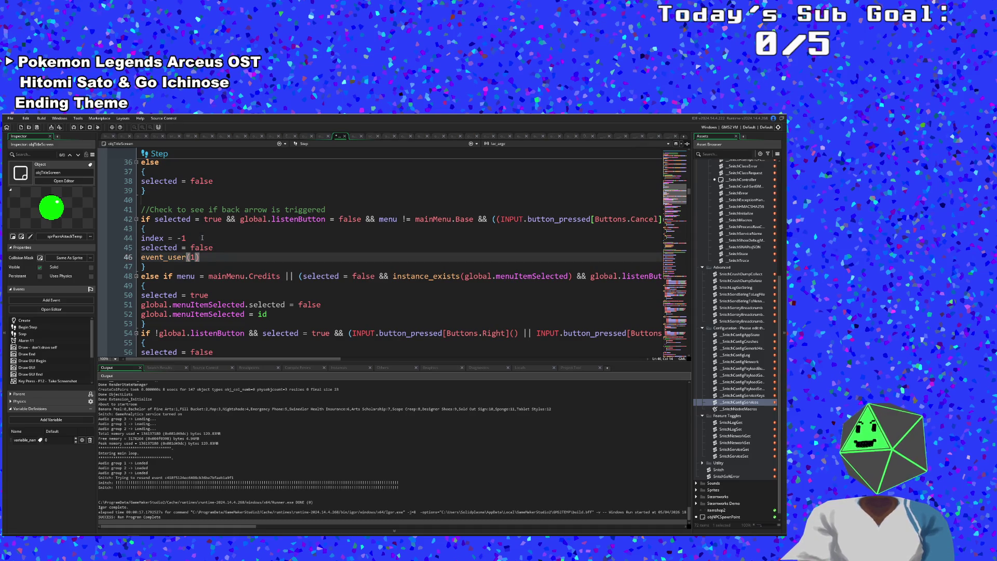
left_click(221, 249)
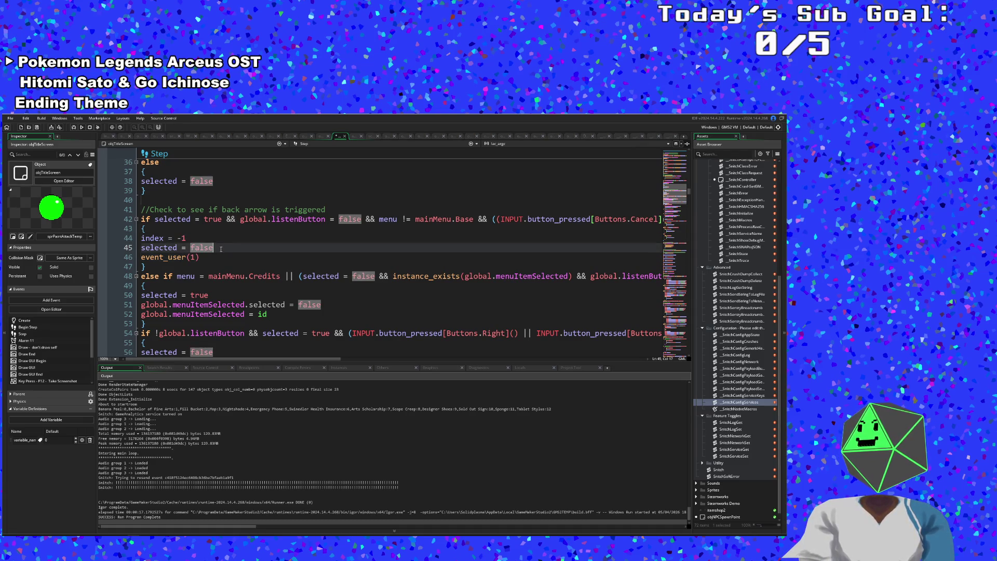
key("Return")
Write the condition if (menu = mainMenu.Settings) using autocomplete.
type("if (")
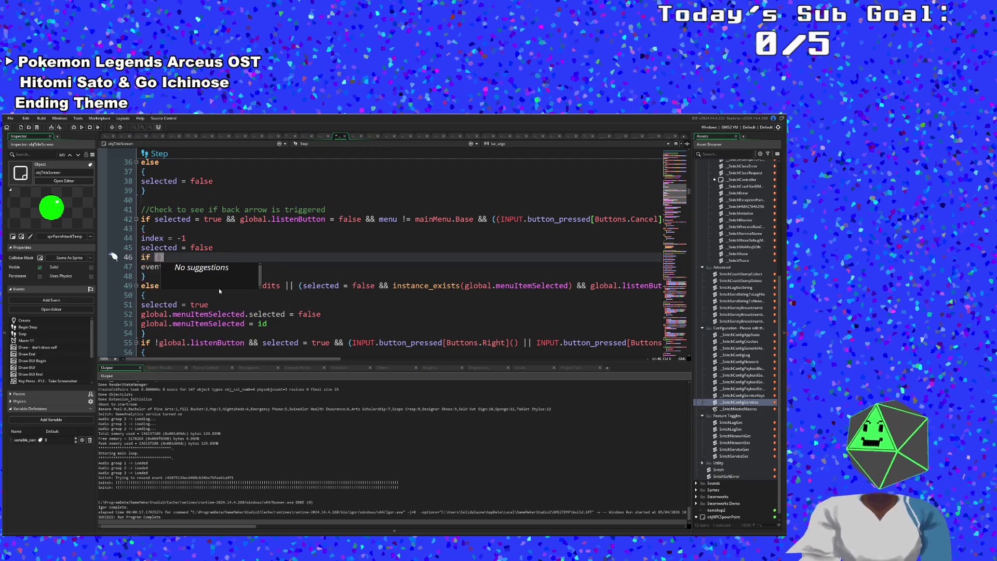
type("menu")
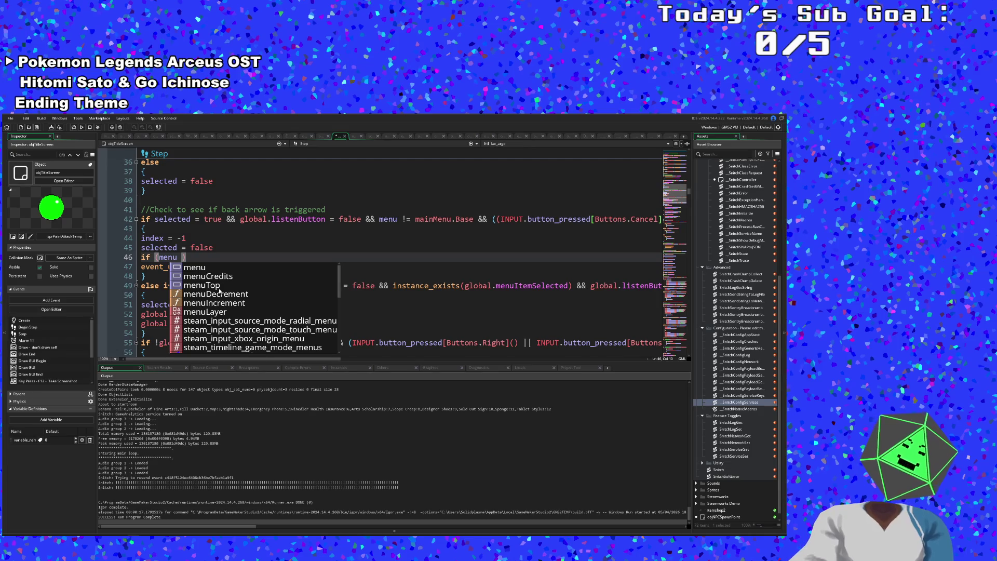
type(" = m")
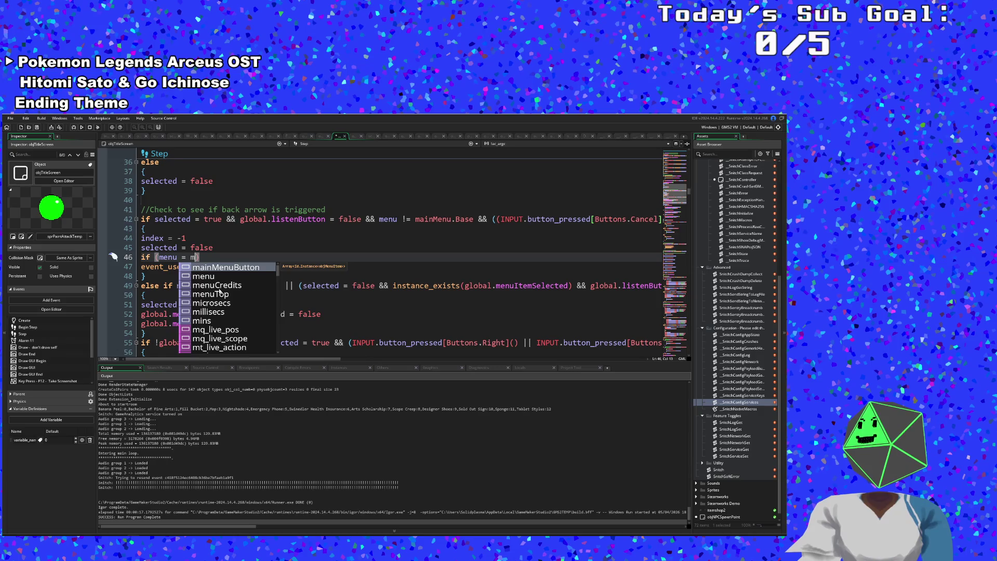
type("ain")
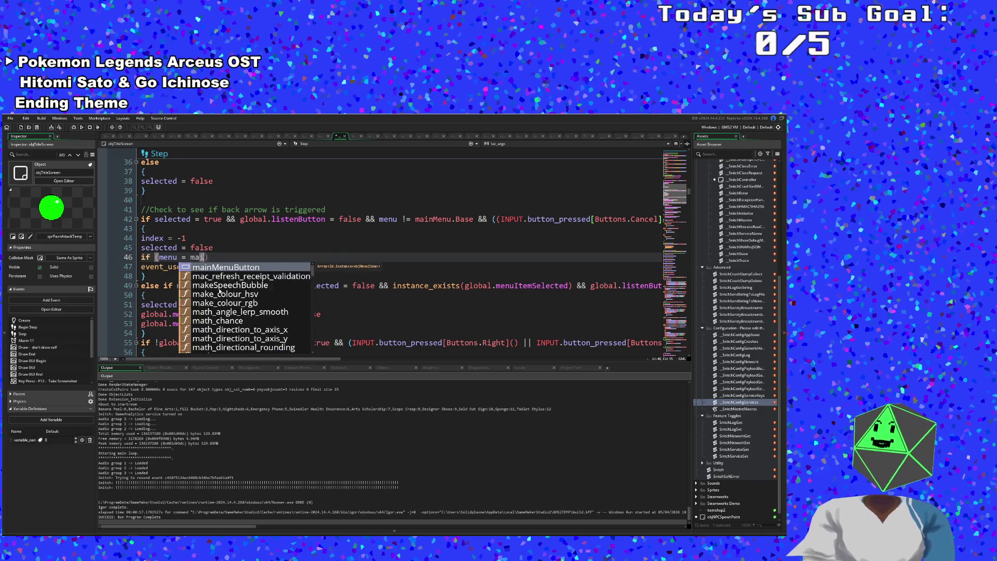
type("Menu.")
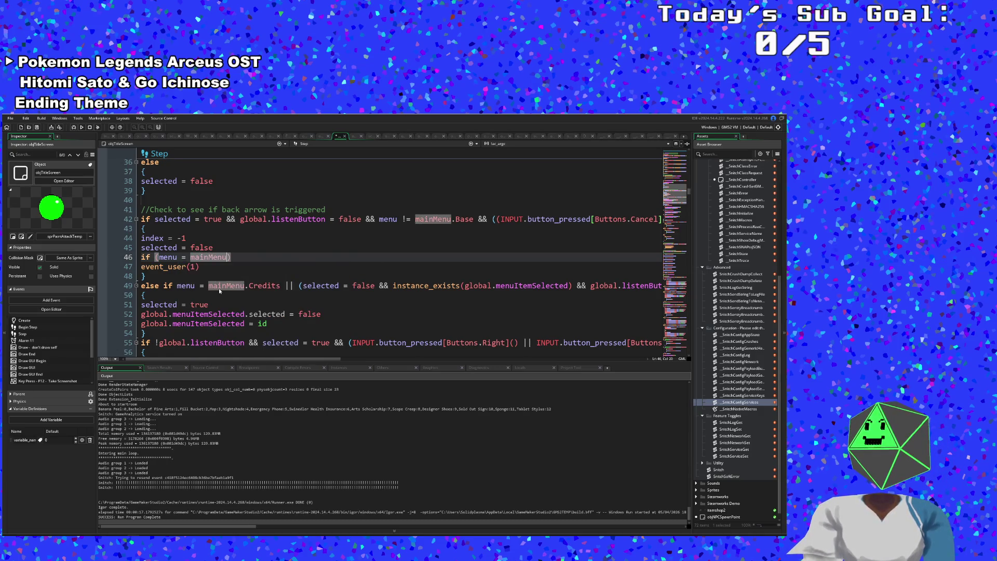
key("Down")
key("Down")
key("Down")
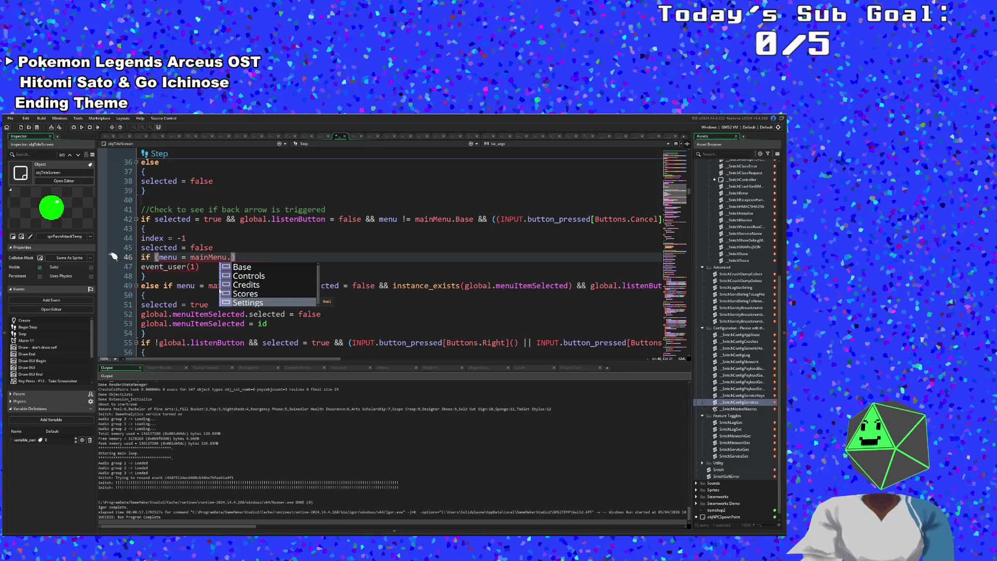
key("Return")
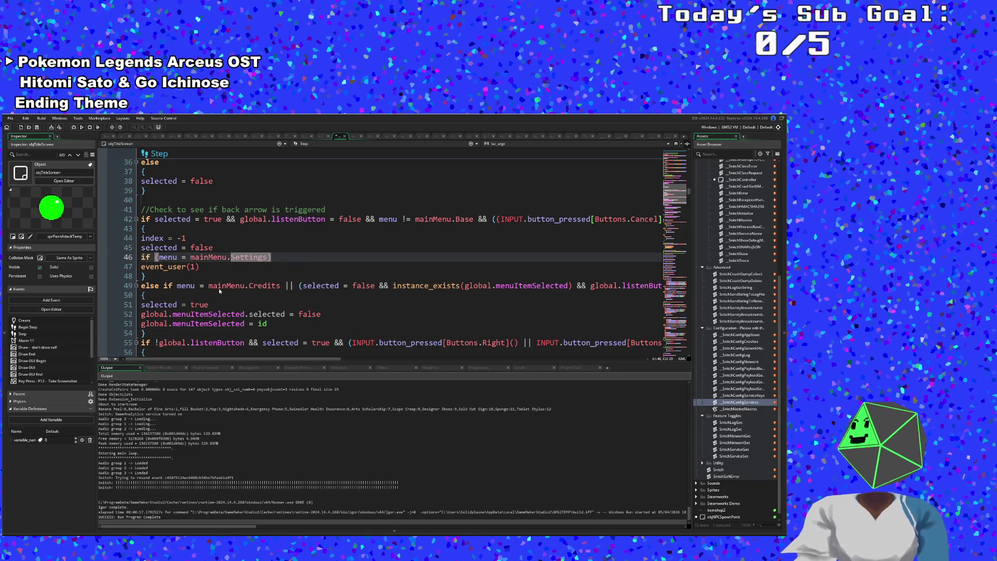
Add an empty, tab-indented pair of braces under the Settings condition.
key("End")
key("Return")
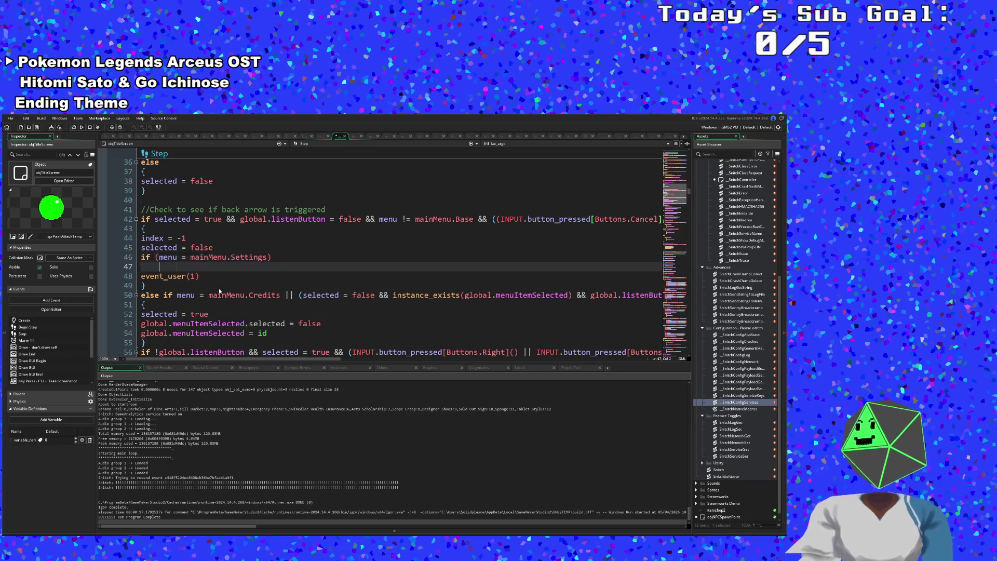
type("{")
key("Return")
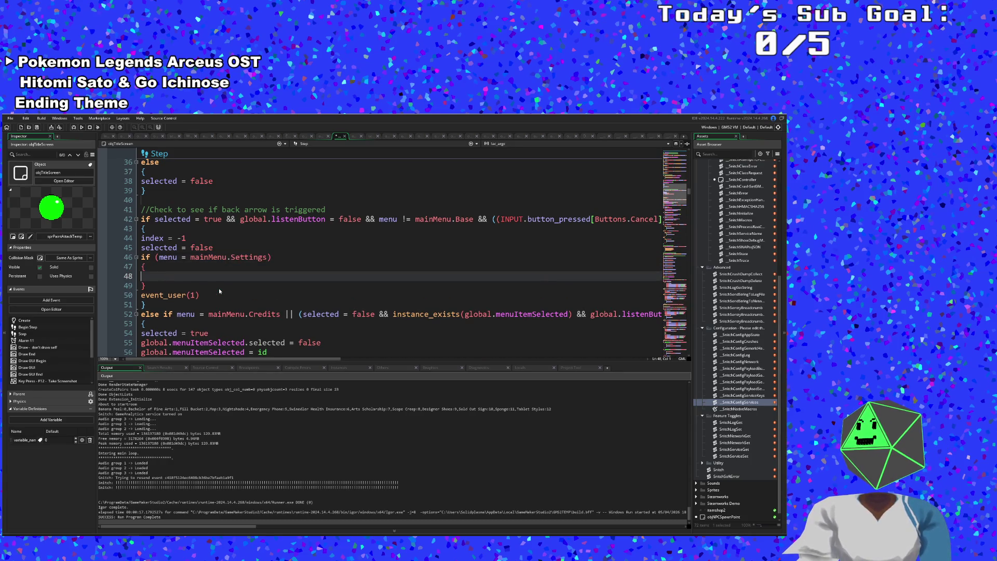
key("Up")
key("Tab")
key("Down")
key("Down")
key("Left")
key("Tab")
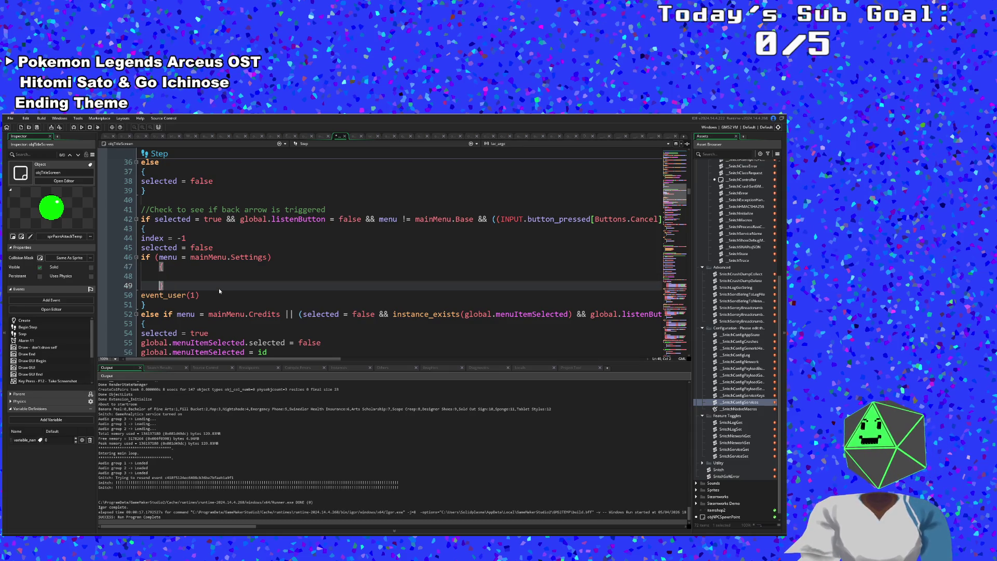
key("Up")
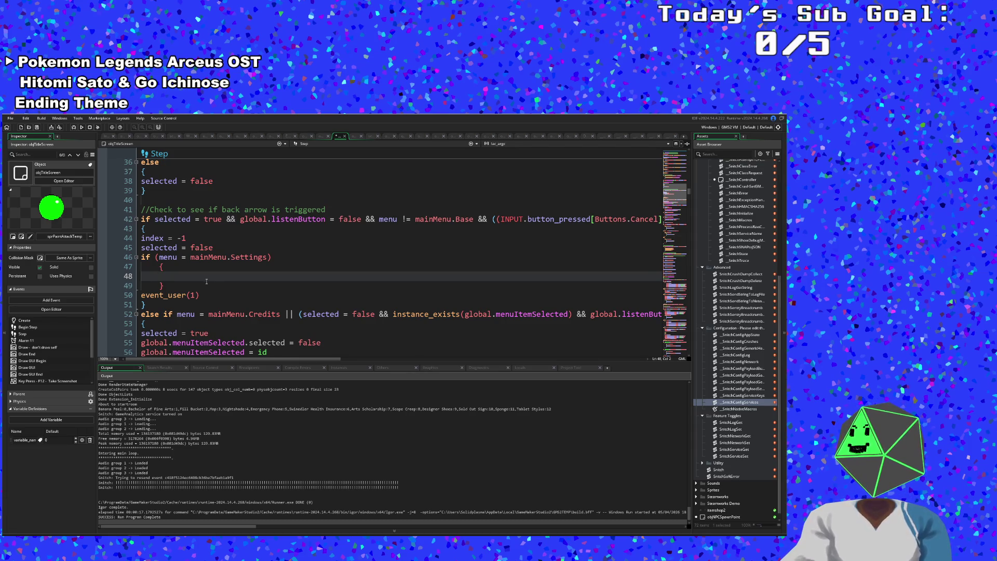
left_click_drag(207, 296, 141, 296)
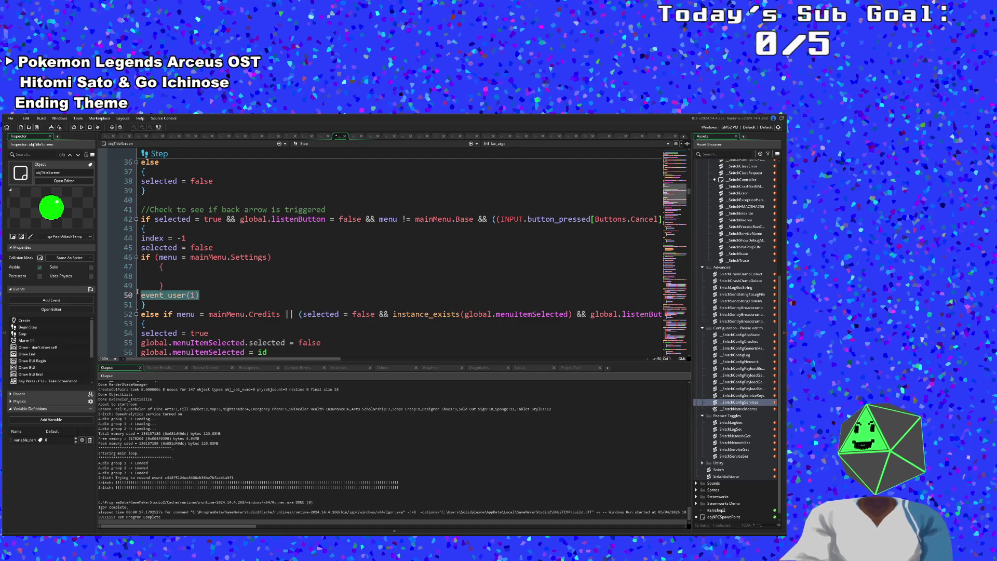
Change the menu check from mainMenu.Settings to mainMenu.Controls.
right_click(141, 295)
left_click(177, 303)
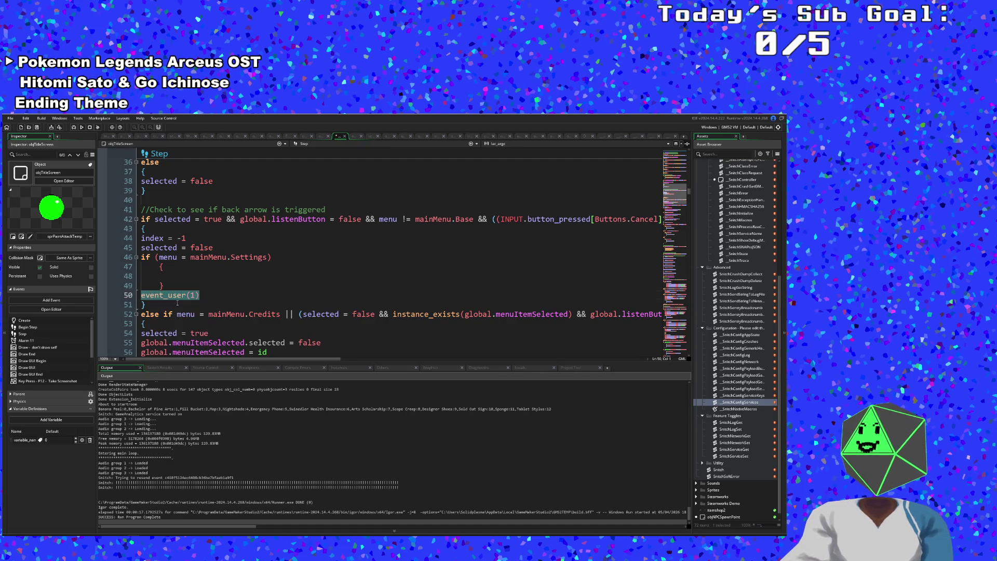
left_click(172, 274)
left_click(267, 256)
key("BackSpace")
key("BackSpace")
key("BackSpace")
key("BackSpace")
key("BackSpace")
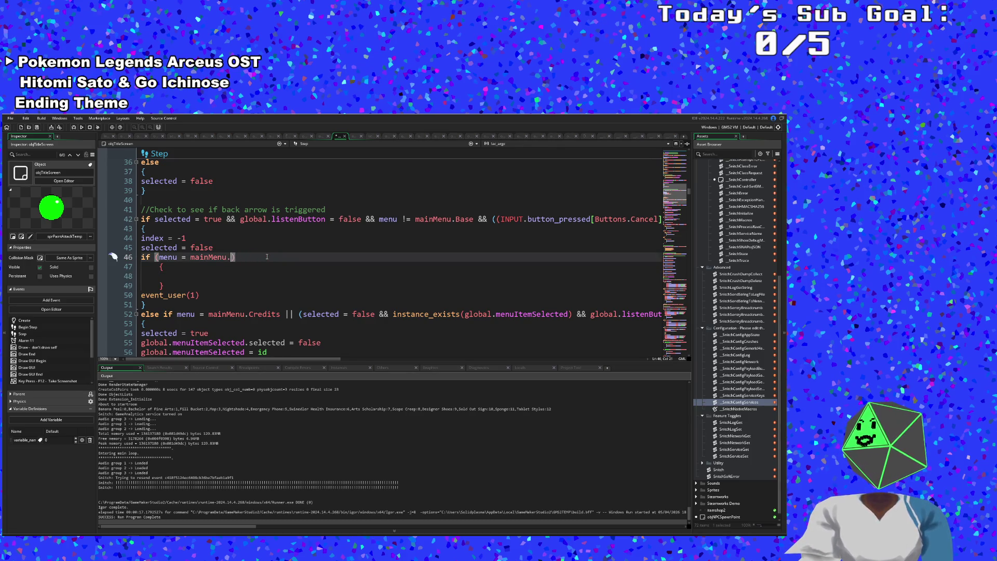
type("C")
key("Return")
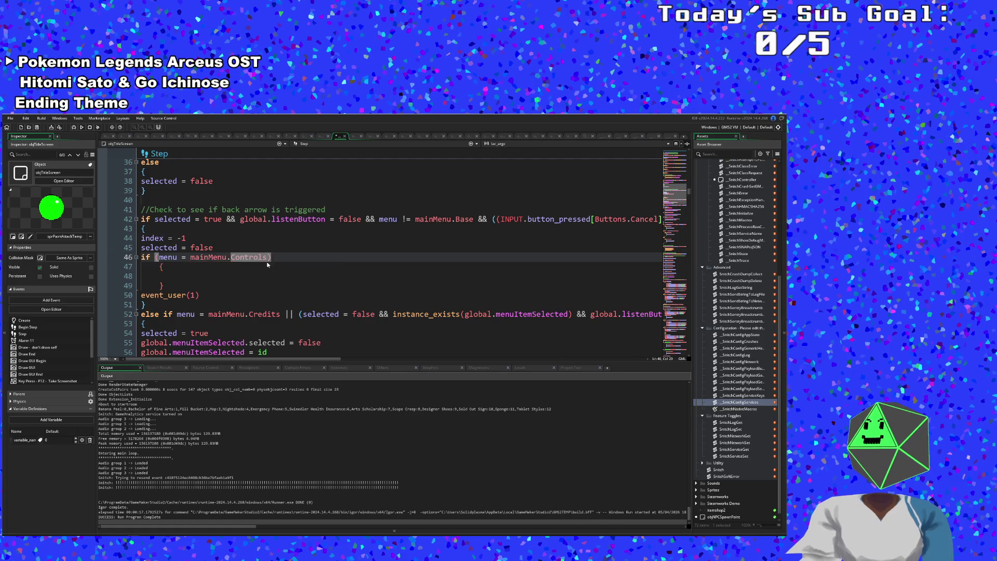
Paste event_user(1) into the empty Controls block.
key("Down")
key("Down")
key("Down")
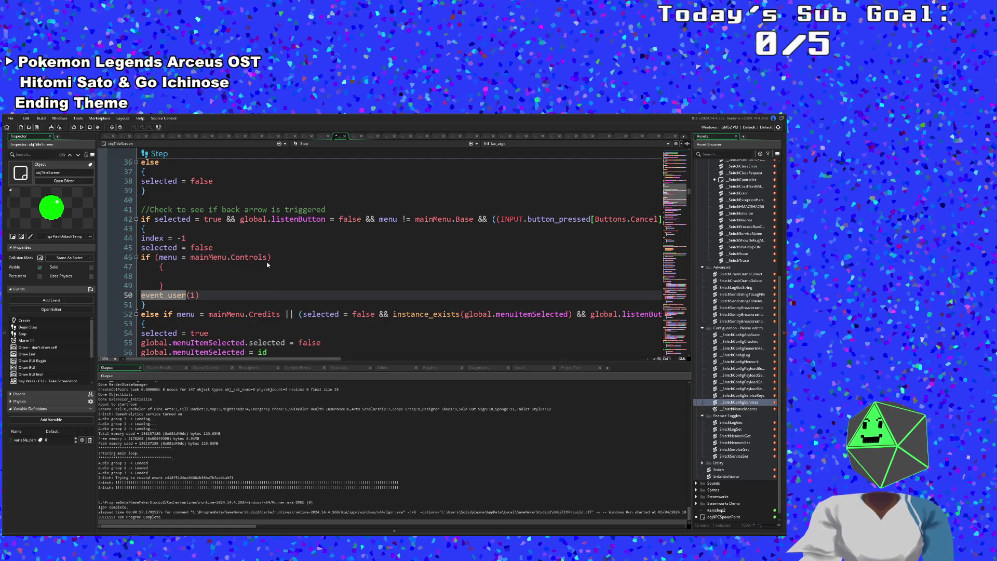
key("Up")
key("Up")
key("ctrl+v")
scroll(318, 213, "down", 4)
scroll(314, 205, "up", 2)
scroll(307, 224, "up", 2)
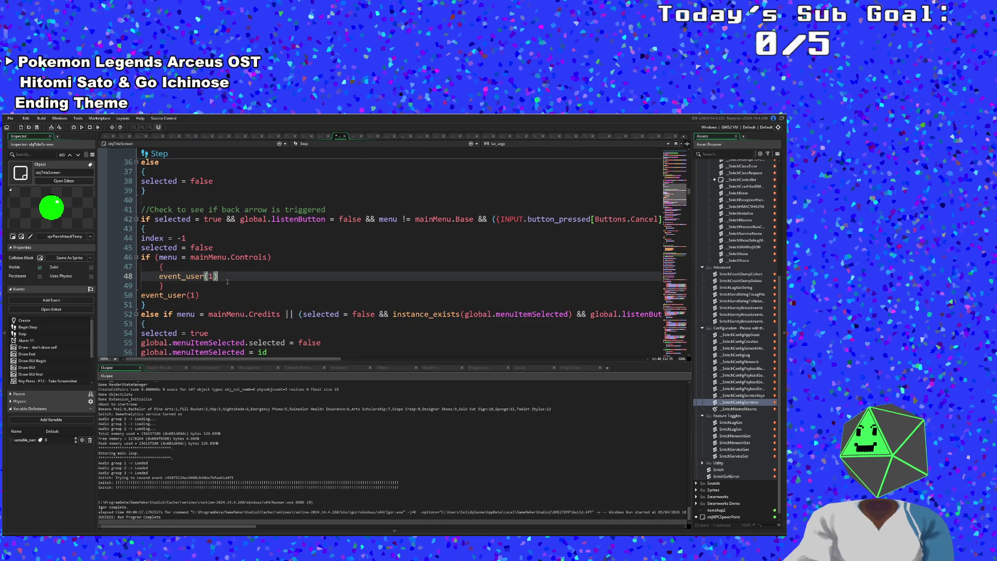
Add an else block after the Controls braces, removing stray auto-closed braces.
left_click(166, 289)
key("Return")
type("ev")
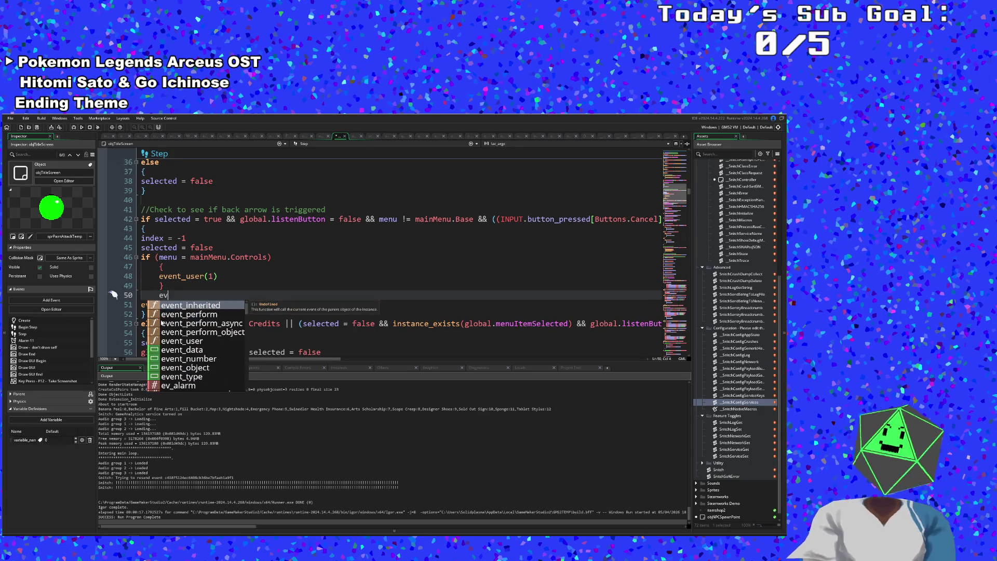
key("BackSpace")
key("BackSpace")
type("else {")
key("Return")
key("Down")
key("BackSpace")
key("BackSpace")
key("BackSpace")
key("BackSpace")
type("{")
key("Down")
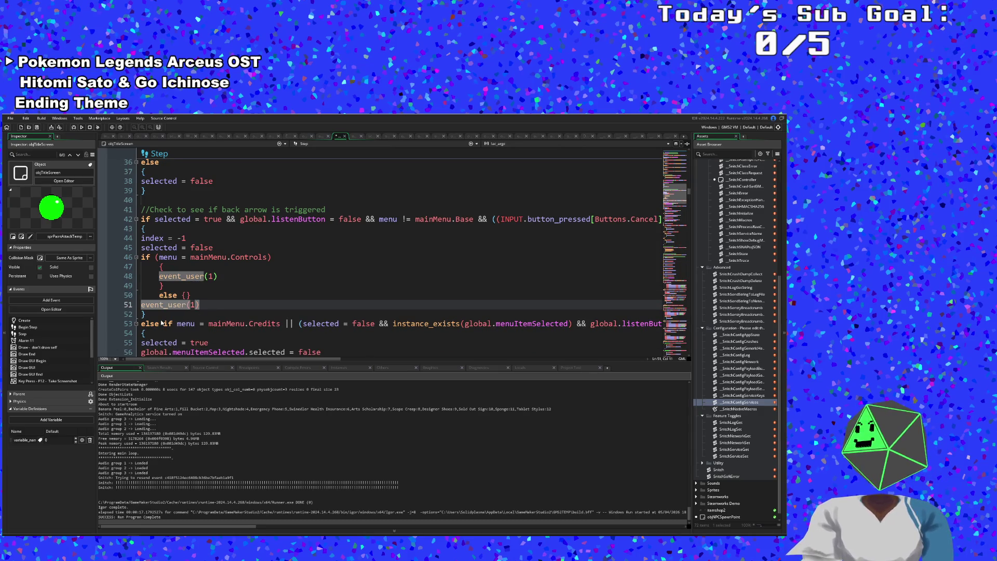
key("Up")
key("BackSpace")
key("Down")
key("Down")
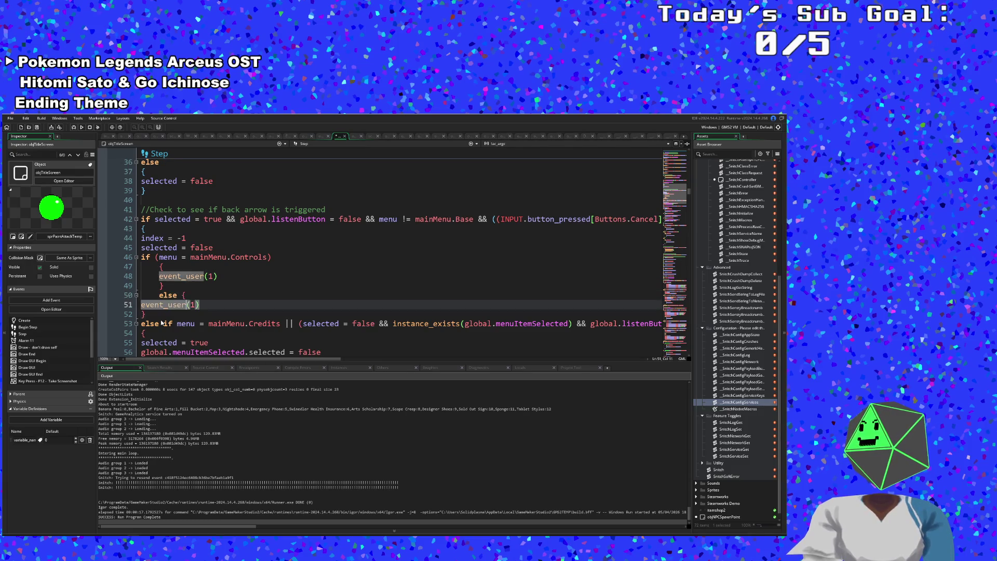
Close the else block around the existing event_user(1) with proper indentation.
key("Return")
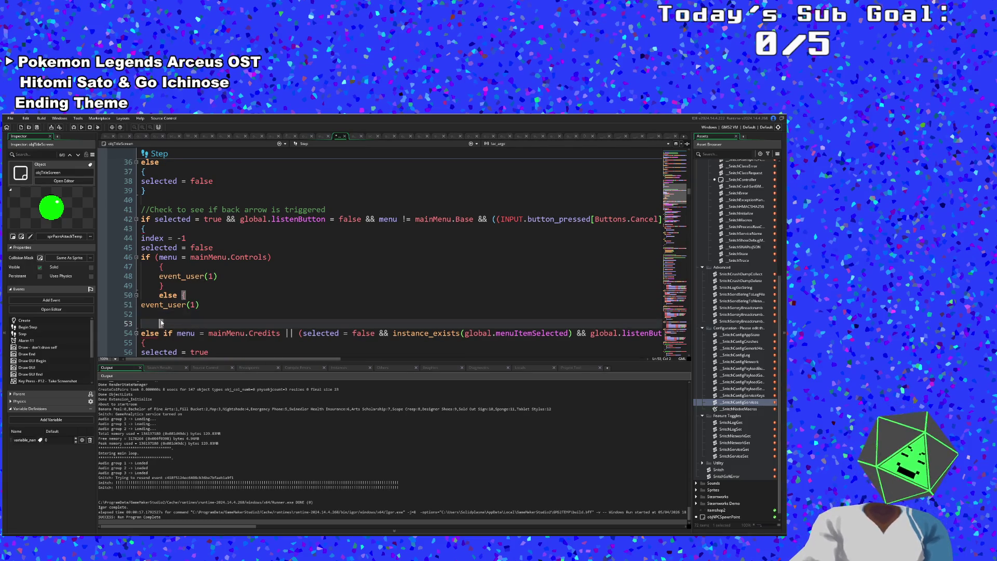
key("Up")
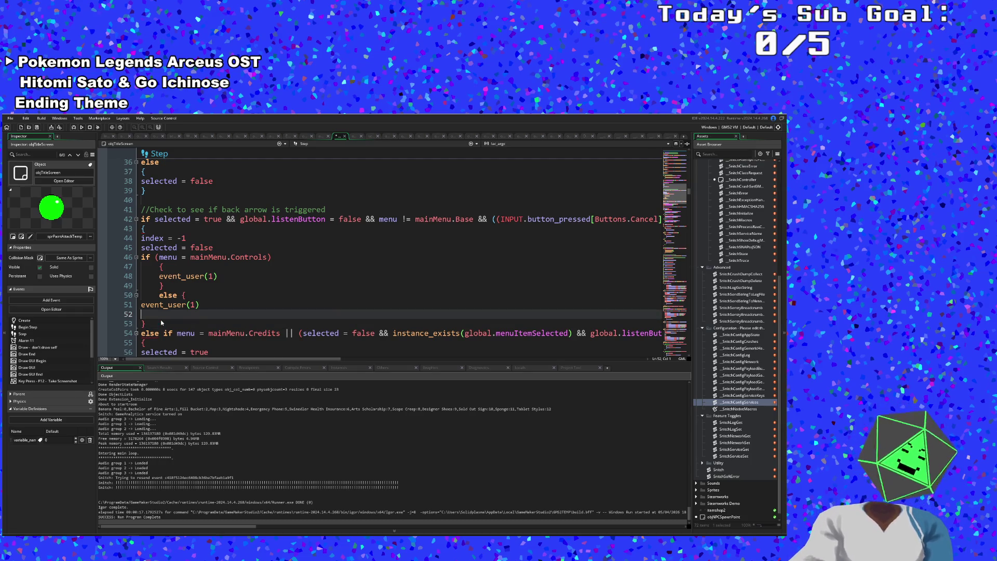
type("}")
key("Up")
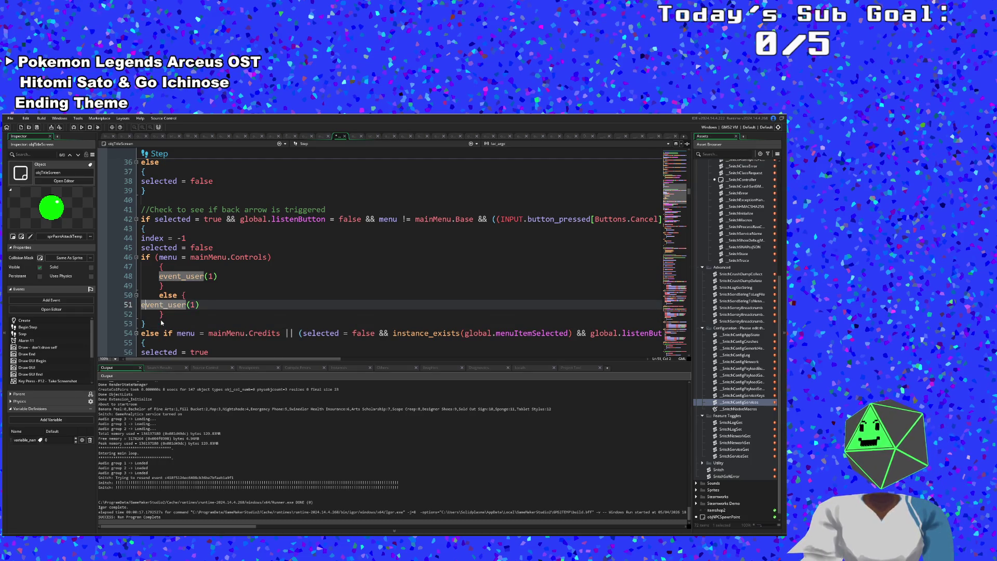
key("Tab")
key("Up")
key("End")
key("Left")
key("Return")
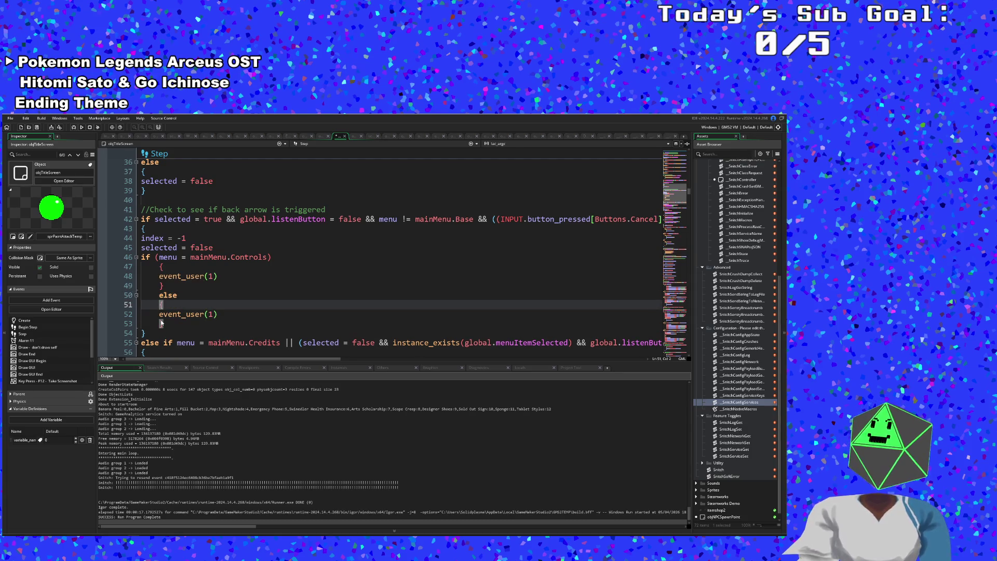
scroll(187, 313, "down", 2)
left_click(317, 146)
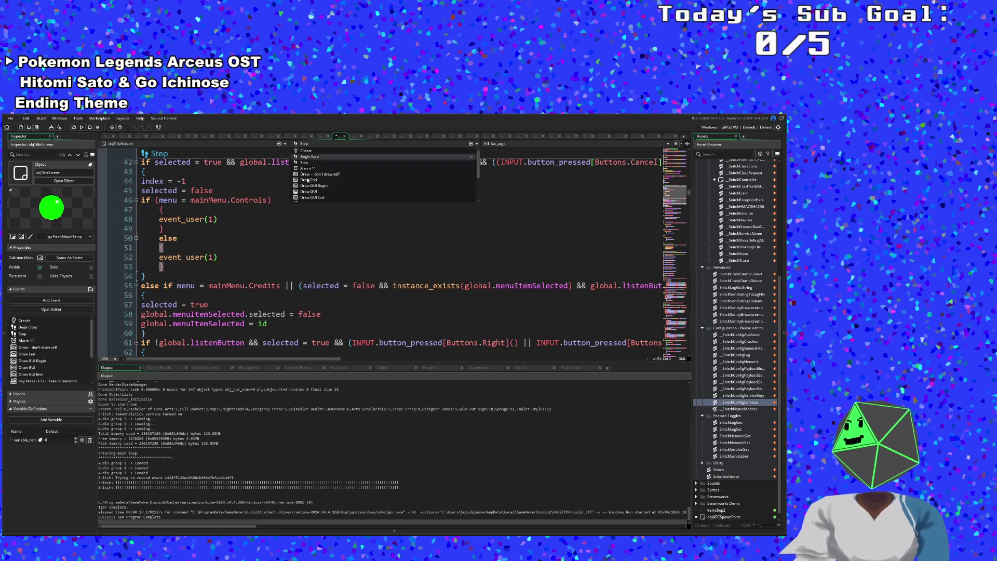
left_click(311, 195)
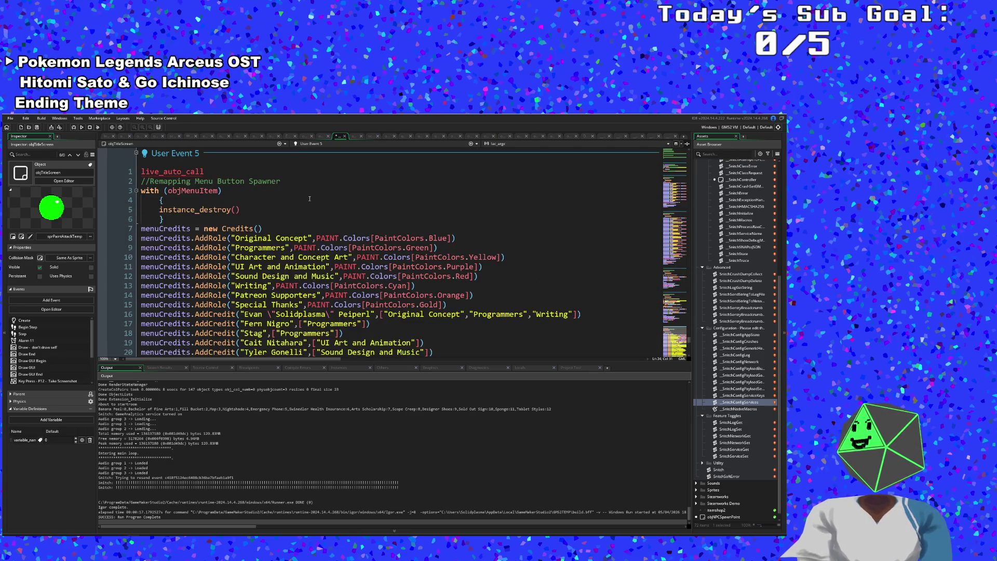
scroll(310, 203, "up", 6)
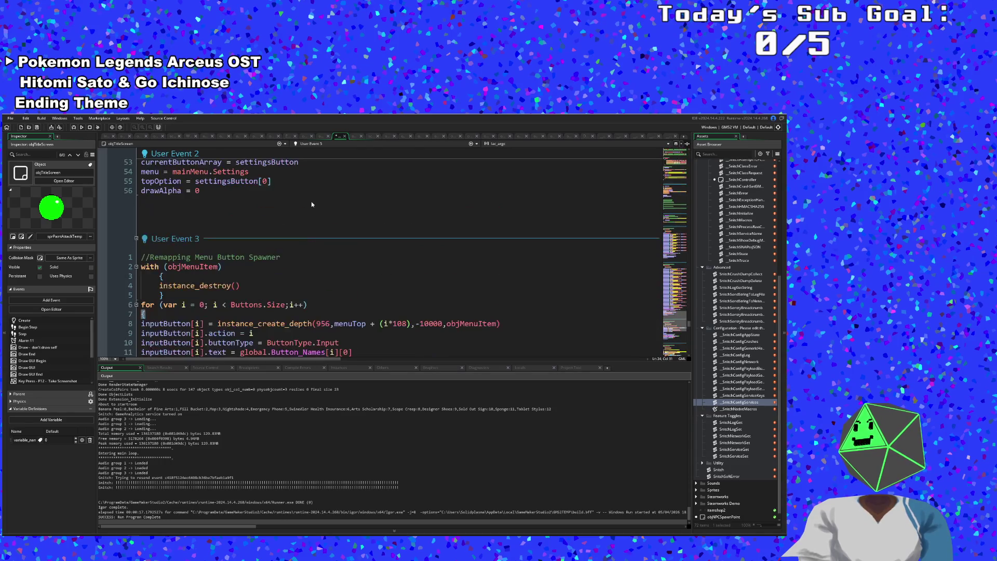
left_click(370, 143)
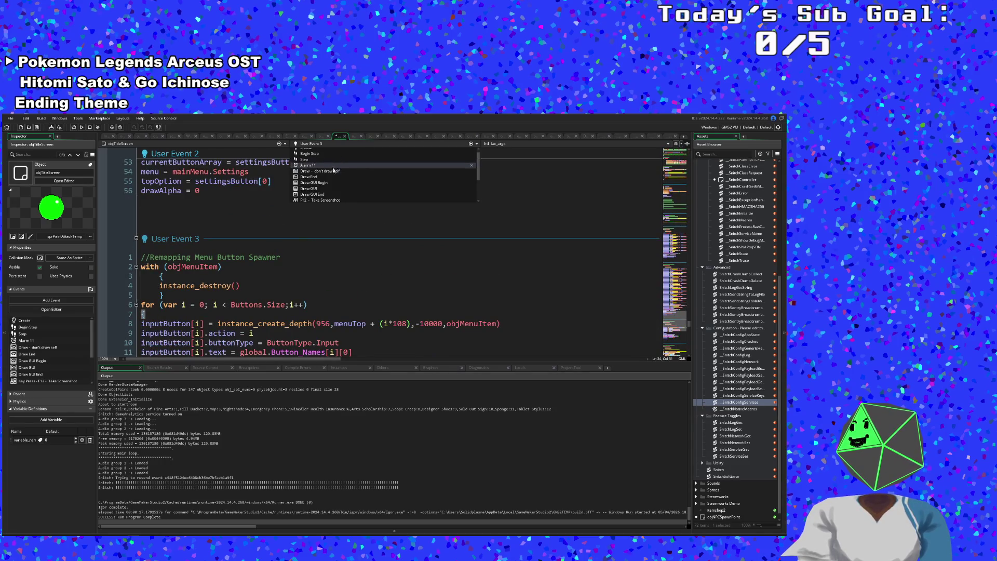
left_click(335, 162)
scroll(321, 220, "down", 20)
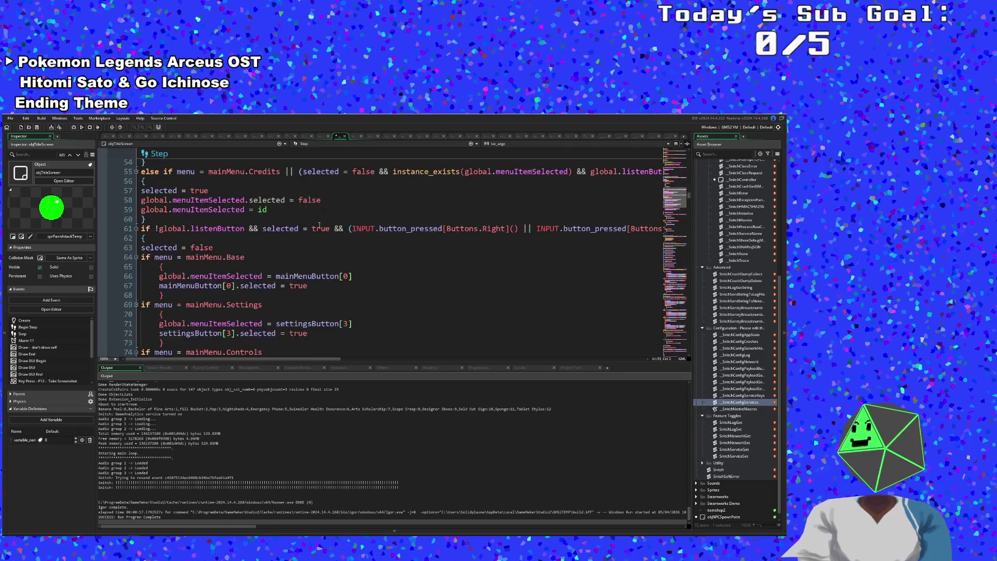
scroll(321, 220, "down", 18)
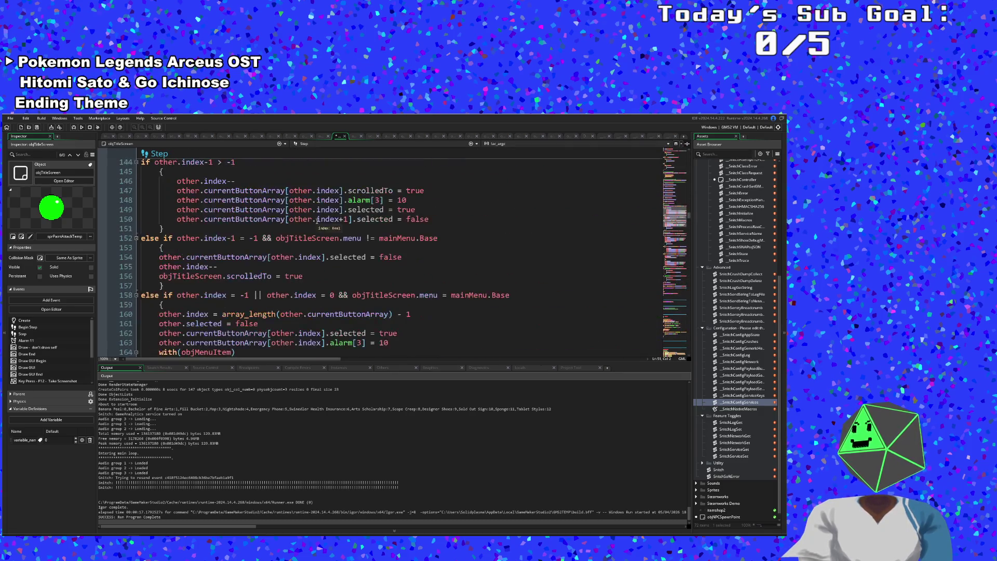
scroll(317, 221, "up", 14)
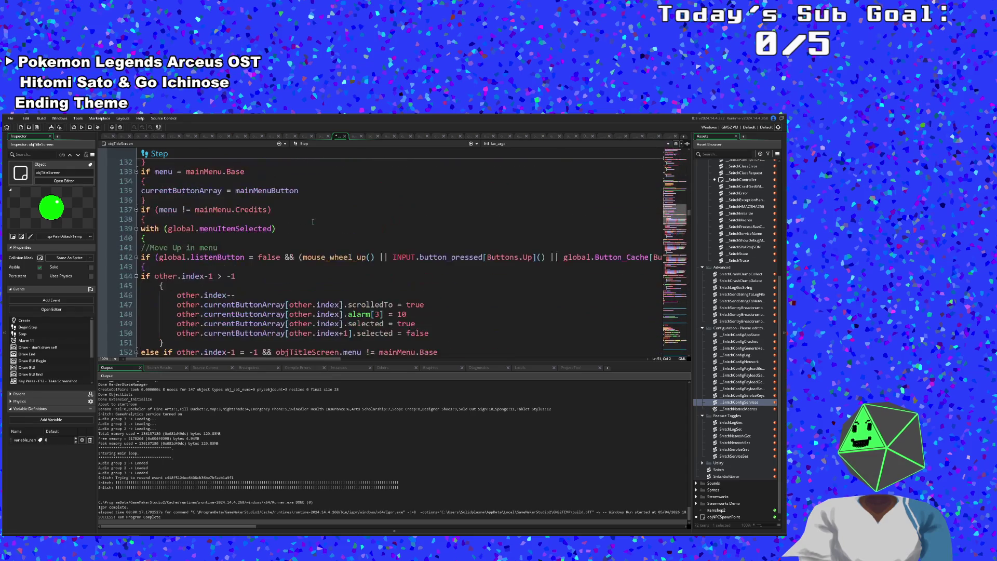
scroll(313, 219, "up", 14)
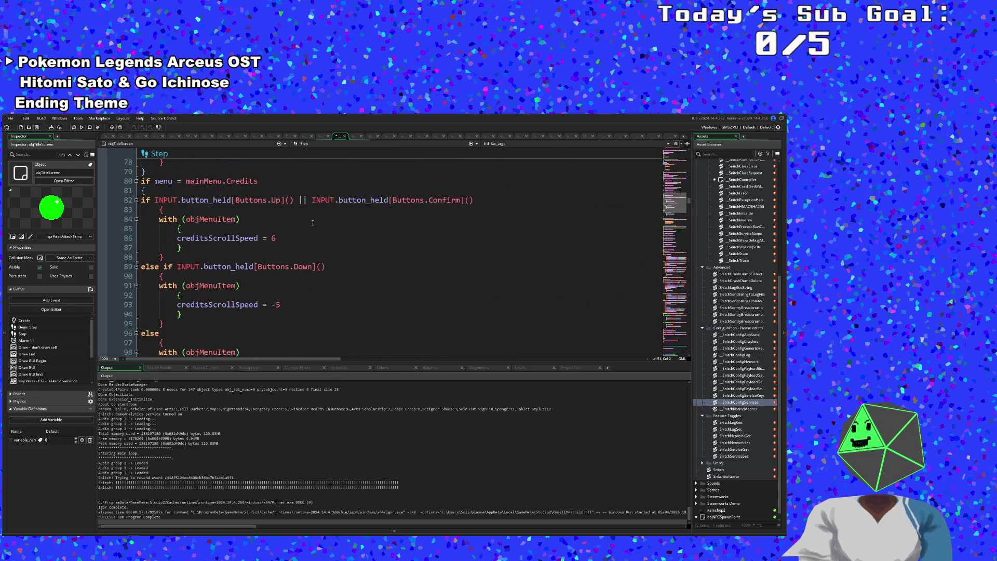
scroll(312, 225, "down", 6)
scroll(310, 224, "up", 16)
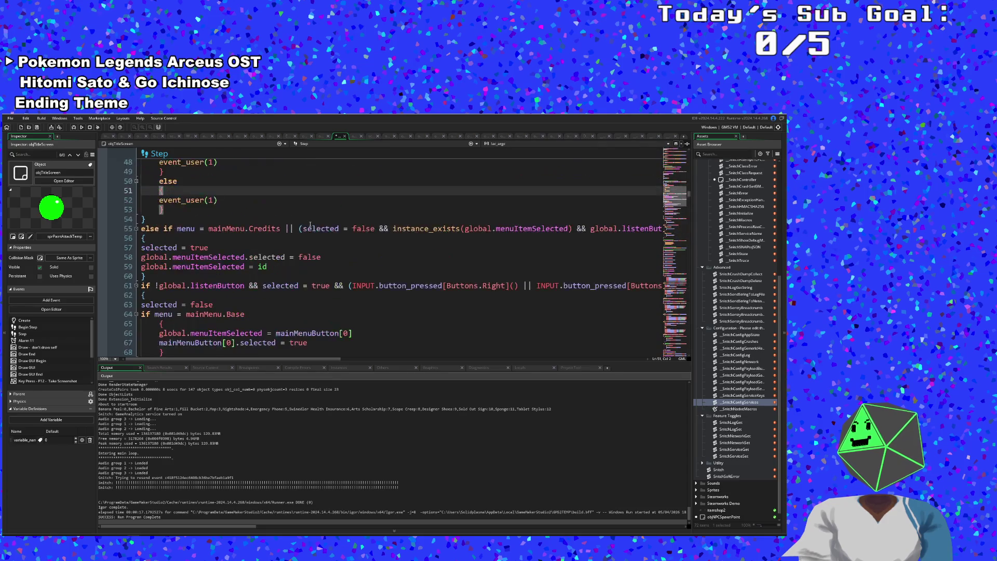
left_click(215, 276)
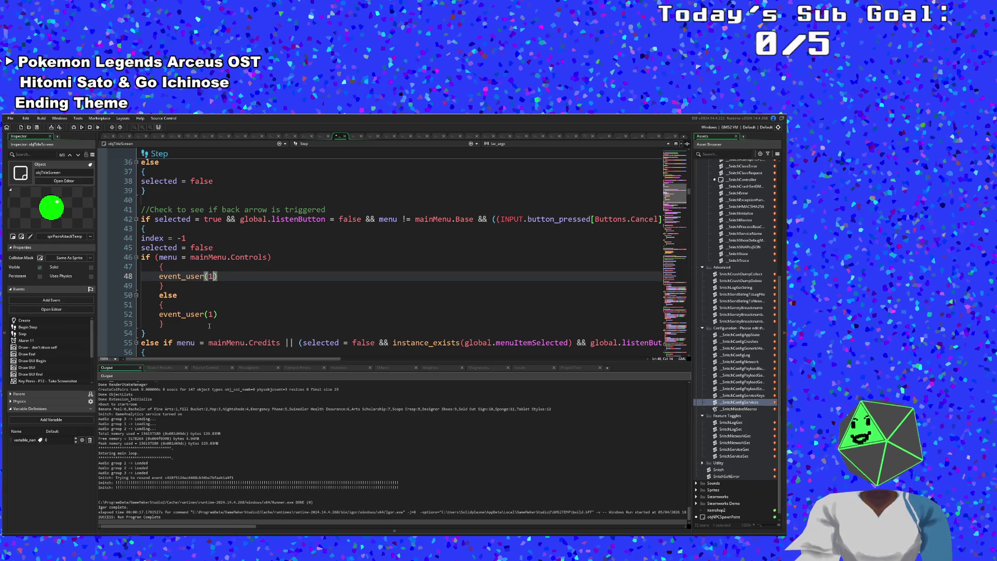
Change the Controls branch to call event_user(2), then show the User Event 2 code.
key("BackSpace")
type("2")
left_click(301, 144)
scroll(315, 179, "down", 5)
left_click(319, 176)
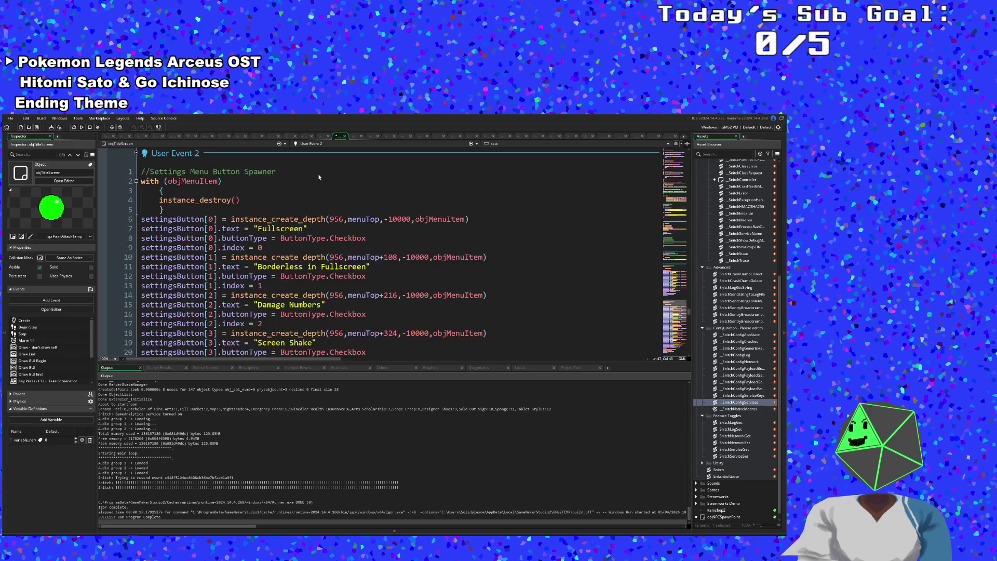
Look over the User Event 2 code and start a test run of the game.
scroll(363, 207, "down", 20)
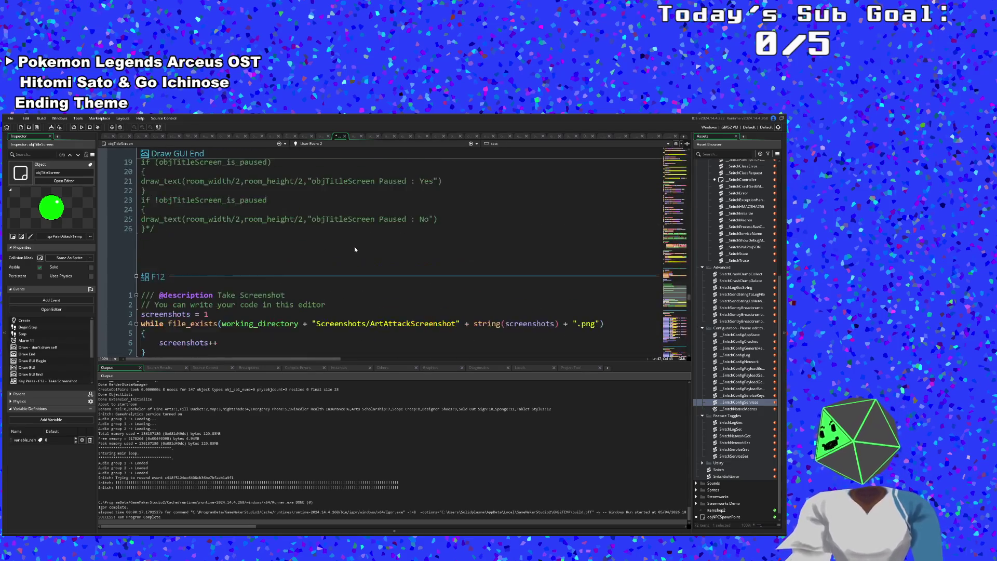
scroll(356, 255, "up", 20)
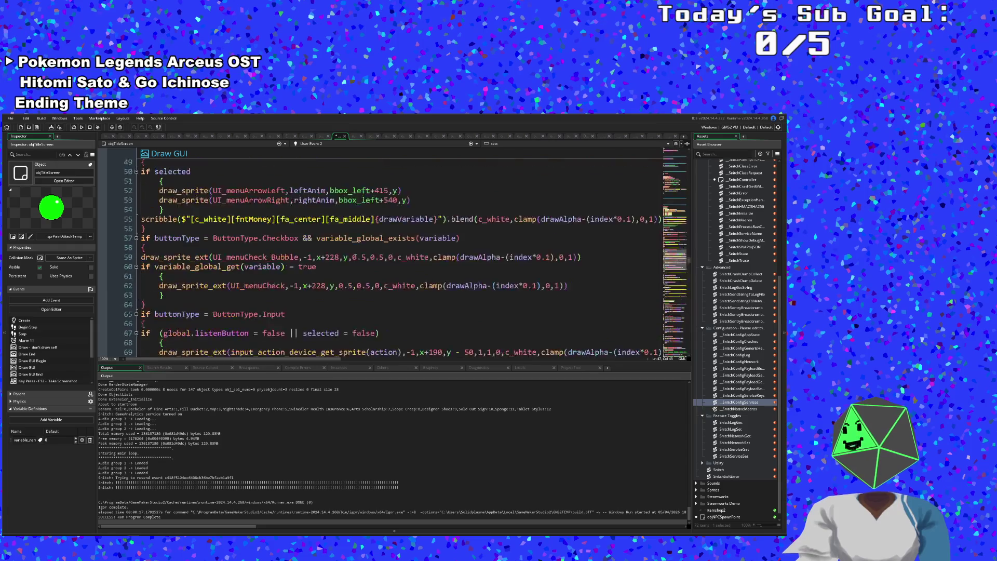
scroll(355, 258, "up", 5)
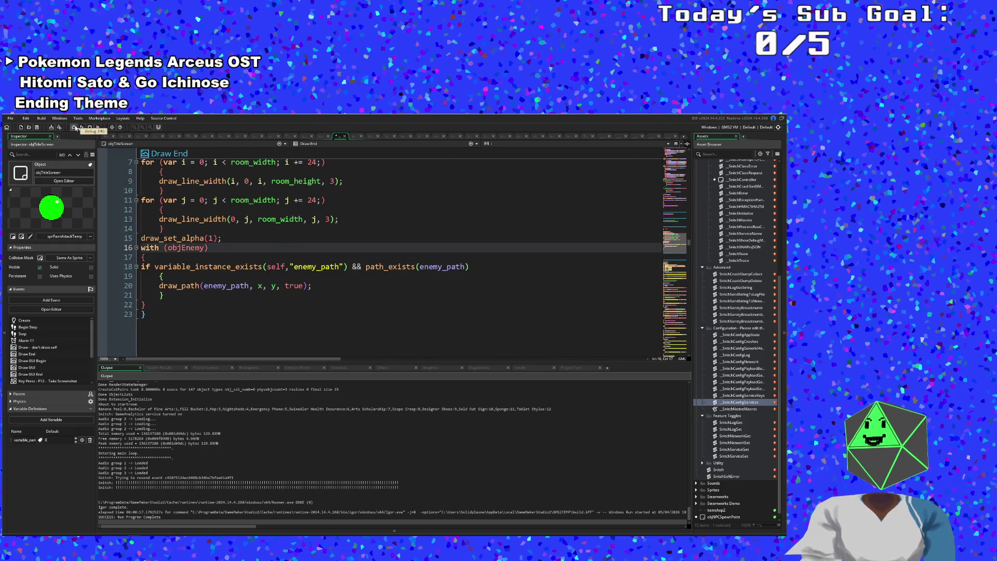
left_click(98, 128)
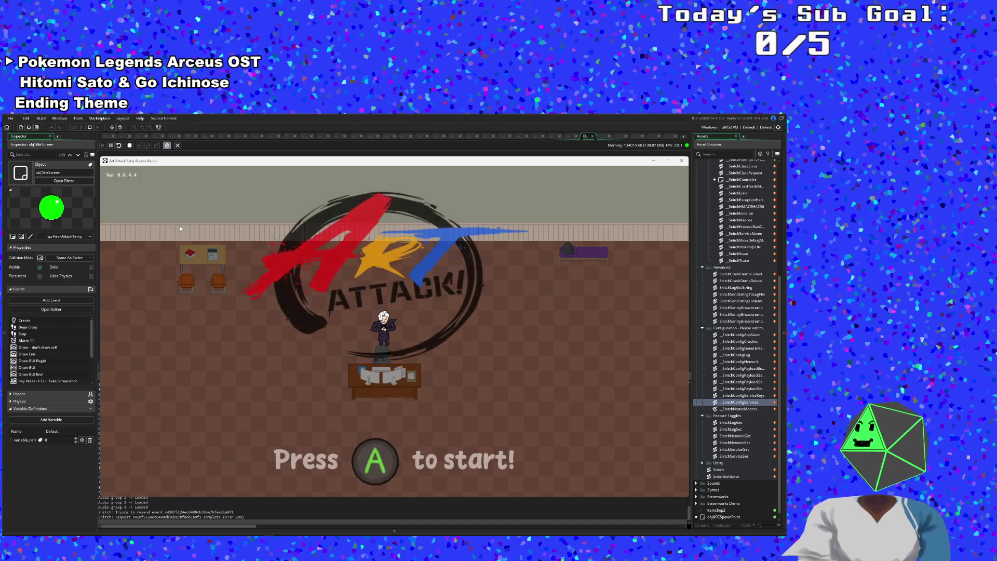
Choose Settings from the in-game title menu to trigger the crash, then dismiss the crash report without copying it.
key("Return")
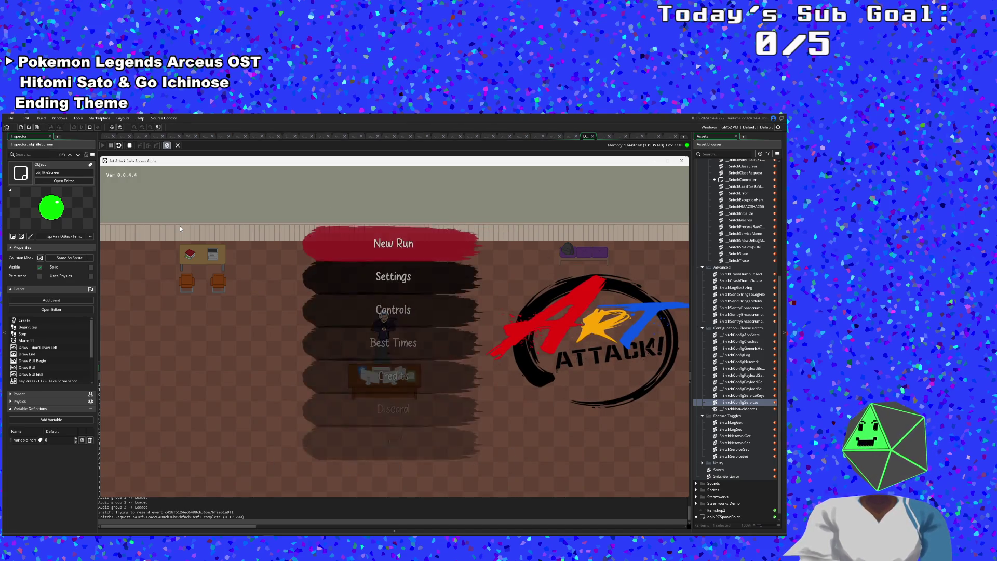
key("Down")
key("Down")
key("Up")
key("Return")
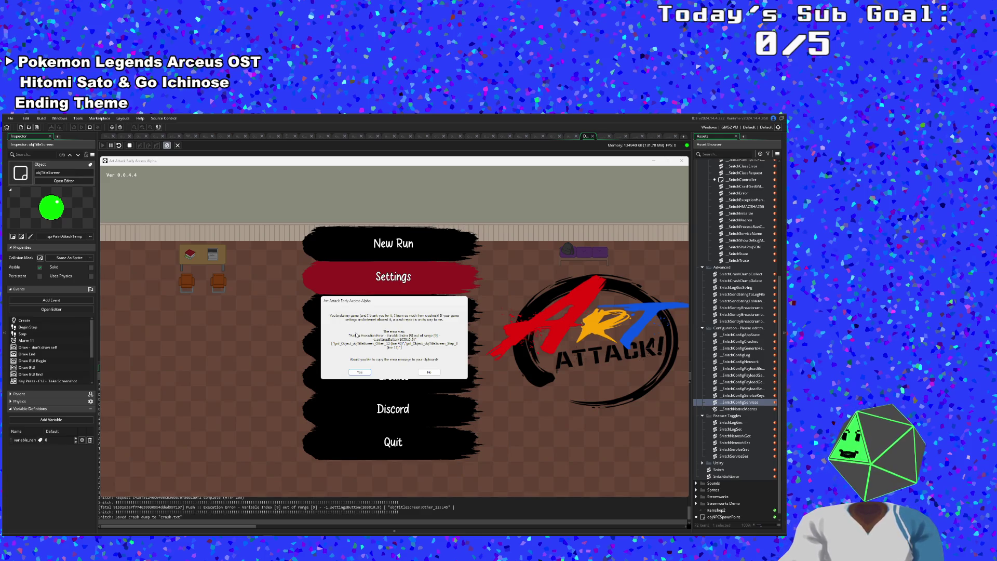
left_click(429, 372)
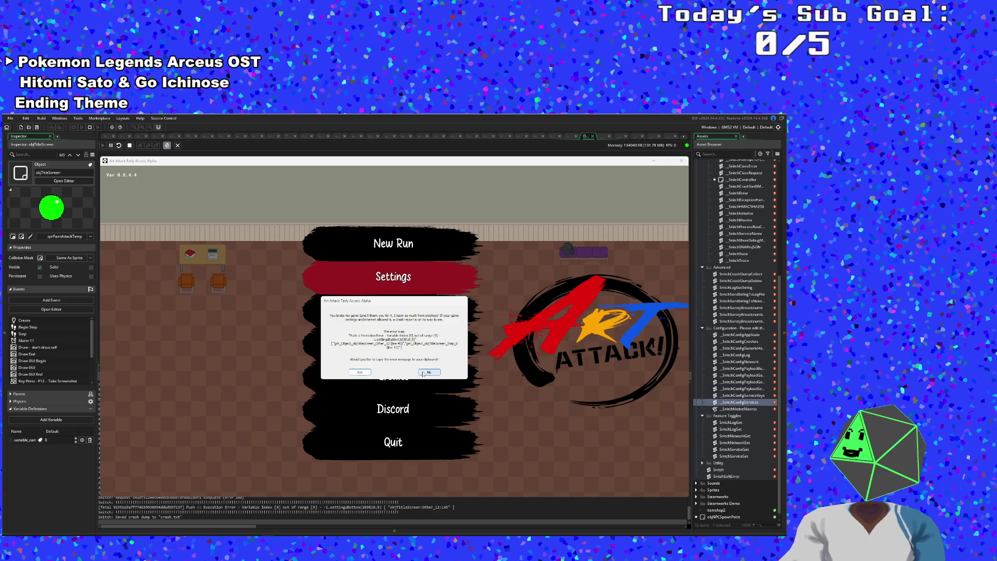
left_click(311, 472)
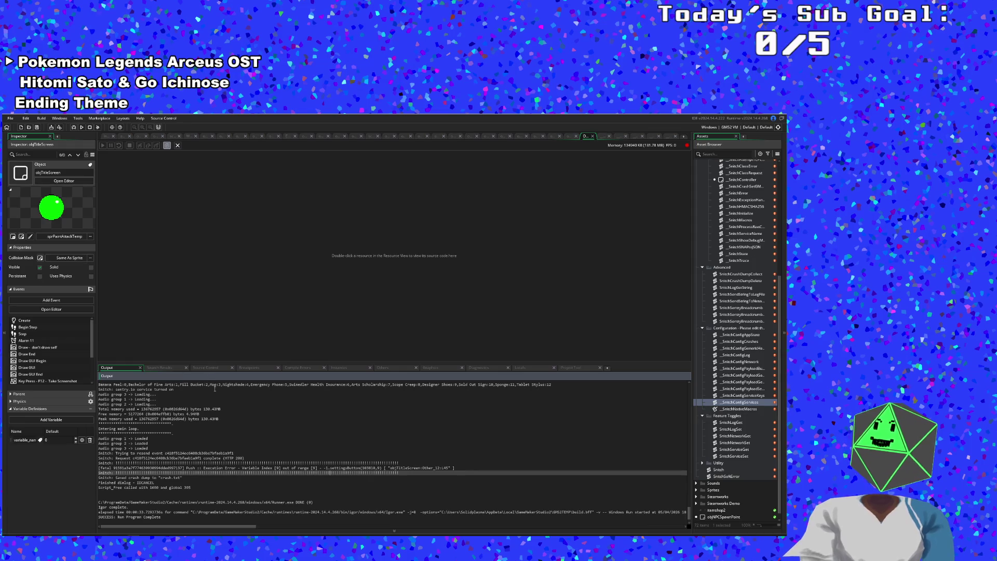
Select the fatal 'Variable Index [9] out of range' Execution Error line in the Output log.
scroll(240, 446, "down", 1)
triple_click(242, 444)
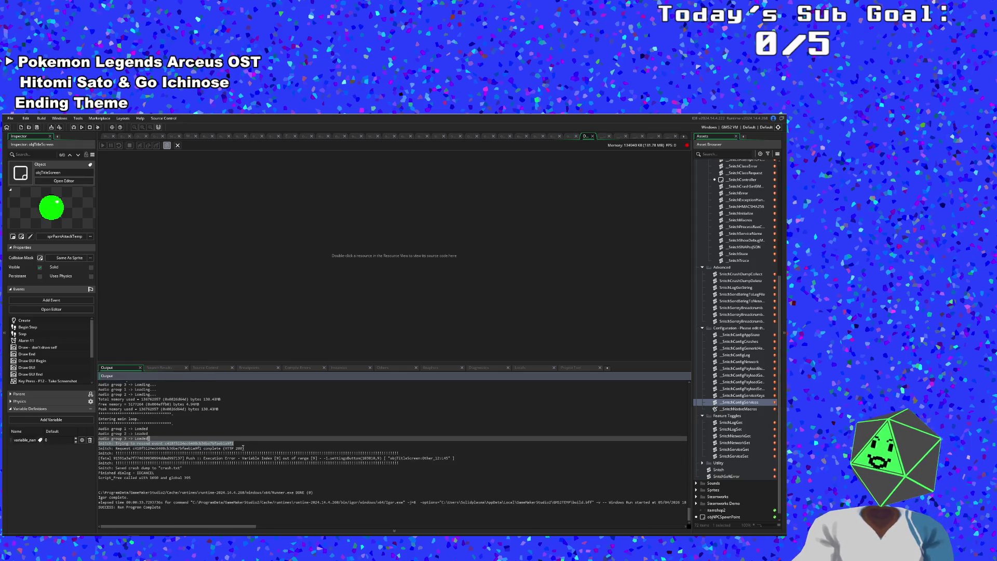
left_click(249, 458)
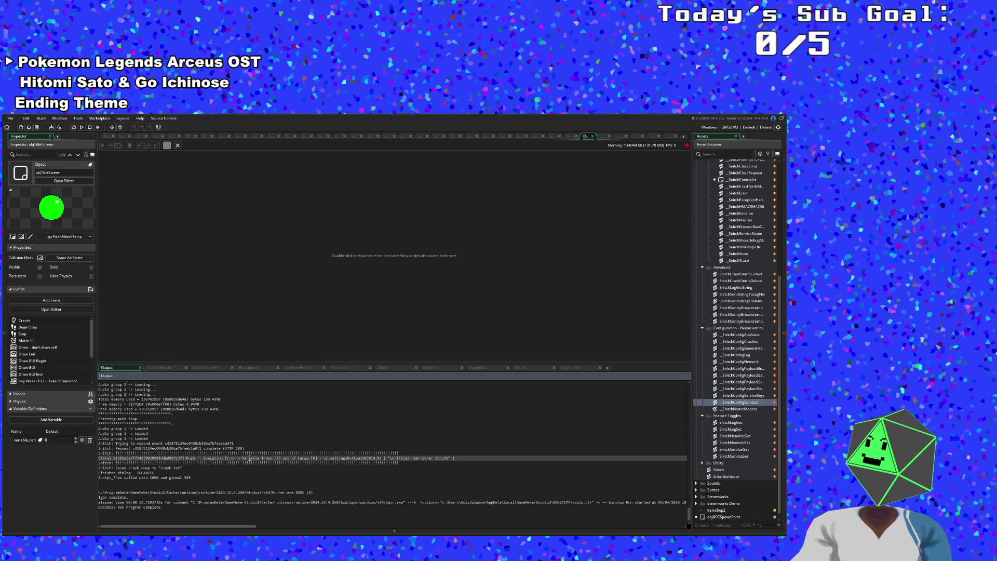
left_click_drag(254, 458, 254, 462)
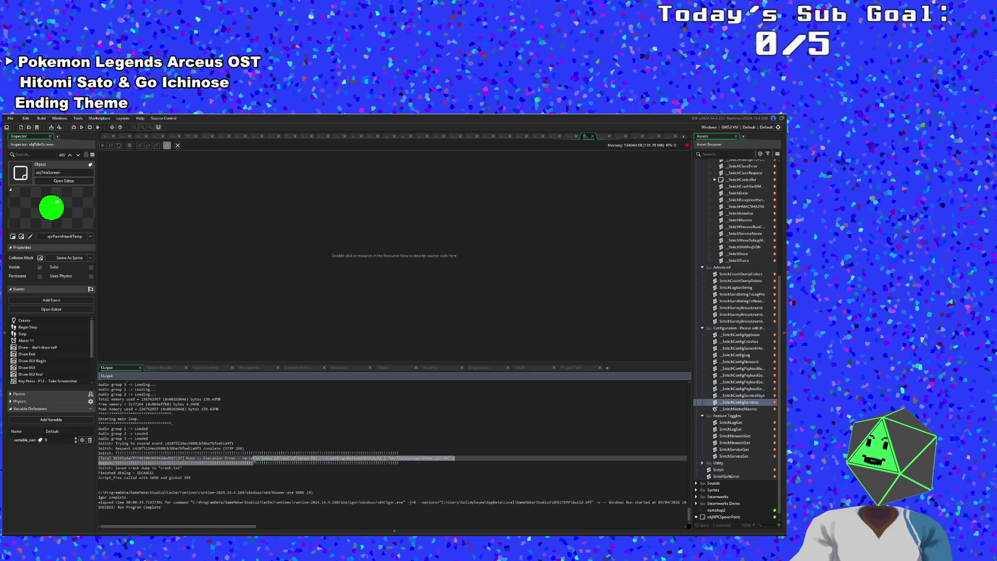
left_click(235, 465)
left_click(232, 454)
left_click(231, 459)
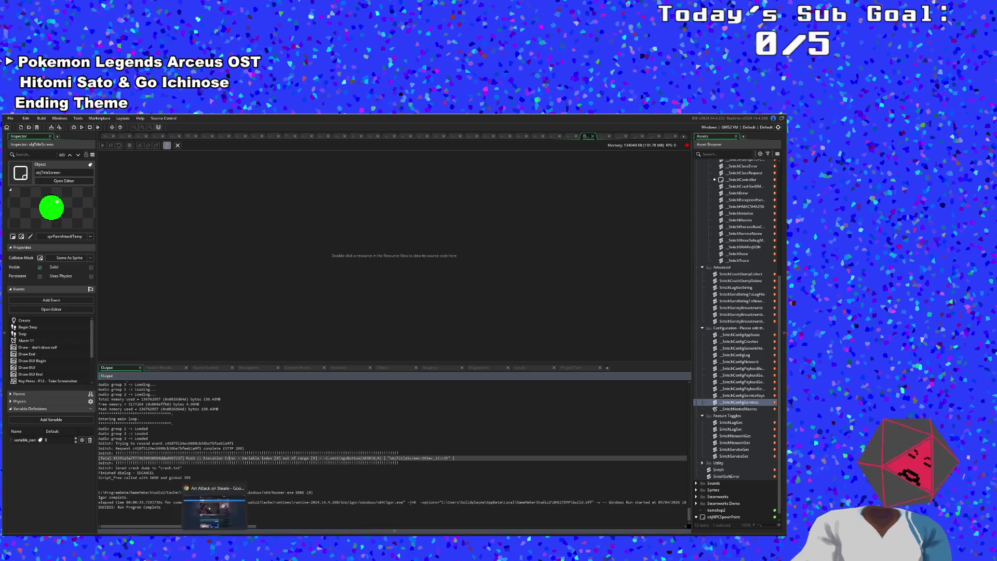
Search the project assets with Ctrl+T and open the objTitleScreen object's code.
key("ctrl+t")
type("d")
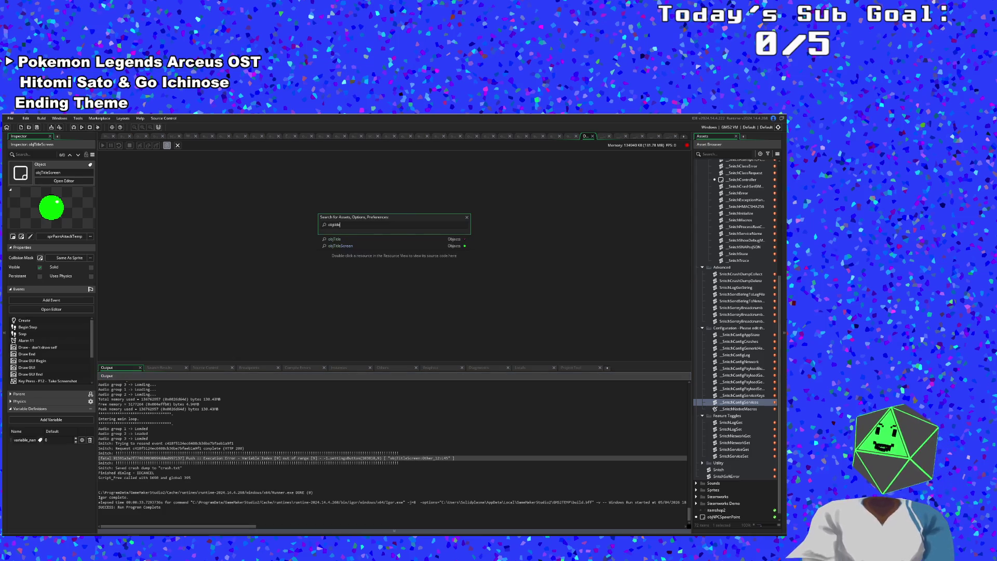
key("Return")
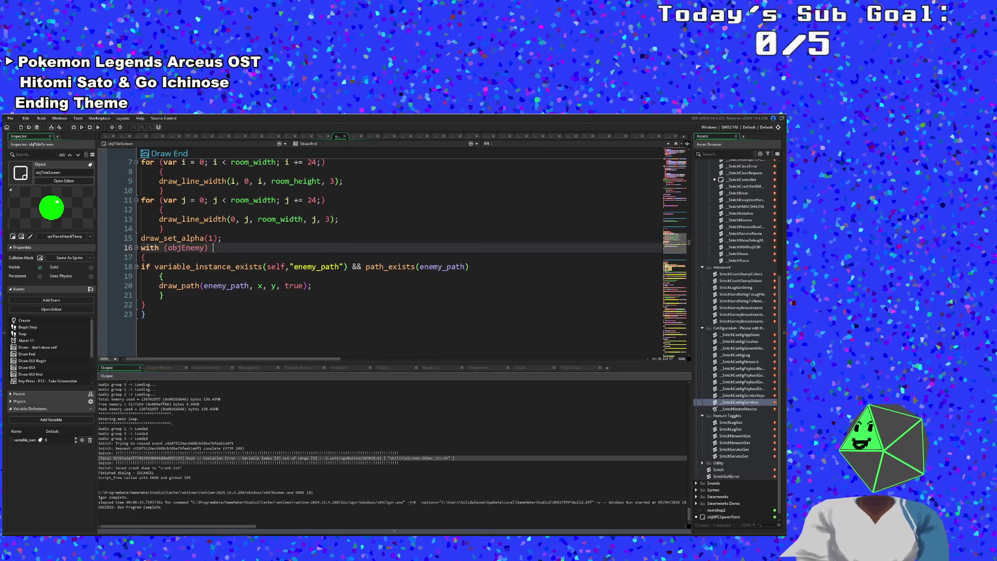
Review the Settings and Controls button lines in User Event 1, then switch to User Event 2's settings code.
scroll(284, 334, "up", 5)
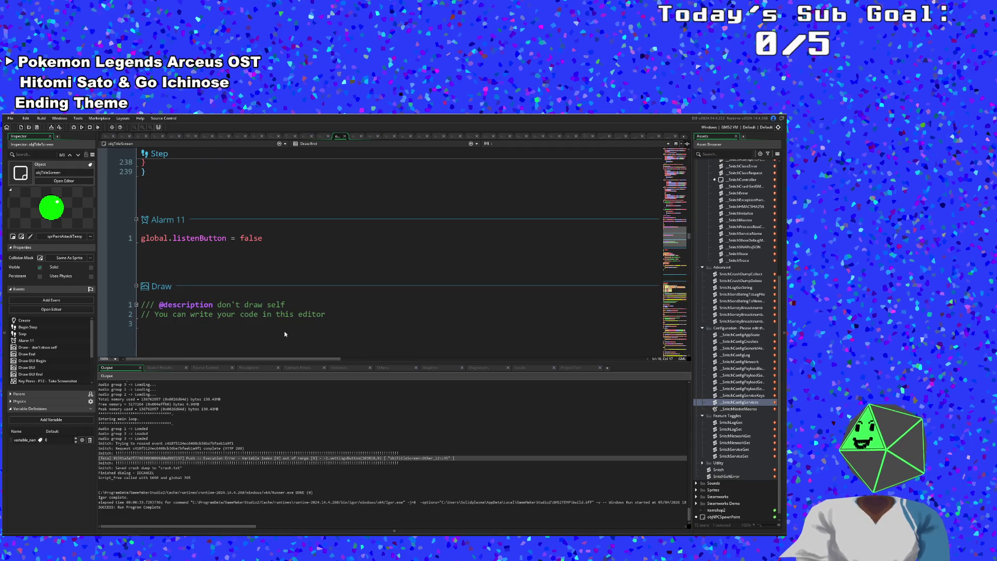
left_click(325, 145)
left_click(333, 194)
scroll(333, 193, "down", 5)
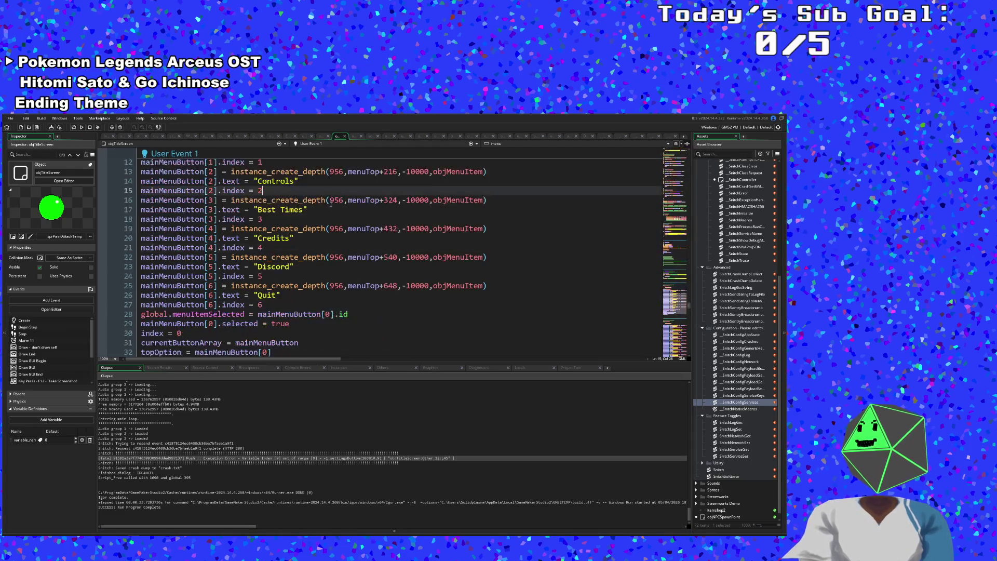
scroll(330, 201, "up", 3)
left_click(272, 219)
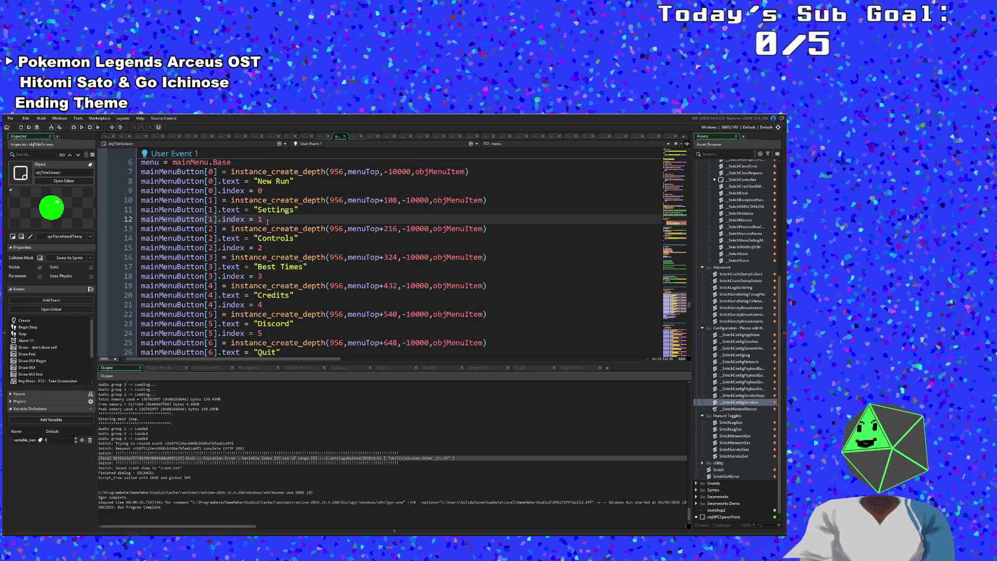
left_click(249, 239)
scroll(248, 239, "down", 4)
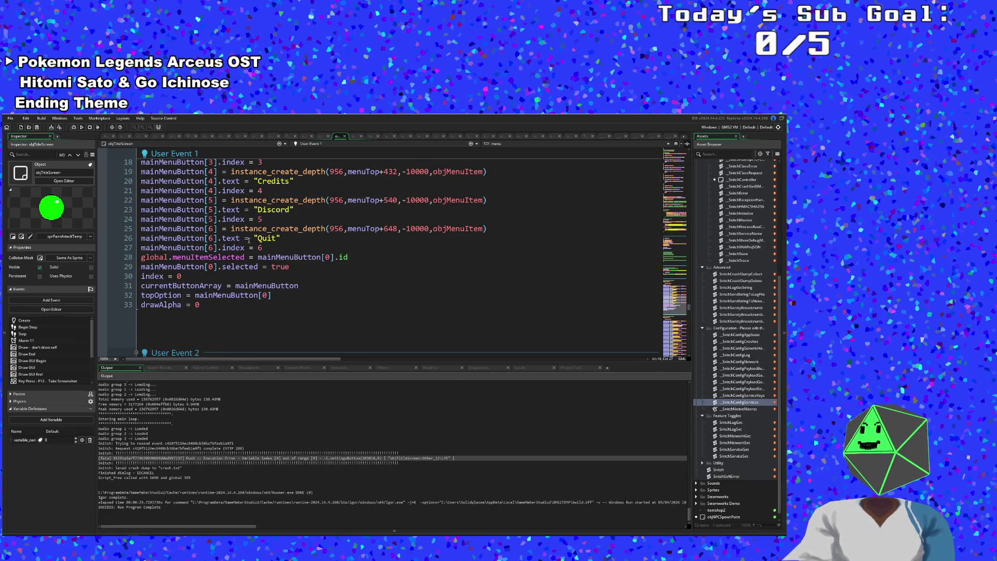
scroll(249, 239, "up", 4)
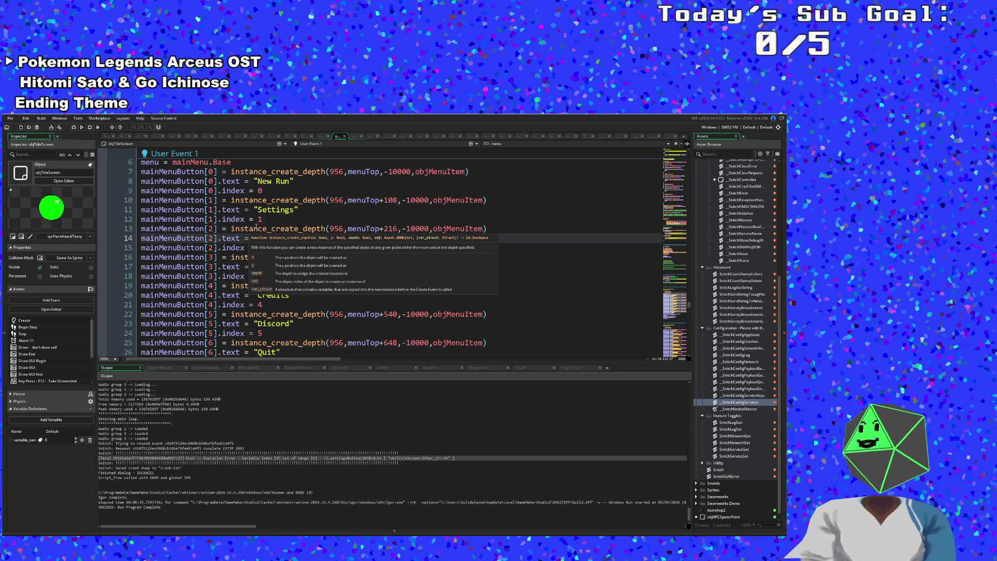
left_click(311, 143)
left_click(310, 176)
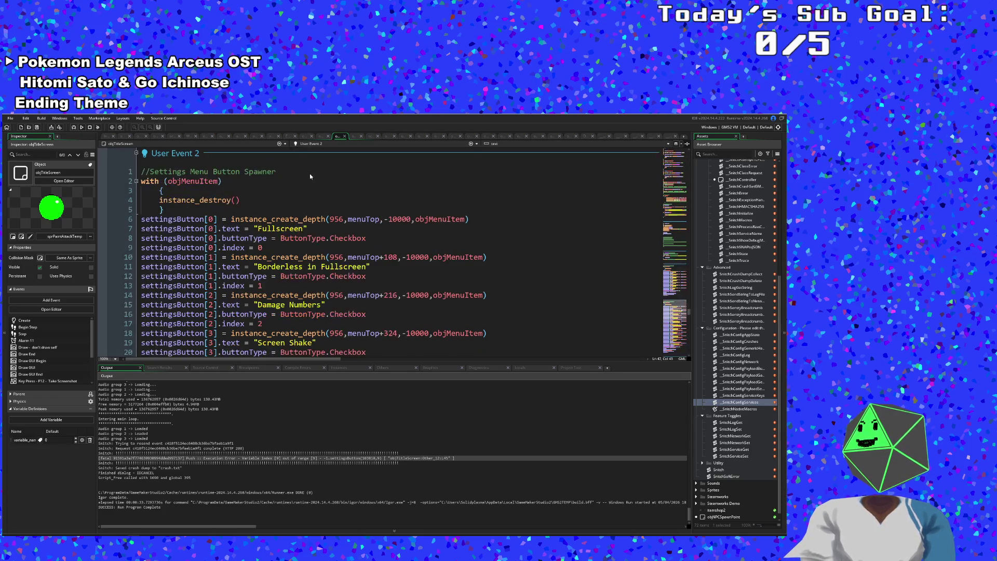
left_click(301, 251)
key("Down")
key("Down")
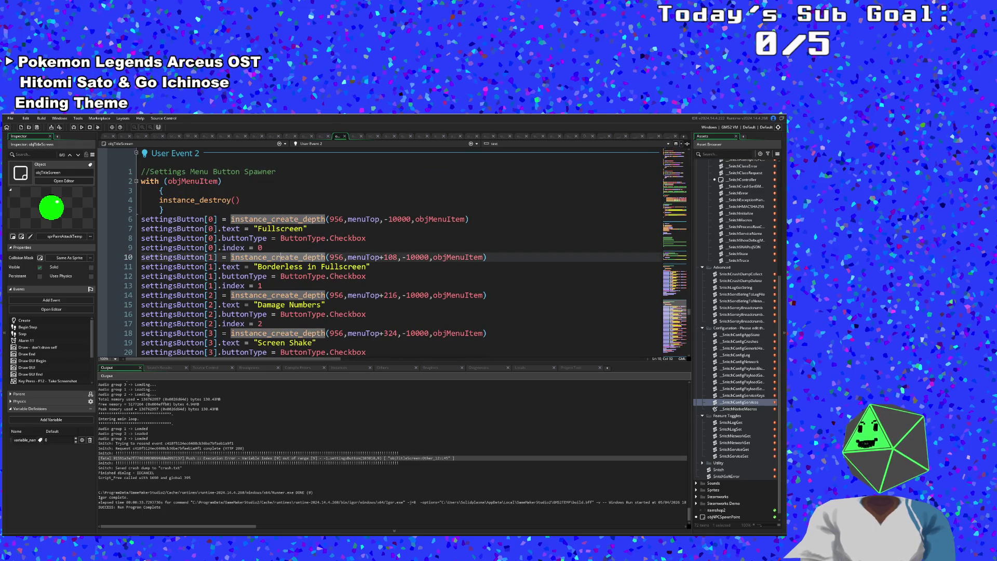
scroll(270, 261, "down", 2)
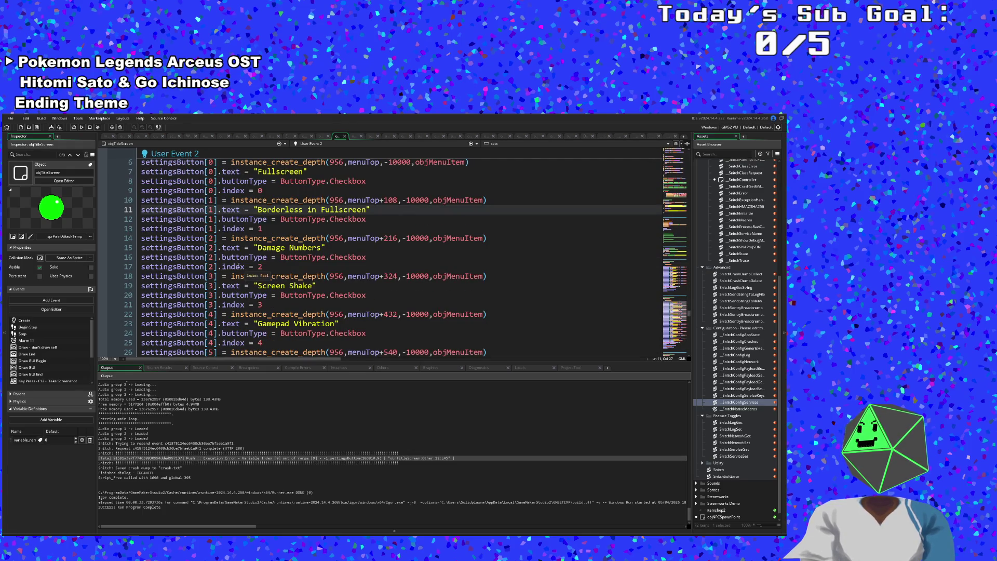
scroll(288, 284, "down", 2)
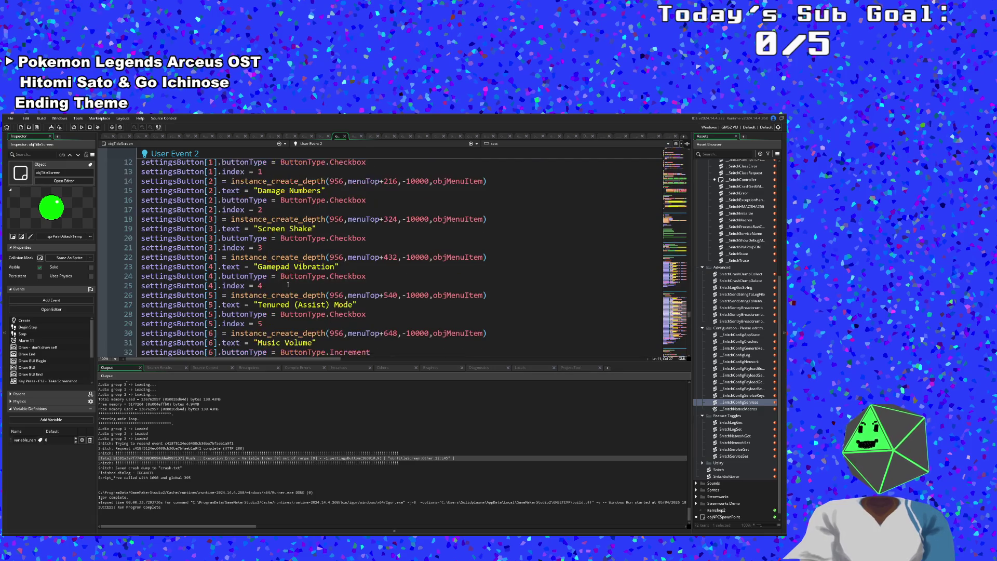
scroll(287, 284, "down", 2)
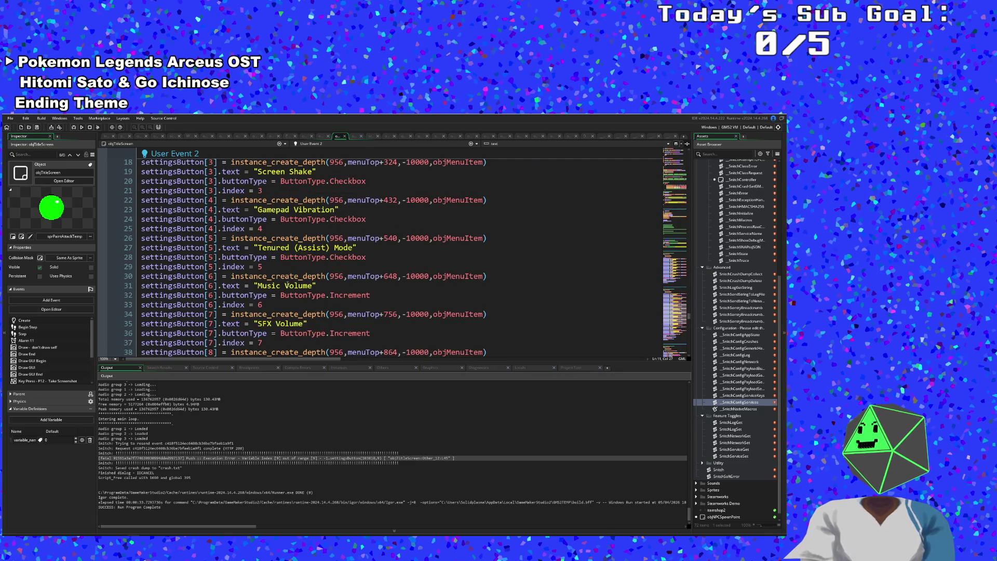
scroll(285, 285, "down", 2)
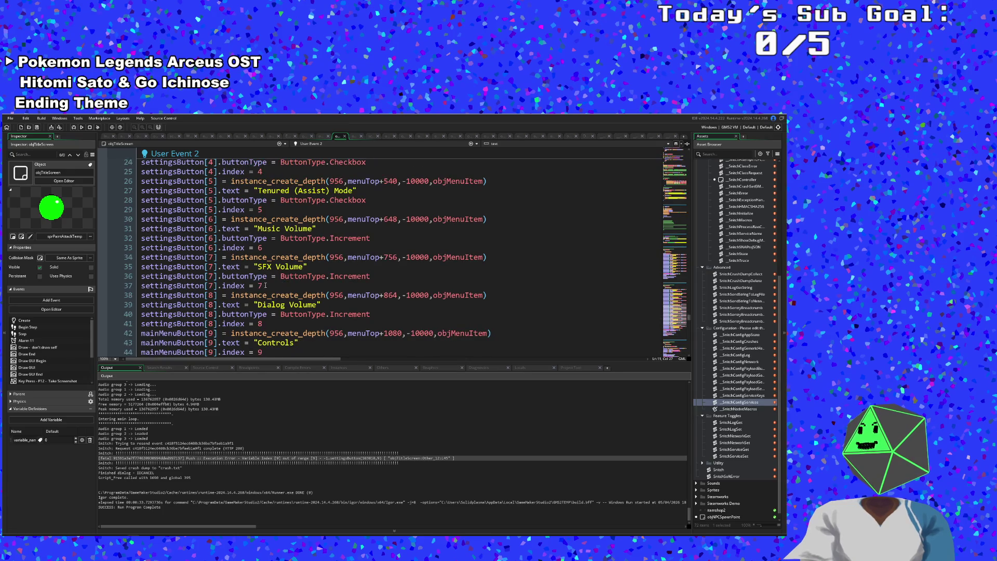
scroll(278, 287, "down", 2)
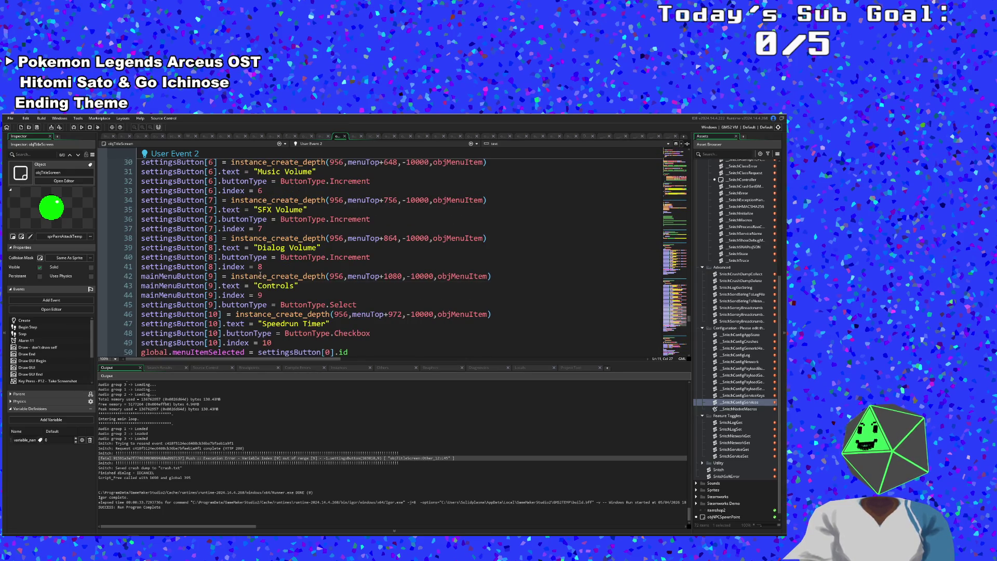
mouse_move(297, 303)
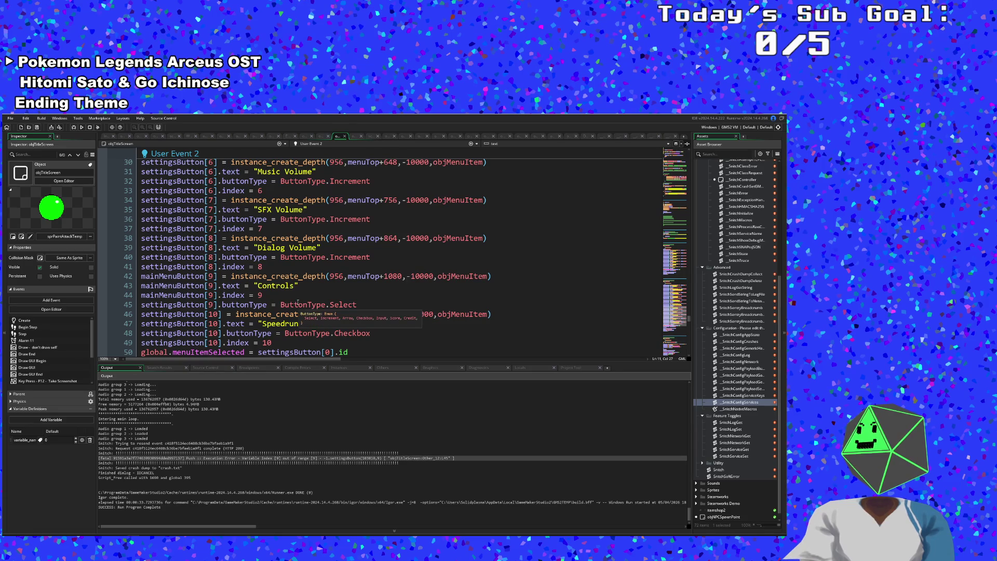
left_click(356, 305)
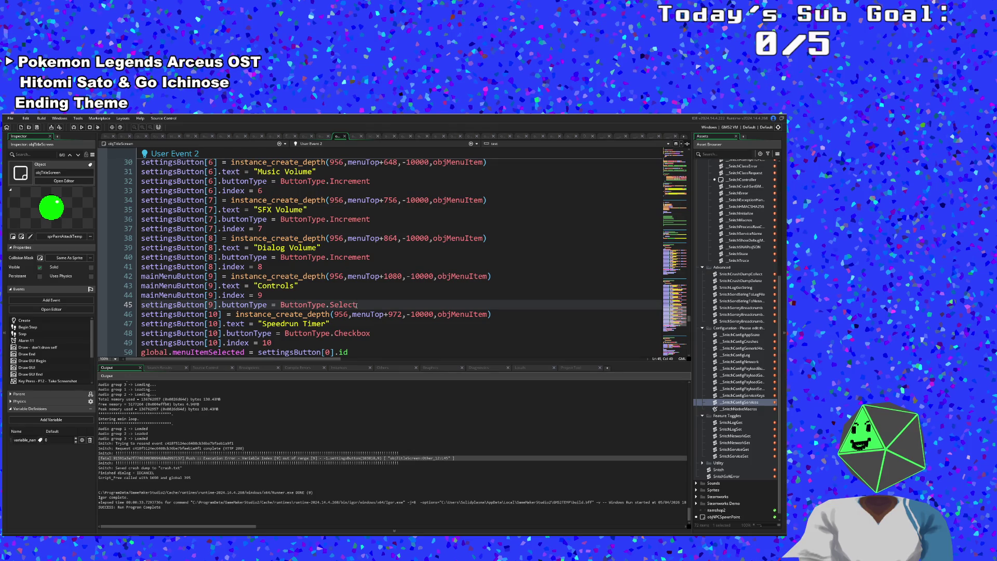
mouse_move(353, 305)
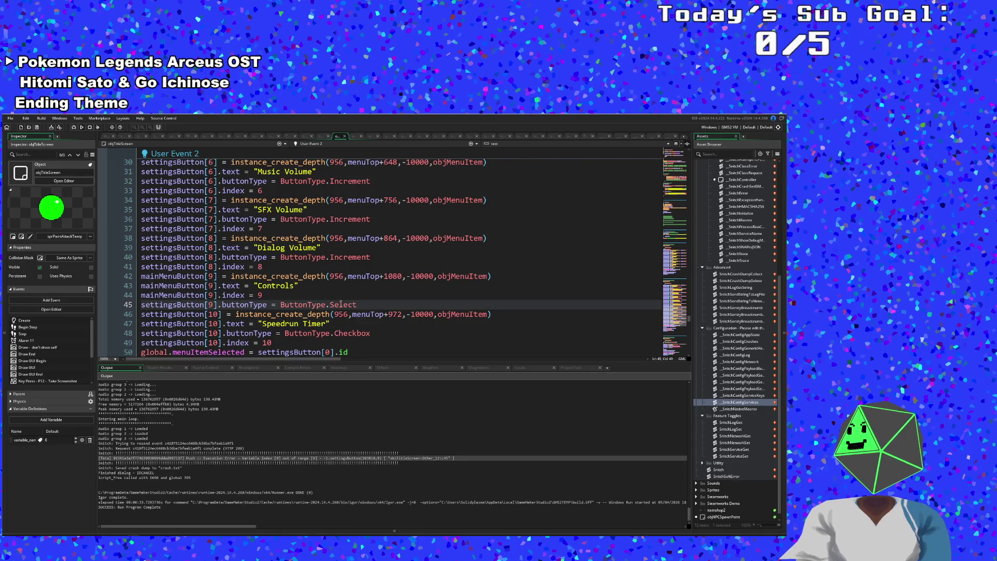
scroll(351, 319, "down", 2)
scroll(358, 295, "up", 2)
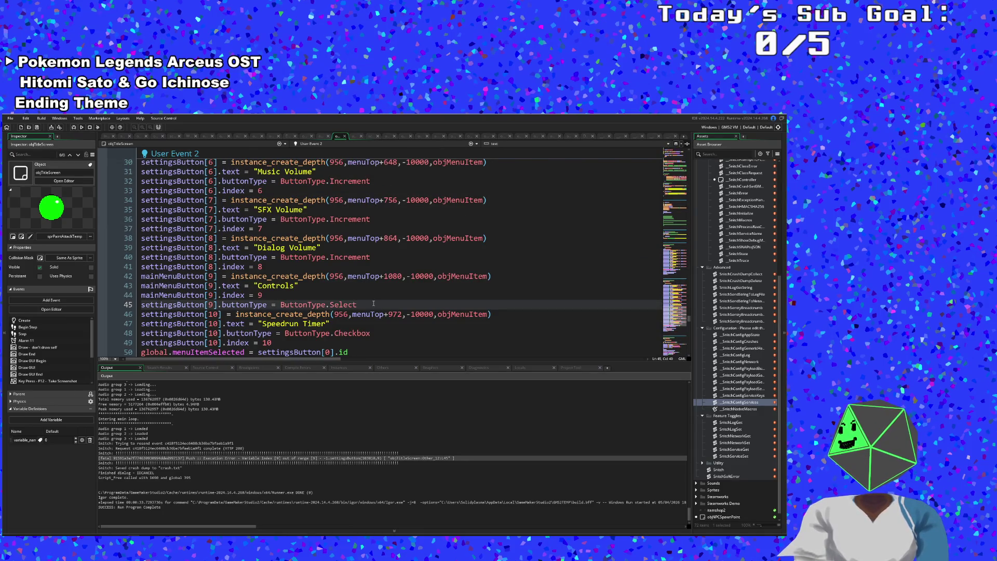
double_click(398, 276)
type("9")
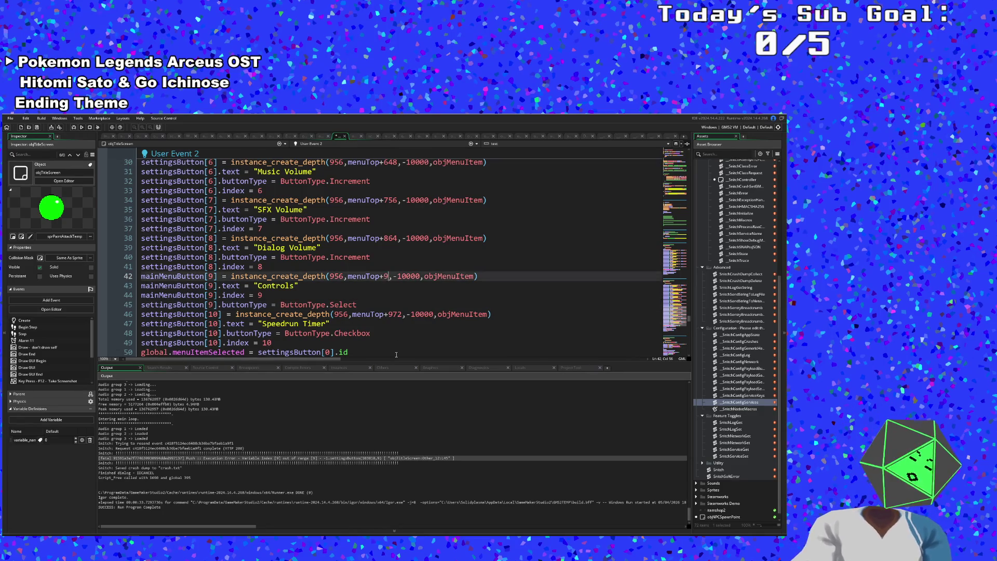
type("72")
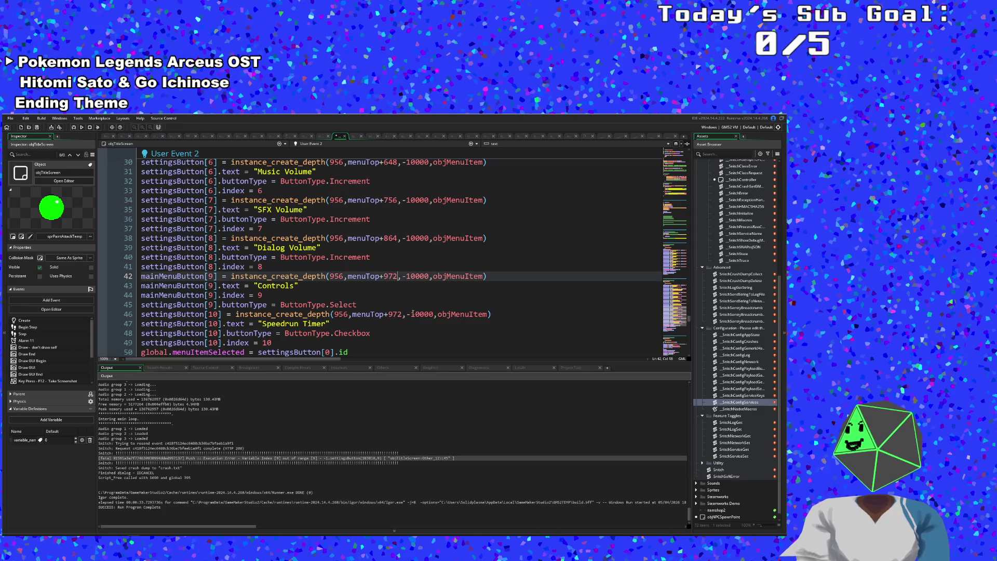
left_click(403, 314)
key("BackSpace")
key("BackSpace")
key("BackSpace")
type("1080")
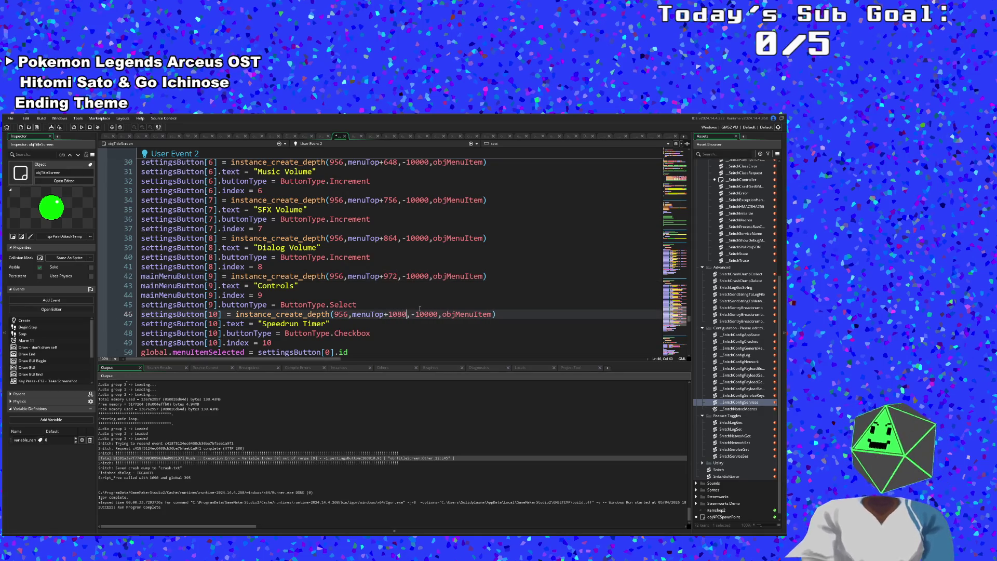
left_click(396, 324)
scroll(397, 324, "down", 2)
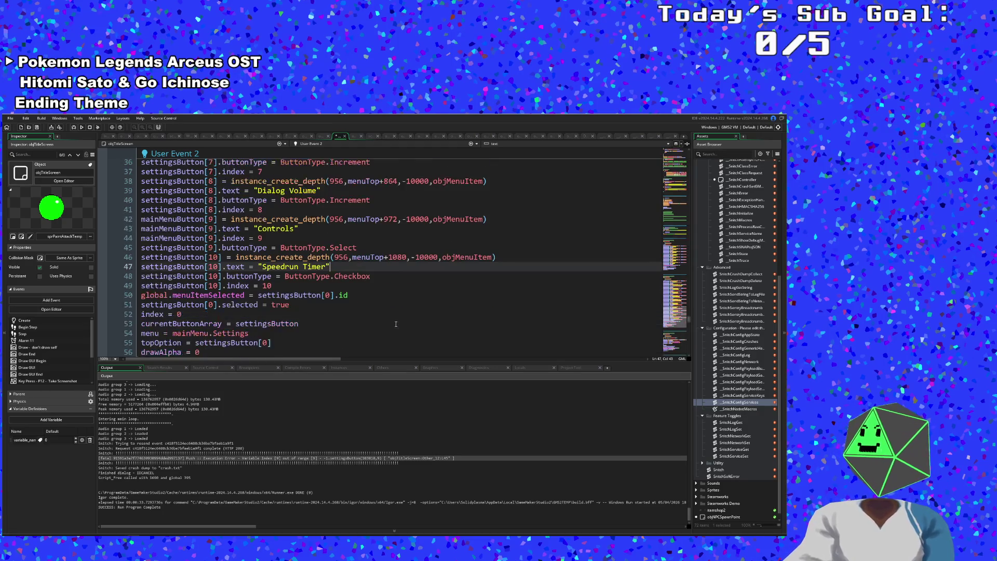
scroll(386, 322, "up", 15)
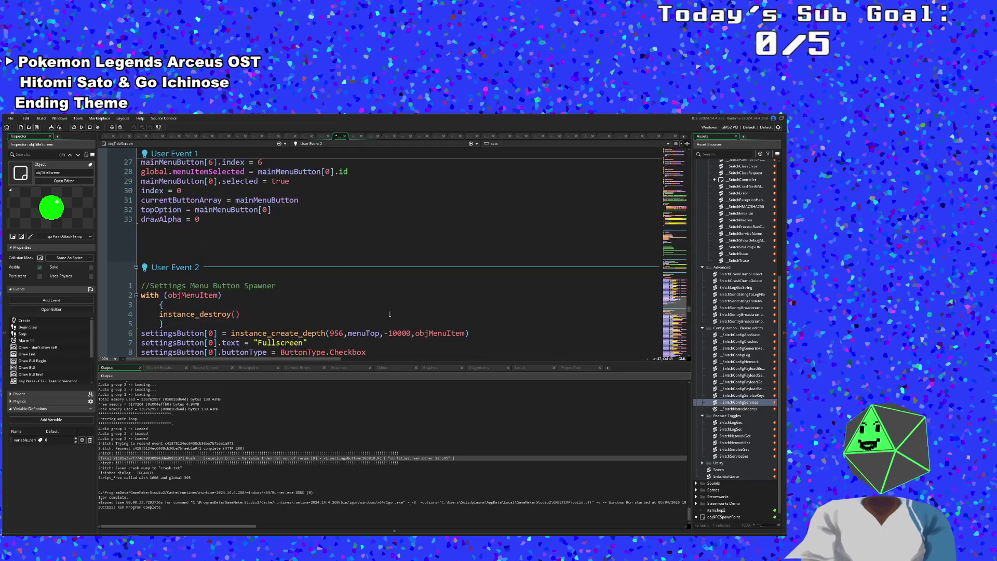
scroll(389, 314, "down", 15)
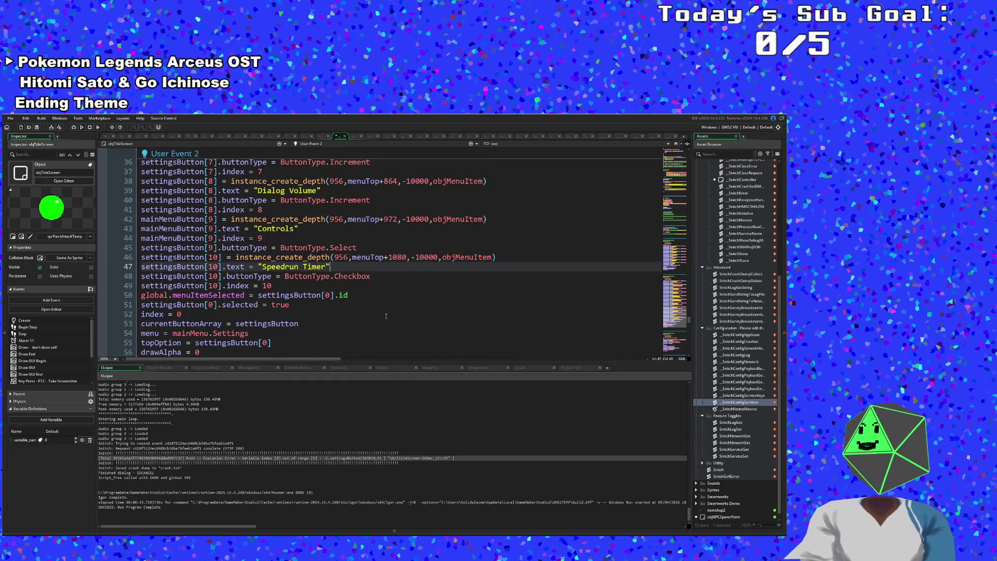
left_click(296, 289)
left_click(311, 308)
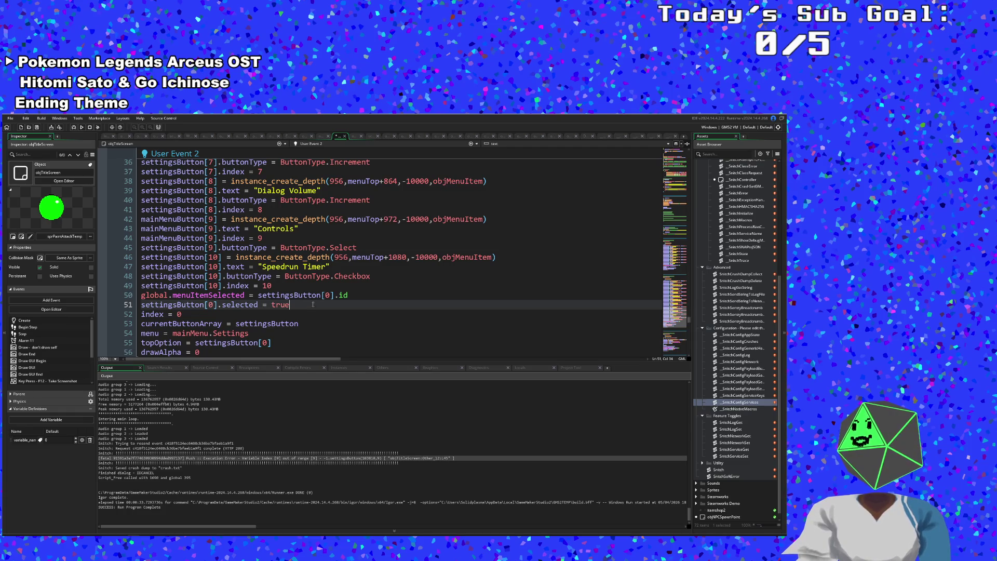
scroll(311, 306, "up", 12)
scroll(329, 295, "down", 16)
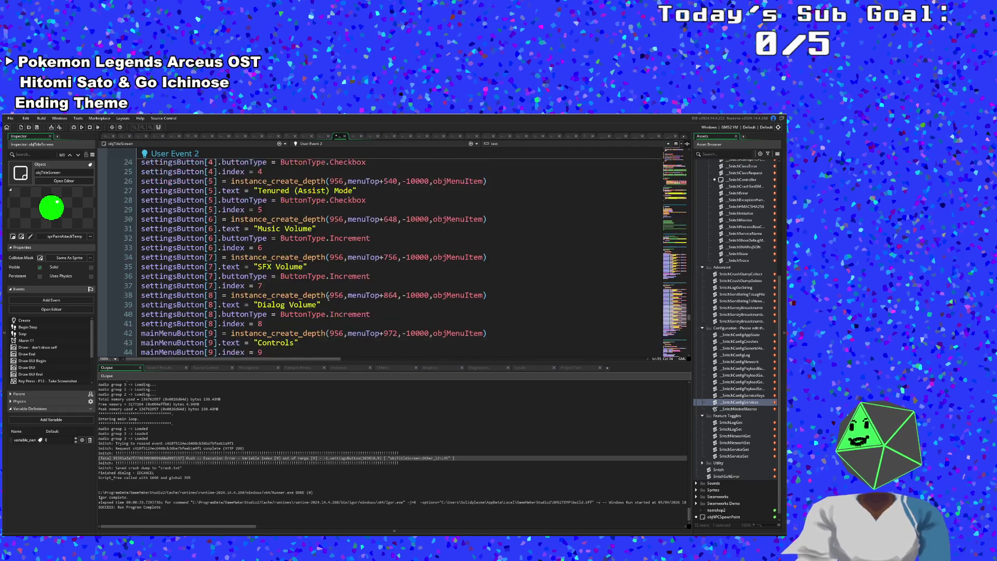
scroll(328, 295, "up", 2)
left_click(297, 286)
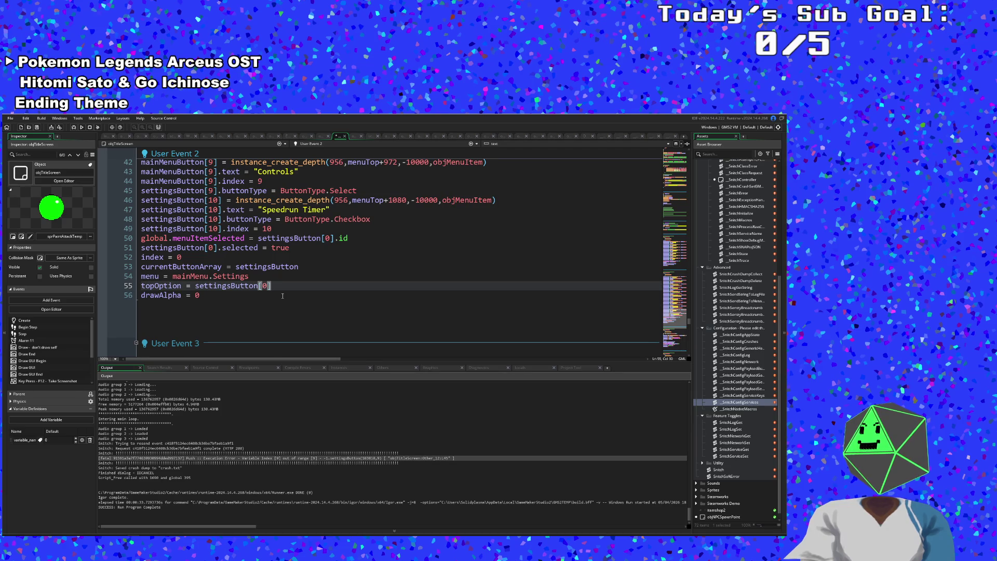
scroll(283, 297, "up", 2)
left_click(293, 447)
left_click(287, 453)
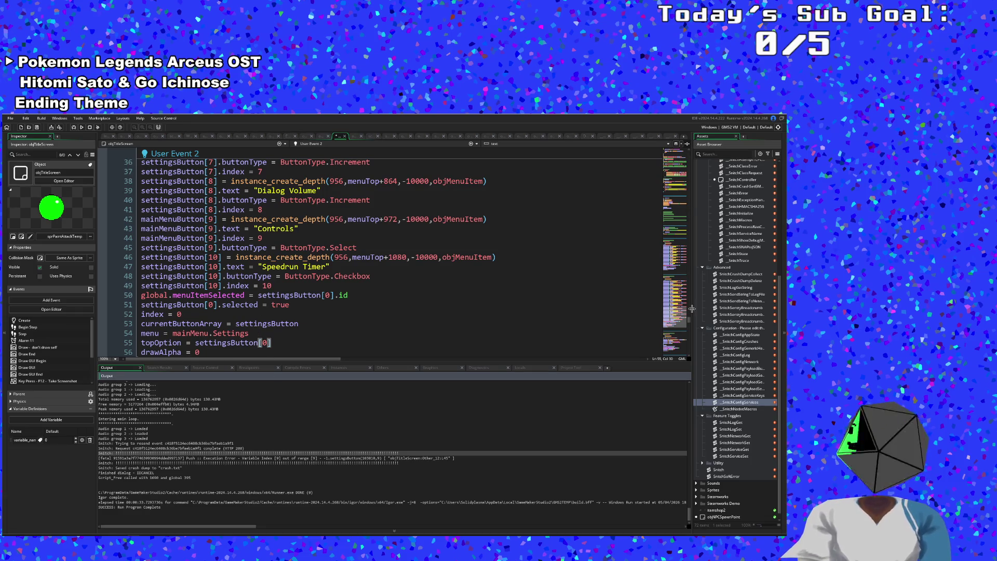
Change the settingsButton and creditsButton array sizes on lines 38 and 41 to 10.
left_click_drag(689, 320, 660, 151)
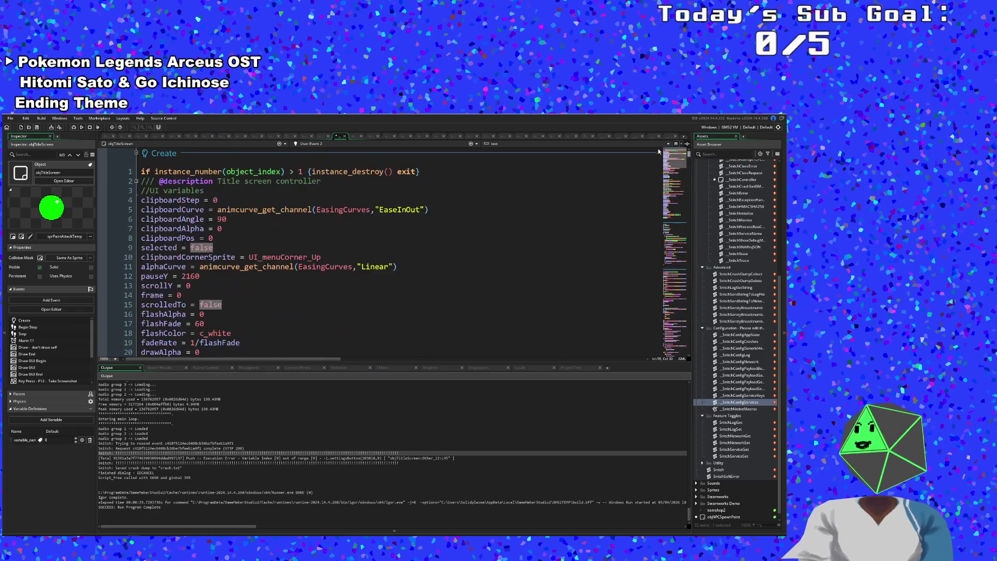
scroll(470, 266, "down", 10)
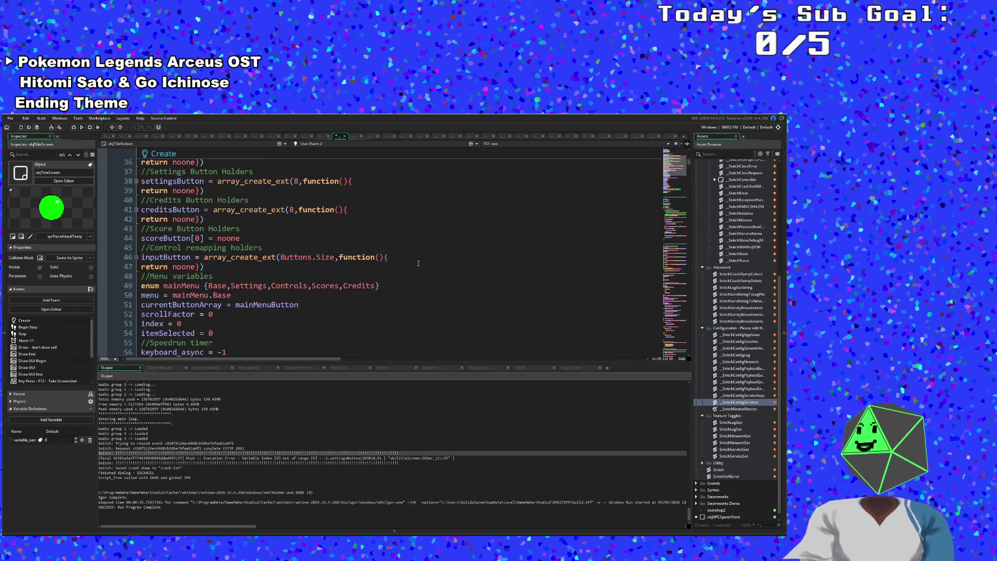
left_click(290, 209)
key("Up")
key("Up")
key("Up")
left_click(299, 180)
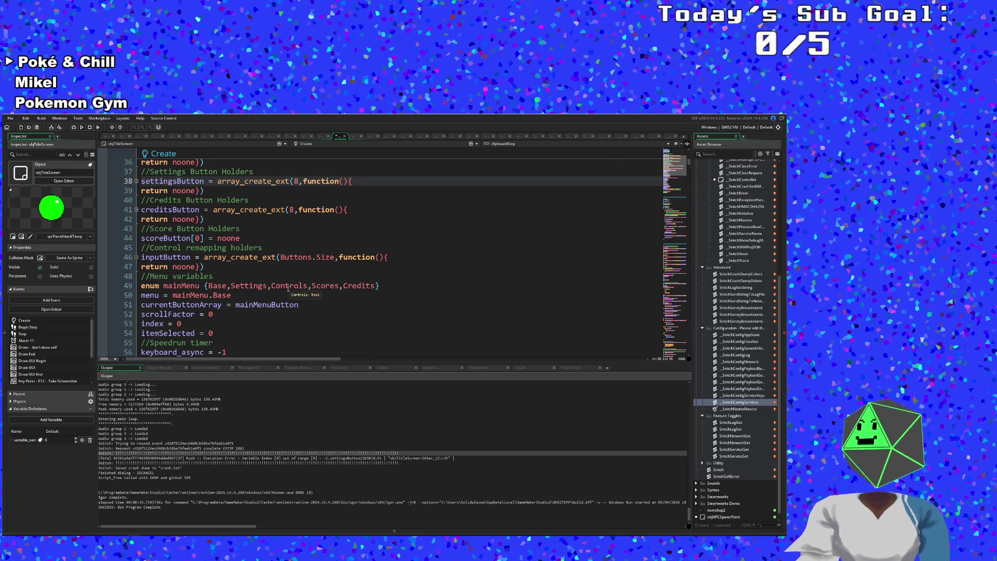
key("BackSpace")
type("10")
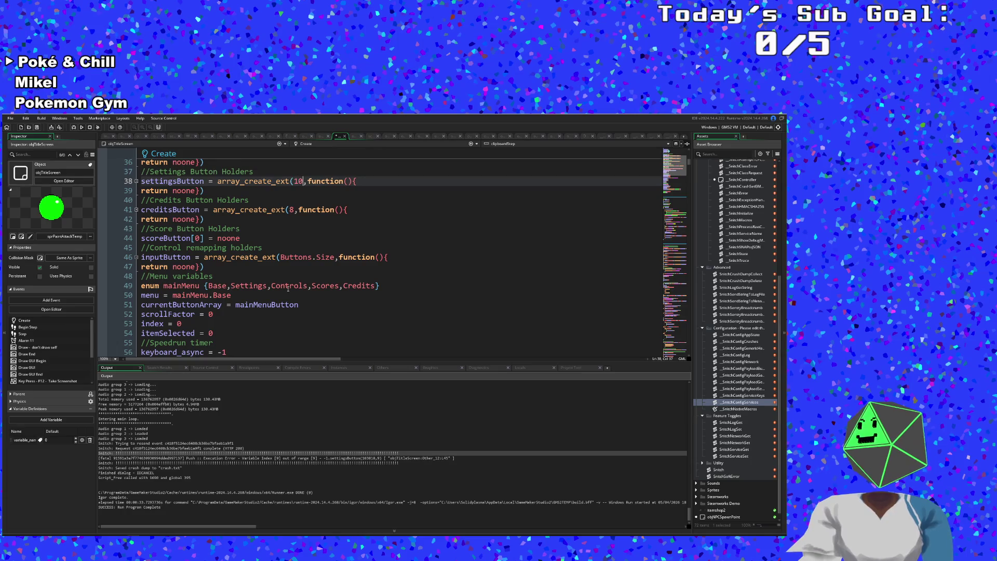
left_click(293, 210)
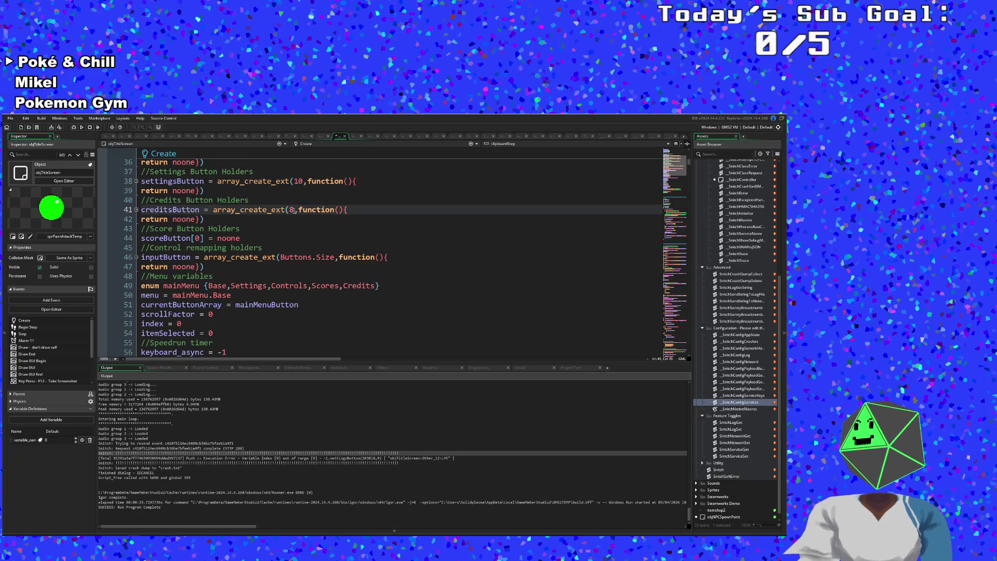
type("1")
key("BackSpace")
type("10")
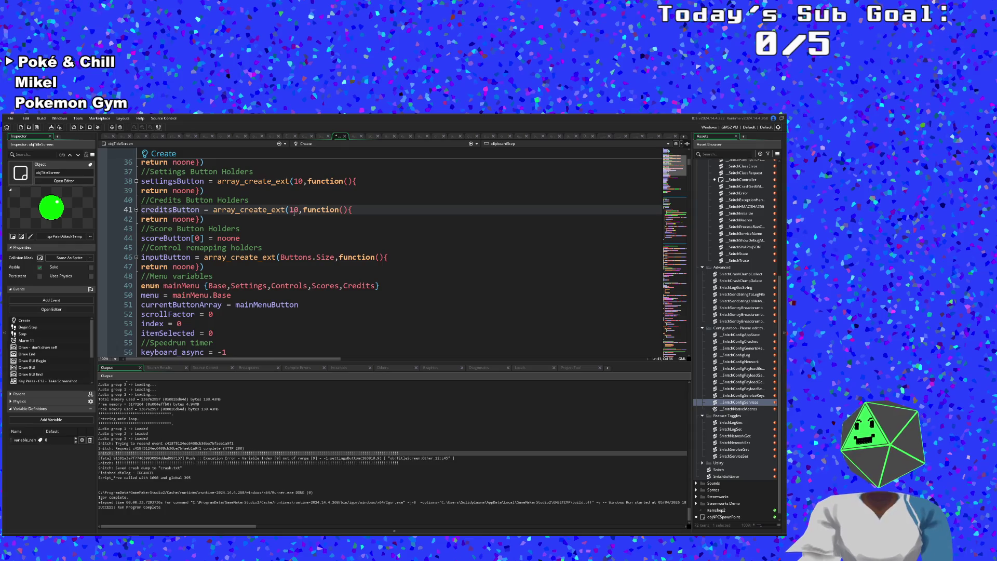
Change the mainMenuButton array size on line 35 from 6 to 8 and run the game.
left_click(275, 234)
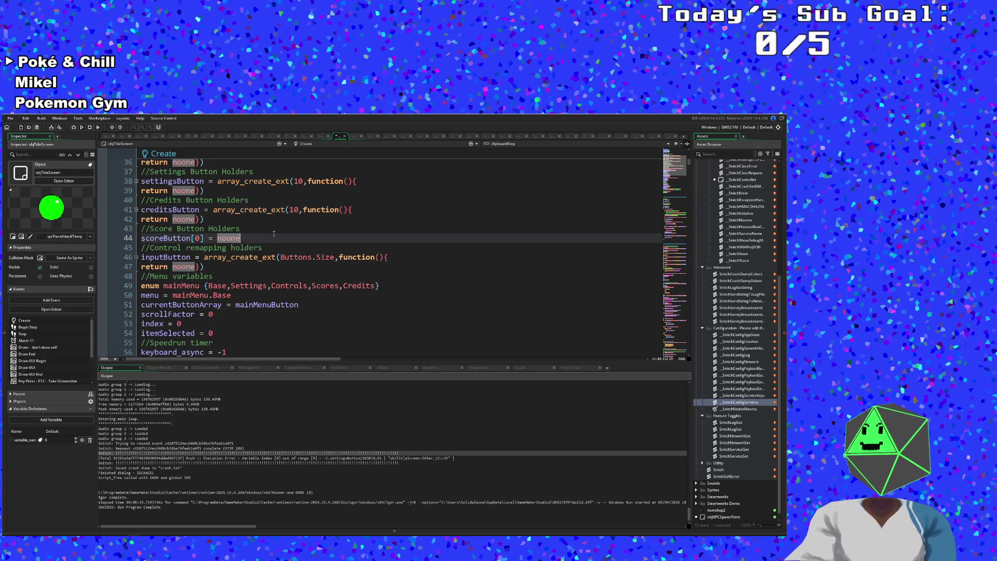
scroll(260, 253, "up", 2)
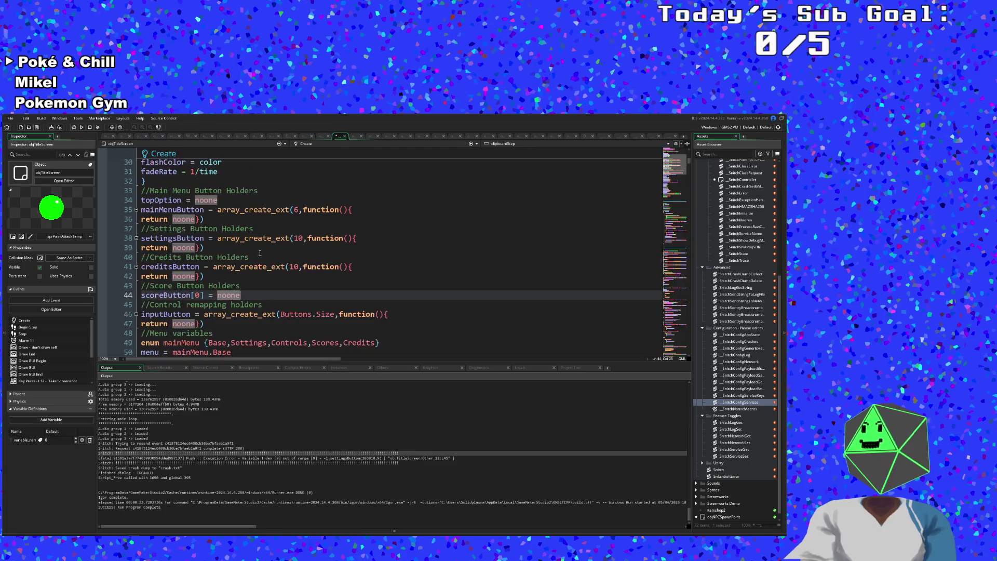
left_click(205, 209)
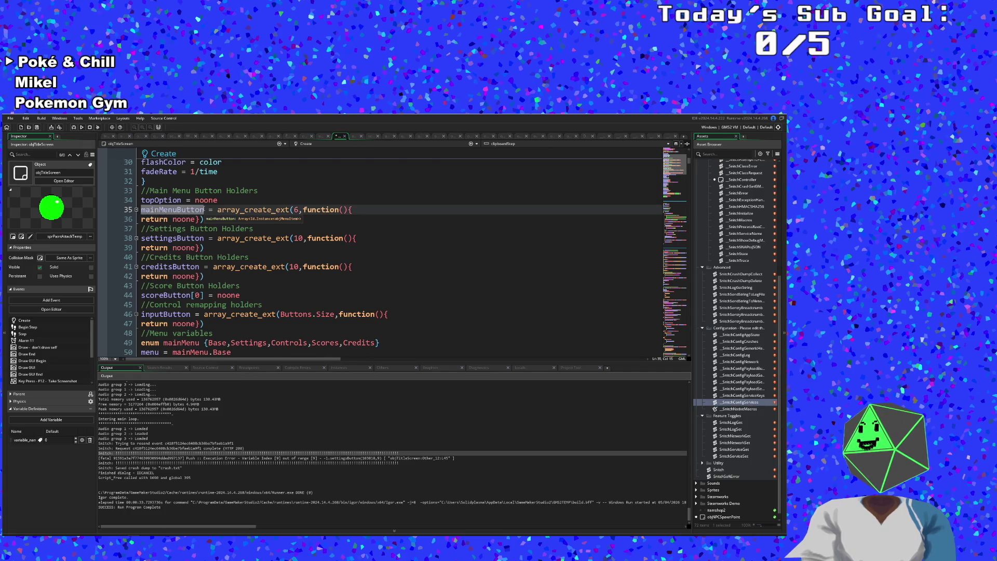
left_click(300, 209)
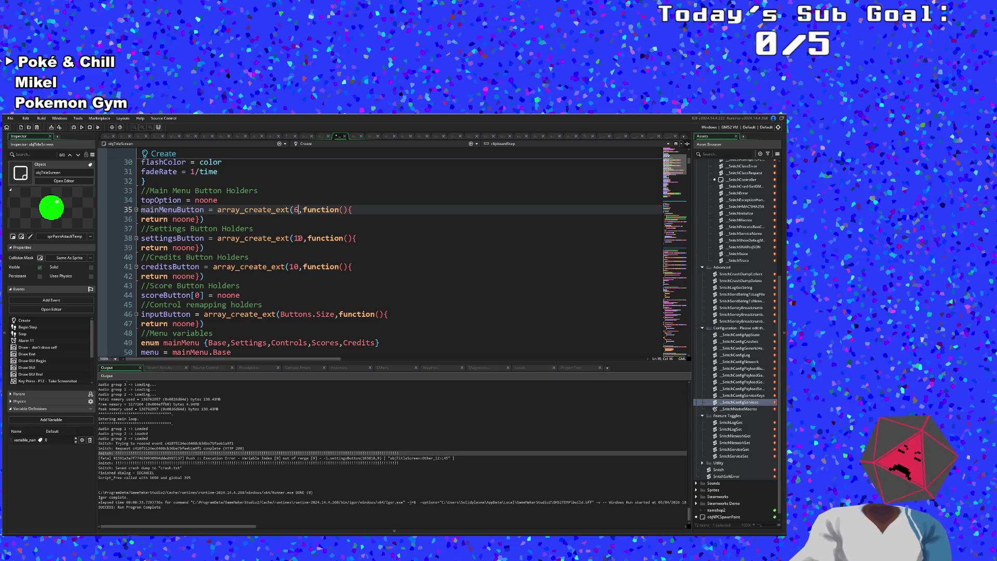
key("BackSpace")
type("8")
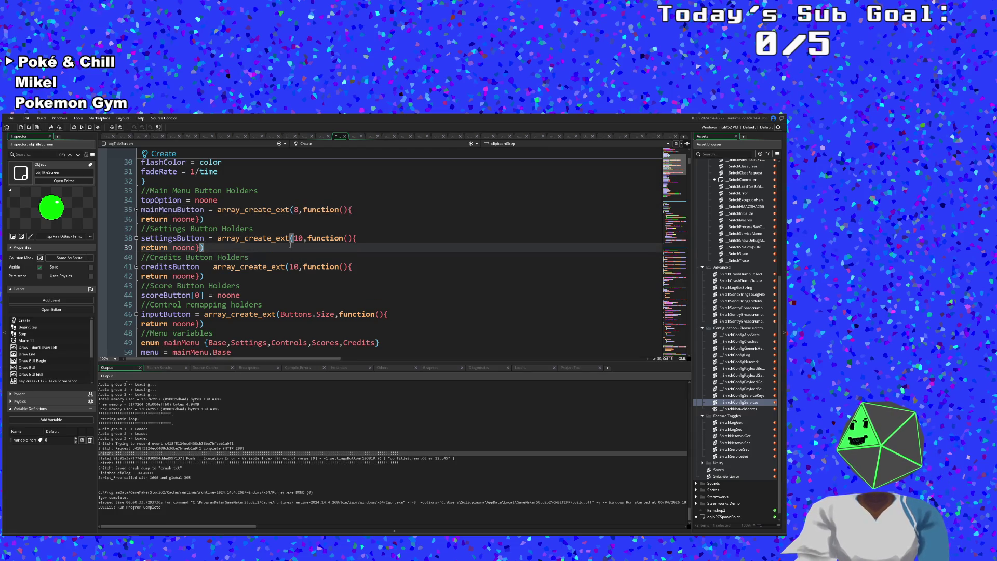
left_click(259, 229)
left_click(75, 127)
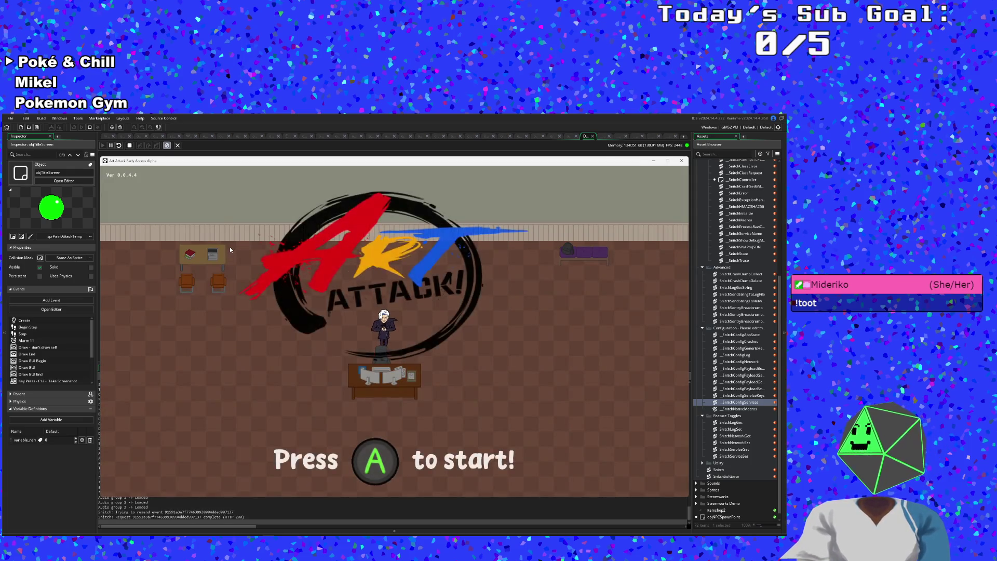
Open the main menu and move down to Settings, then copy and acknowledge the crash message.
key("Return")
key("Down")
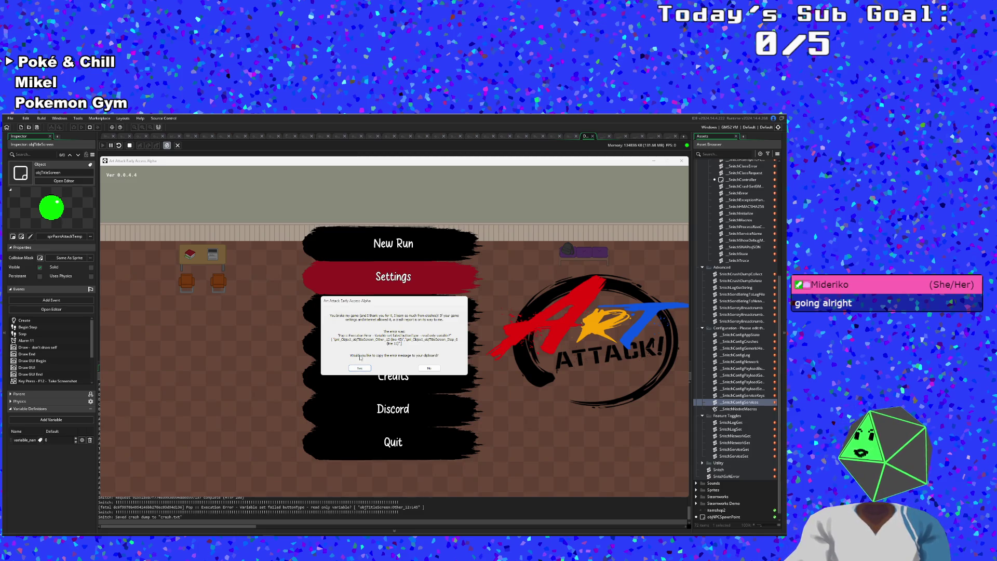
left_click(362, 368)
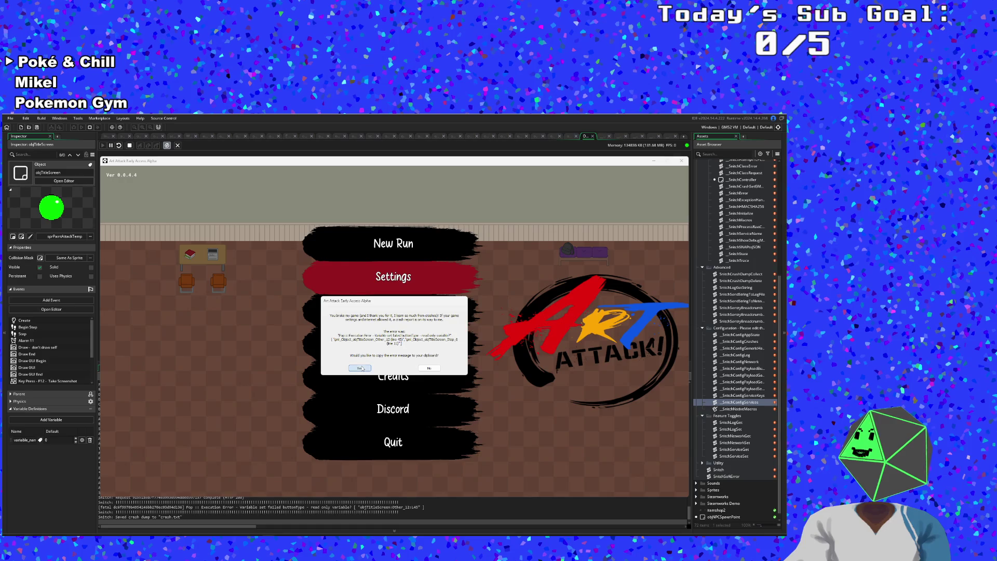
left_click(439, 345)
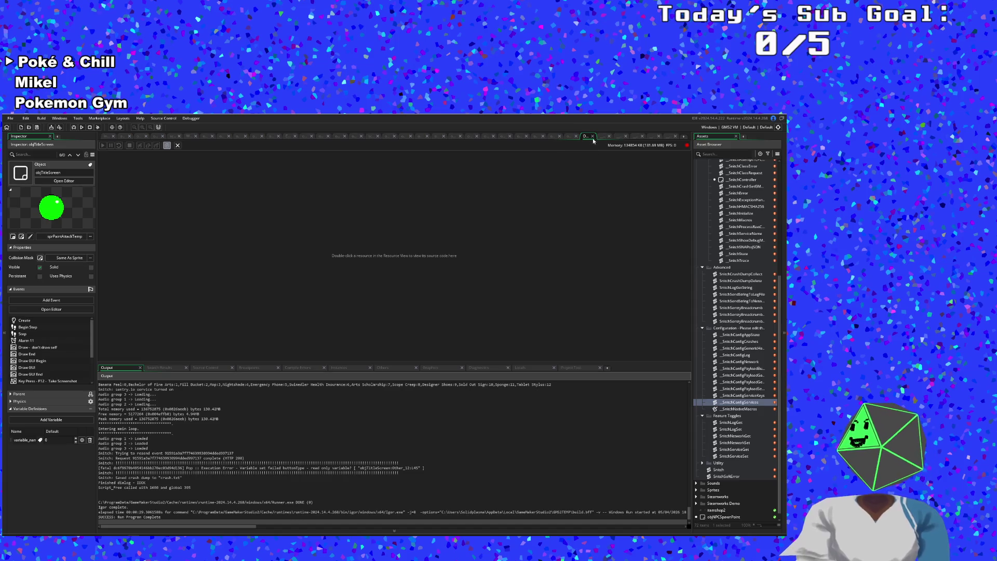
Close the Debugger and view the Step event's event_user calls on lines 11–12.
left_click(592, 136)
scroll(420, 237, "down", 8)
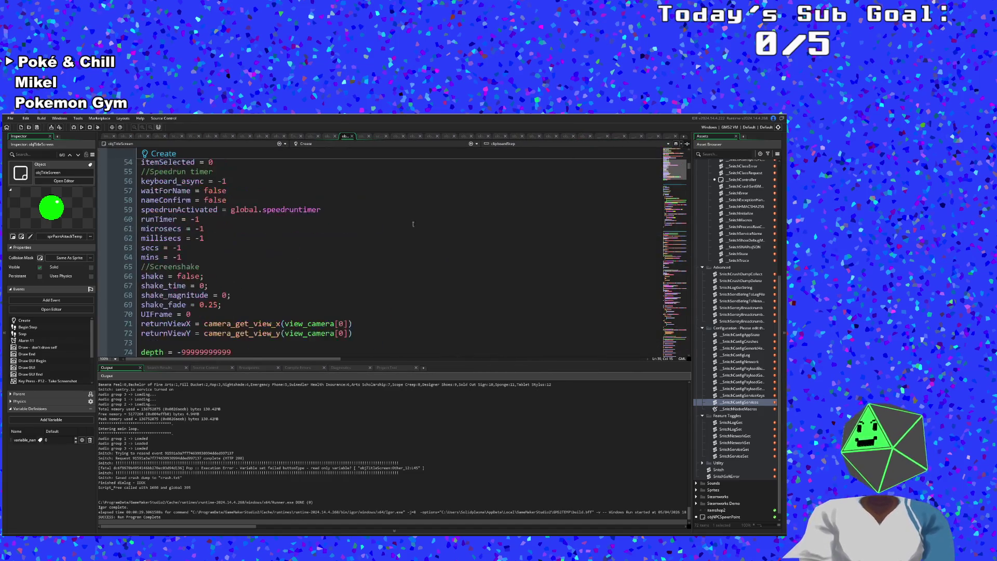
left_click(348, 146)
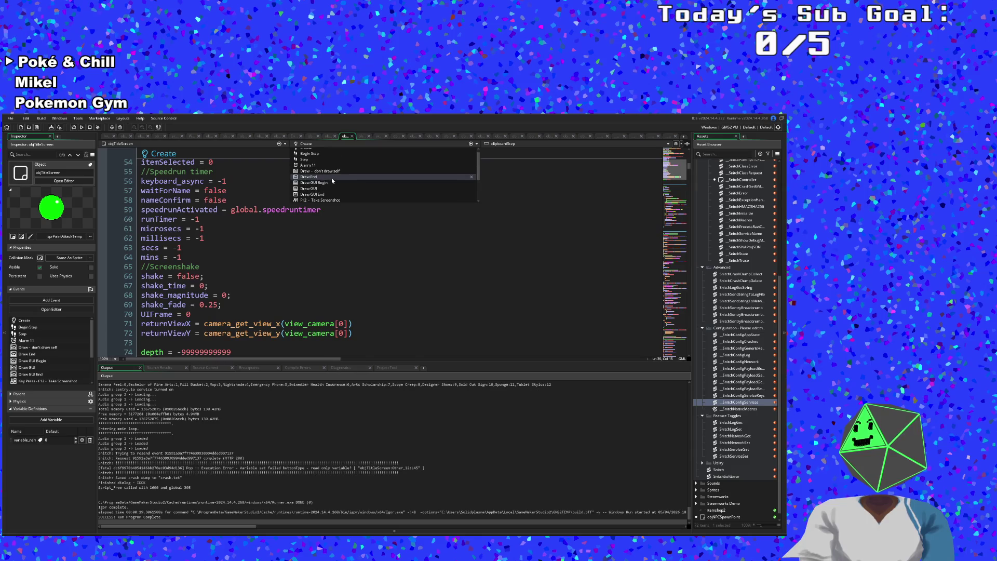
left_click(305, 159)
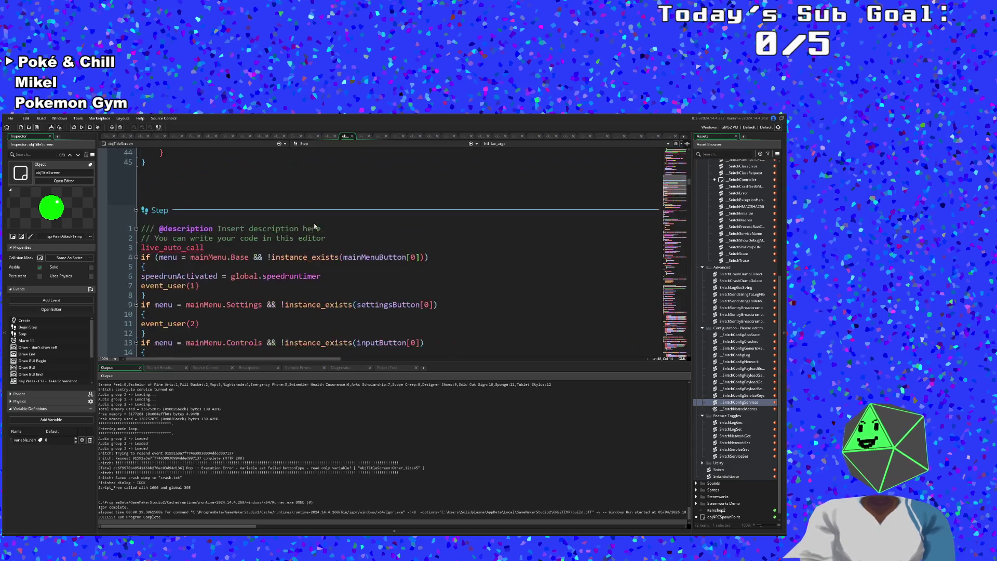
left_click(184, 324)
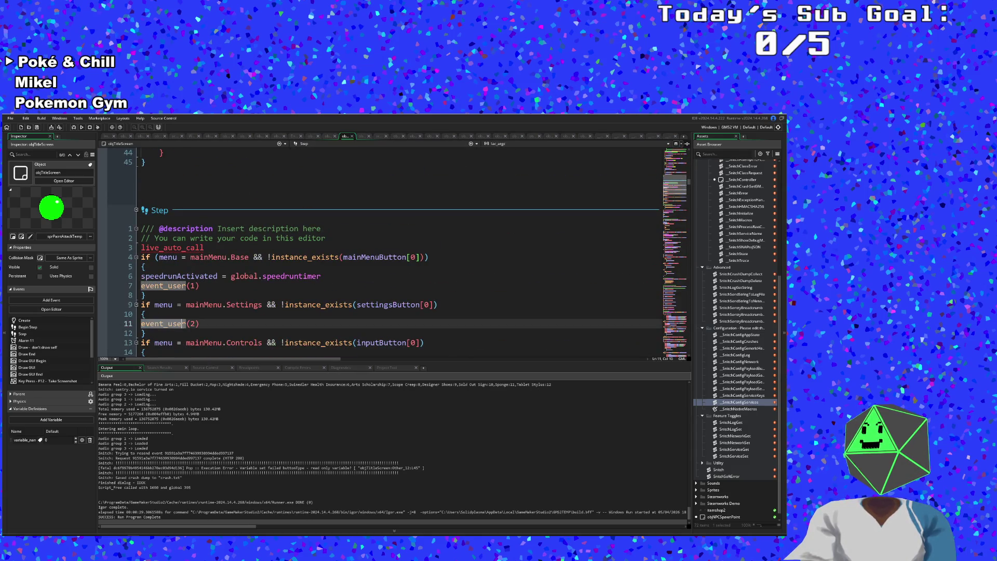
left_click(202, 328)
left_click(213, 324)
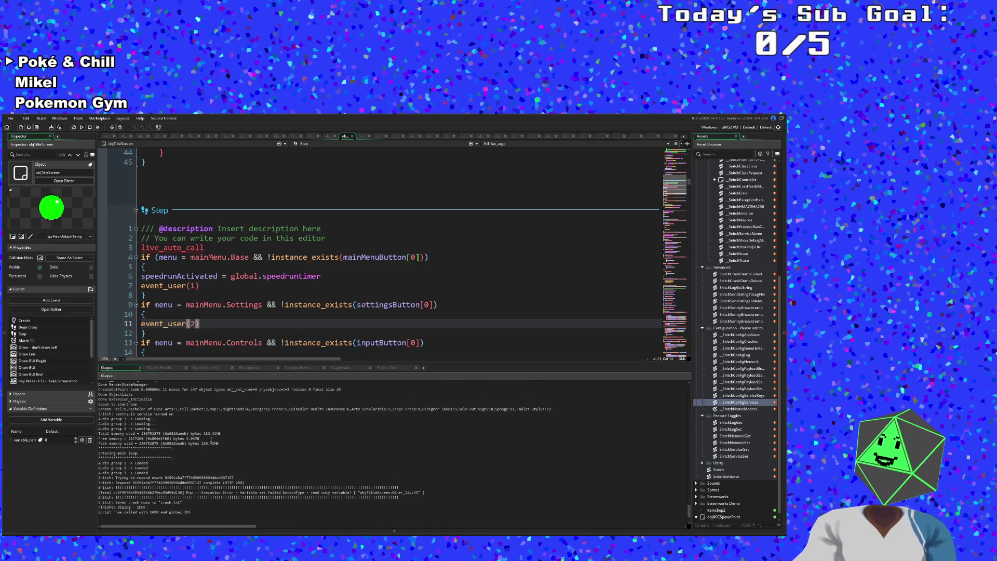
Review the fatal error line in the Output log, then return to the mainMenu.Settings check.
scroll(213, 437, "down", 1)
left_click(208, 447)
left_click(205, 459)
scroll(210, 455, "up", 8)
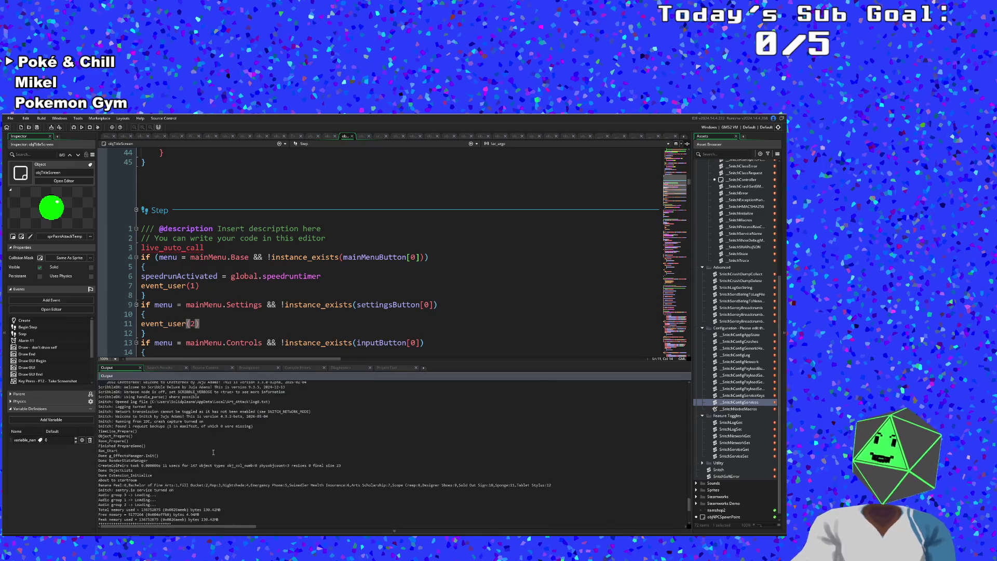
scroll(211, 455, "down", 8)
left_click(204, 473)
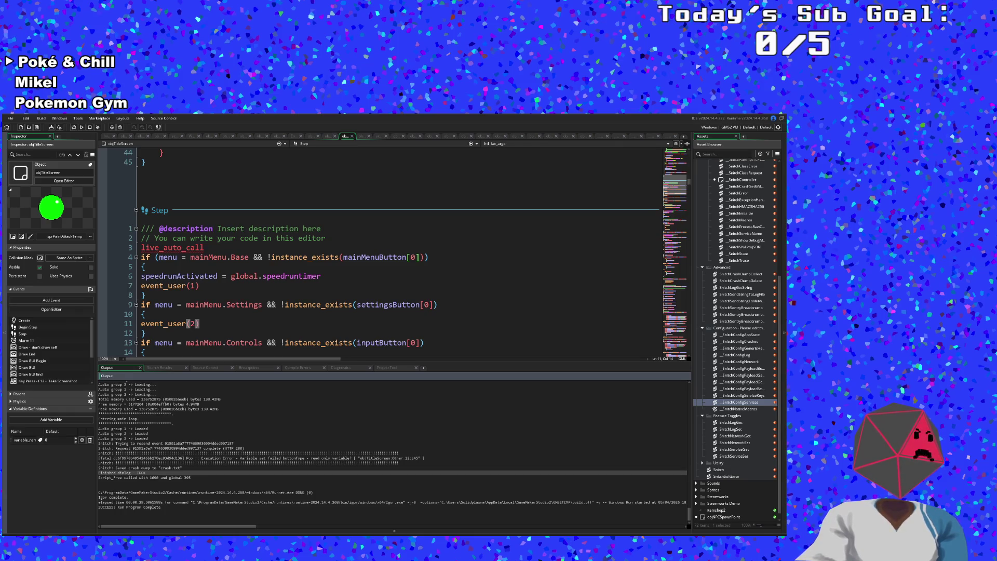
left_click(186, 304)
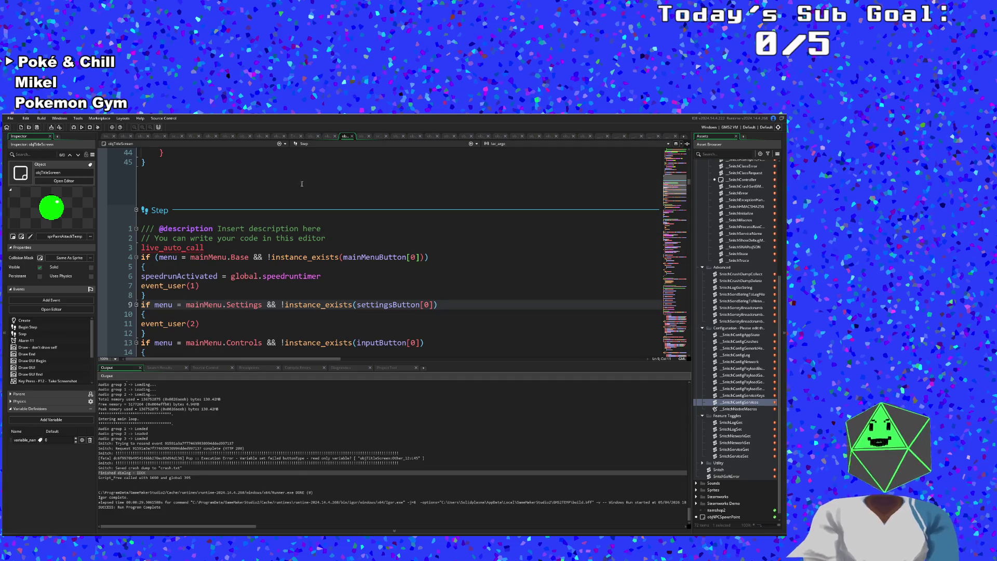
left_click(303, 144)
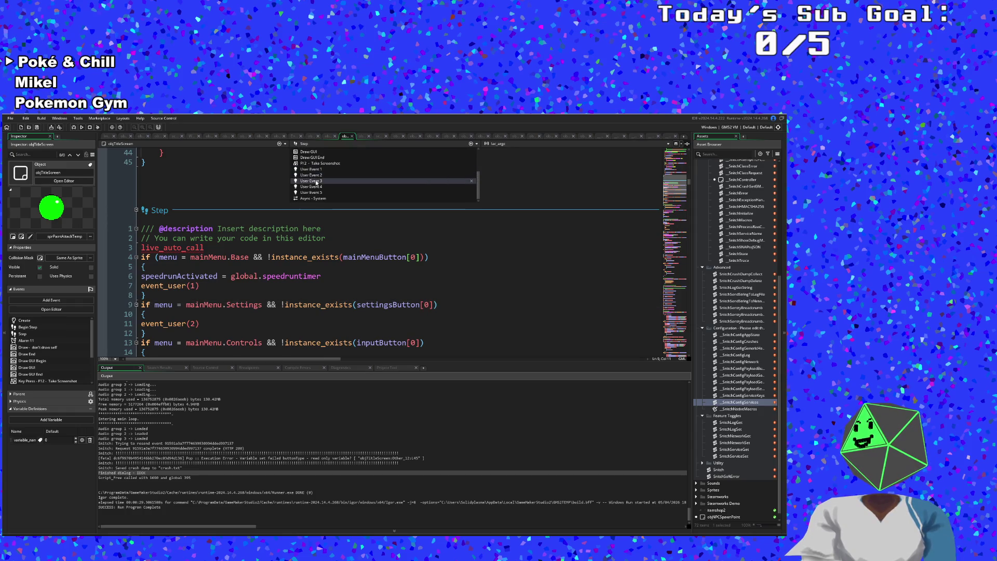
Switch to User Event 2 and inspect its index, buttonType and settingsButton assignments.
left_click(314, 187)
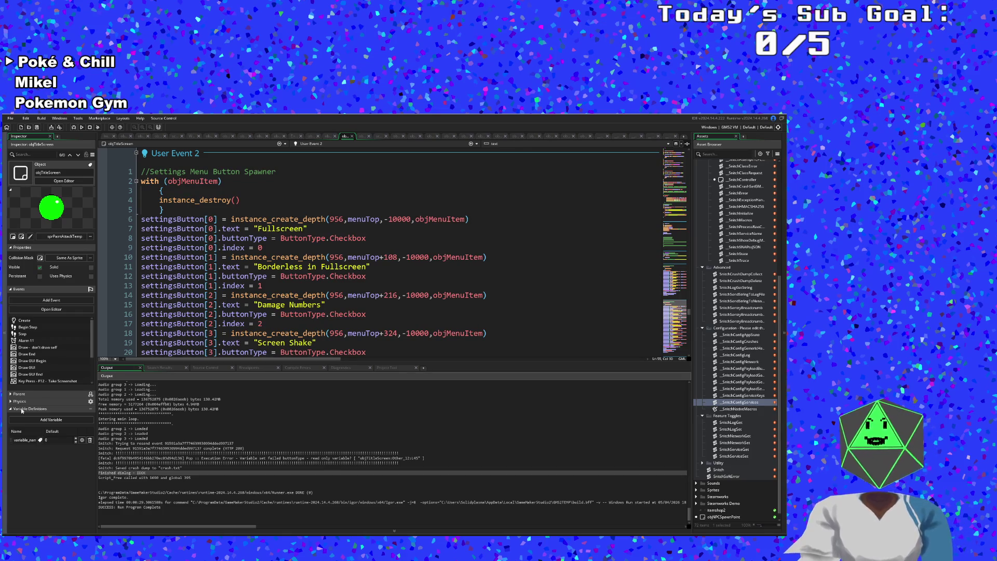
scroll(194, 315, "down", 15)
scroll(194, 320, "up", 4)
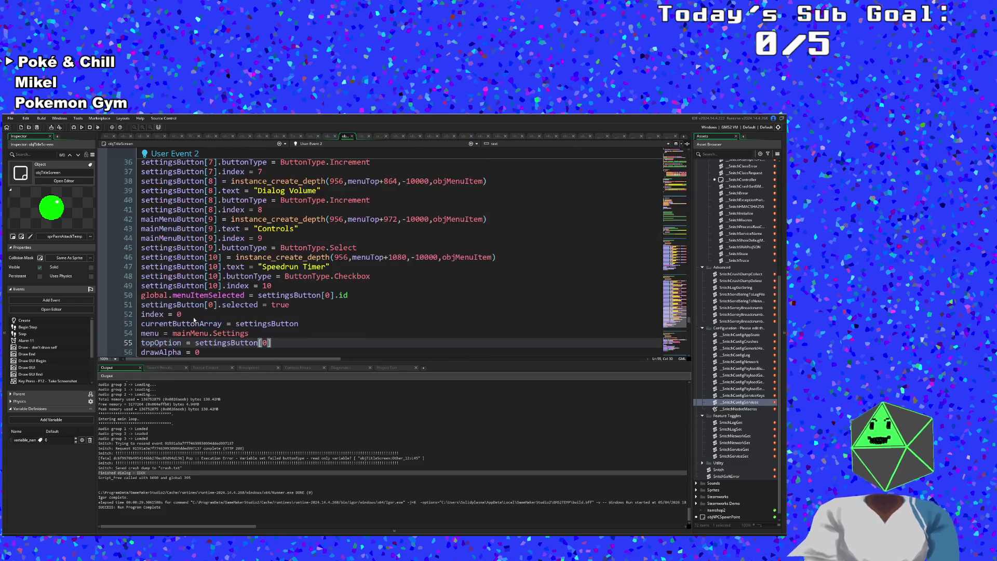
left_click(206, 275)
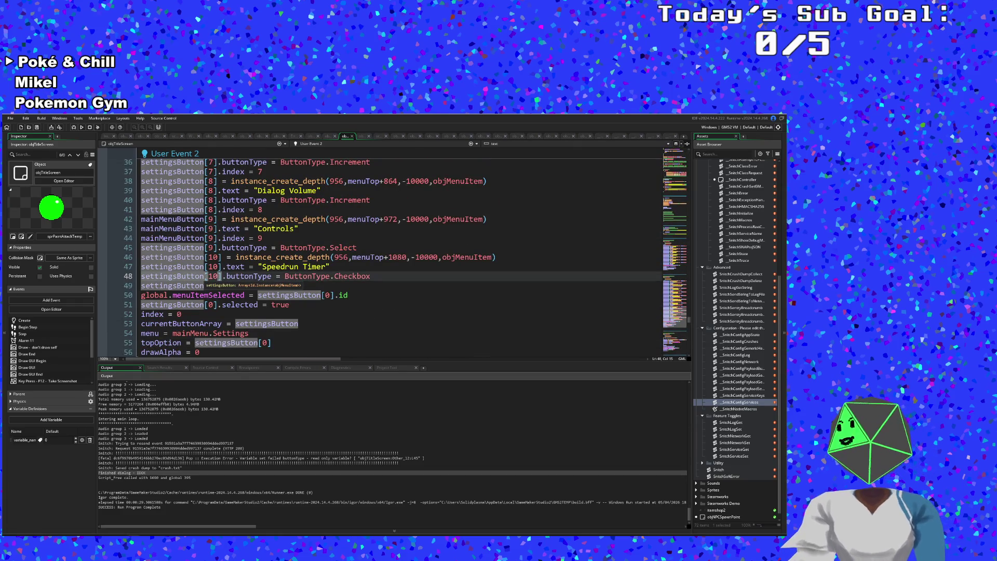
left_click(280, 257)
left_click(242, 238)
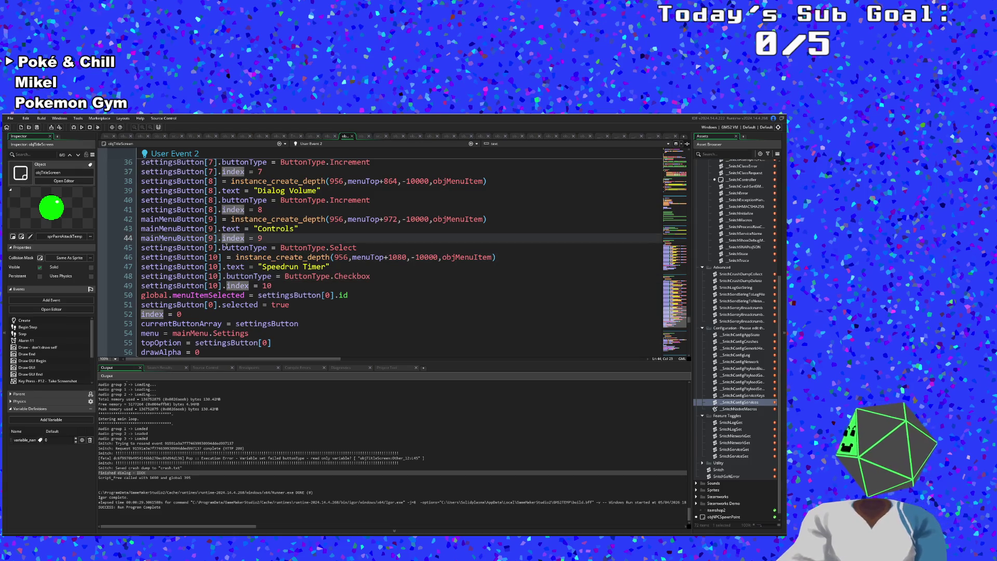
left_click(240, 257)
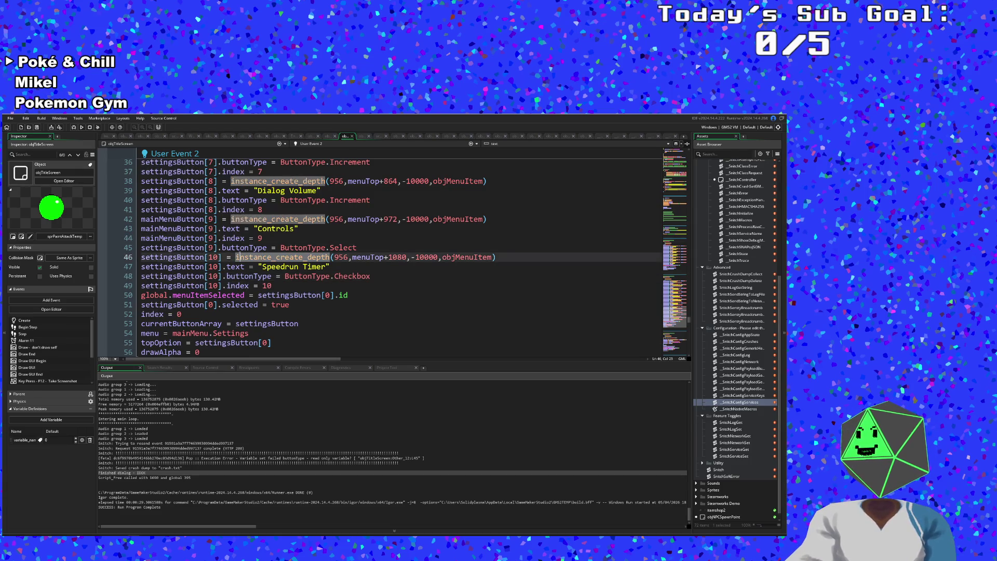
left_click(268, 248)
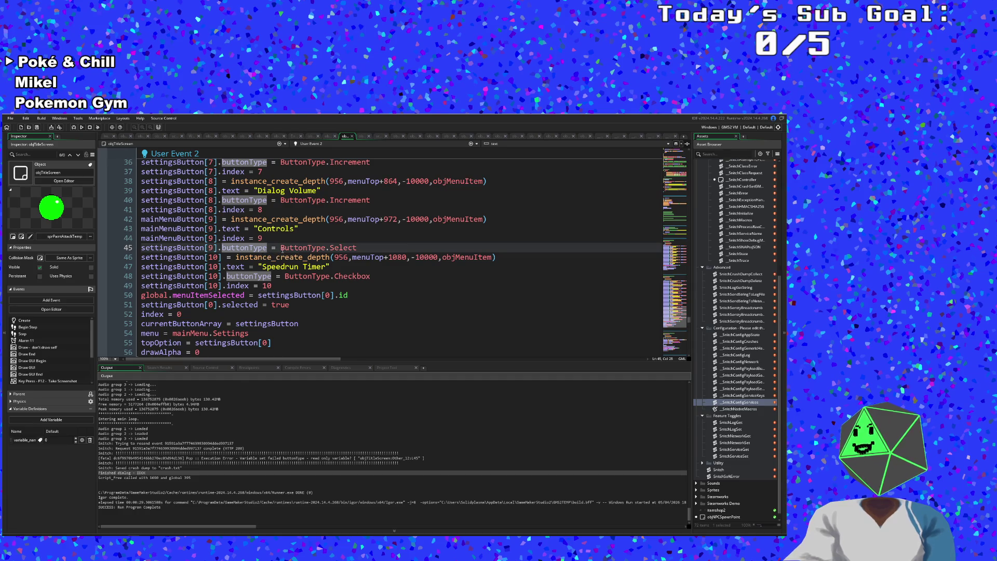
left_click(326, 248)
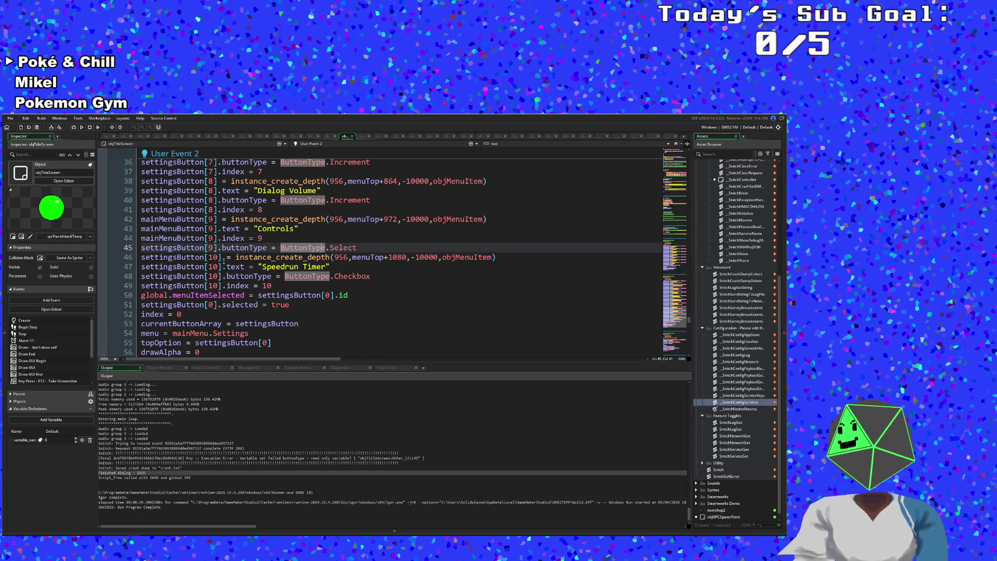
left_click(177, 248)
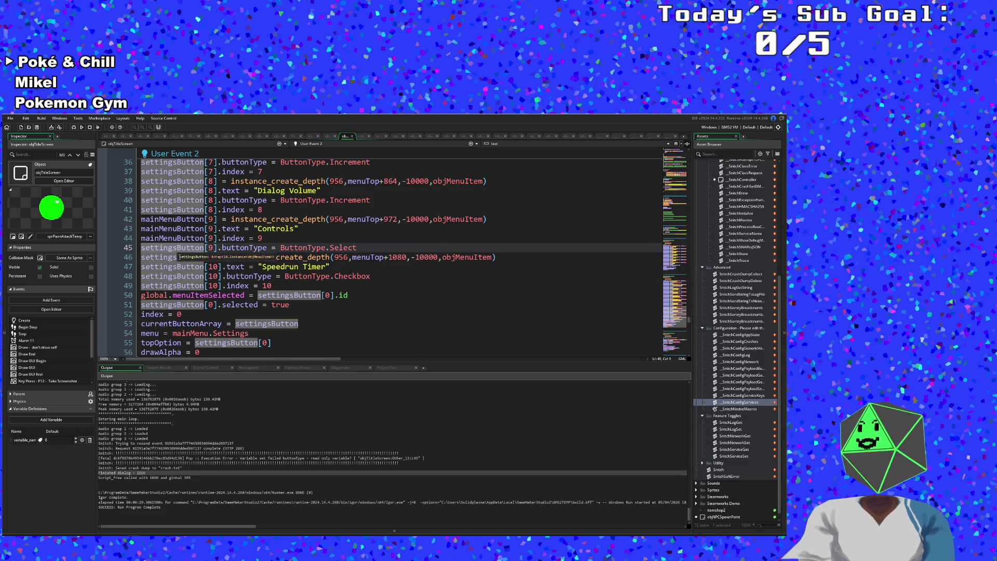
Rename mainMenuButton to settingsButton on lines 42–44 with multiple carets and run the game.
key("Up")
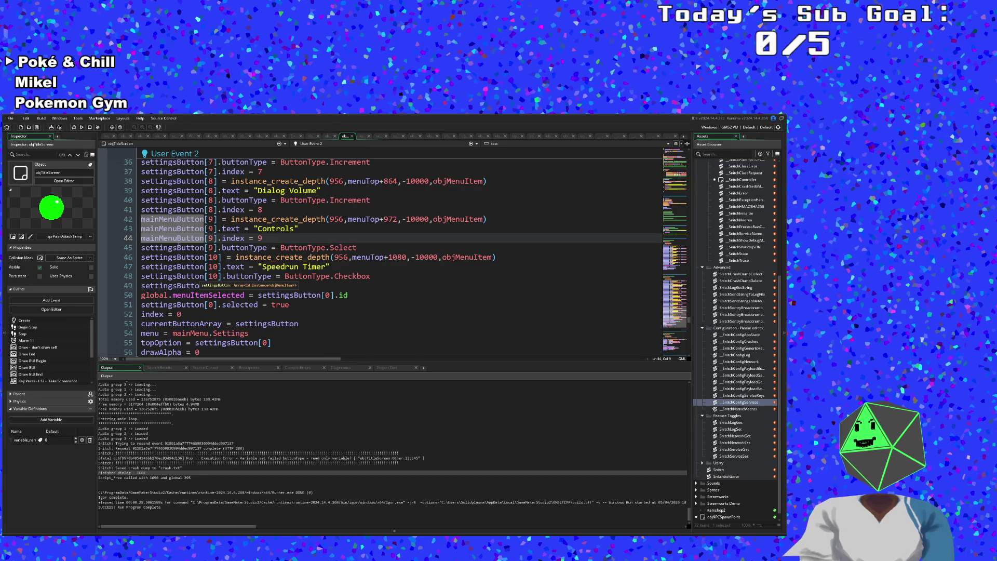
key("shift+Home")
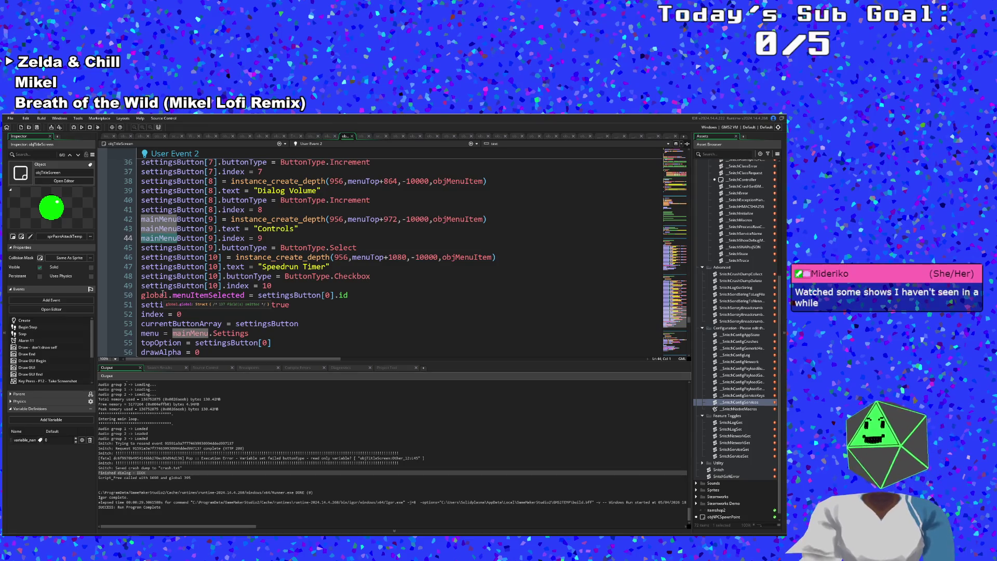
key("Right")
key("shift+Up")
key("shift+Up")
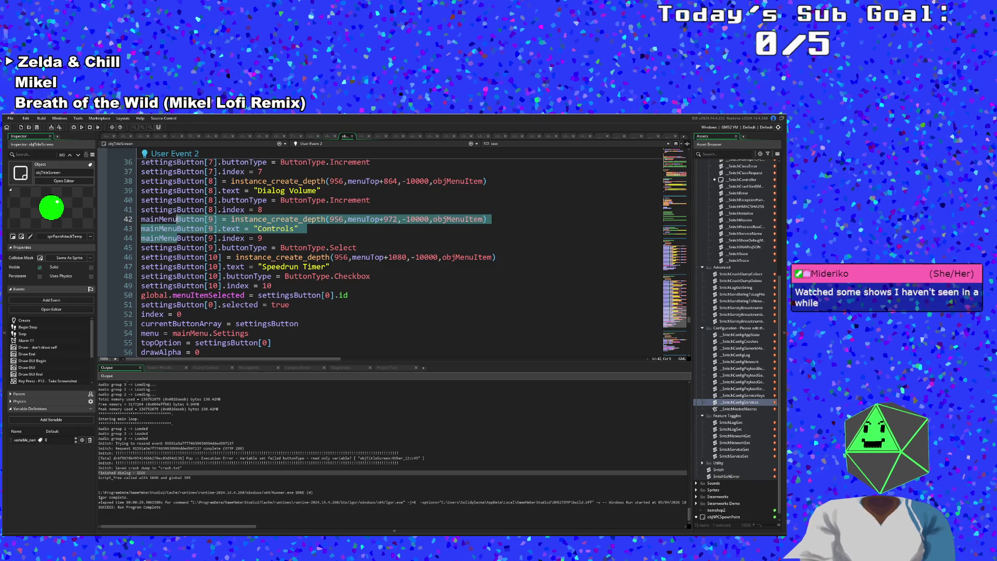
left_click(177, 220)
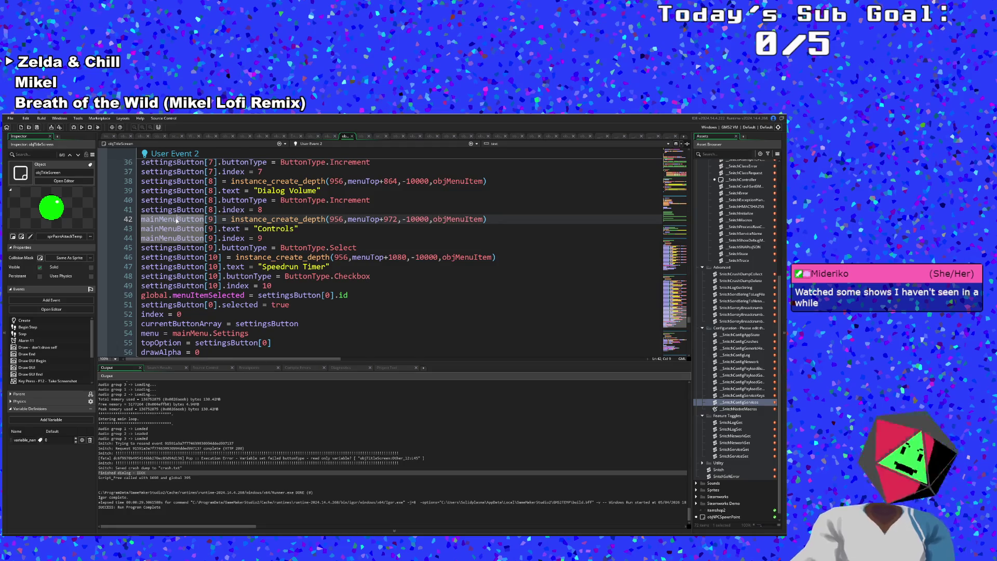
left_click(179, 238)
key("alt+shift+Up")
key("alt+shift+Up")
key("BackSpace")
key("BackSpace")
key("BackSpace")
key("BackSpace")
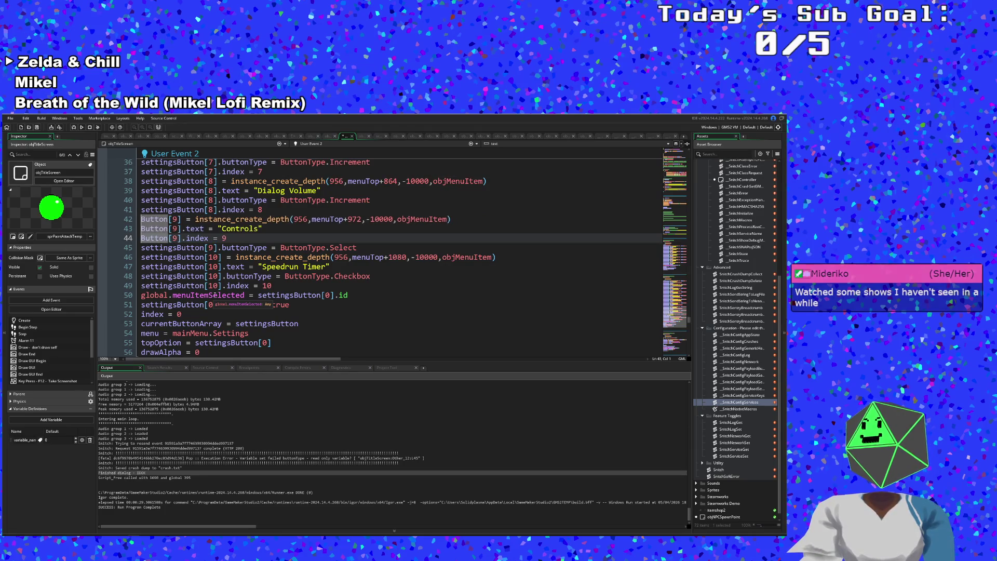
type("settings")
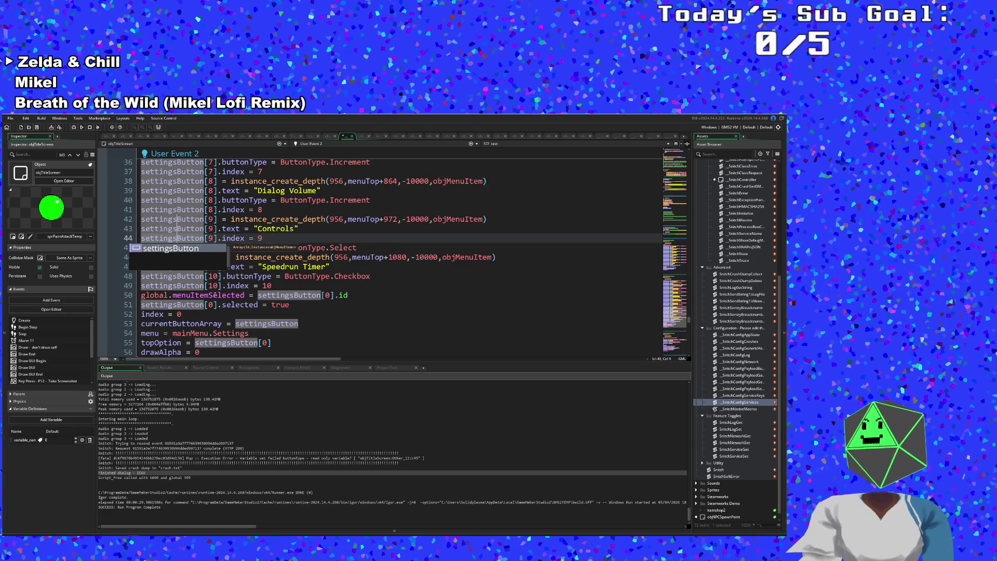
key("Escape")
left_click(237, 257)
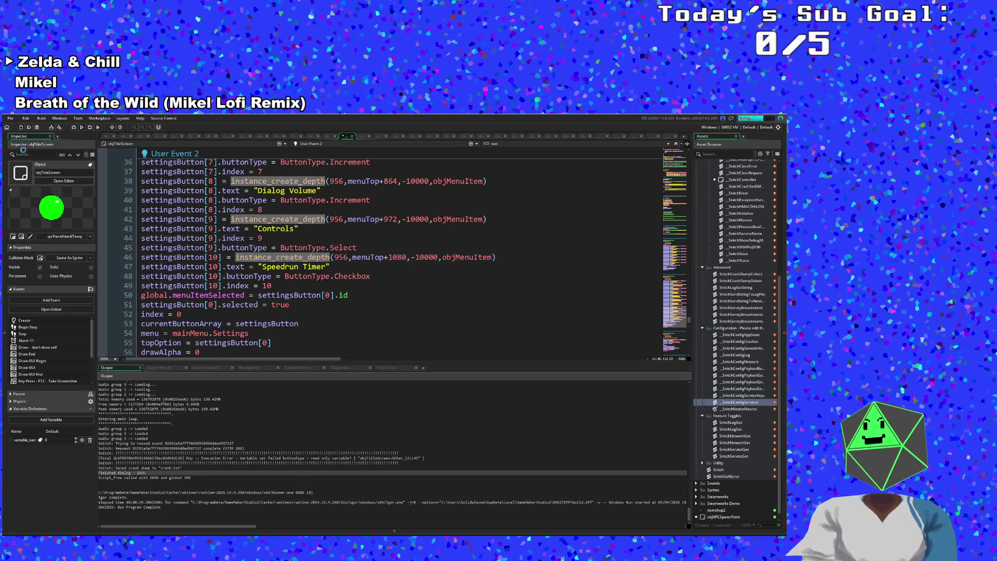
left_click(73, 126)
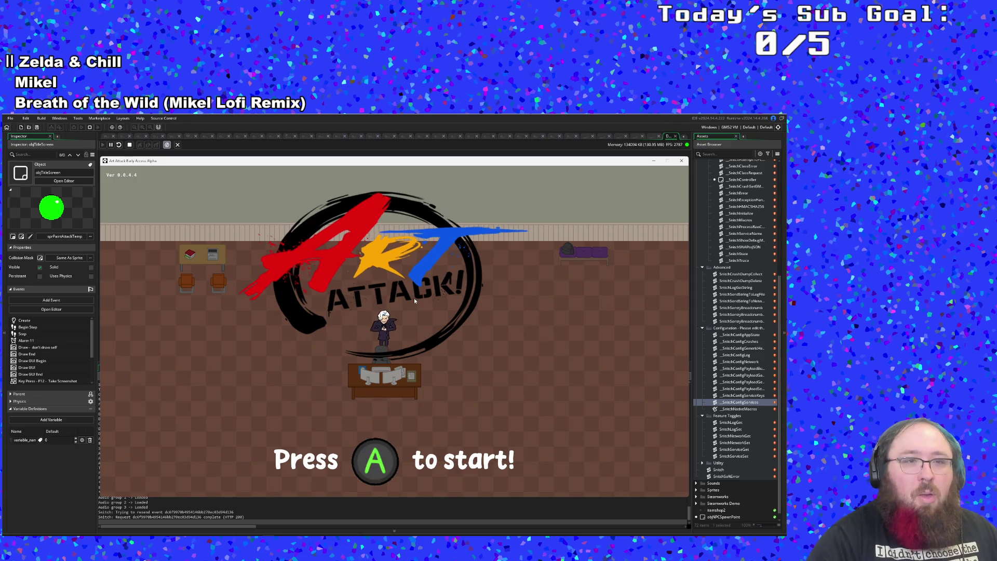
Open the Settings menu in the game and browse through the Controls bindings list.
key("Return")
key("Down")
key("Return")
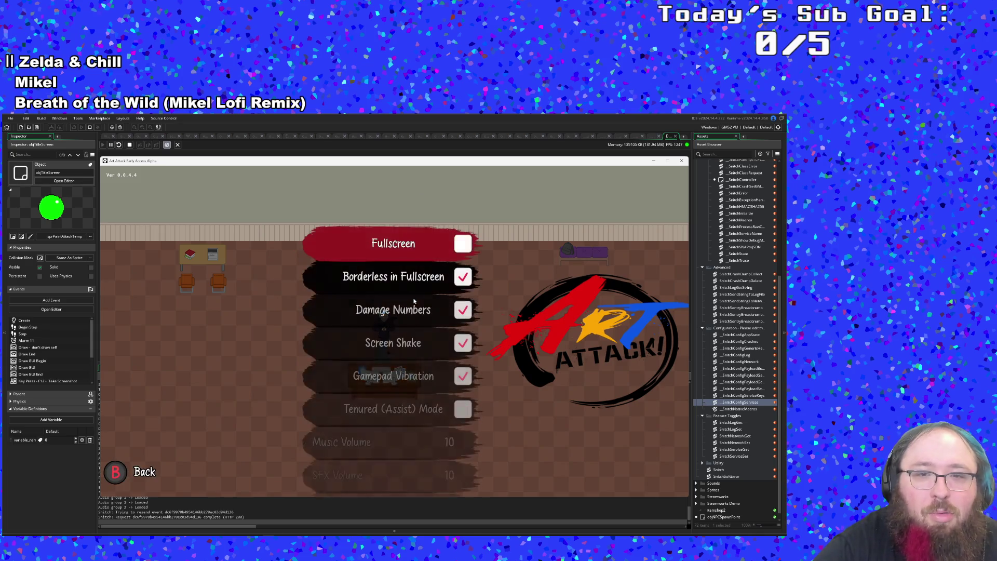
key("Down")
key("Down")
key("Down")
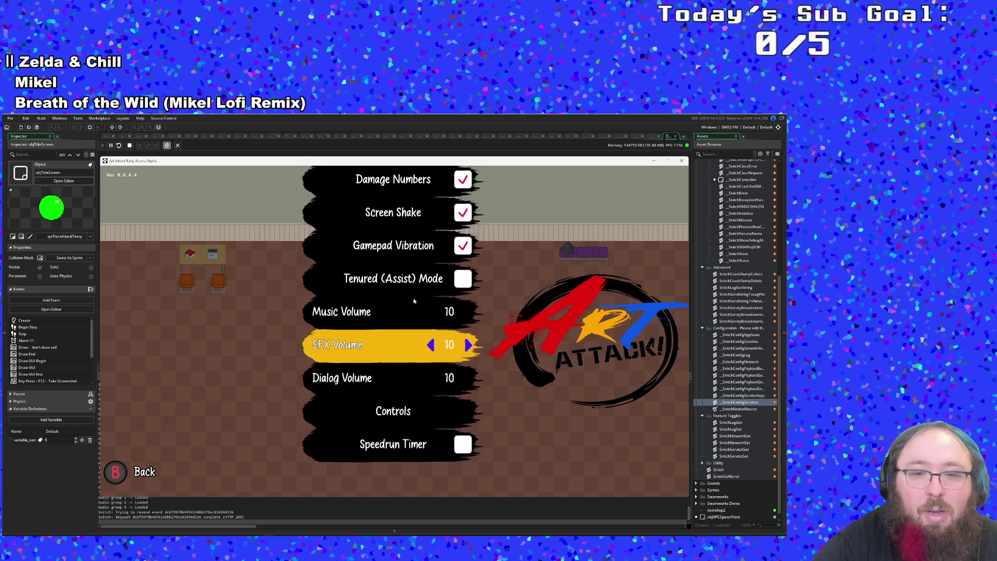
key("Down")
key("Return")
key("Down")
key("Down")
key("Down")
key("Down")
key("Down")
key("Down")
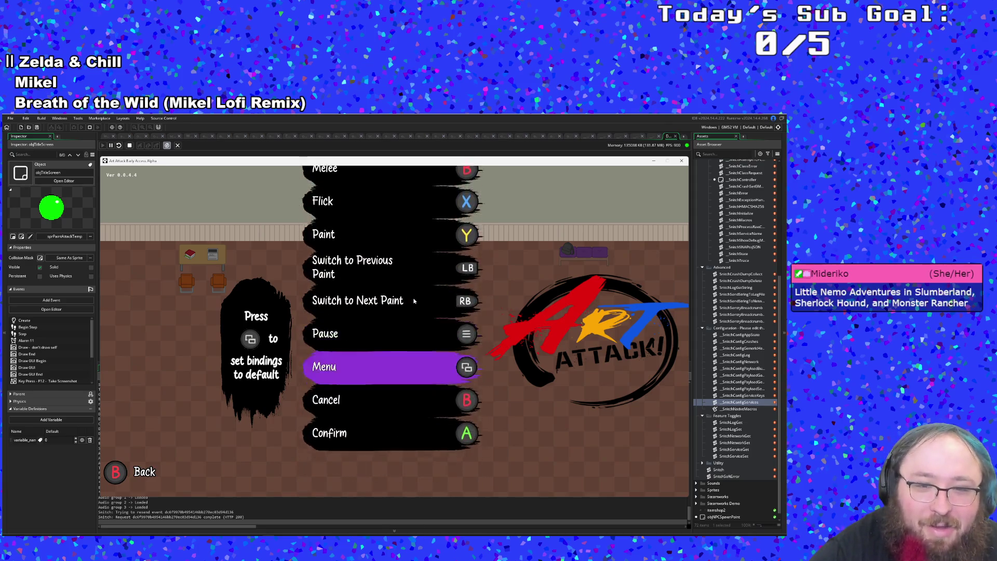
key("Down")
key("Down")
key("Down")
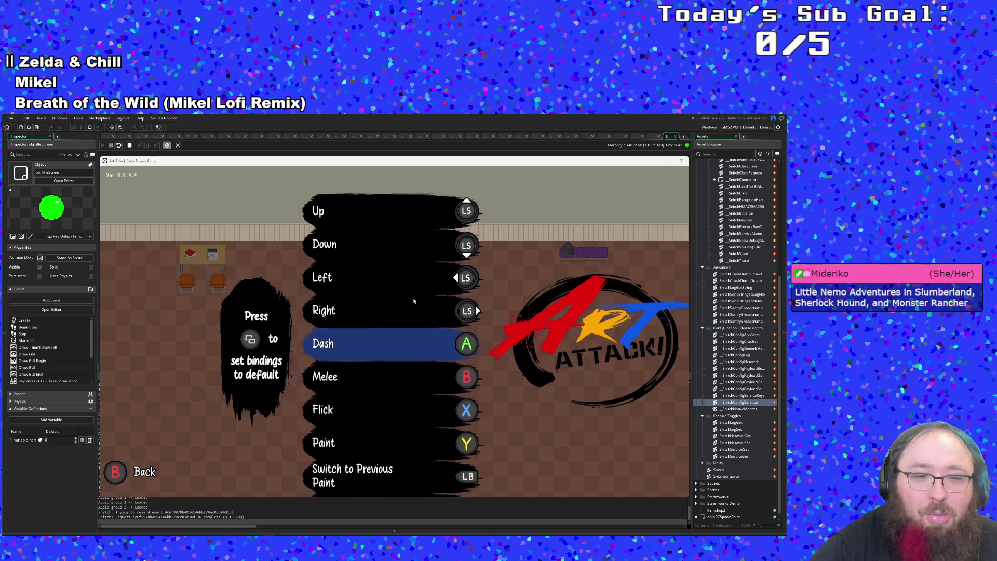
key("Down")
key("Down")
key("Down")
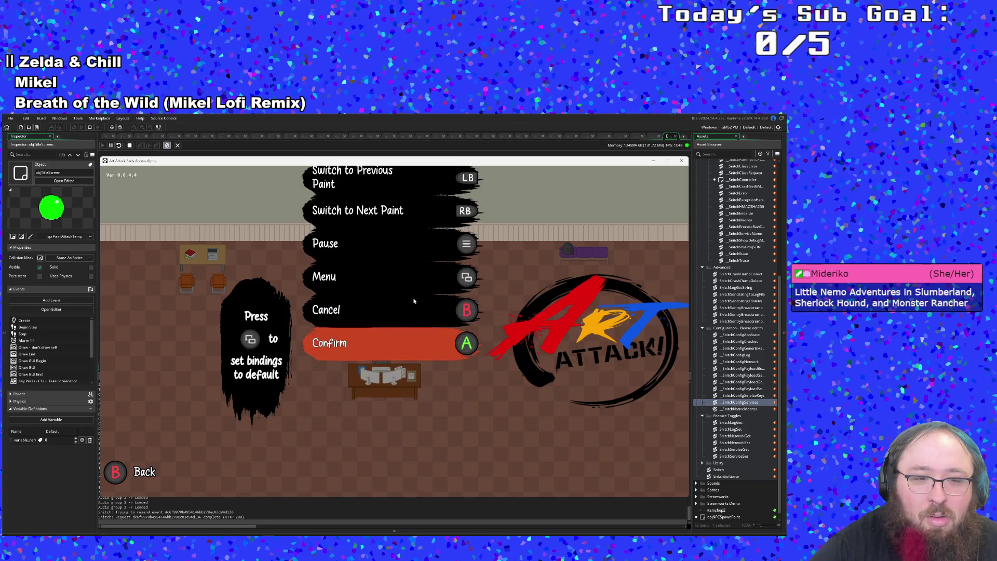
key("Return")
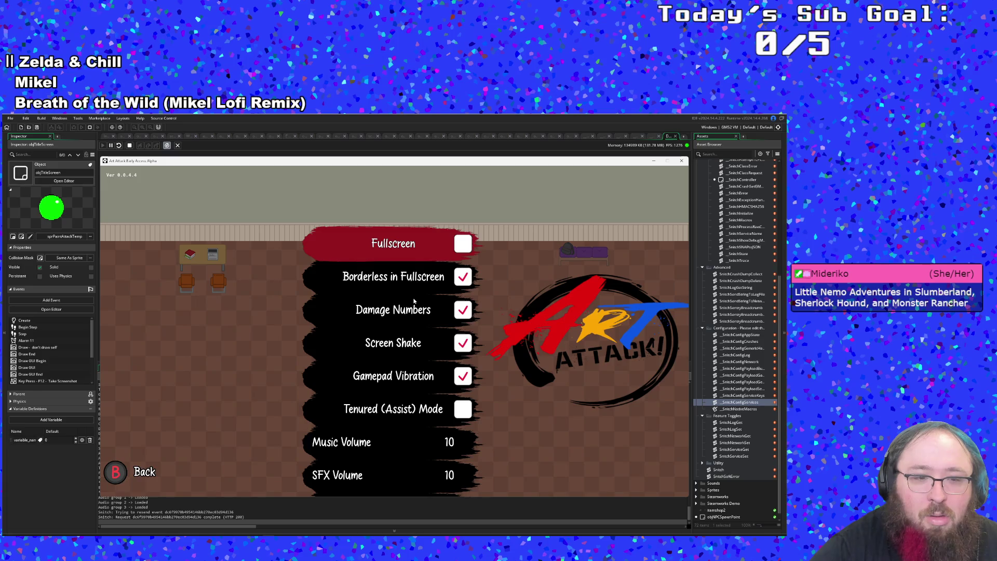
key("Down")
key("Down")
key("Down")
key("Down")
key("Down")
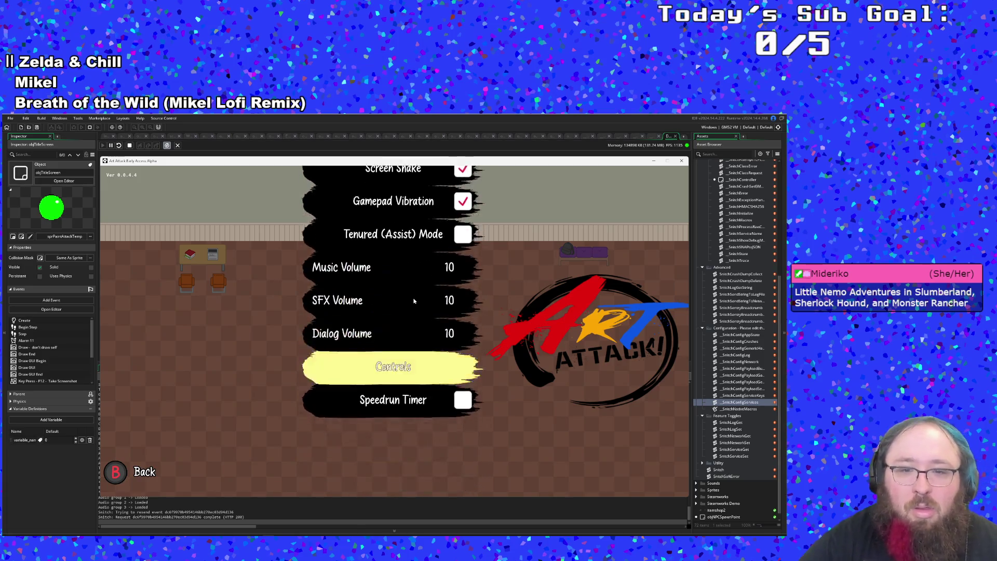
Back out to the title menu, retry Settings, and dismiss the resulting crash message.
key("Escape")
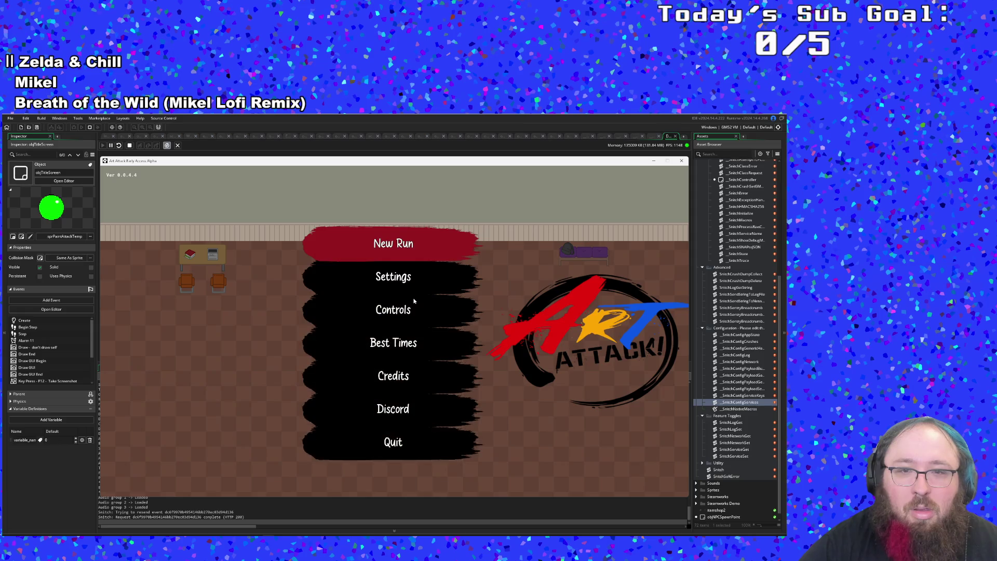
key("Return")
key("Escape")
key("Down")
key("Return")
key("Escape")
key("Escape")
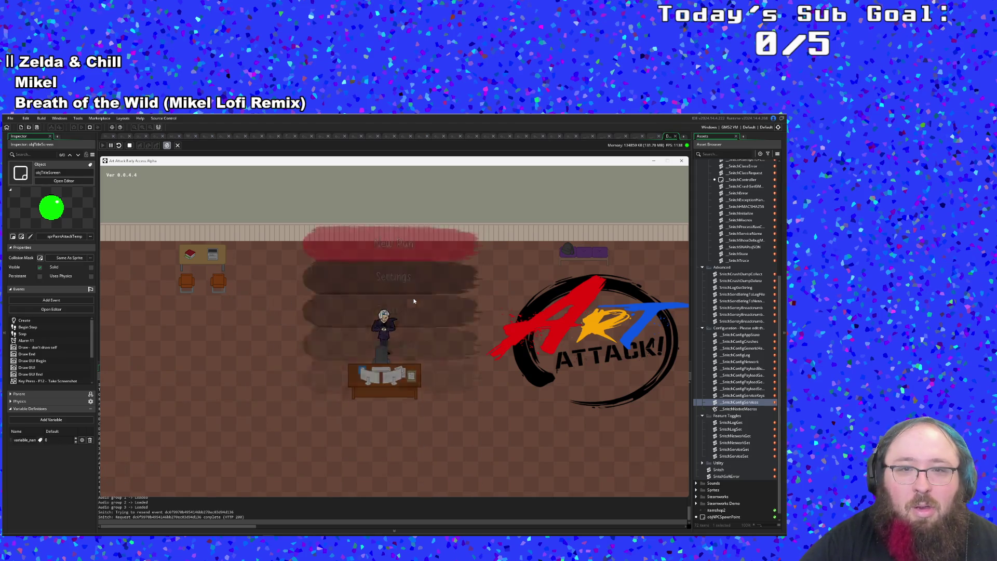
key("Escape")
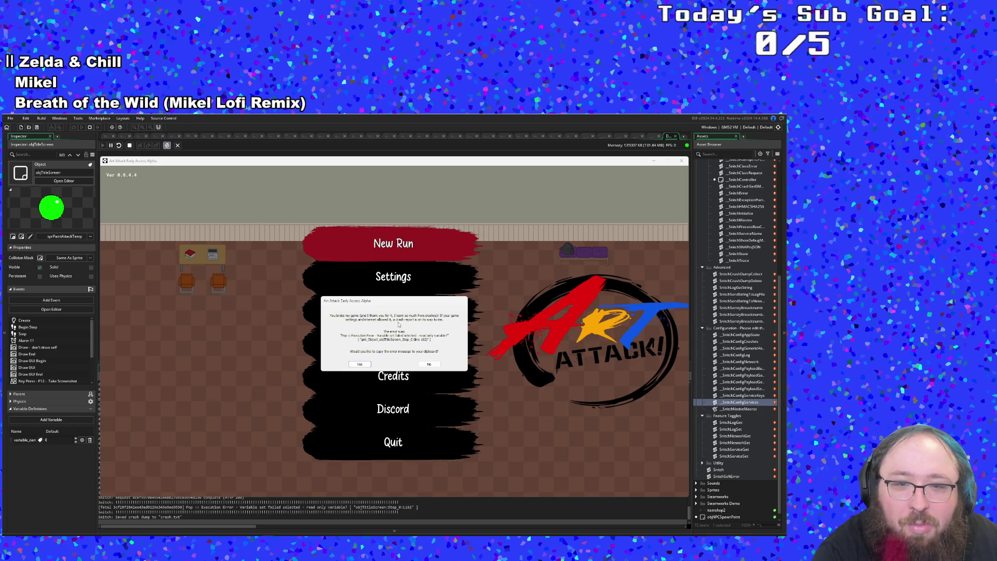
left_click(429, 364)
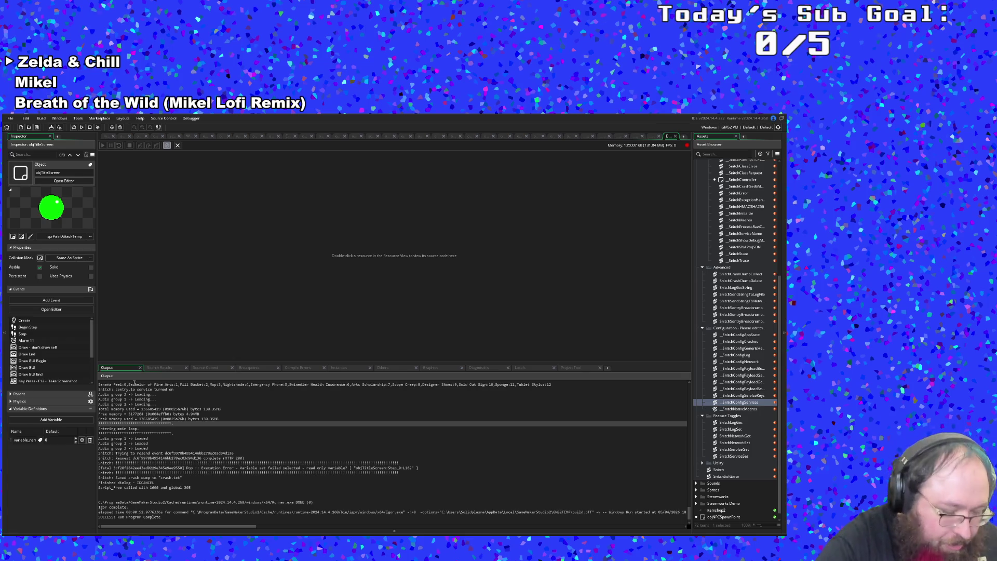
Reopen the User Event 2 code and search it for the copied 'selected = true' text.
left_click(411, 274)
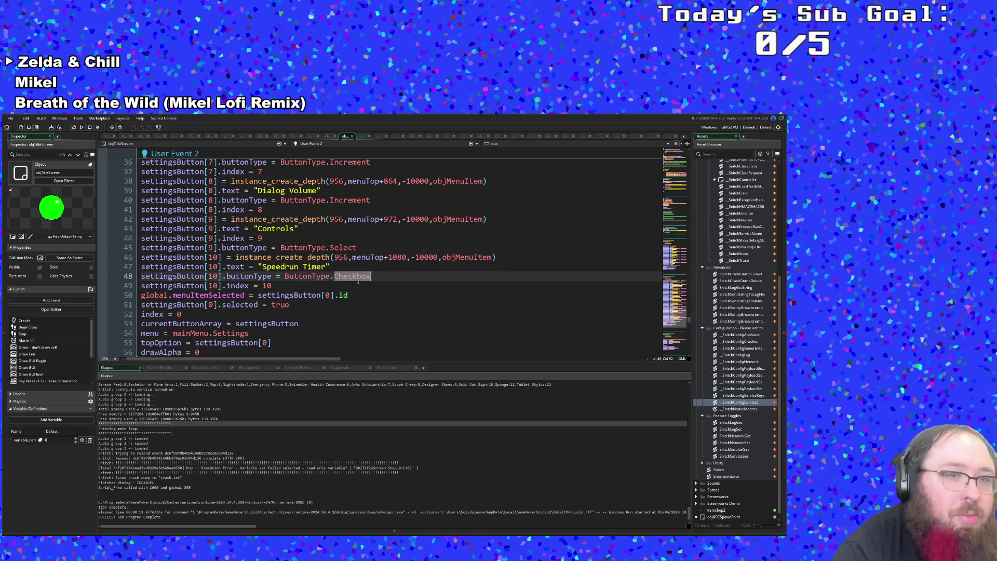
scroll(358, 281, "up", 4)
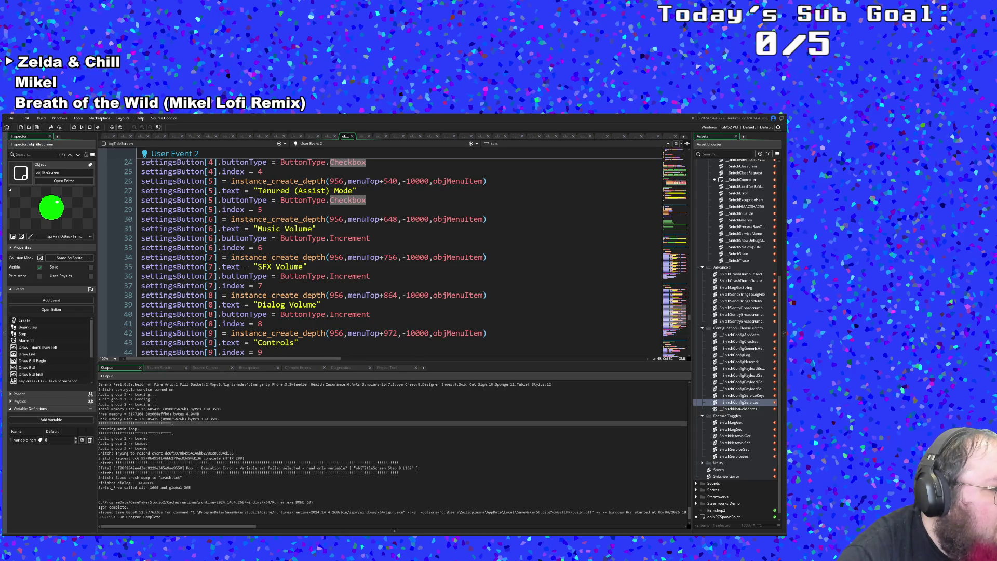
key("ctrl+f")
key("ctrl+v")
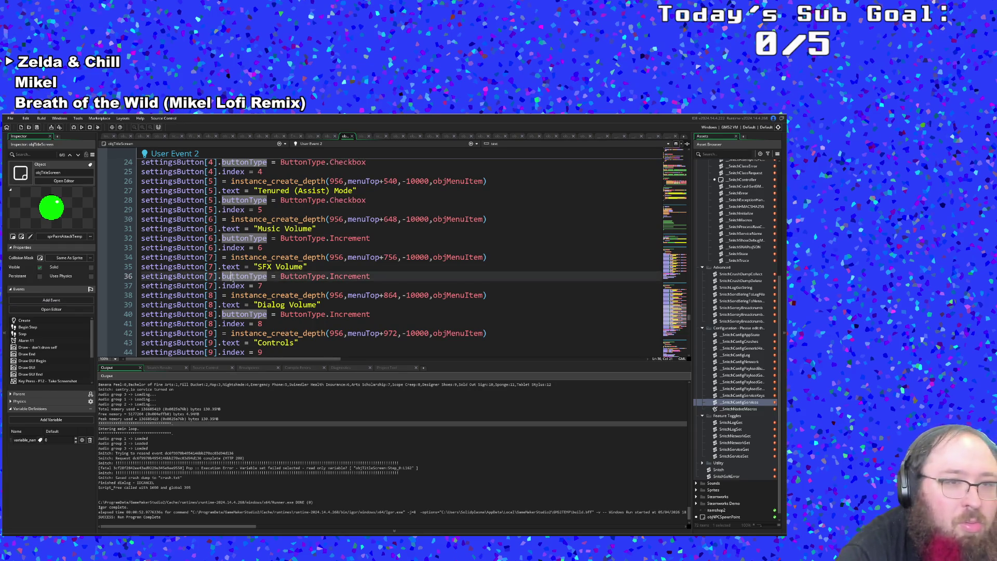
Find 'selected = true' and inspect the index decrement and currentButtonArray line around line 149.
key("Return")
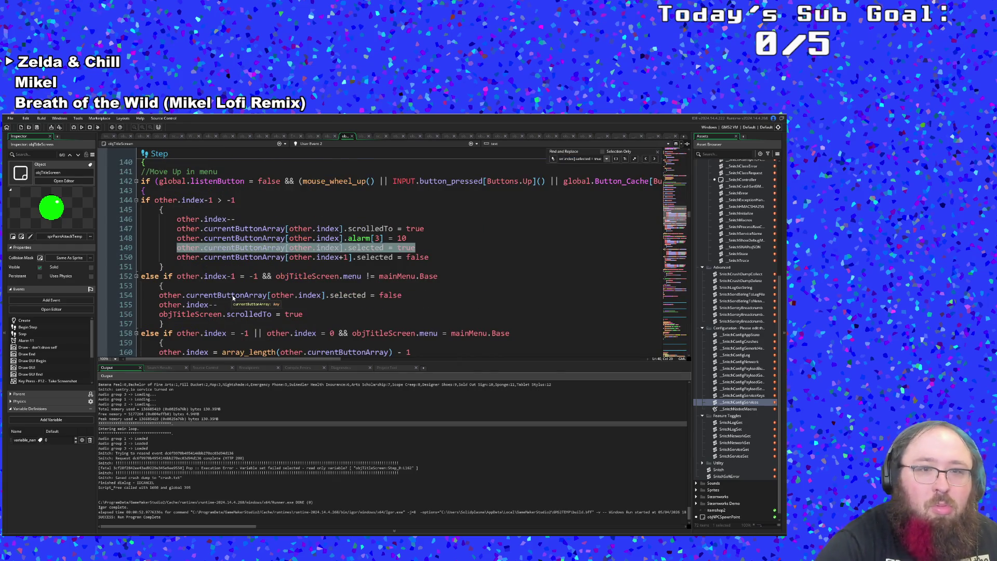
left_click(286, 257)
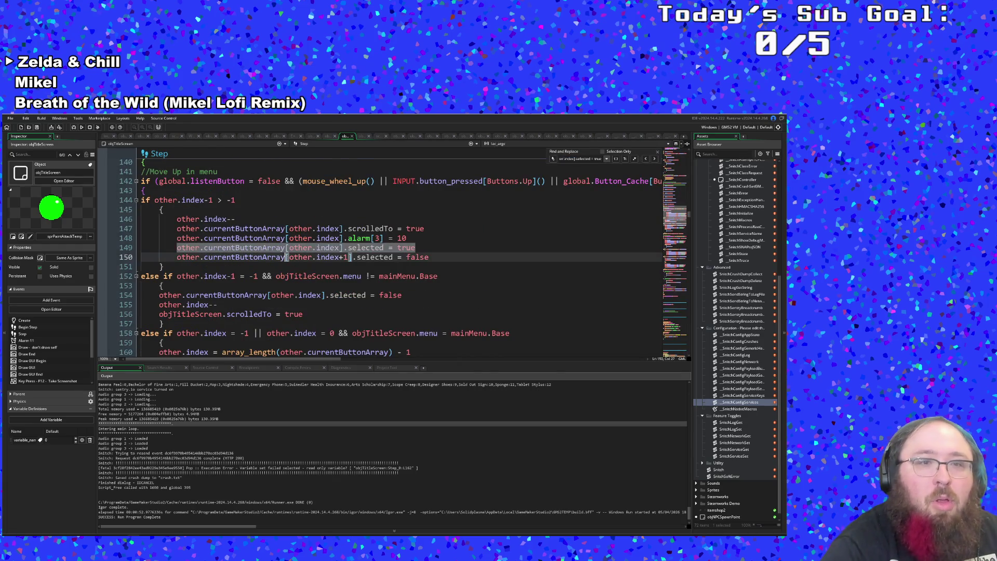
scroll(276, 260, "up", 2)
left_click(262, 266)
left_click(262, 285)
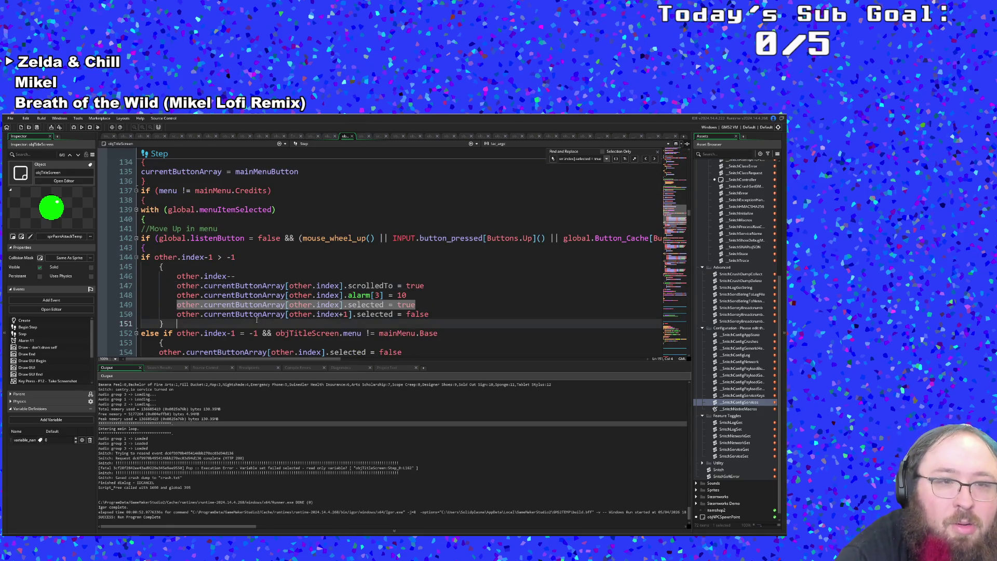
left_click(235, 305)
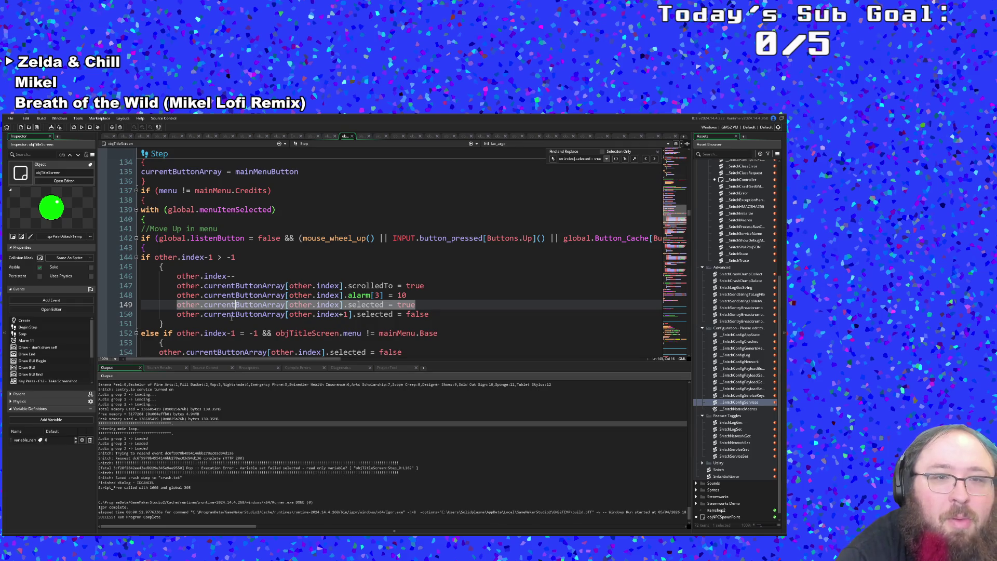
left_click(319, 305)
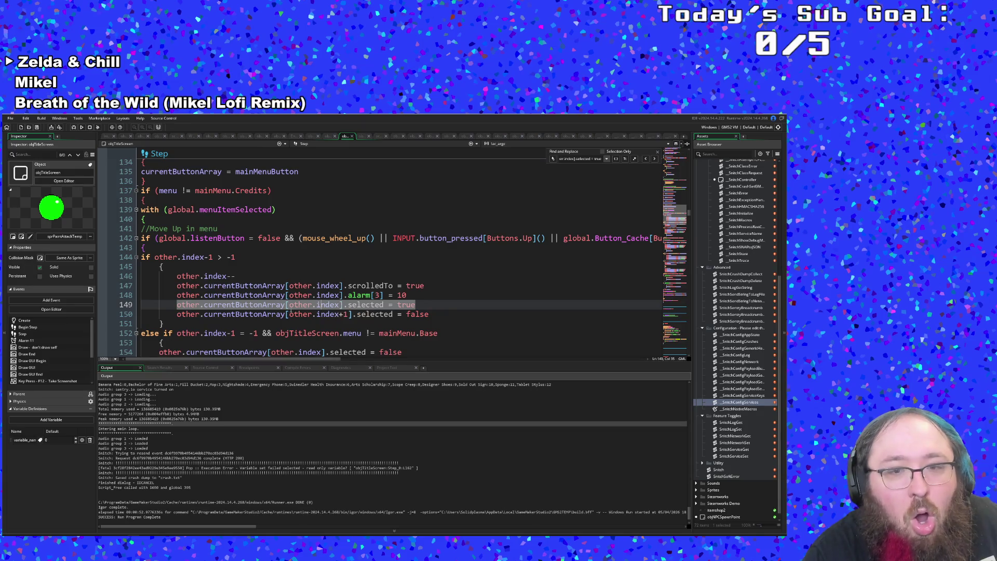
scroll(290, 312, "down", 2)
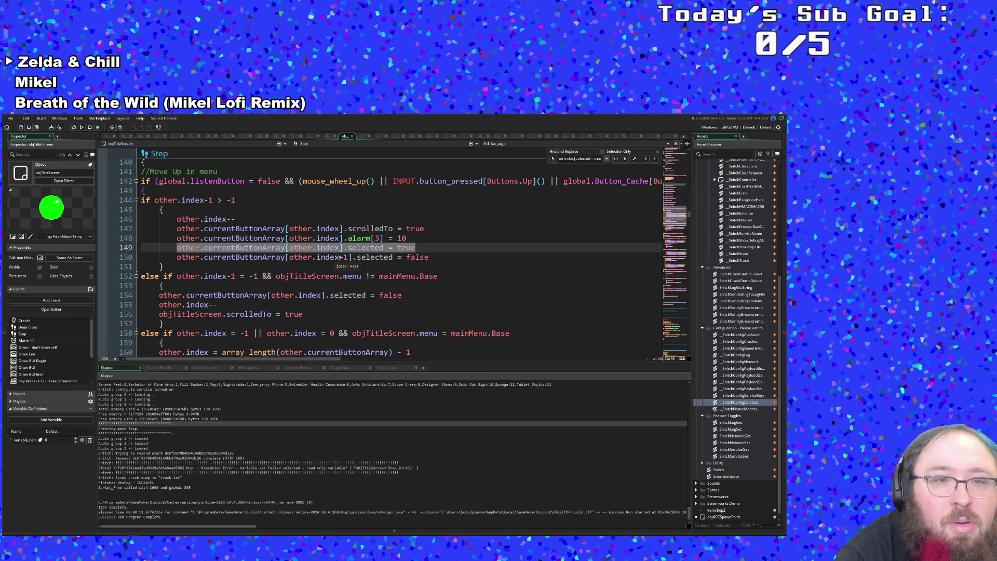
scroll(340, 258, "up", 2)
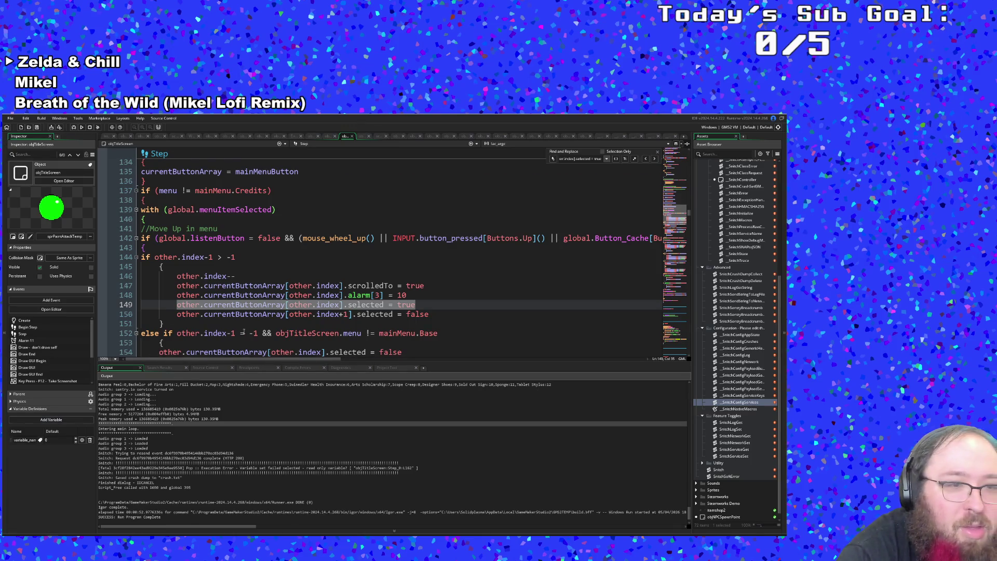
Jump to the next 'selected = true' match and examine the false assignment on line 161.
key("F3")
left_click(201, 262)
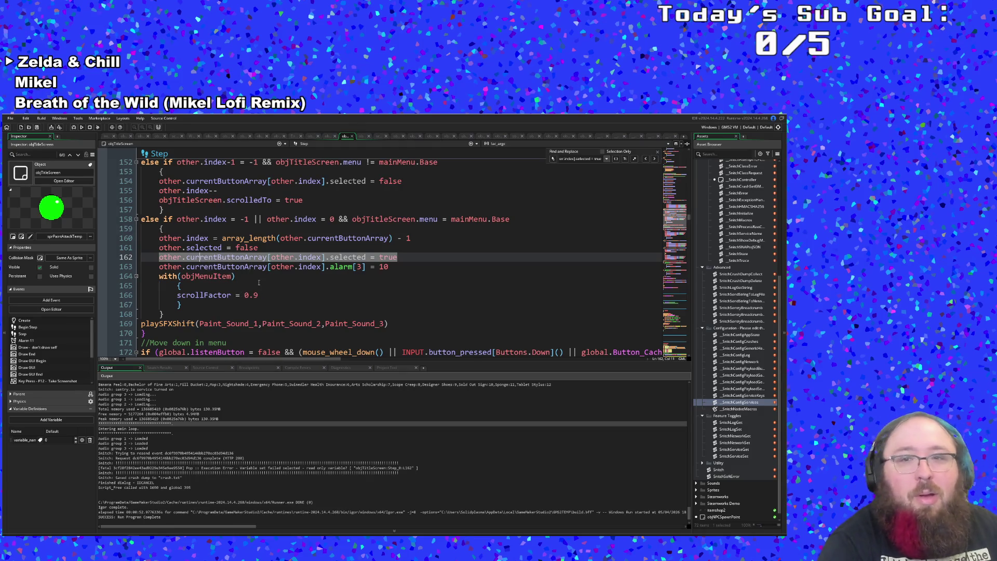
left_click(269, 248)
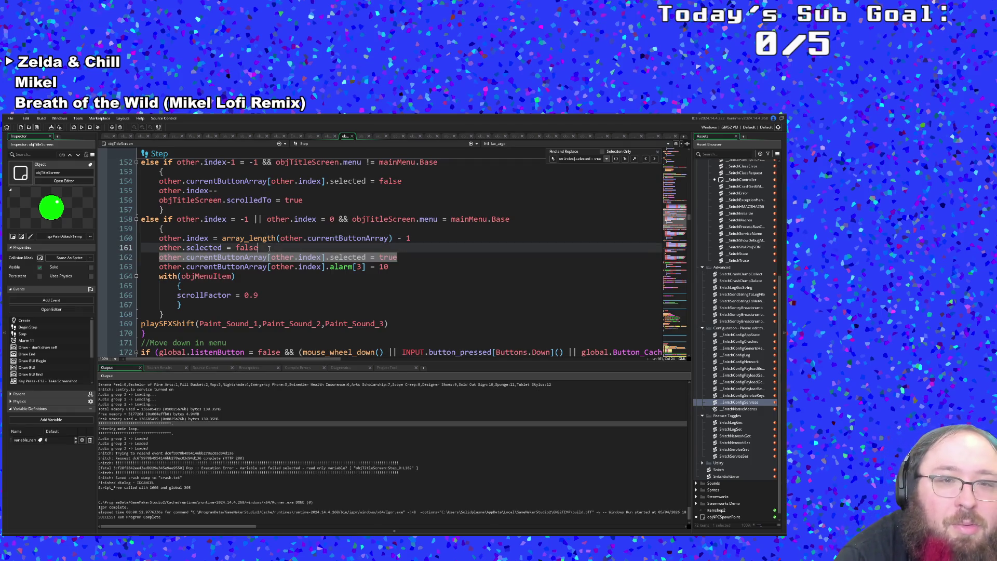
double_click(269, 249)
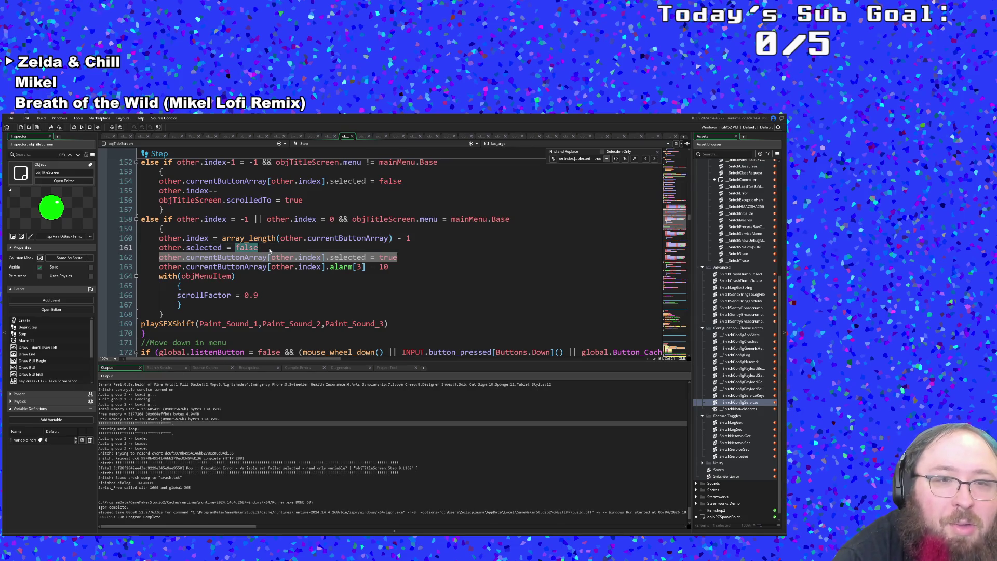
left_click(269, 250)
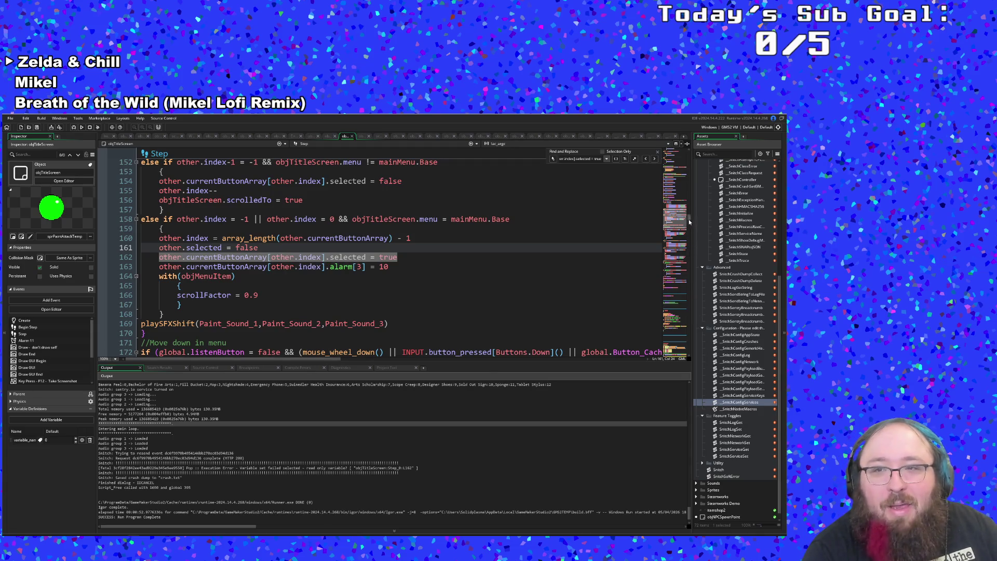
Switch to the Create event and scroll to the main menu and settings button holder arrays.
left_click_drag(688, 222, 688, 150)
left_click(307, 240)
scroll(301, 244, "down", 4)
scroll(290, 247, "up", 4)
scroll(266, 251, "down", 2)
scroll(266, 251, "down", 10)
scroll(257, 255, "up", 6)
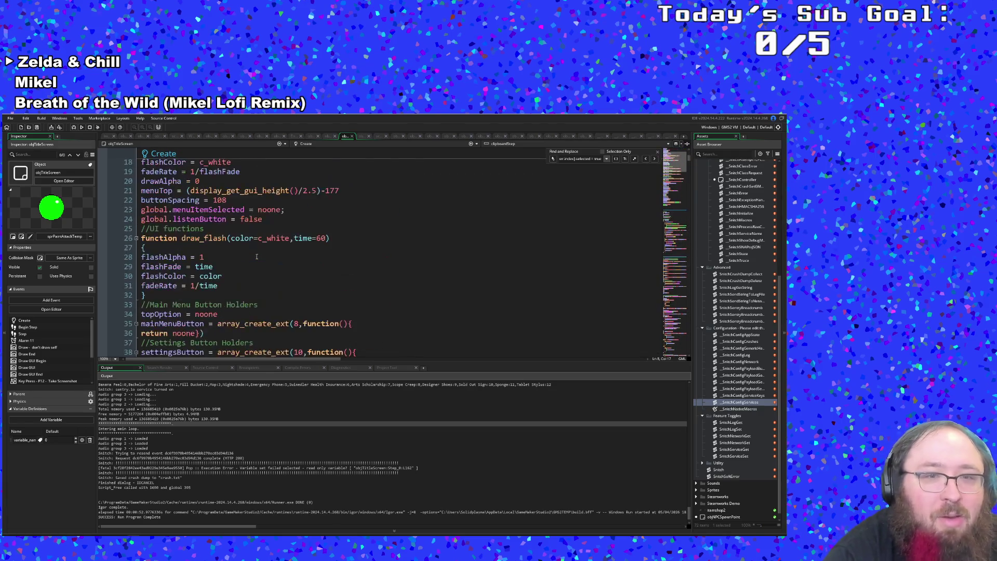
Change mainMenuButton's array_create_ext setup to mainMenuButton[0] = noone.
scroll(252, 257, "down", 4)
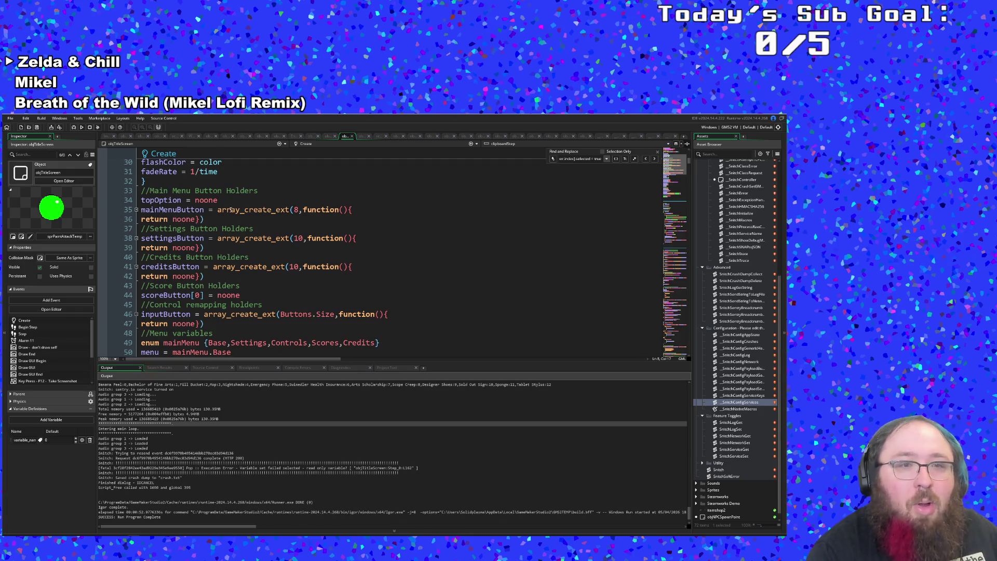
double_click(204, 210)
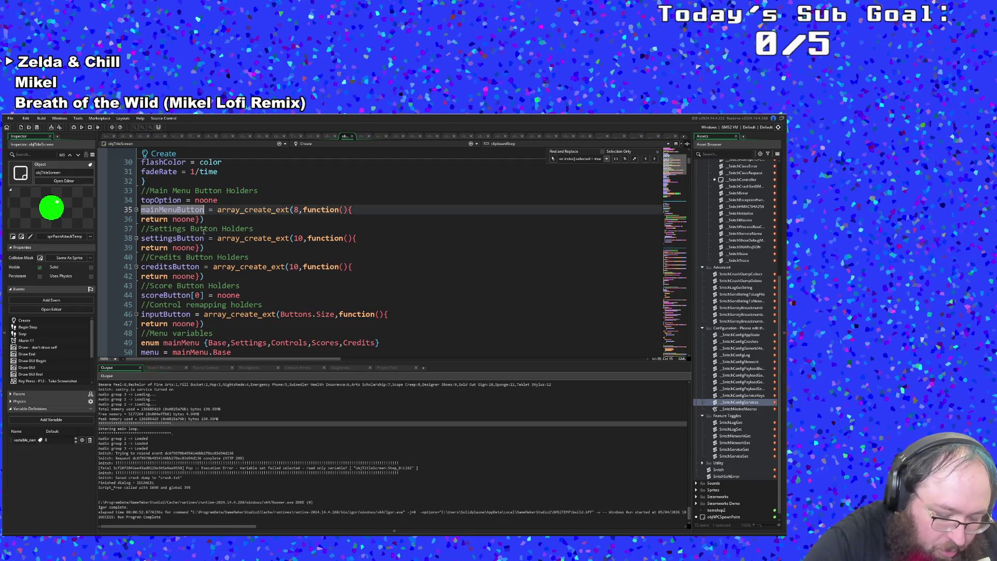
type("[0]")
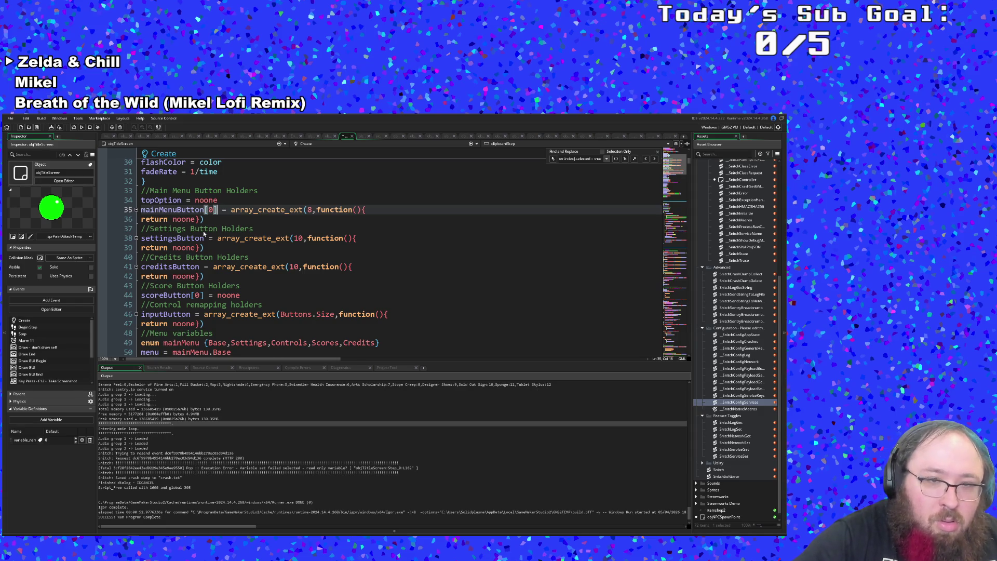
key("Right")
key("Right")
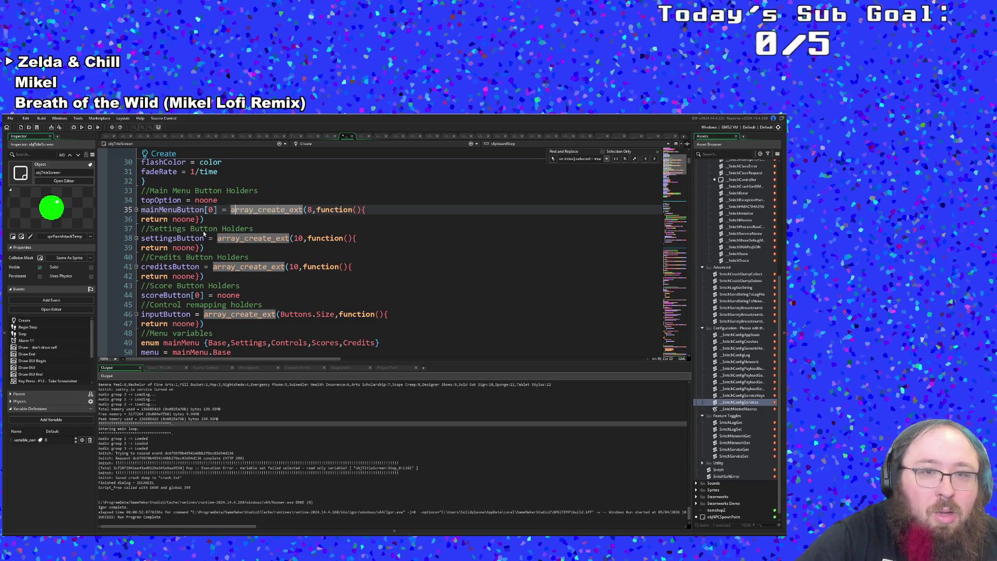
key("ctrl+Right")
key("ctrl+Right")
key("ctrl+Right")
mouse_move(171, 218)
left_mouse_down()
mouse_move(142, 209)
mouse_move(232, 210)
left_mouse_up()
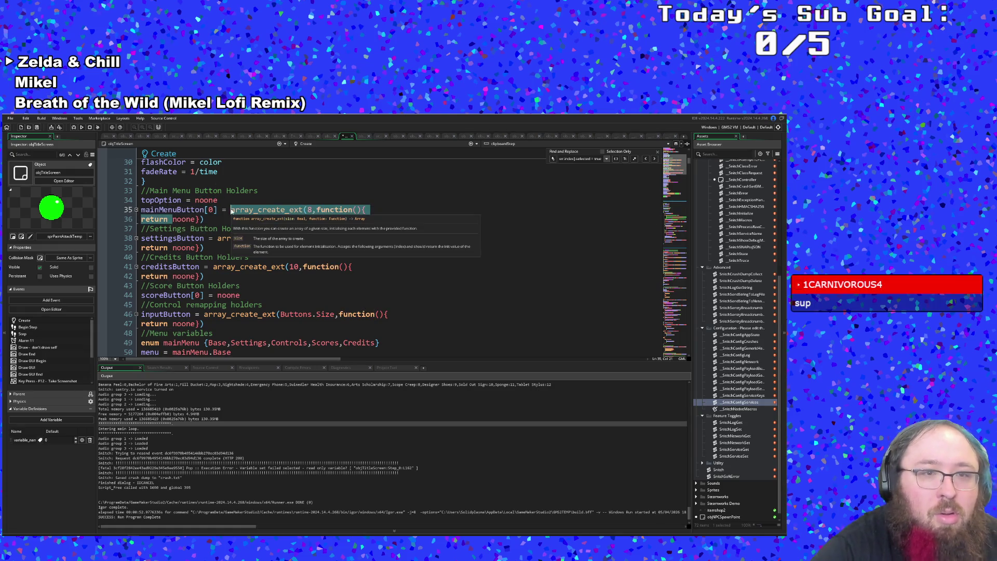
key("BackSpace")
key("End")
key("BackSpace")
key("BackSpace")
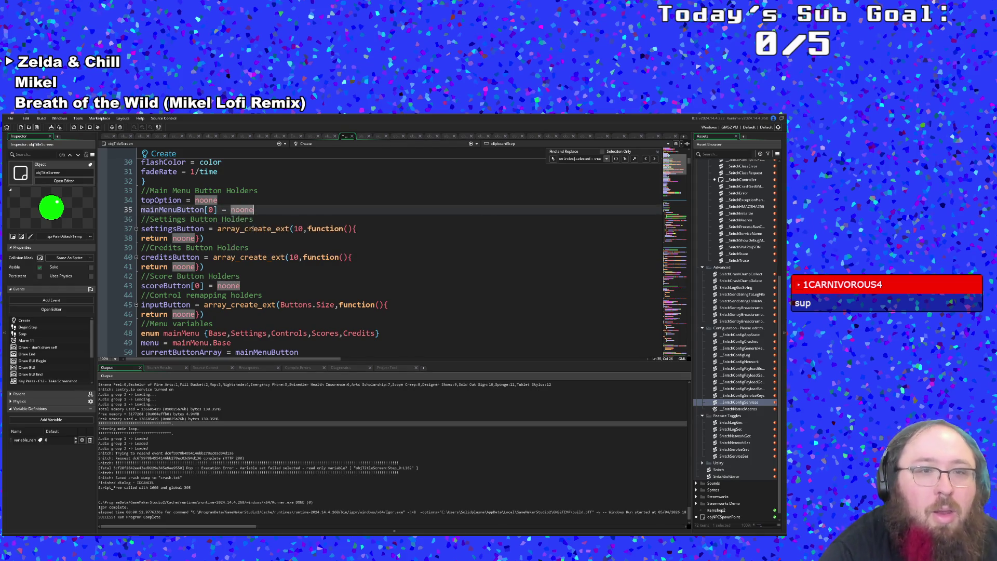
Replace the settingsButton and creditsButton array setups with [0] = noone.
left_click_drag(205, 238, 205, 229)
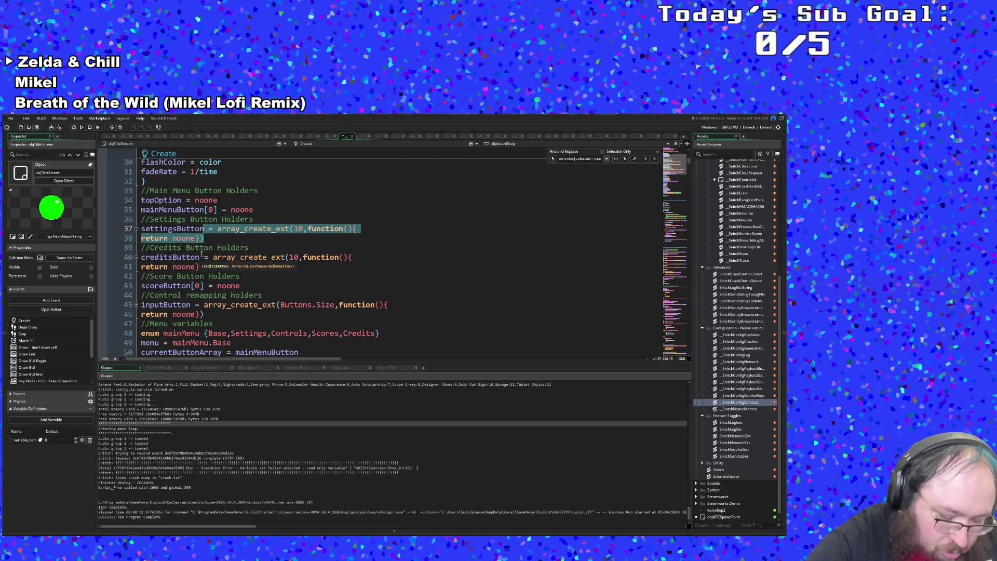
type("[0] = ")
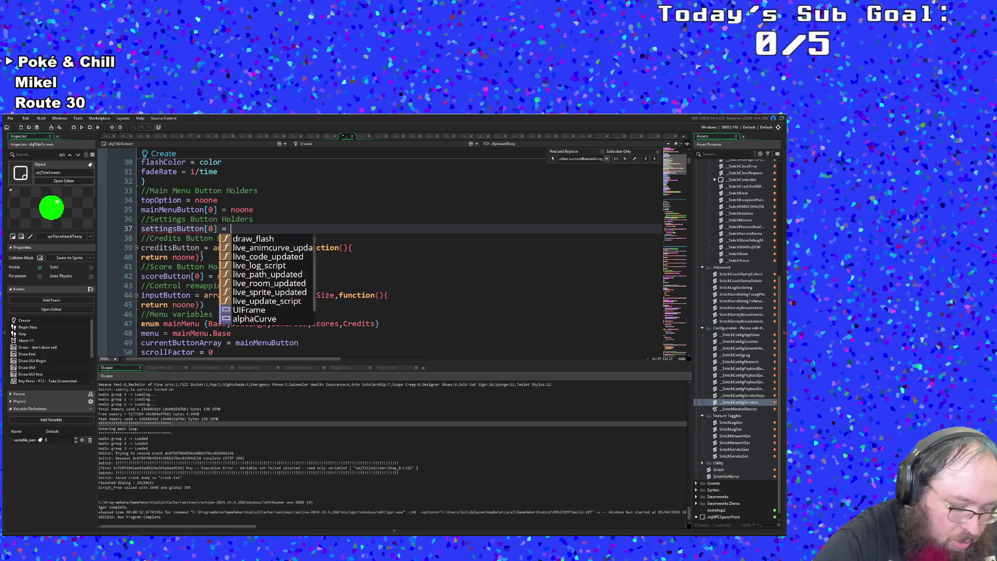
type("noone")
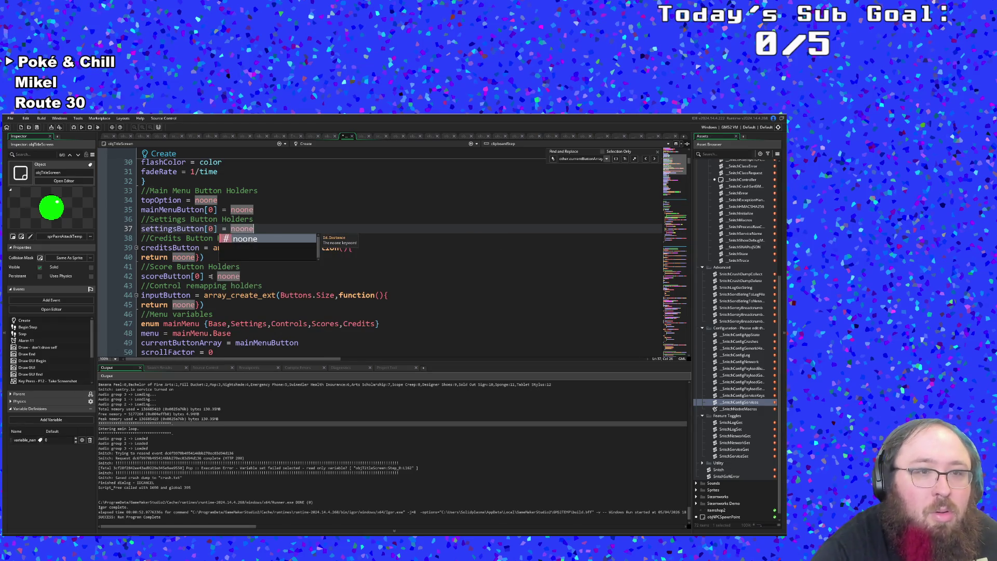
left_click(211, 275)
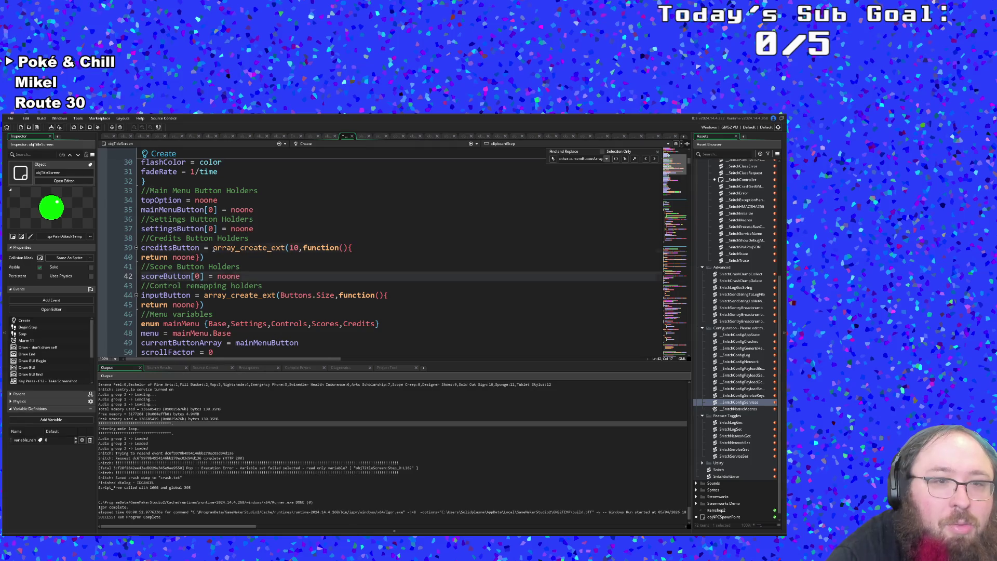
left_click_drag(213, 248, 229, 259)
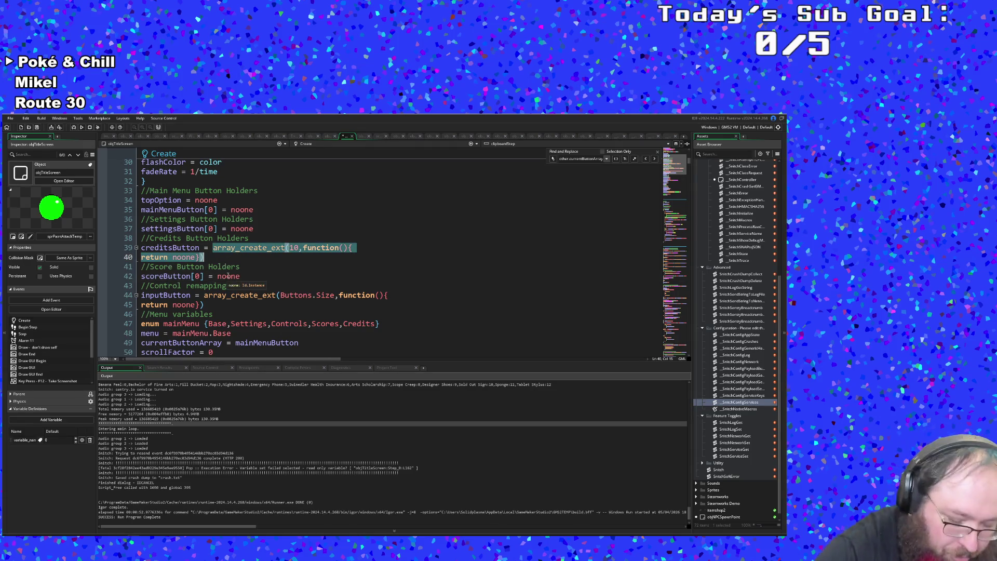
key("ctrl+x")
key("BackSpace")
key("BackSpace")
key("BackSpace")
type("[0] =")
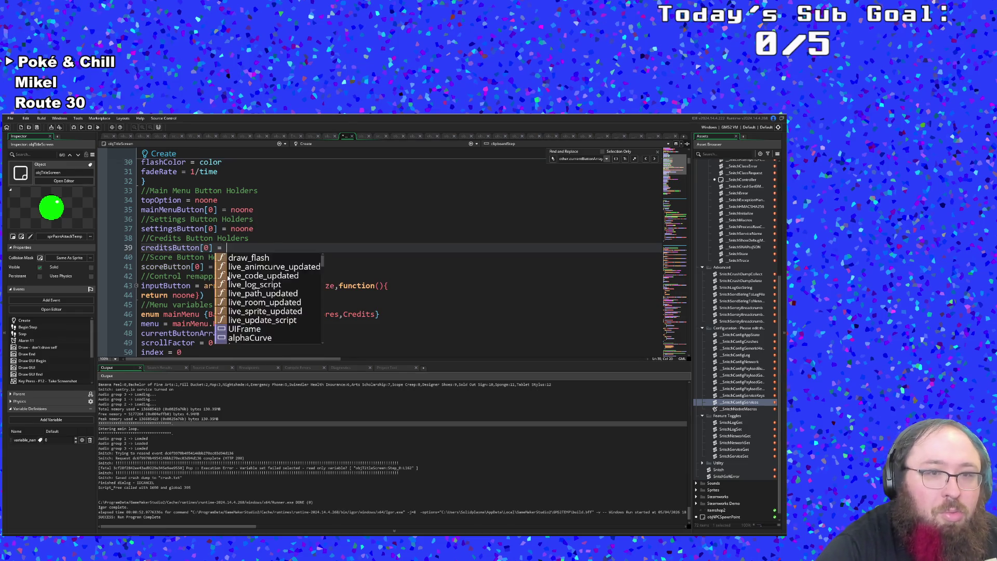
type(" noone")
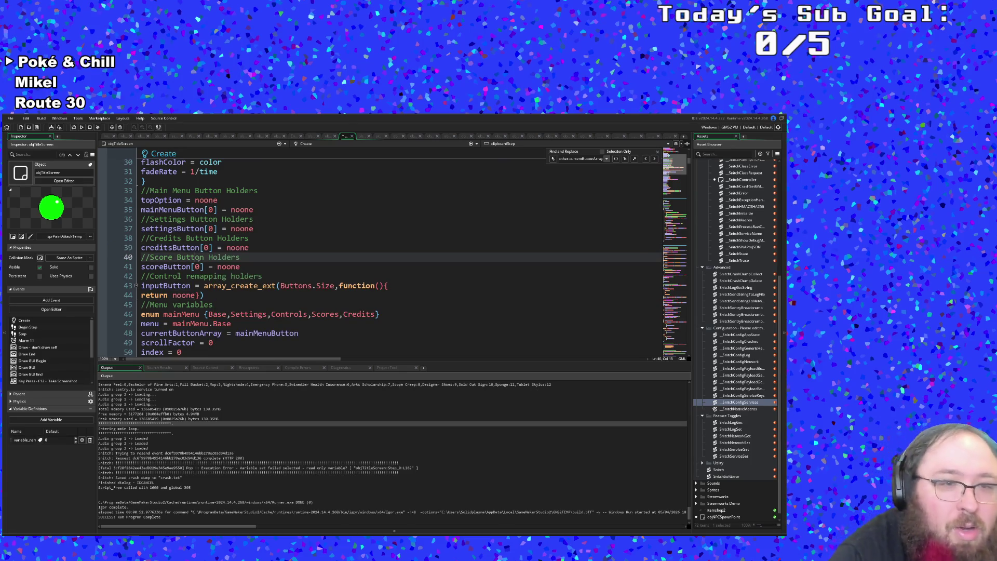
left_click(233, 286)
left_click(212, 295)
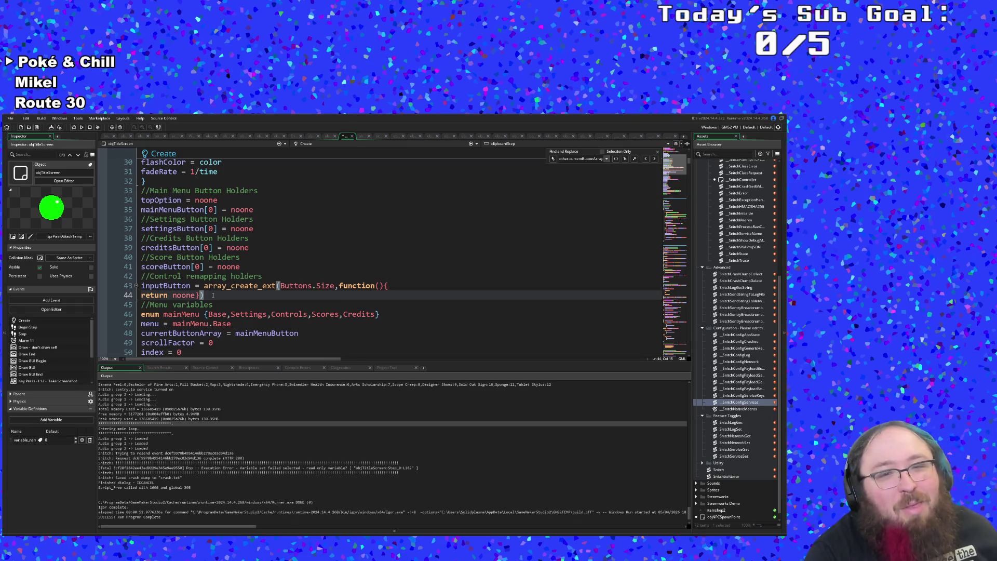
scroll(218, 299, "down", 2)
scroll(218, 300, "up", 2)
left_click(212, 303)
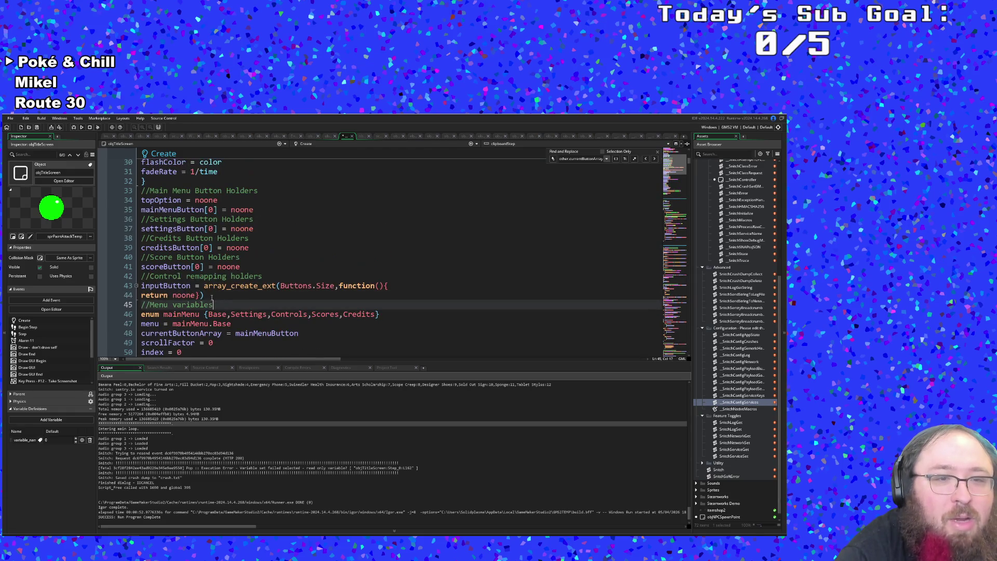
Save the project and launch a test run of the game.
left_click(10, 118)
left_click(25, 152)
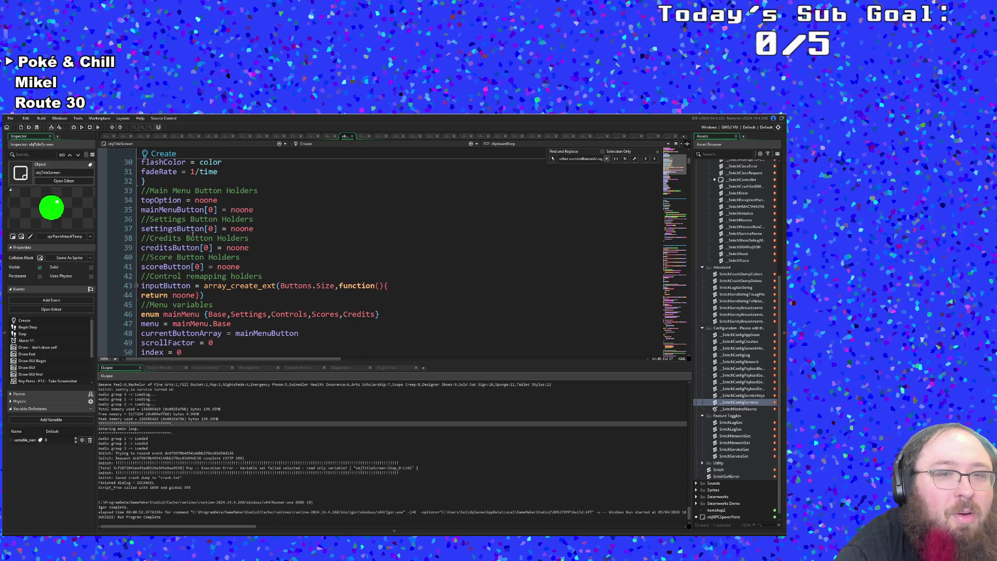
left_click(239, 295)
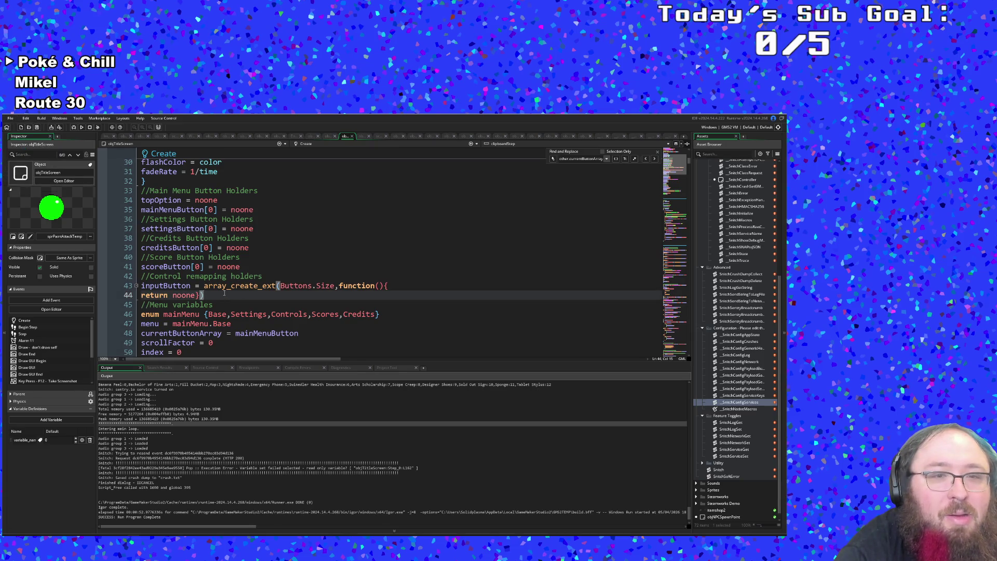
left_click(81, 127)
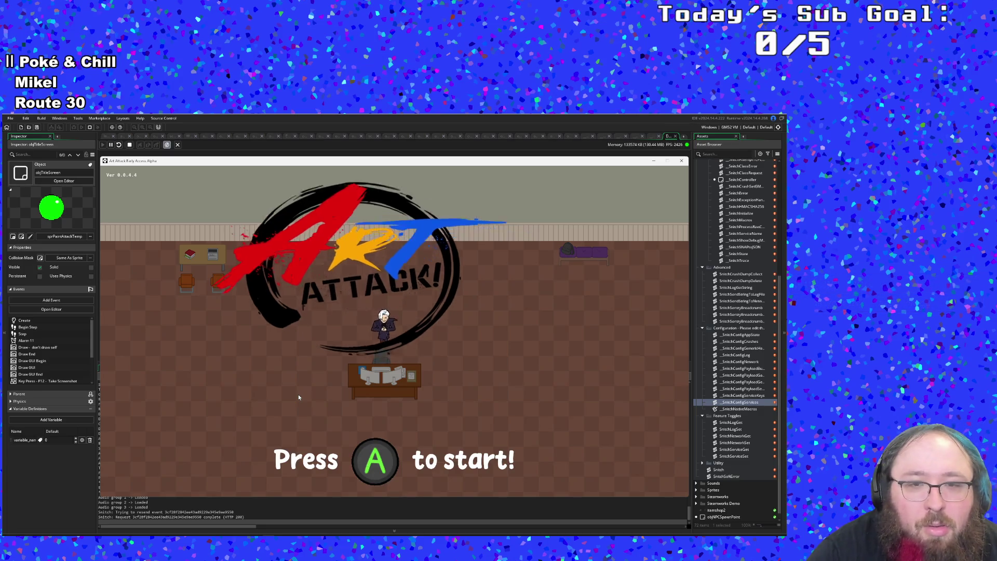
Use the keyboard to browse the game's Settings and Controls screens, then return to the main menu.
key("Return")
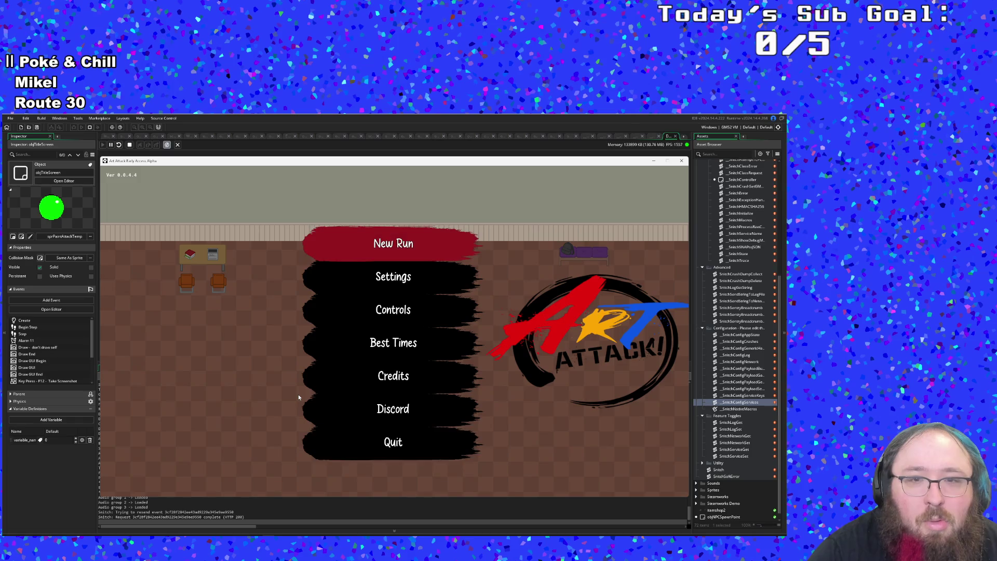
key("Down")
key("Return")
key("Up")
key("Escape")
key("Down")
key("Down")
key("Return")
key("Up")
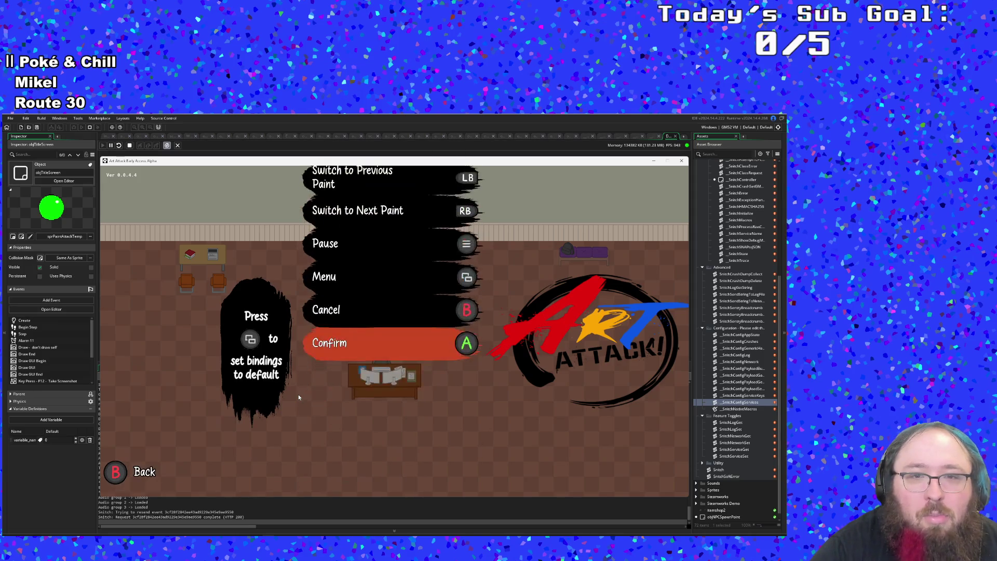
key("Escape")
key("Up")
key("Escape")
Cycle the menu highlight, reopen Settings briefly and return to the main menu.
key("Up")
key("Up")
key("Down")
key("Down")
key("Down")
key("Return")
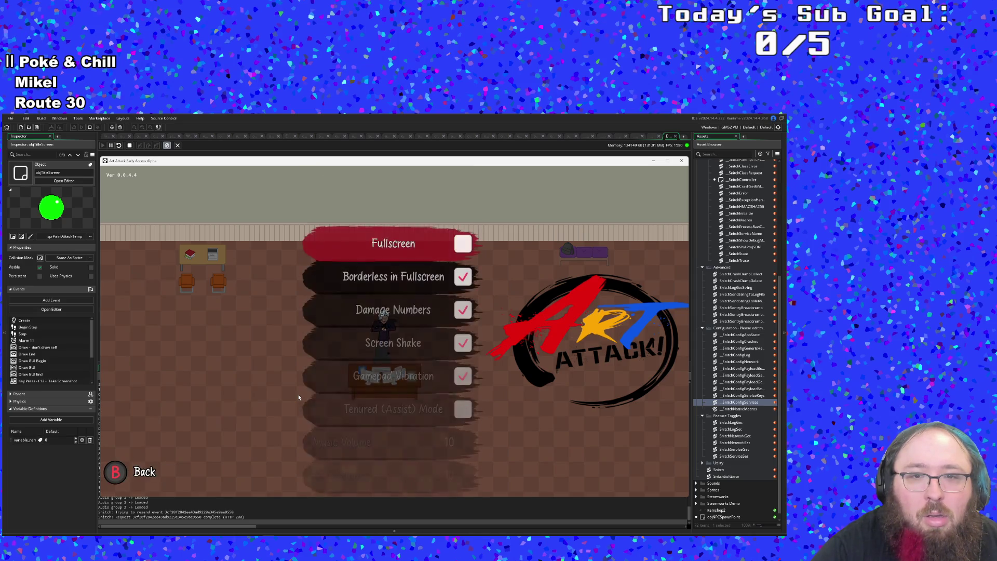
key("Up")
key("Down")
key("Escape")
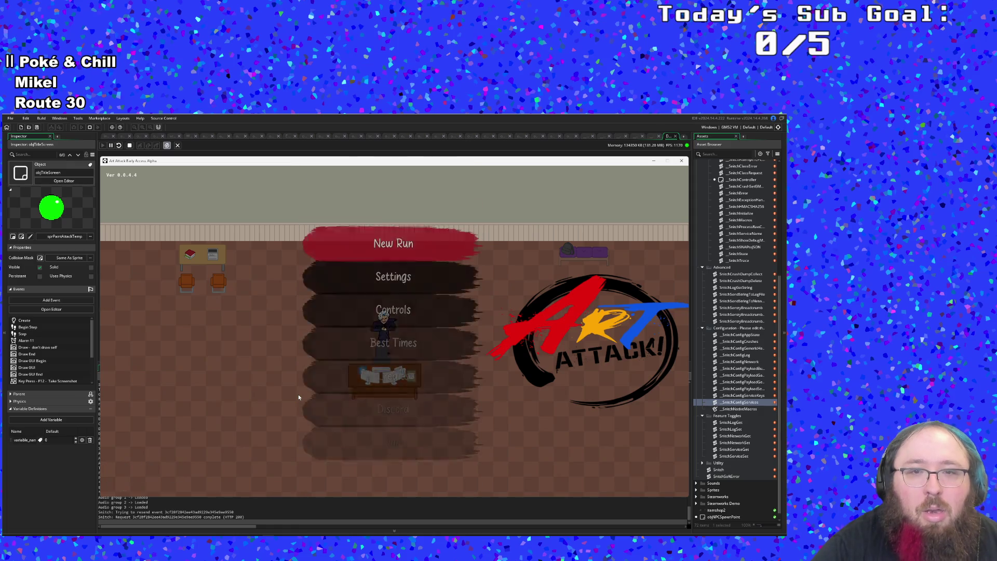
key("Down")
key("Down")
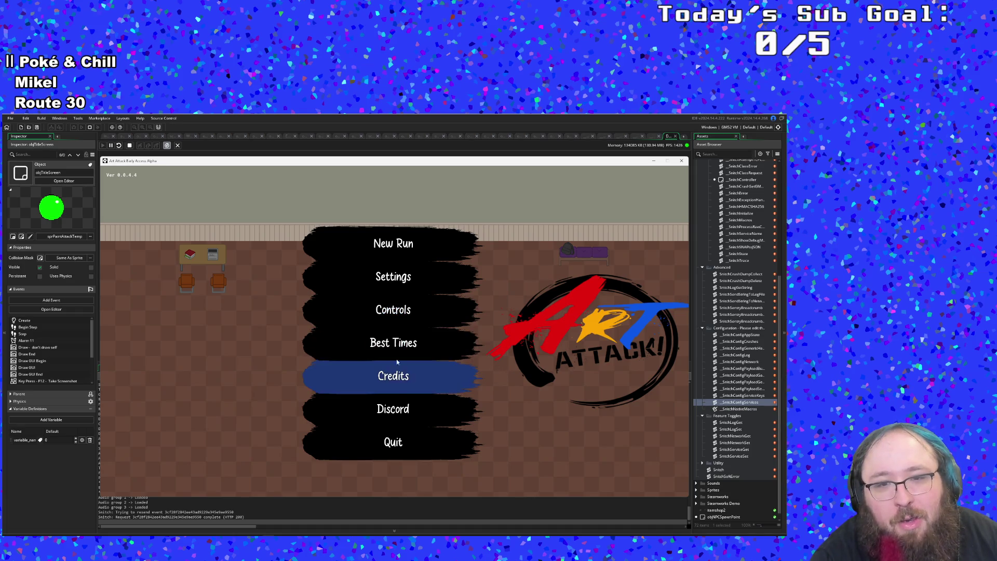
Click through the Controls and Settings screens, then quit the running game.
left_click(315, 325)
left_click(145, 472)
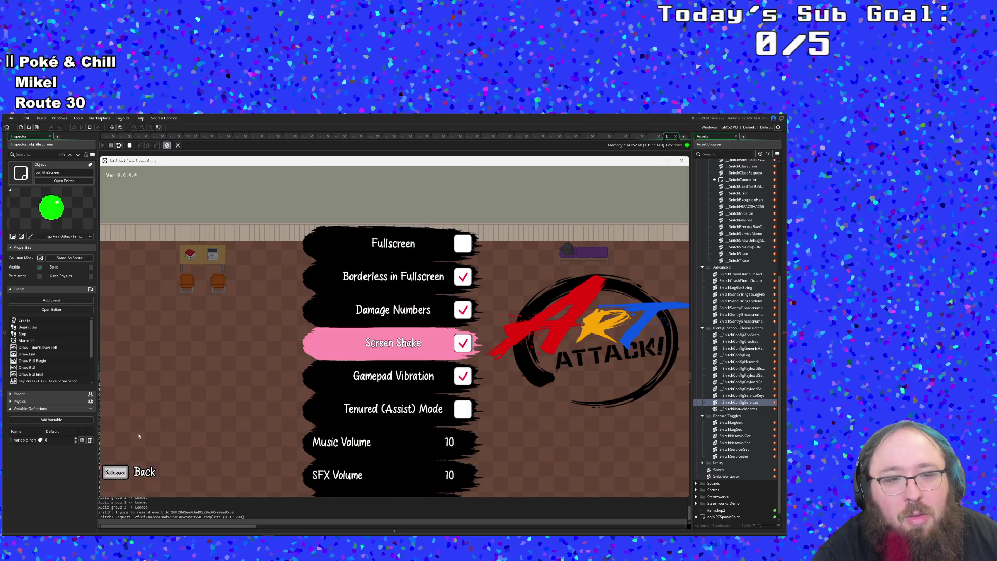
left_click(140, 470)
left_click(378, 273)
left_click(142, 471)
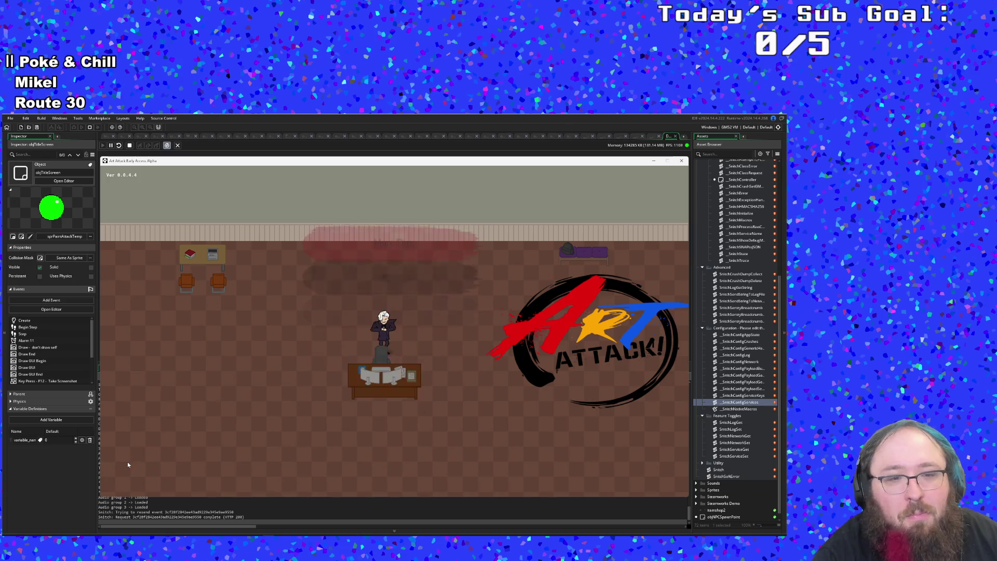
left_click(353, 447)
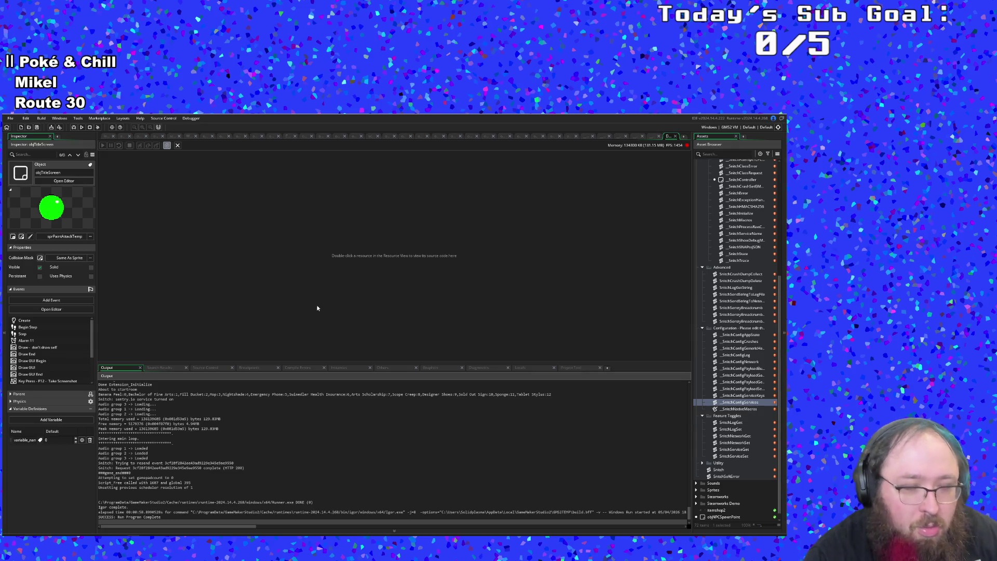
Open objTitleScreen through asset search and show its User Event 1 code.
key("ctrl+t")
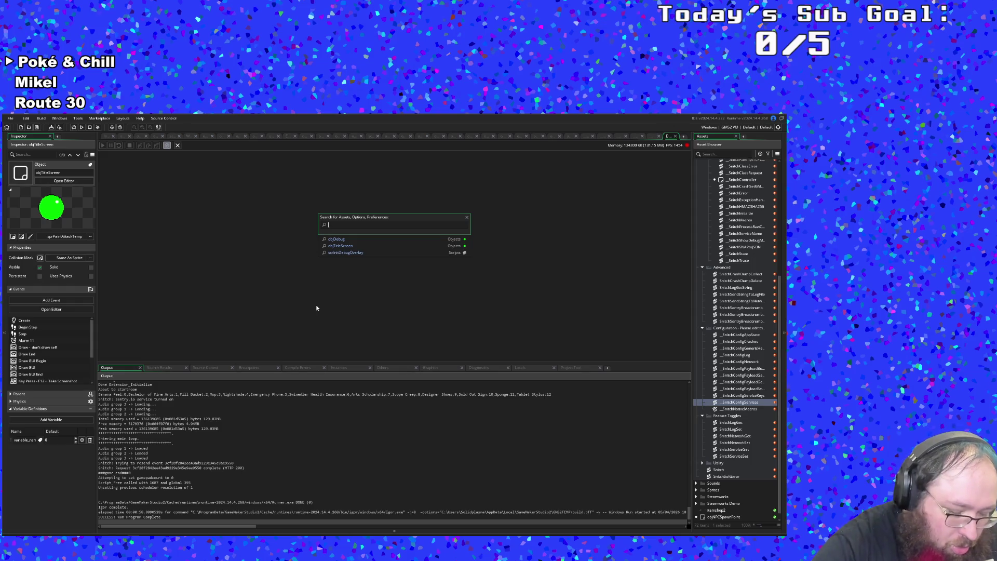
type("bjTitle")
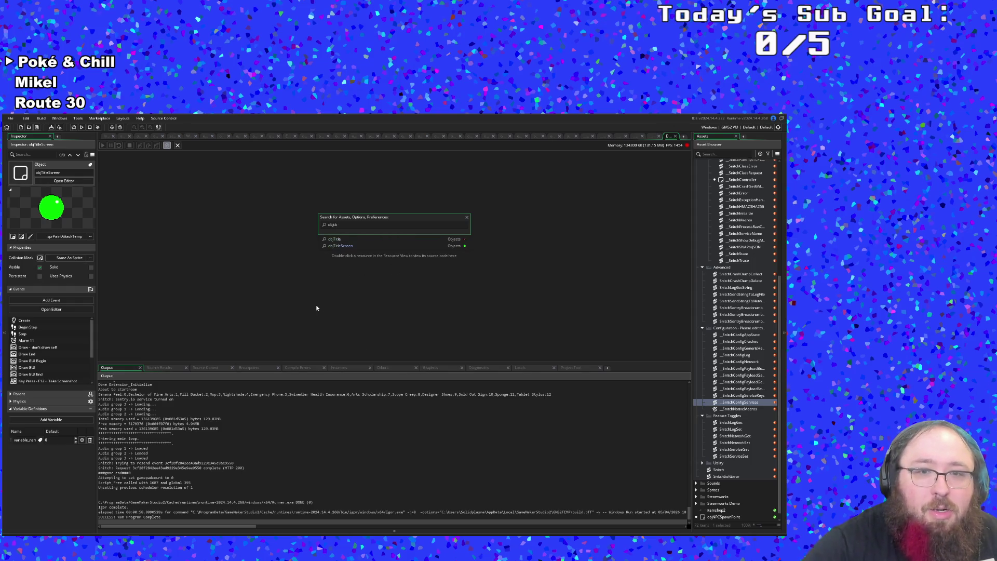
key("Return")
scroll(325, 301, "down", 15)
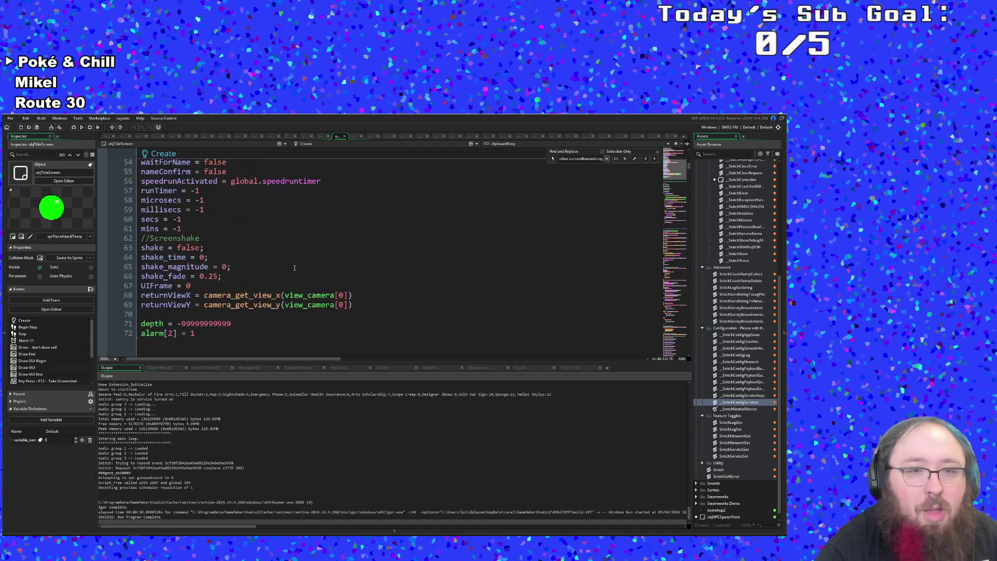
scroll(284, 257, "down", 2)
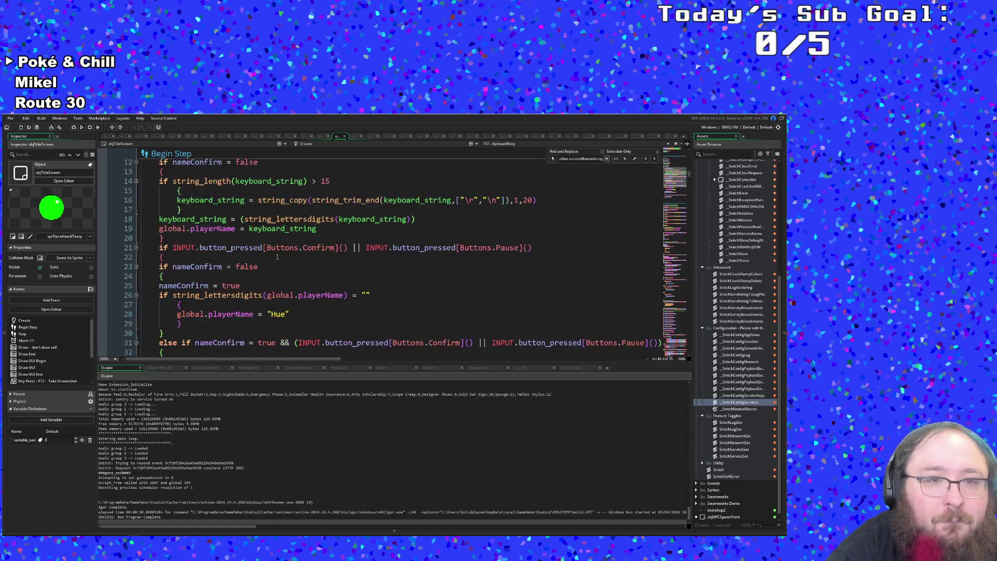
scroll(276, 261, "up", 9)
scroll(276, 261, "down", 15)
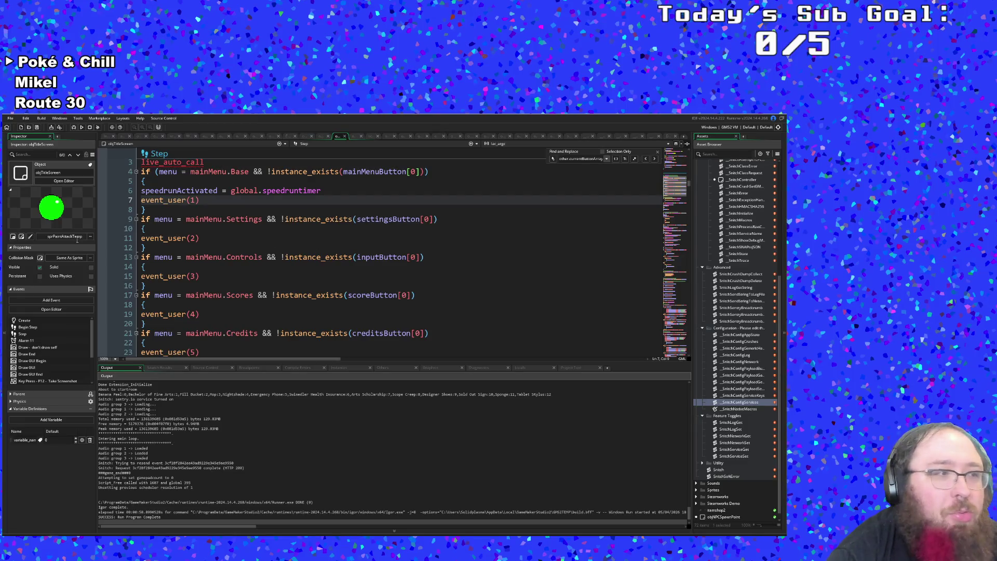
left_click(306, 144)
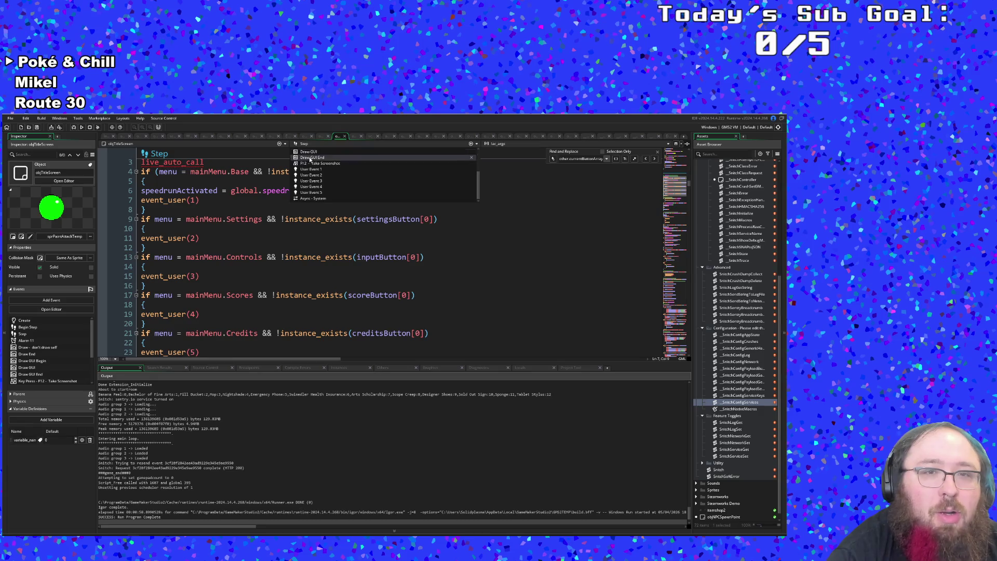
left_click(311, 169)
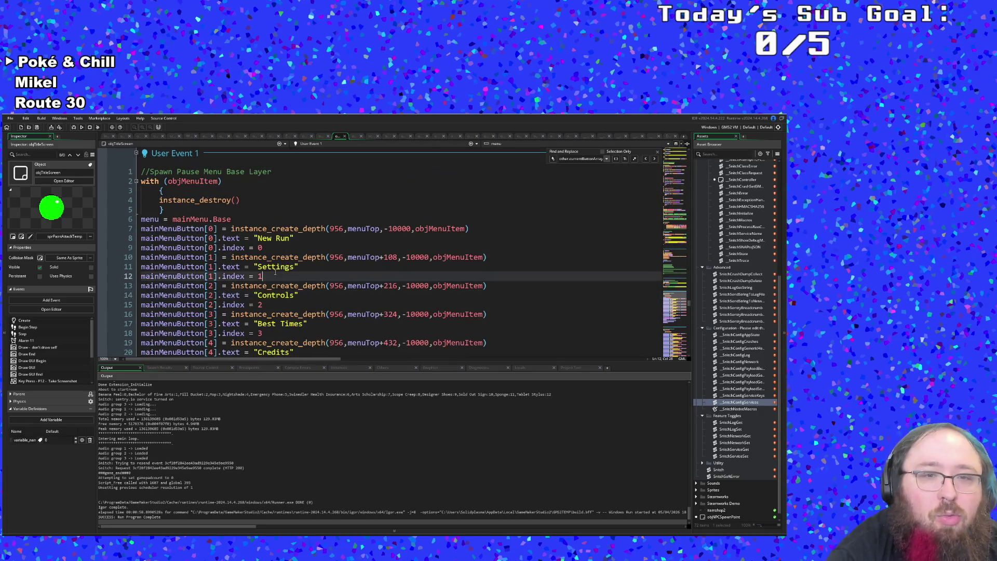
Select 'Controls' on line 14 and start retyping it as the Help us finish the game label.
left_click(294, 296)
left_click_drag(294, 297, 257, 296)
scroll(272, 322, "down", 2)
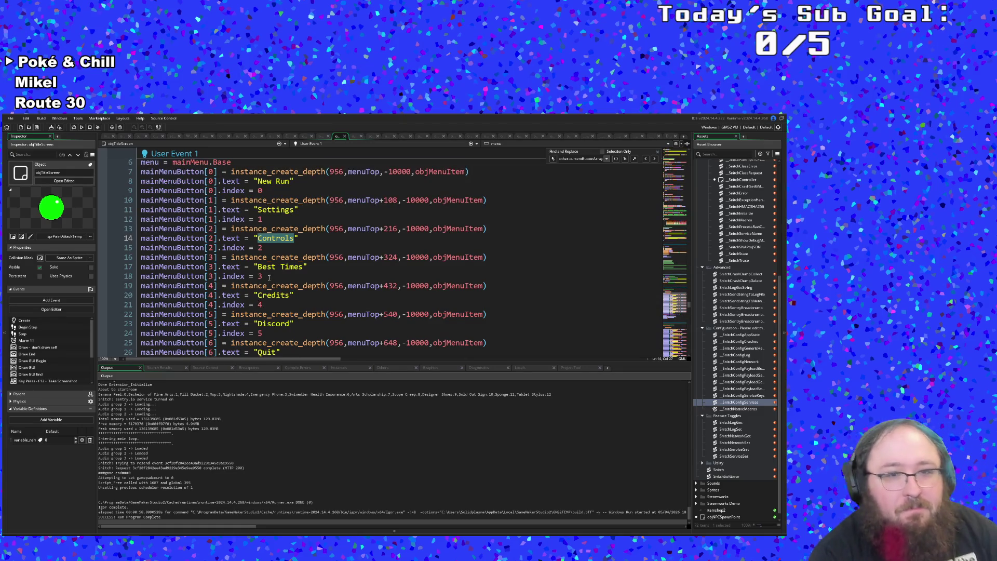
left_click(272, 249)
left_click(291, 257)
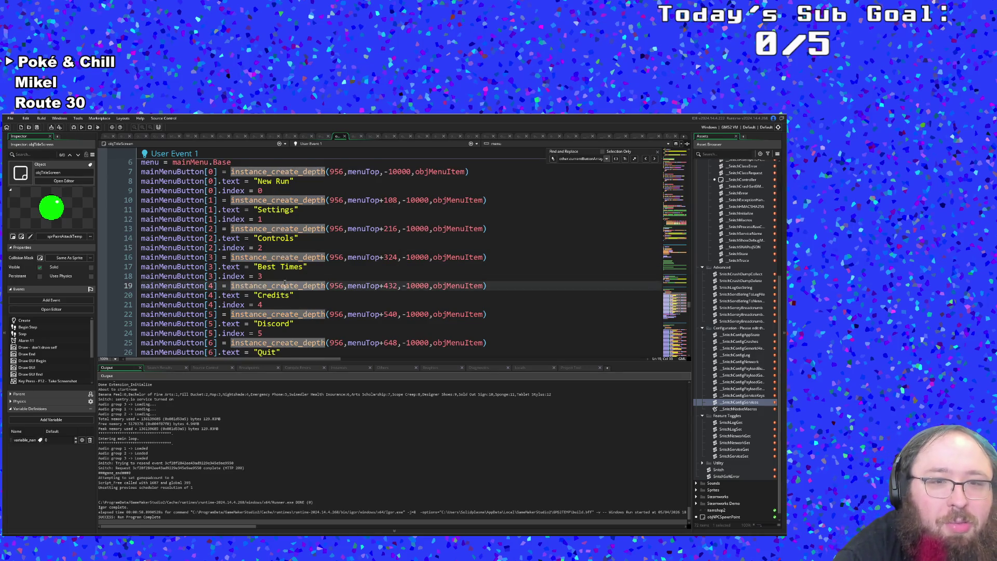
left_click(294, 239)
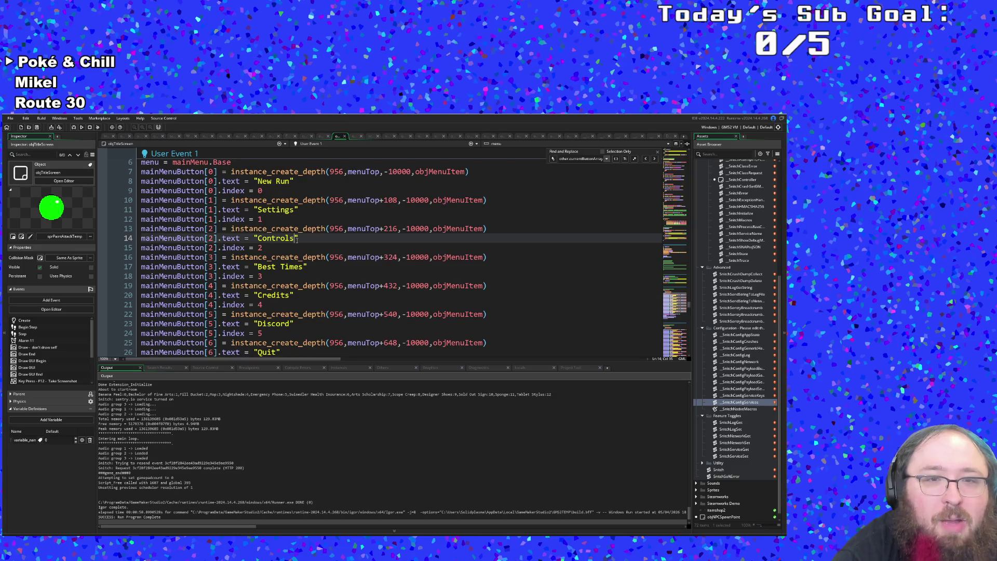
left_click(287, 258)
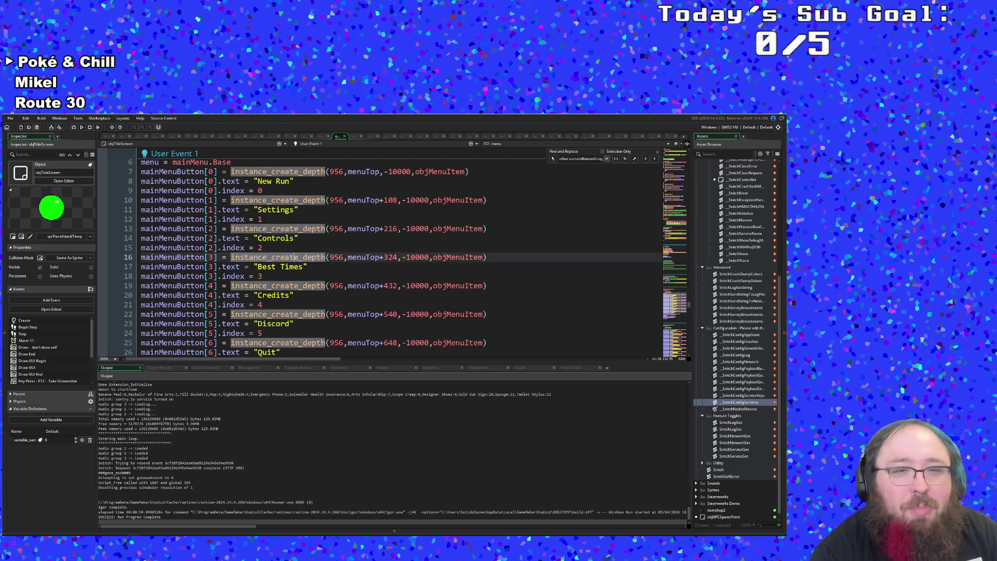
left_click(288, 248)
left_click(293, 238)
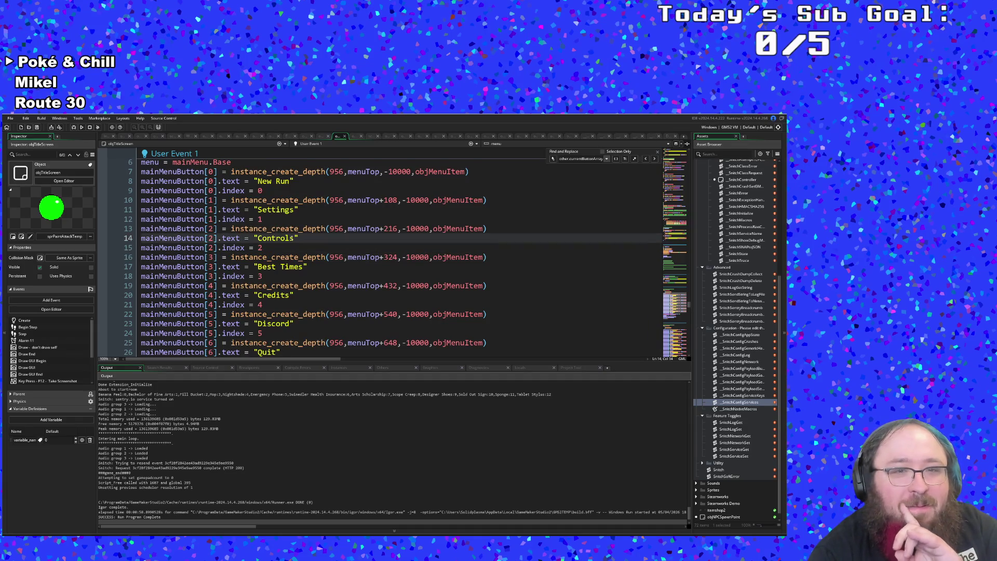
left_click_drag(296, 239, 258, 239)
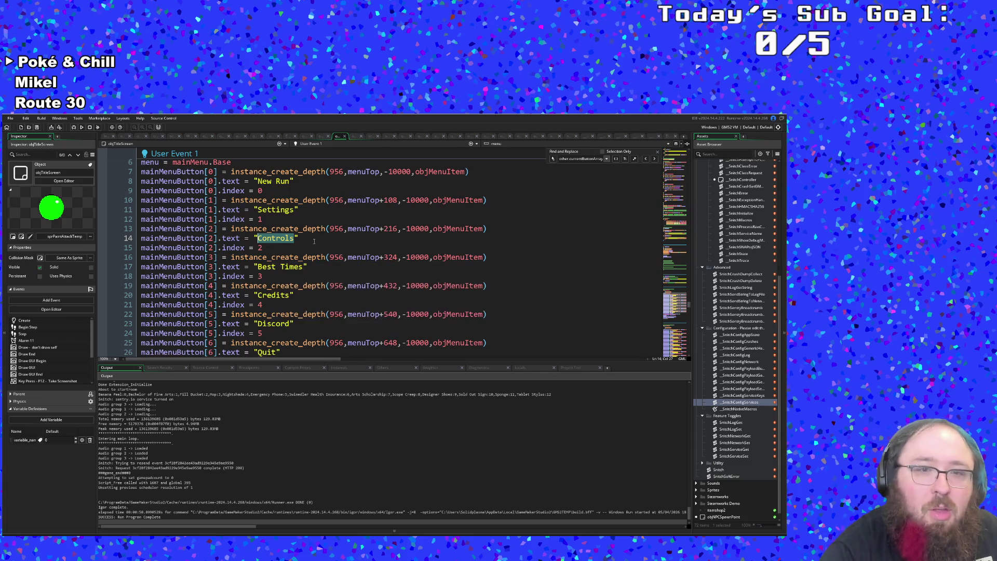
type("Help ")
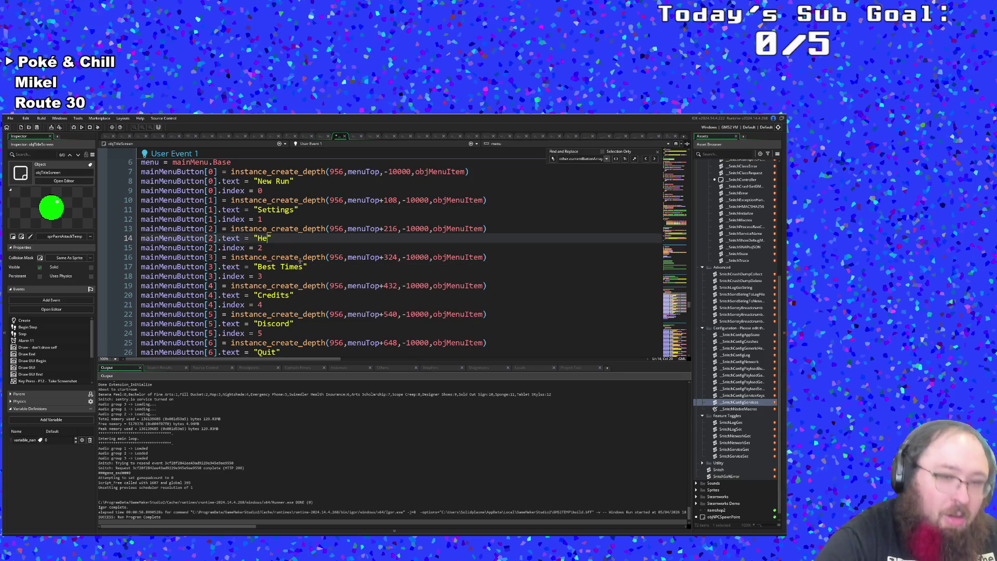
type("us ")
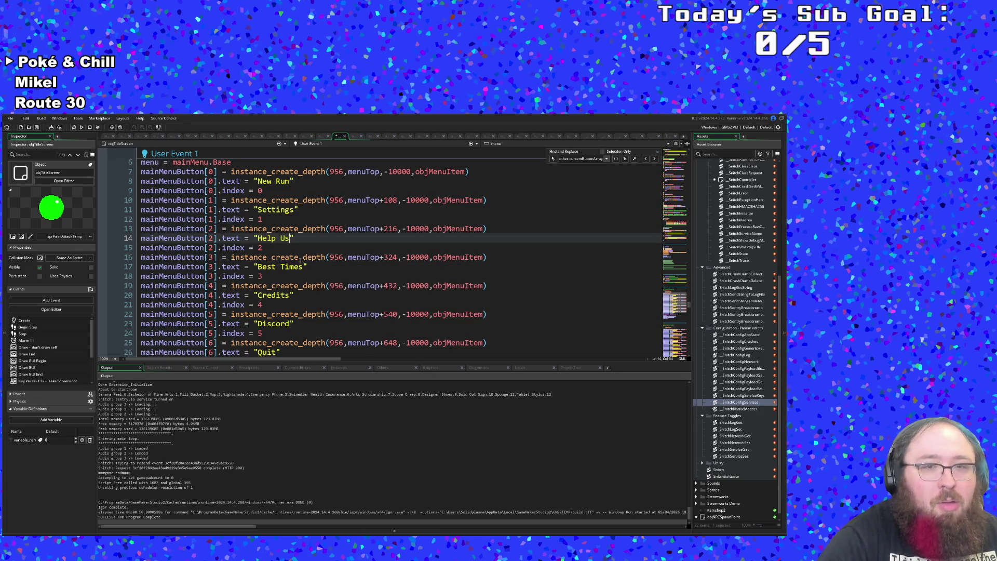
type("finish")
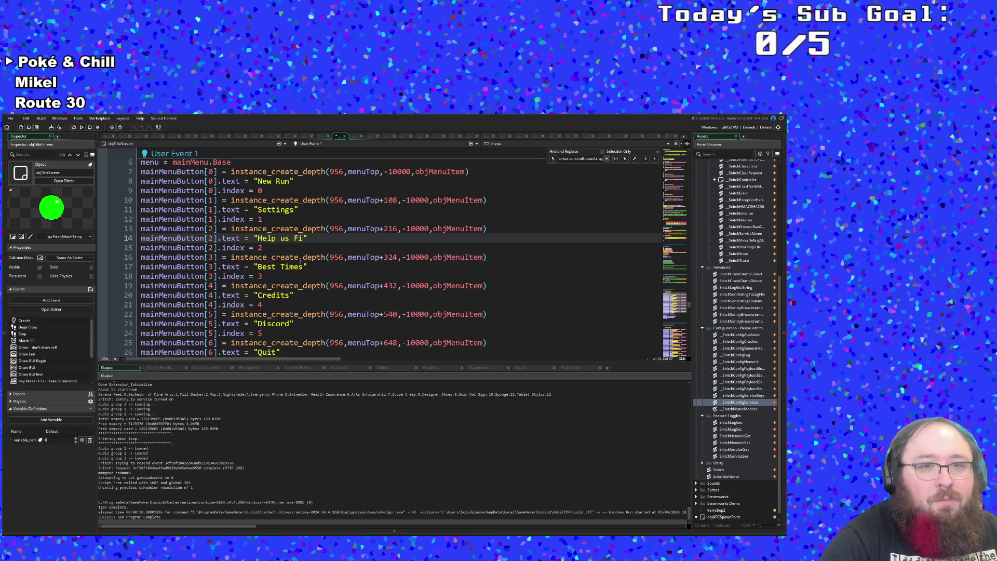
type(" the gm")
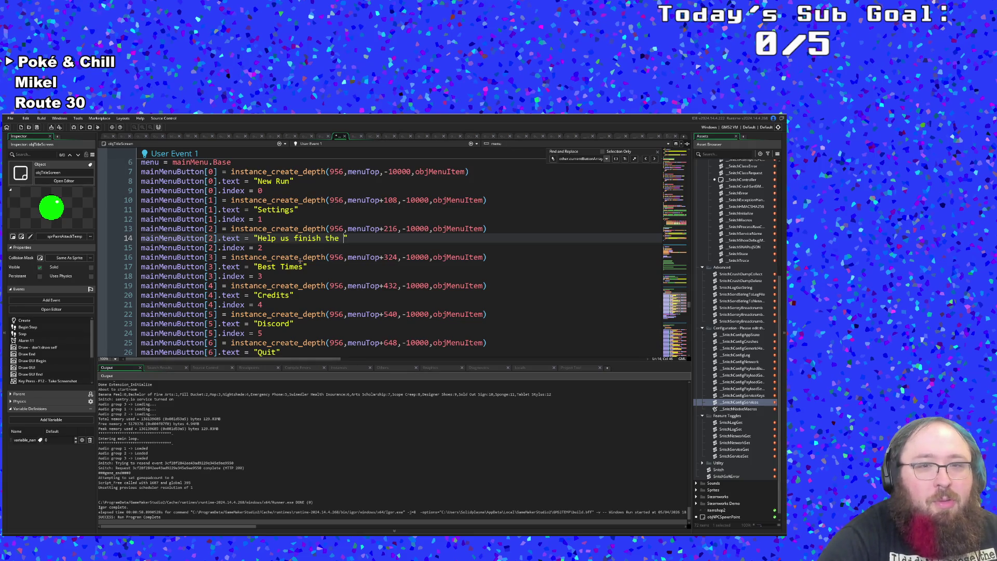
Fix the typo so mainMenuButton[2]'s label reads 'Help us finish the game!'.
key("BackSpace")
type("ame!")
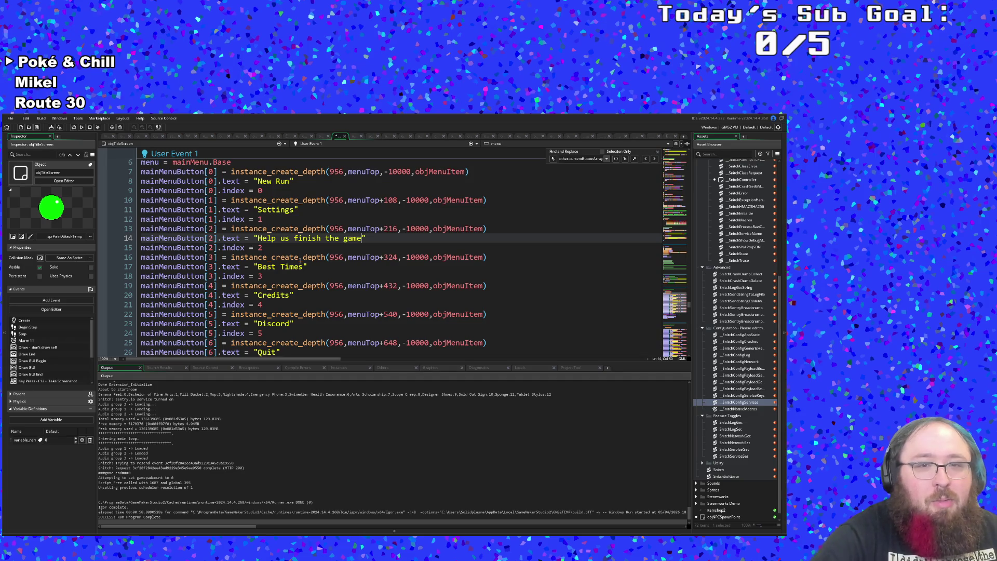
scroll(300, 262, "down", 2)
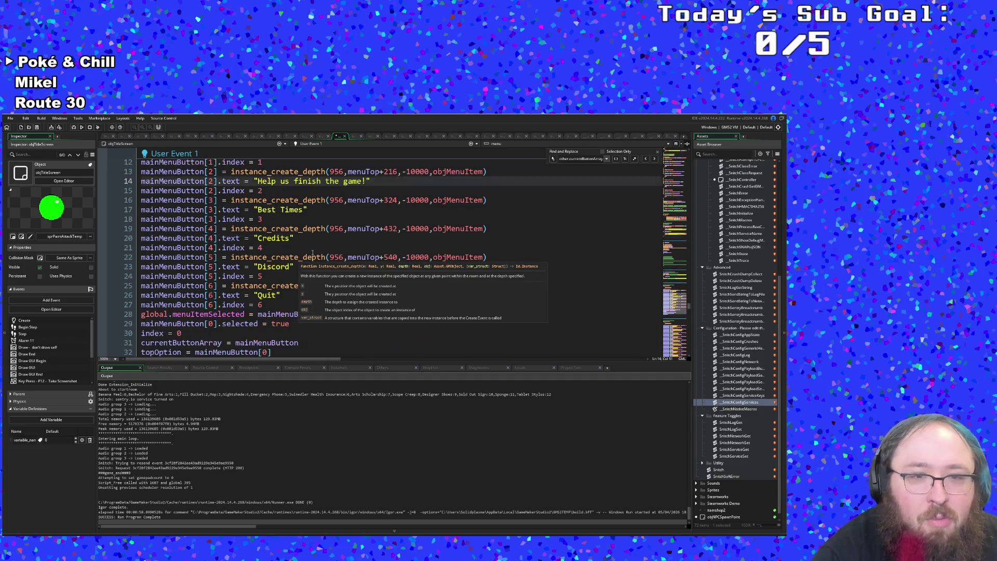
scroll(300, 261, "up", 2)
left_click(300, 258)
left_click(306, 248)
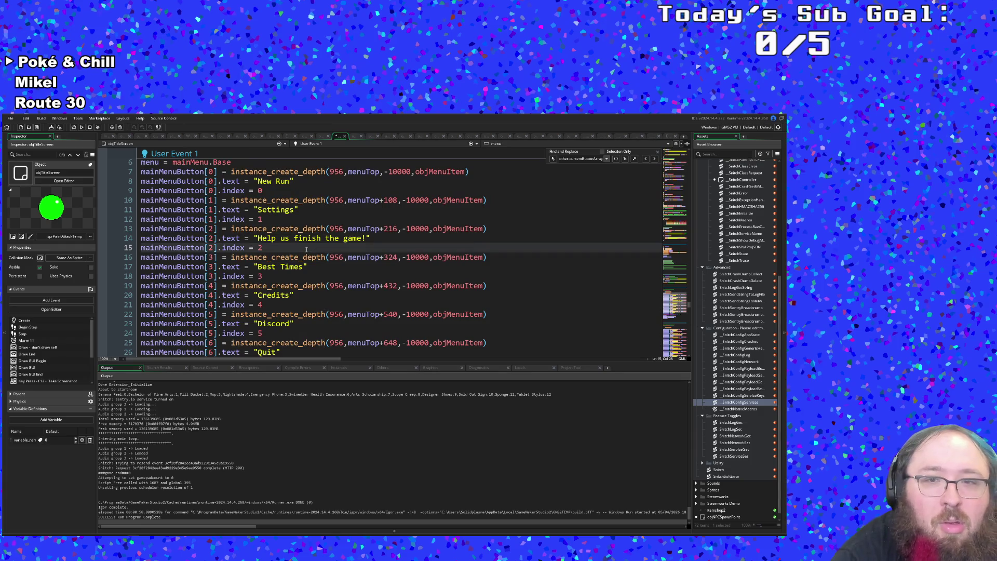
scroll(306, 250, "down", 2)
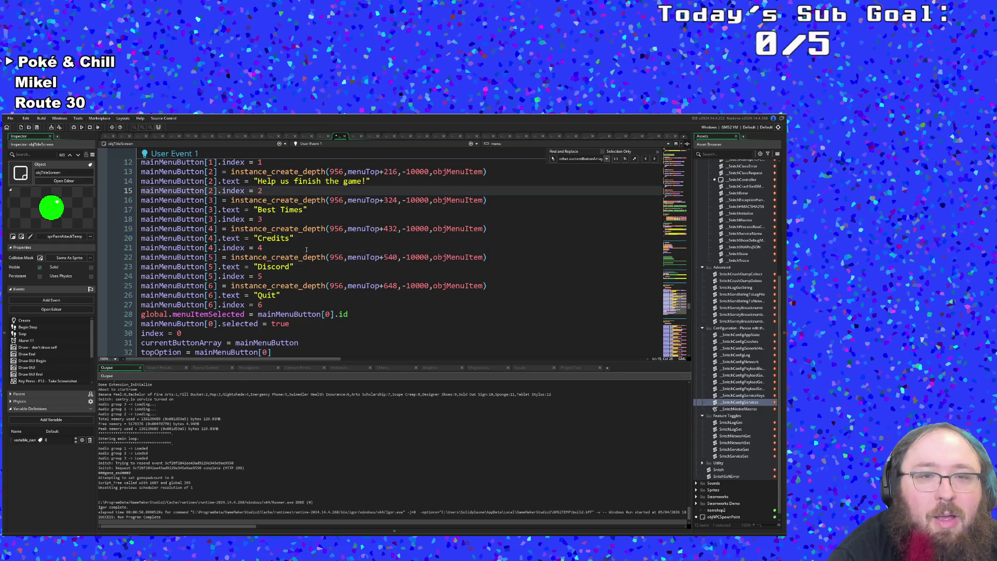
scroll(307, 249, "up", 2)
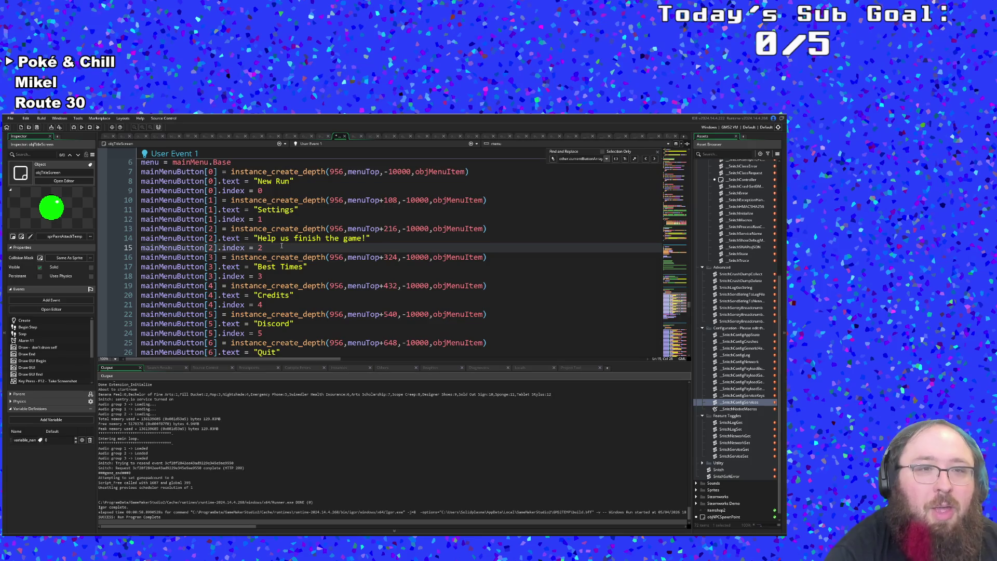
key("ctrl+t")
Open objMenuItem's Step event and paste a copy of the Discord if-block below the original.
type("obj")
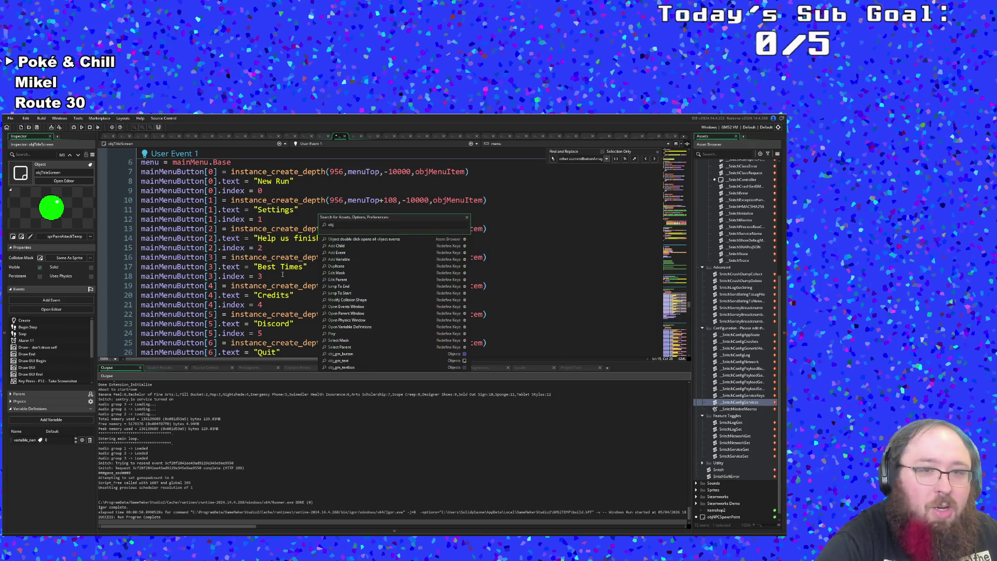
type("item")
key("Return")
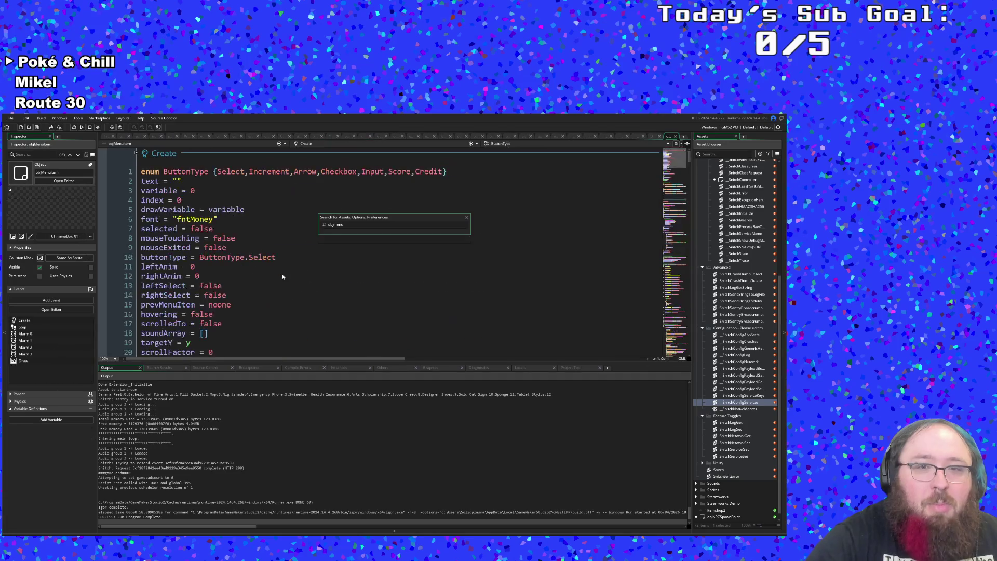
scroll(282, 276, "down", 20)
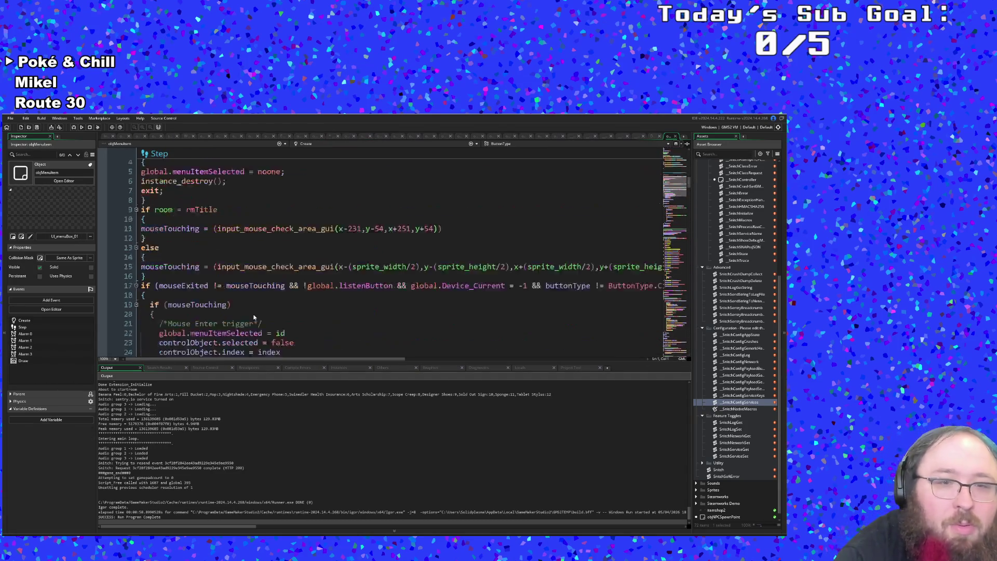
scroll(253, 316, "up", 2)
left_click(165, 276)
left_click(166, 287)
left_click_drag(165, 287, 138, 257)
right_click(163, 287)
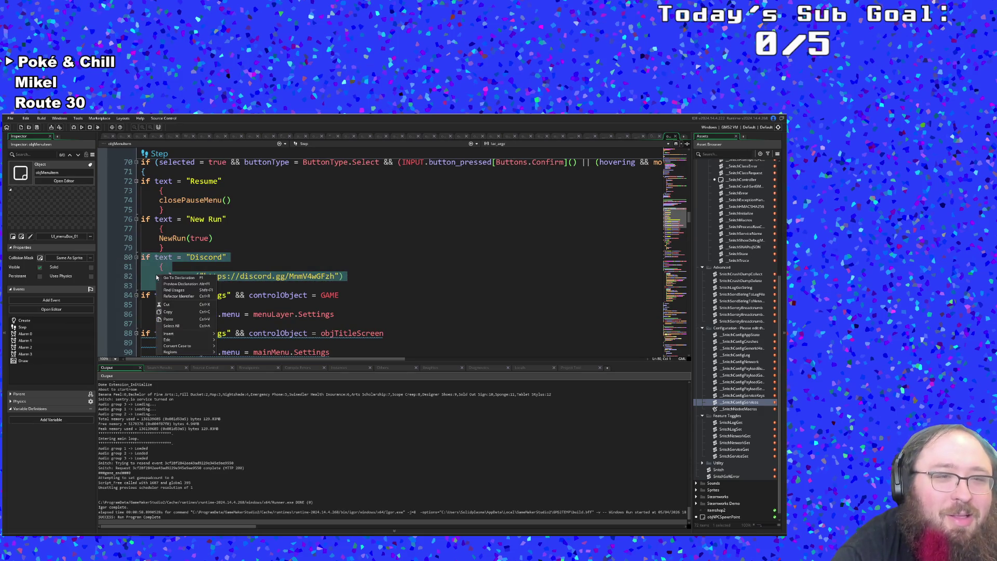
left_click(174, 309)
left_click(180, 287)
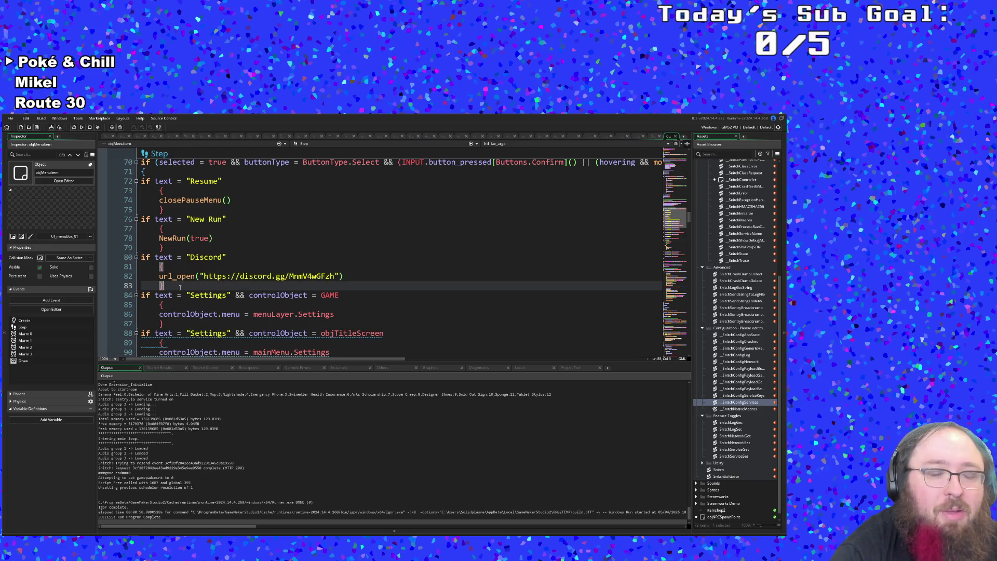
key("Return")
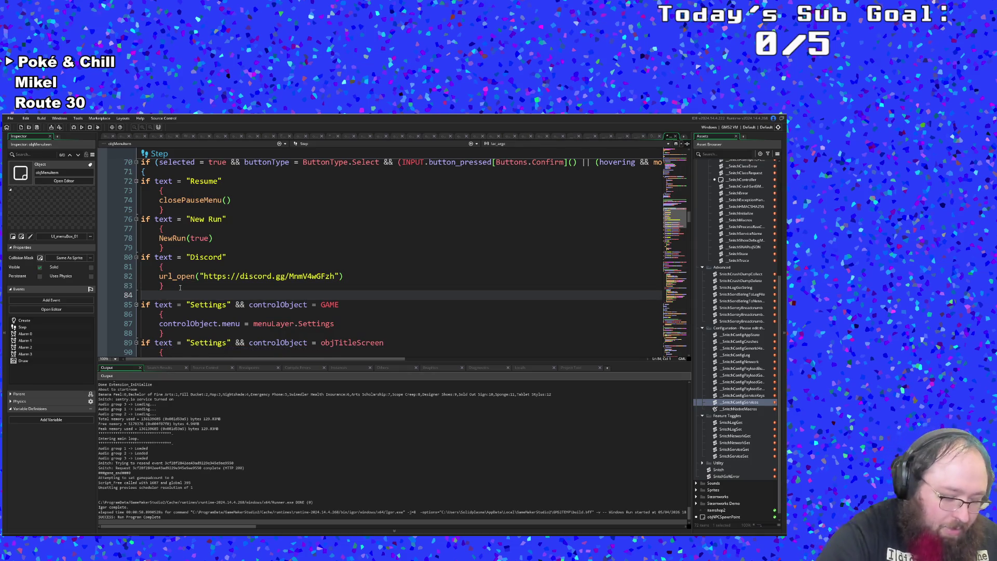
key("ctrl+v")
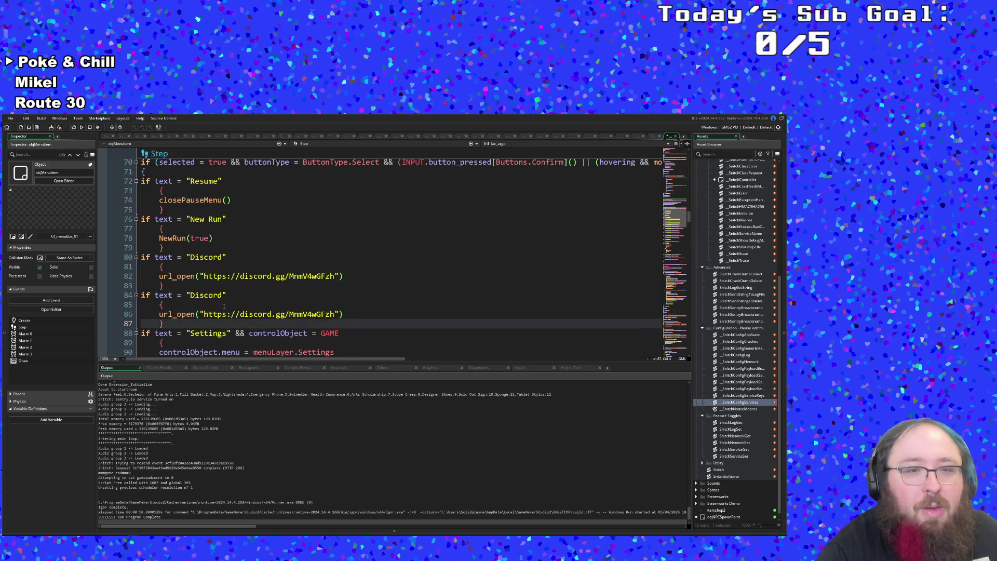
Return to the Step code, then open objTitleScreen's User Event 1 through asset search.
left_click(650, 137)
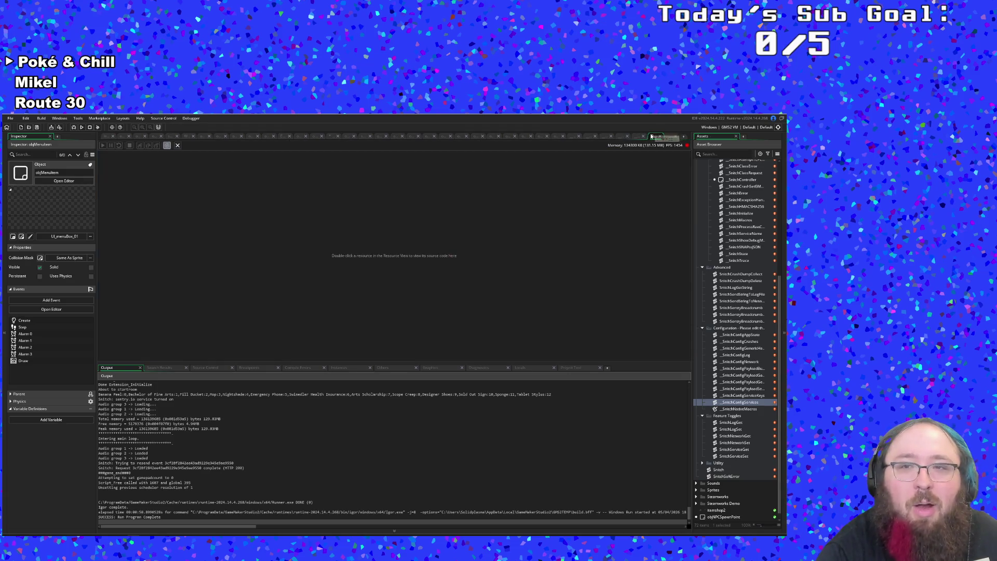
left_click(658, 137)
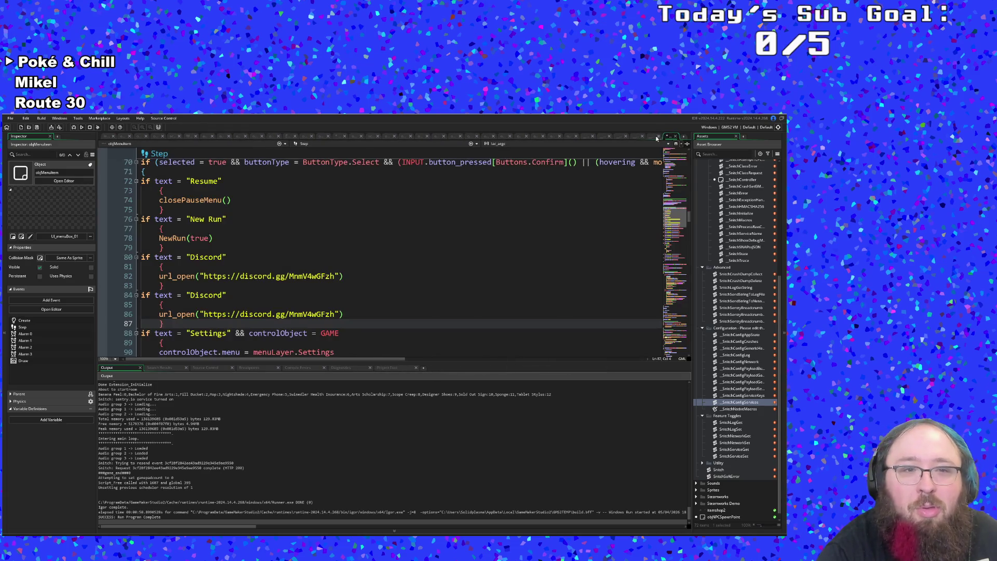
left_click(651, 137)
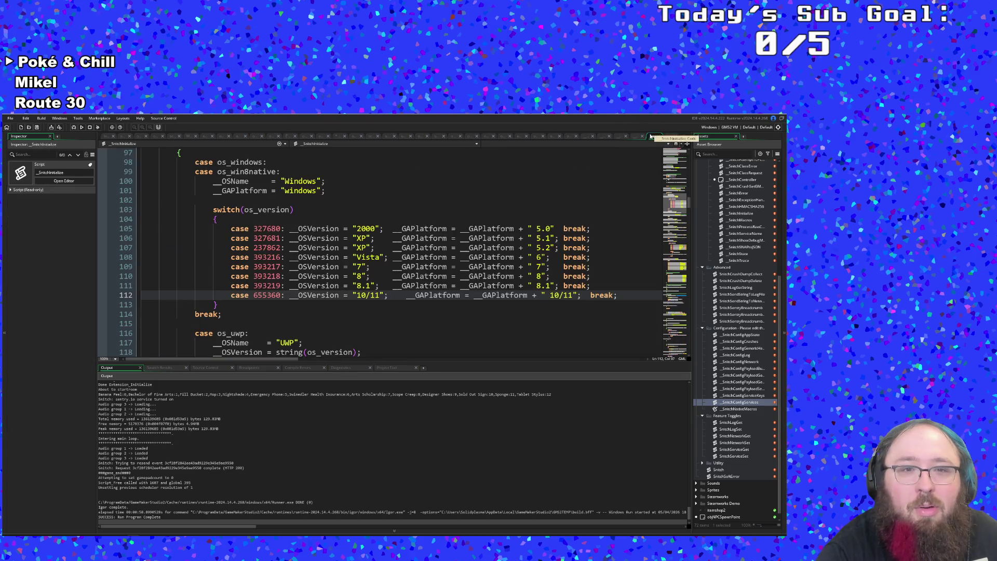
left_click(656, 137)
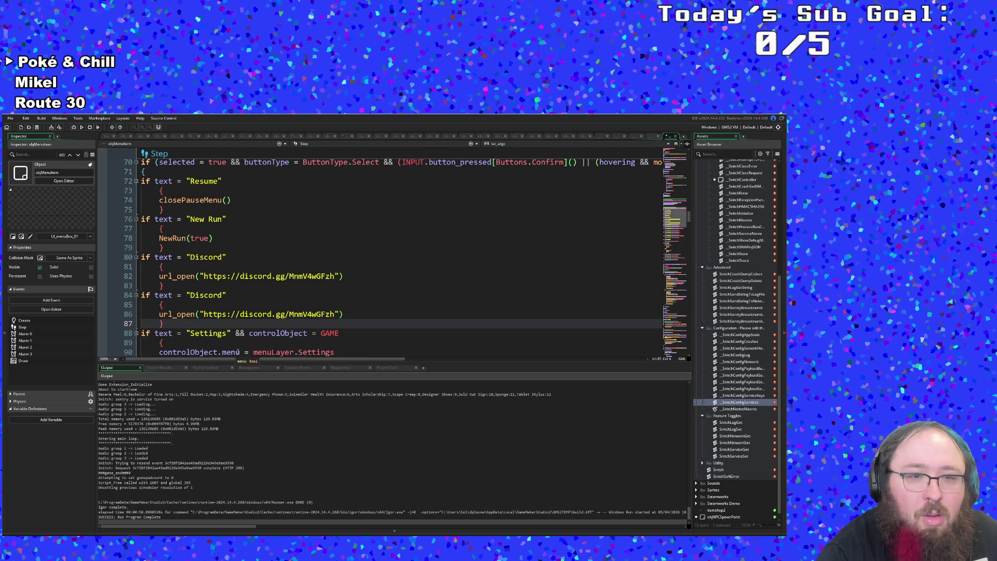
left_click(225, 309)
key("ctrl+t")
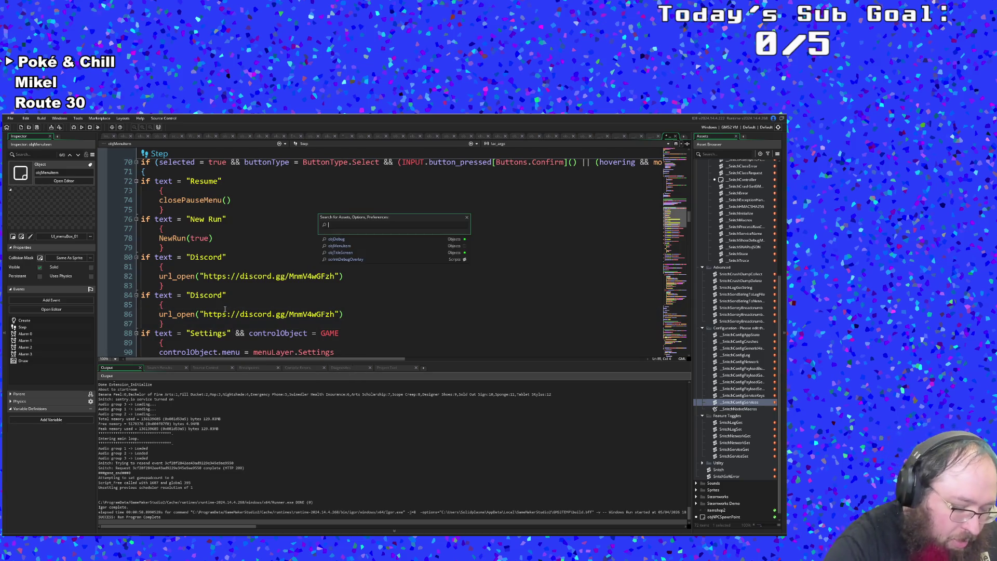
type("objTitleScreen")
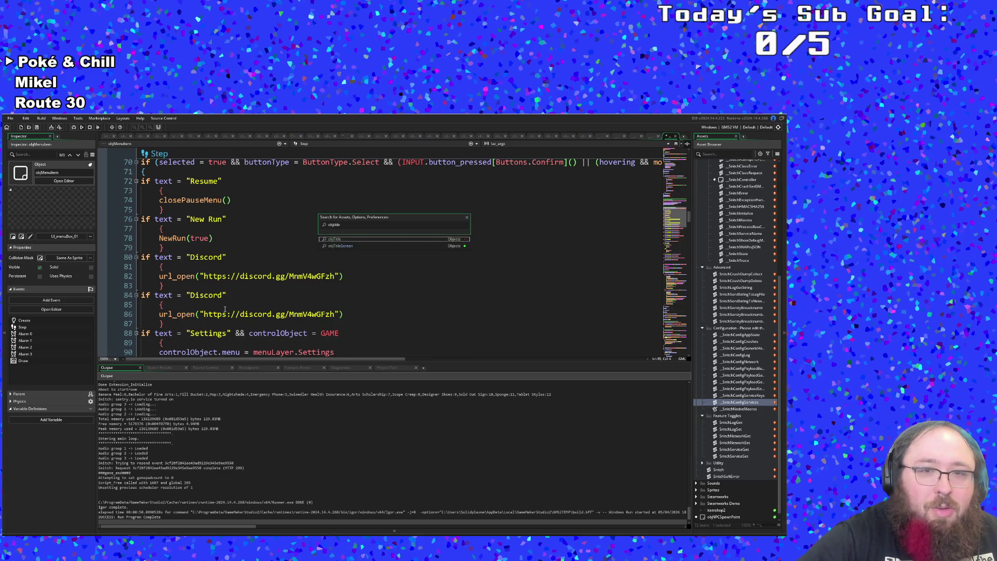
key("Return")
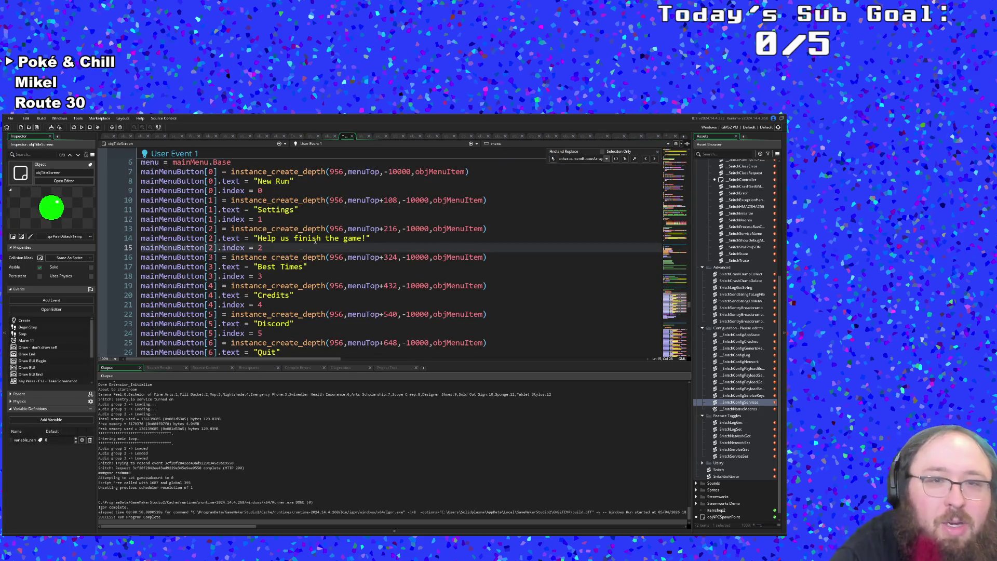
Paste 'Help us finish the game!' from objTitleScreen over the second 'Discord' string on line 84.
left_click_drag(376, 238, 254, 238)
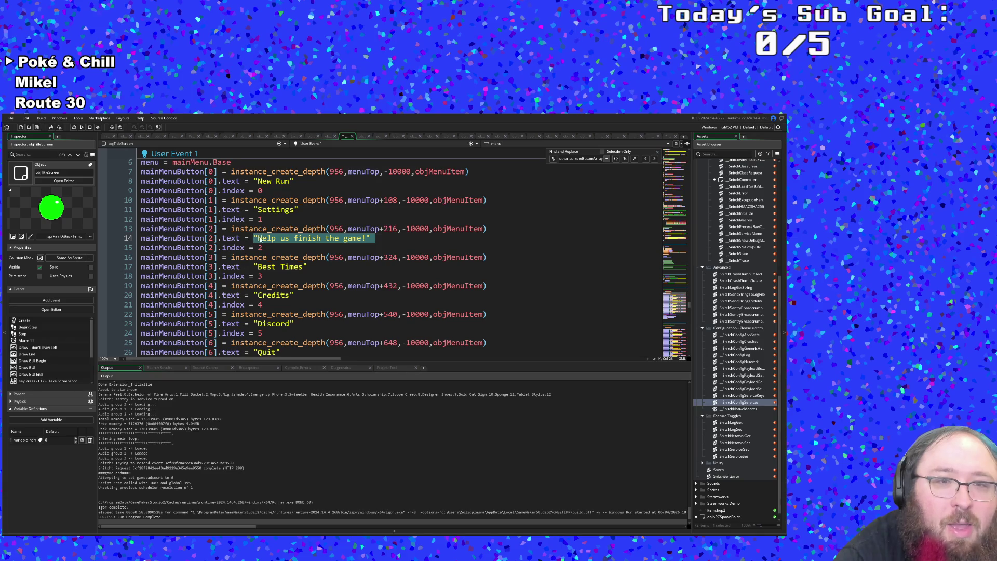
left_click(667, 137)
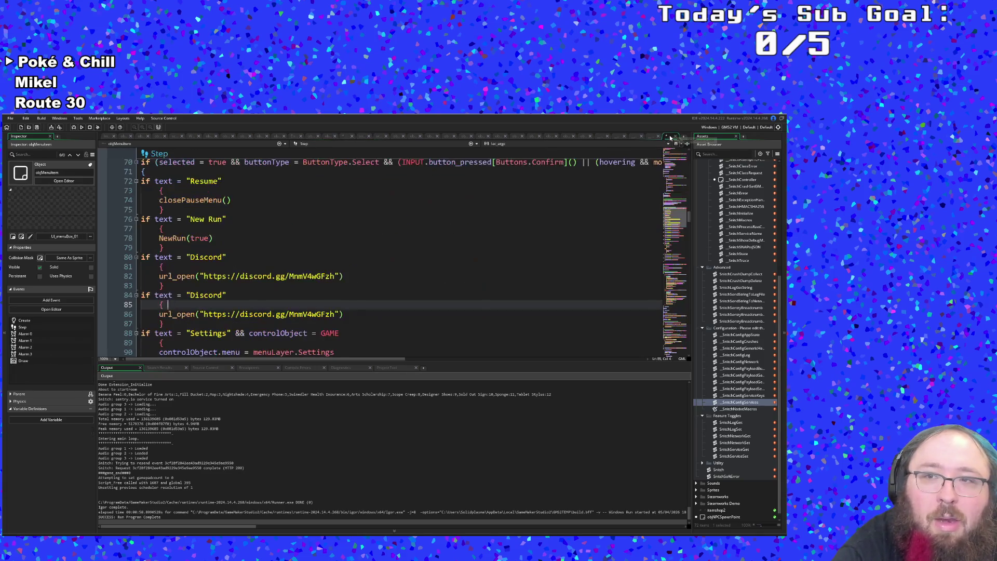
left_click(339, 314)
left_click_drag(227, 295, 187, 292)
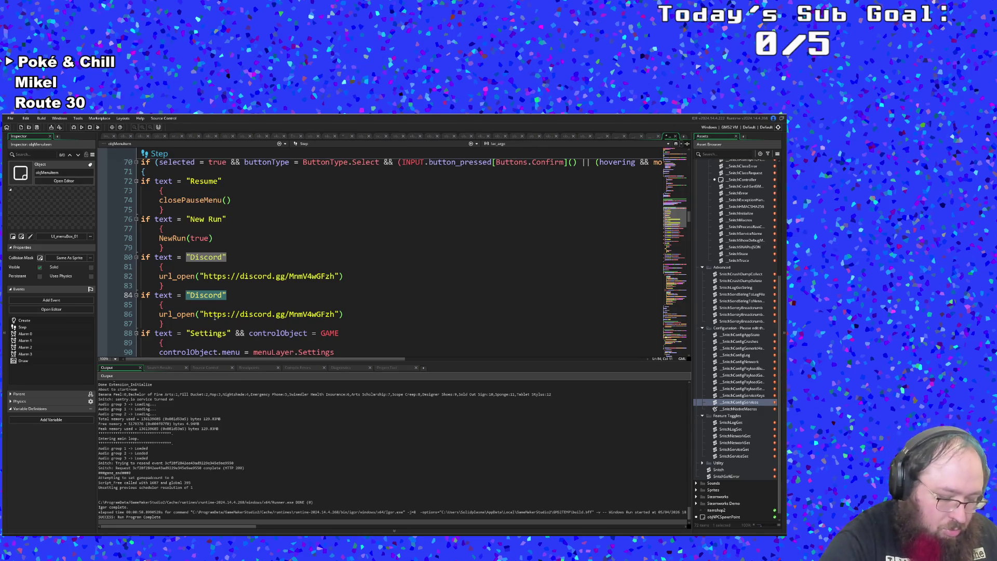
key("ctrl+v")
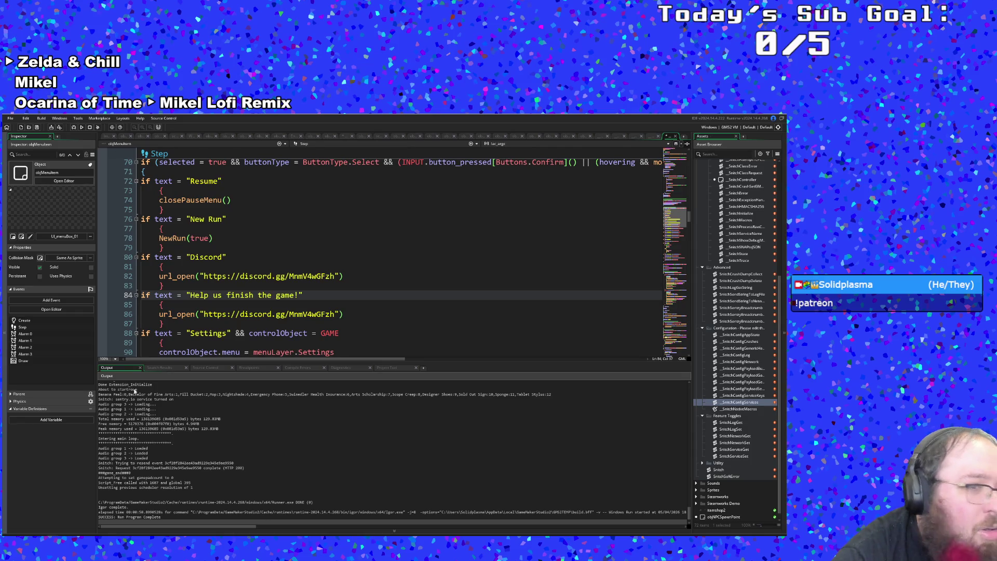
left_click(336, 314)
Replace the Discord invite URL on line 86 with the quoted Patreon URL.
left_click_drag(336, 314, 199, 314)
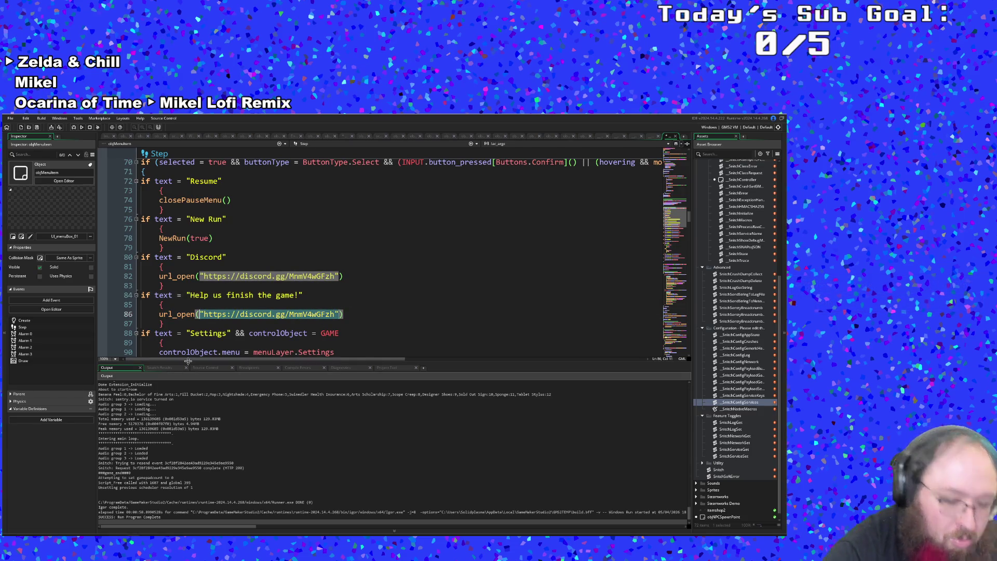
key("ctrl+v")
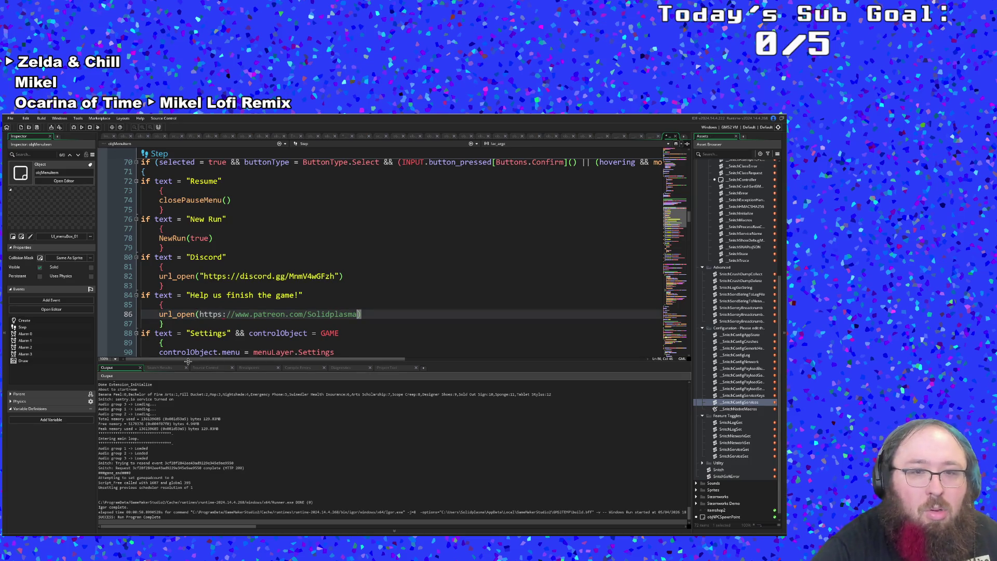
type("\"")
key("Home")
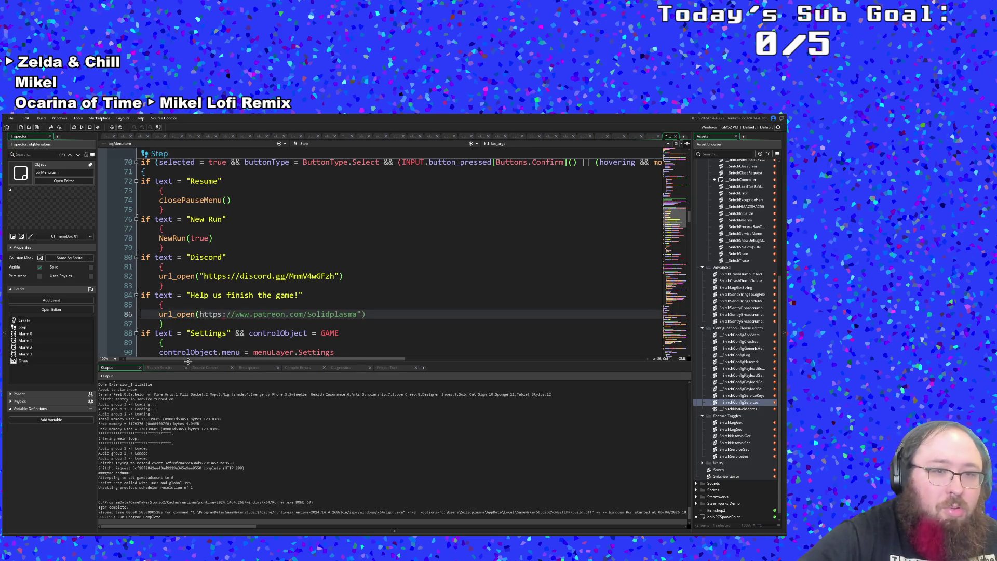
key("Home")
key("ctrl+Right")
key("ctrl+Right")
key("ctrl+Right")
key("ctrl+Left")
key("ctrl+Left")
type("\"")
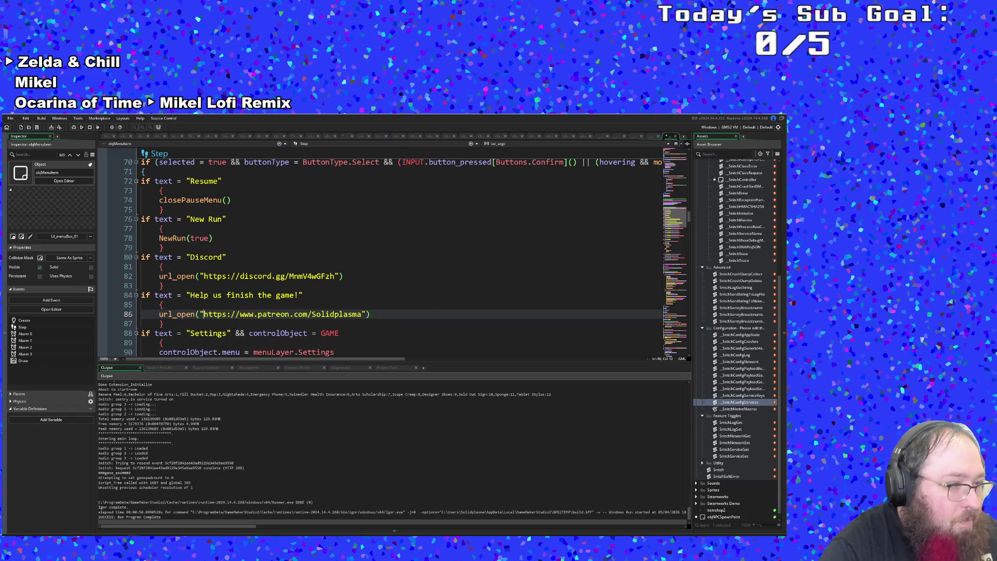
left_click(258, 314)
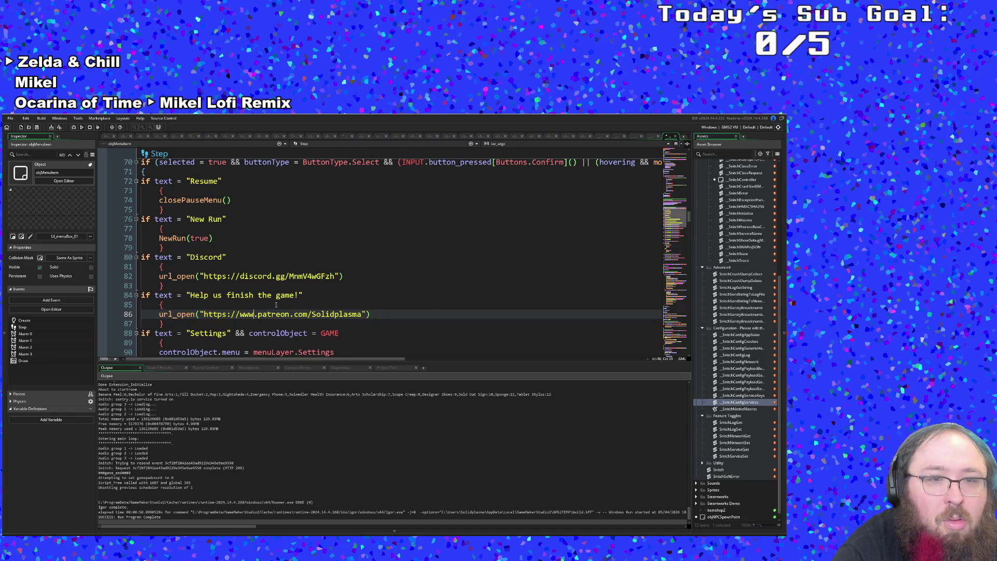
scroll(262, 283, "down", 2)
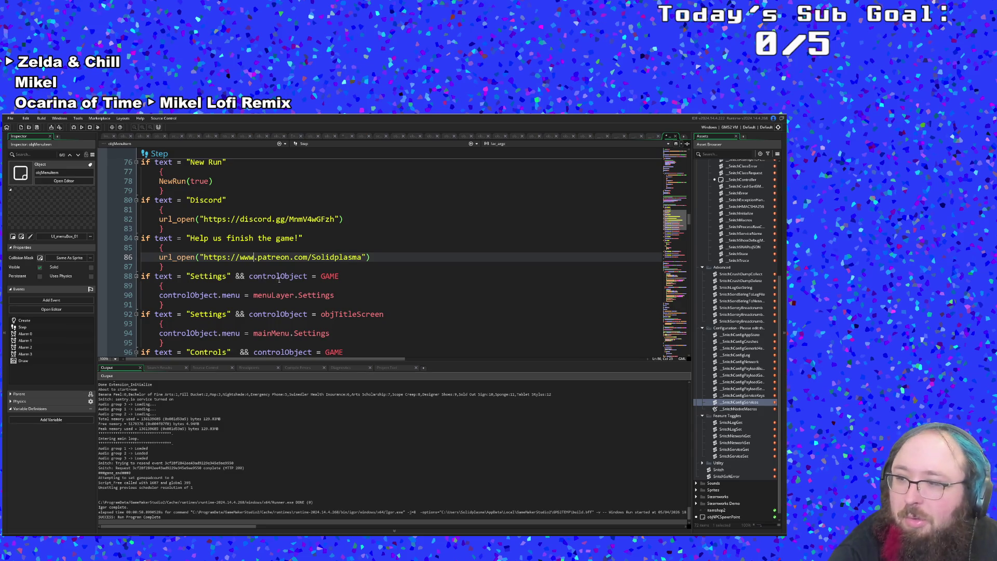
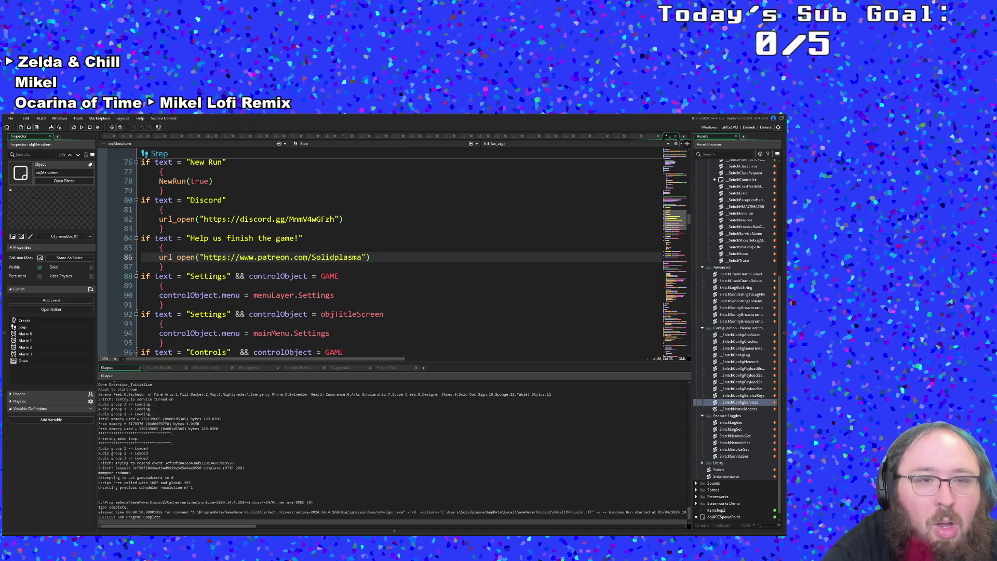
Build and run the game from the IDE.
left_click(313, 263)
scroll(320, 269, "up", 6)
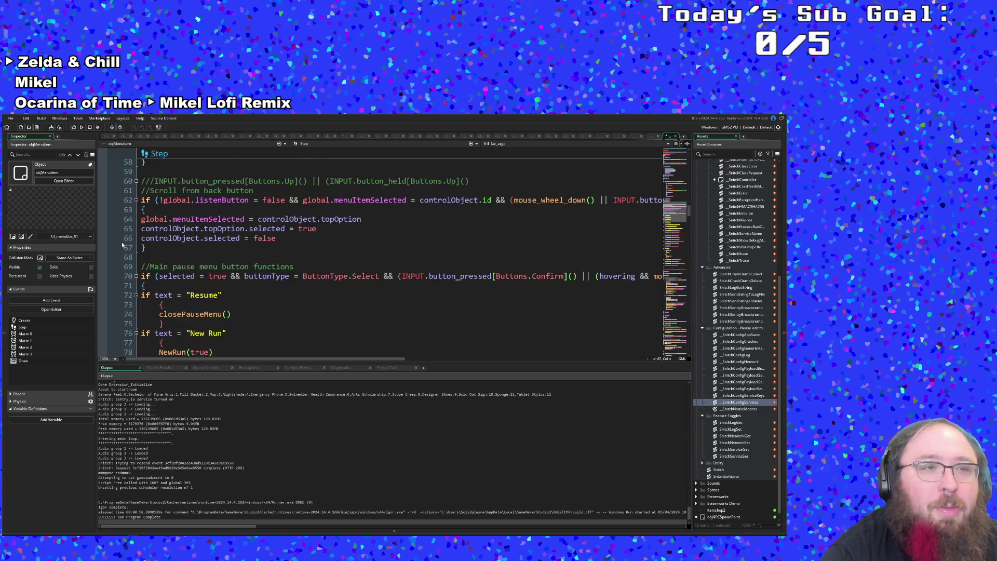
left_click(9, 118)
key("Escape")
left_click(82, 127)
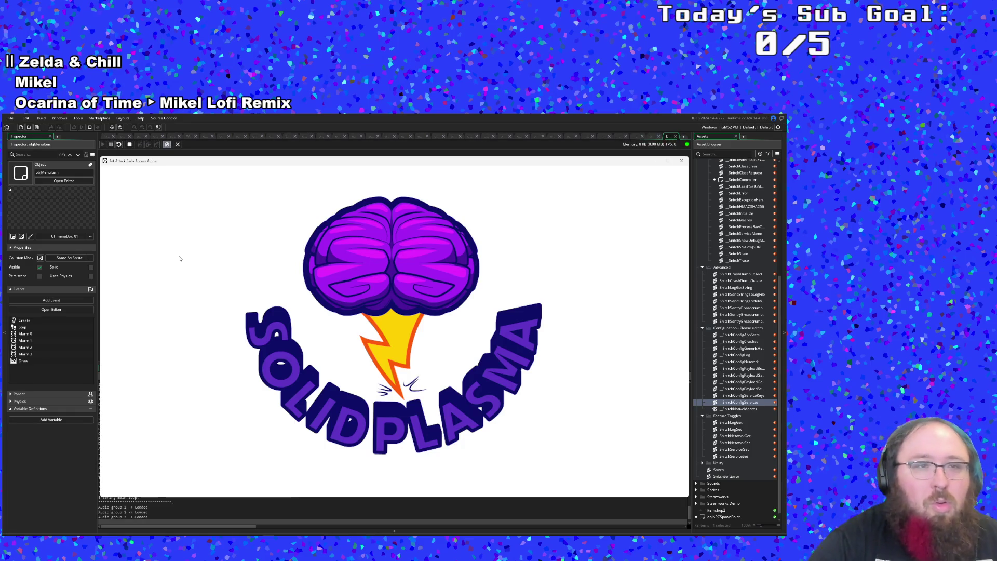
Get past the start prompt, browse the main menu, and open Settings.
key("Return")
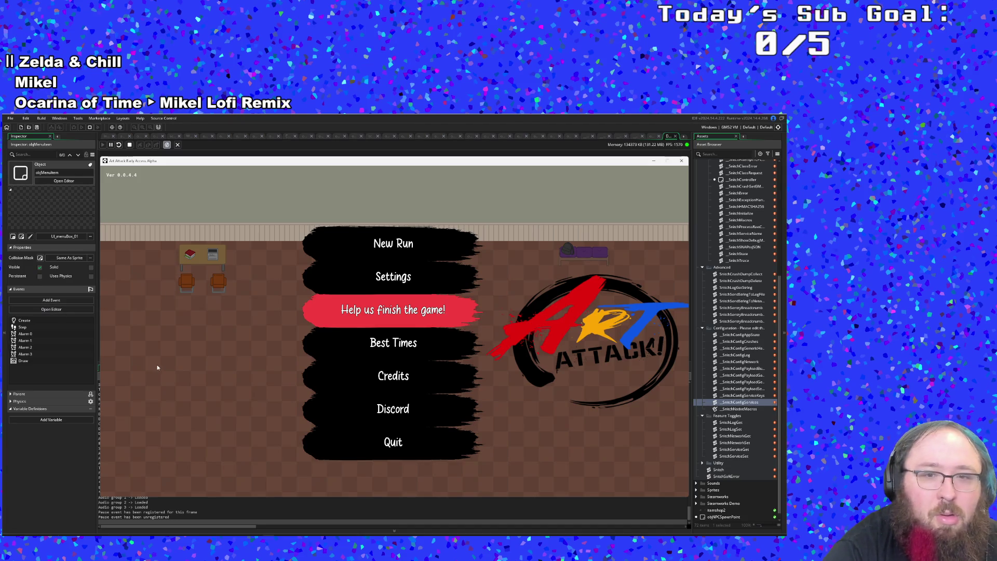
key("Down")
key("Down")
key("Down")
key("Up")
key("Up")
key("Up")
key("Down")
key("Down")
key("Down")
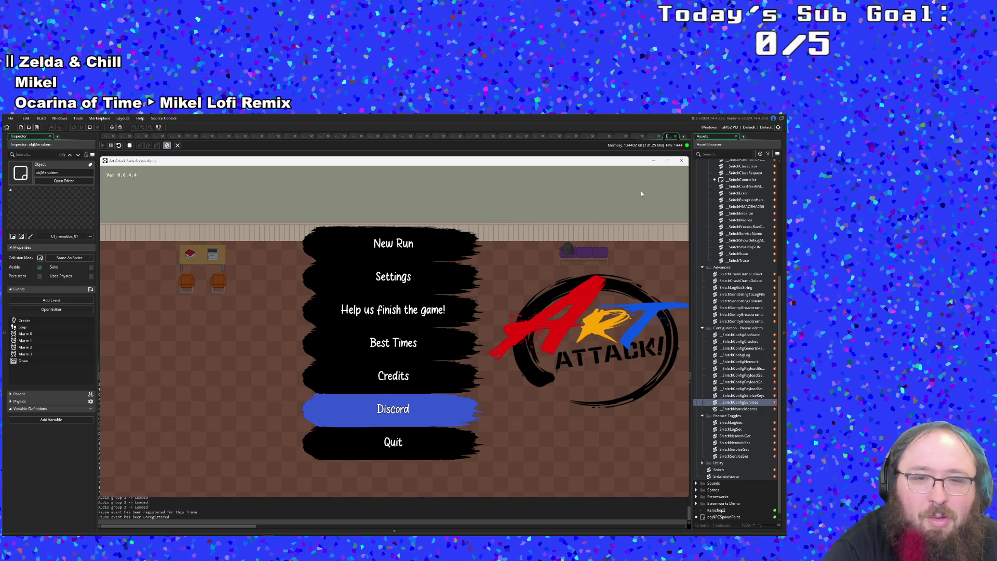
key("Down")
key("Down")
key("Down")
key("Up")
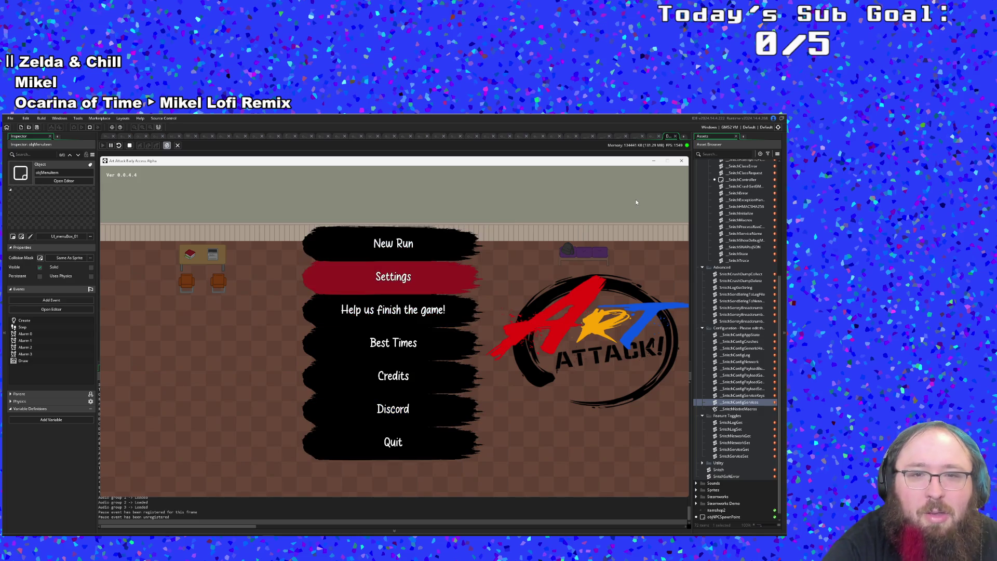
key("Return")
Step through the settings options, back out to the main menu, and quit the game.
key("Down")
key("Down")
key("Down")
key("Down")
key("Down")
key("Down")
key("Down")
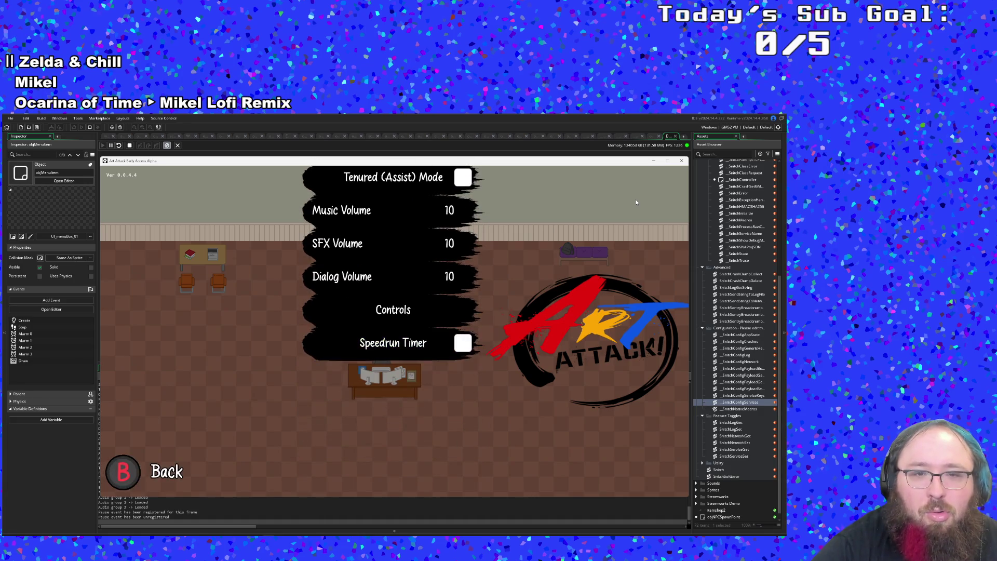
key("Down")
key("Down")
key("Down")
key("Down")
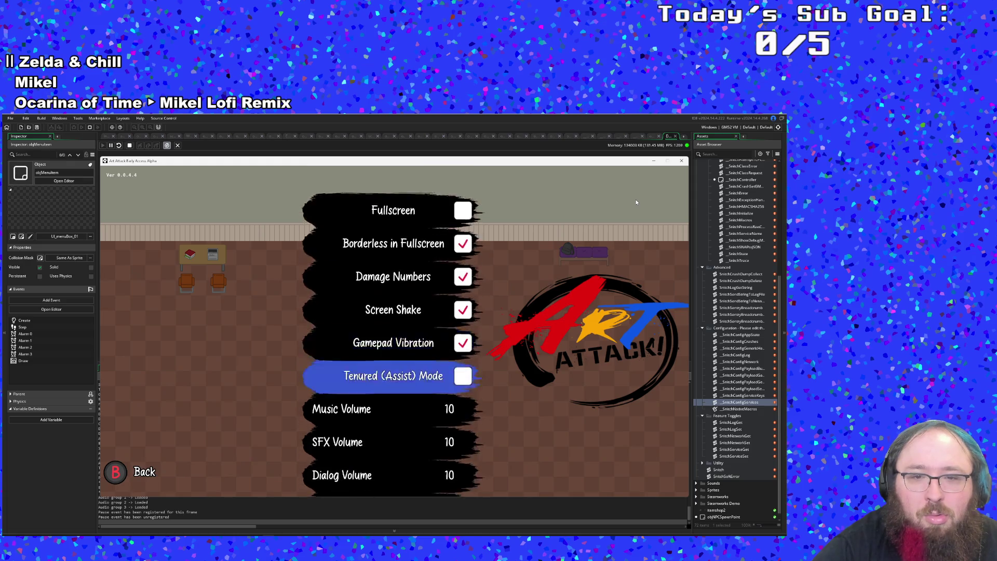
key("Down")
key("Down")
key("Down")
key("Escape")
key("Return")
key("Down")
key("Down")
key("Down")
key("Down")
key("Escape")
key("Down")
key("Down")
key("Down")
key("Return")
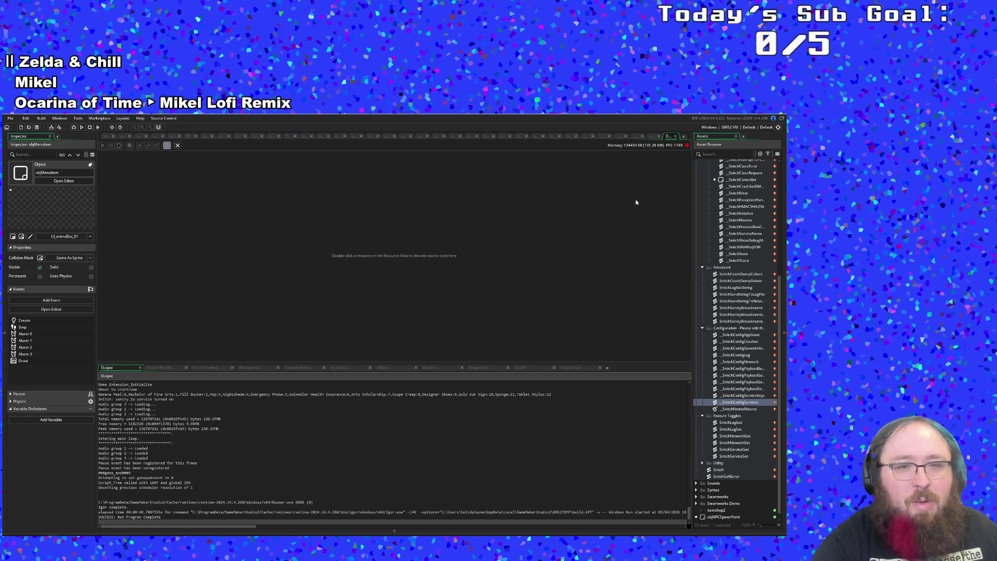
Search for 'titlescreen' and open objTitleScreen's User Event 1 code.
key("ctrl+t")
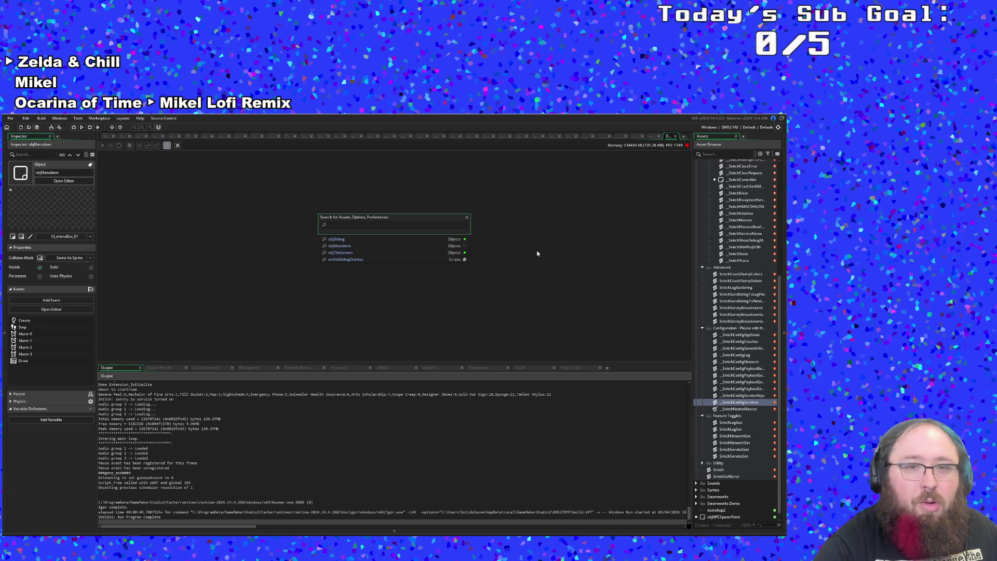
type("titlescreen")
key("Return")
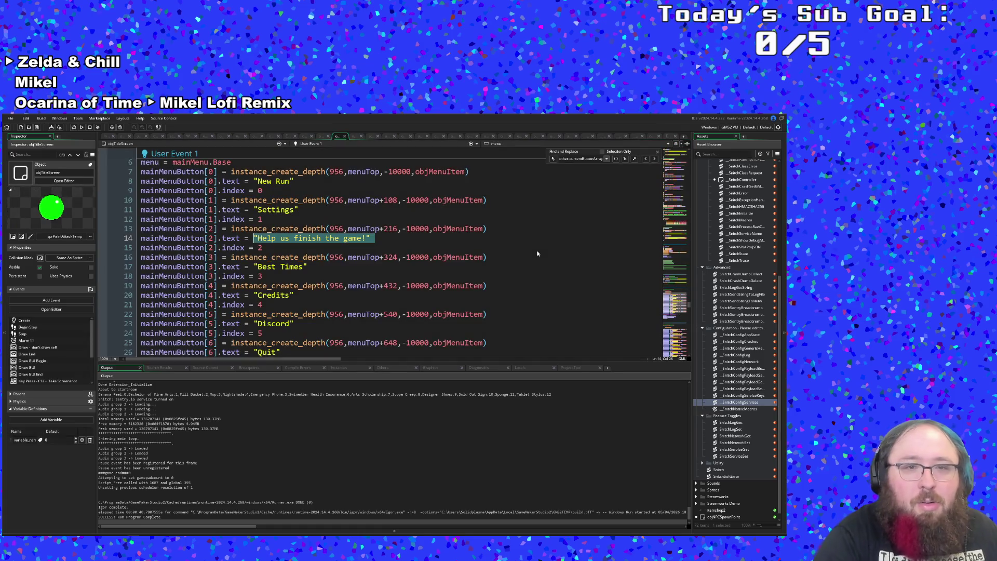
scroll(537, 254, "up", 2)
Review the mainMenuButton definitions and select the 'Help us finish the game!' label.
left_click(370, 308)
left_click(394, 297)
scroll(385, 291, "down", 2)
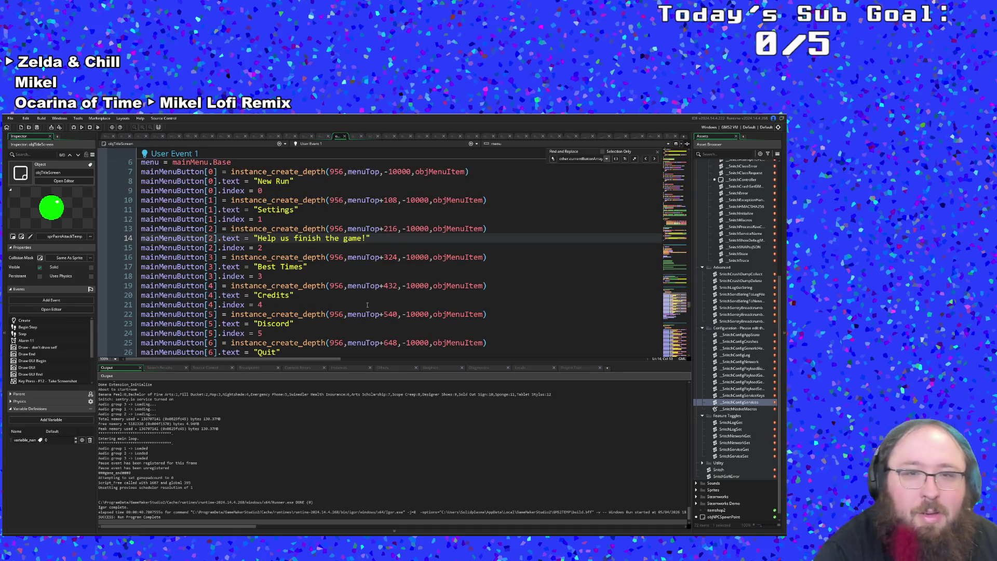
scroll(367, 305, "down", 2)
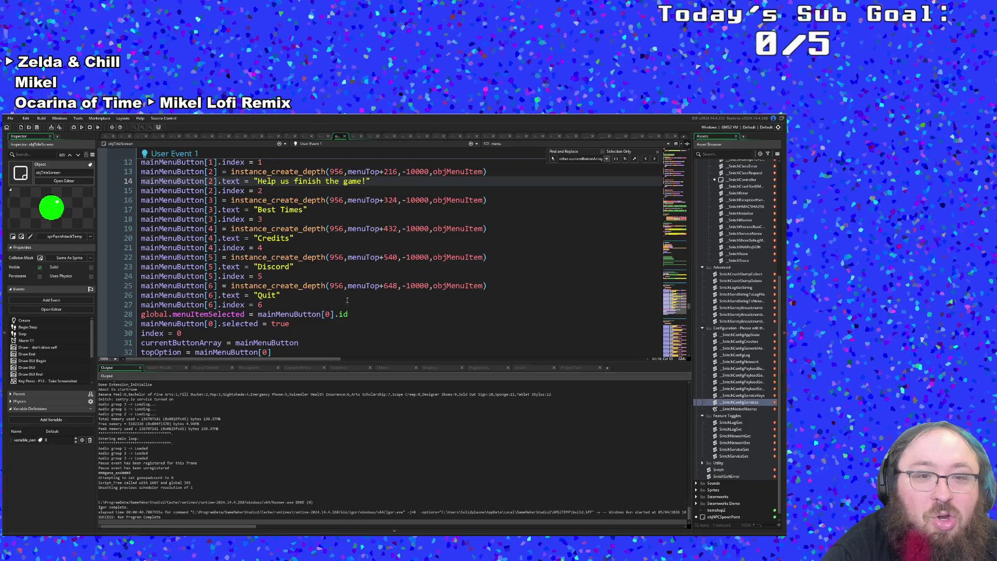
scroll(313, 298, "up", 2)
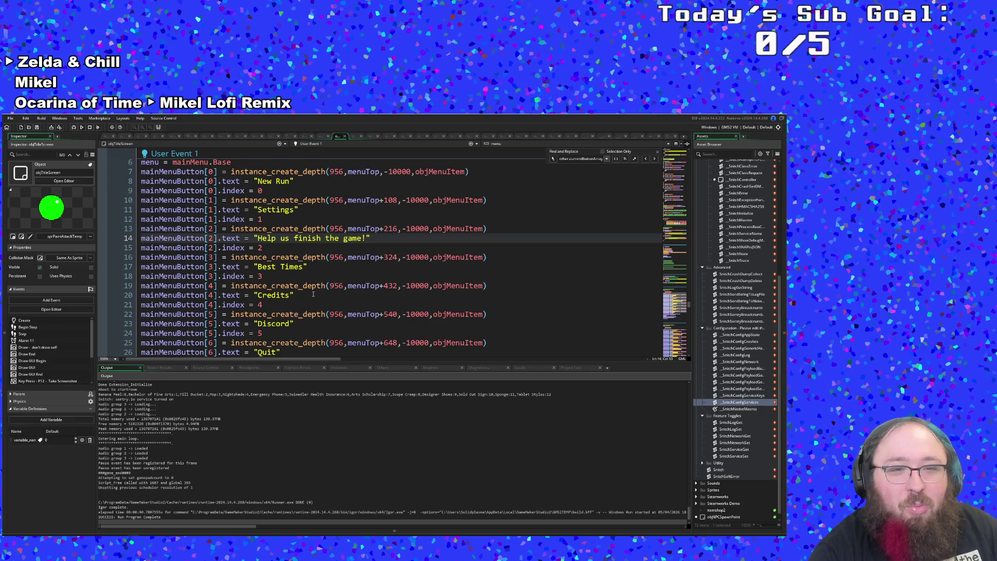
left_click(299, 297)
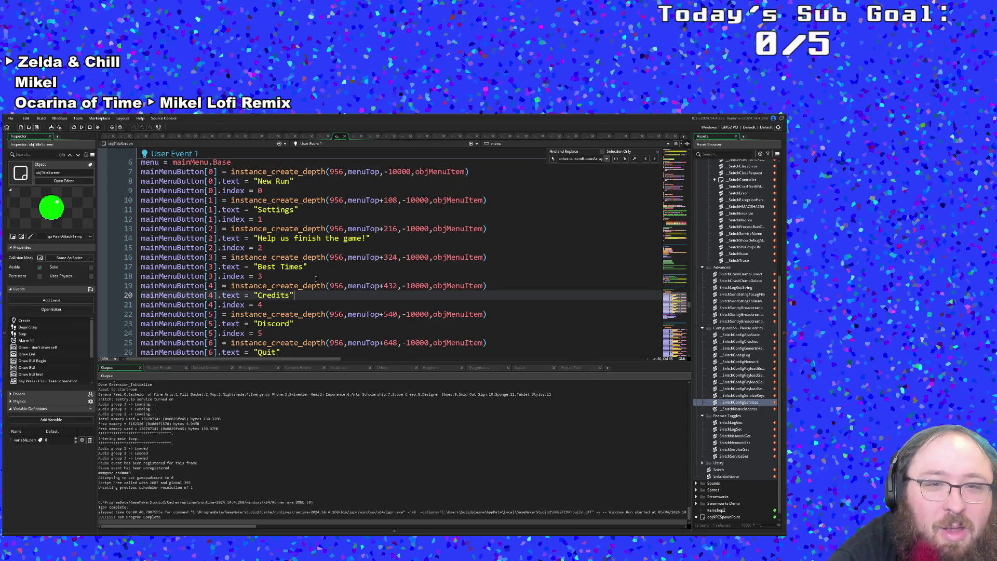
left_click(316, 275)
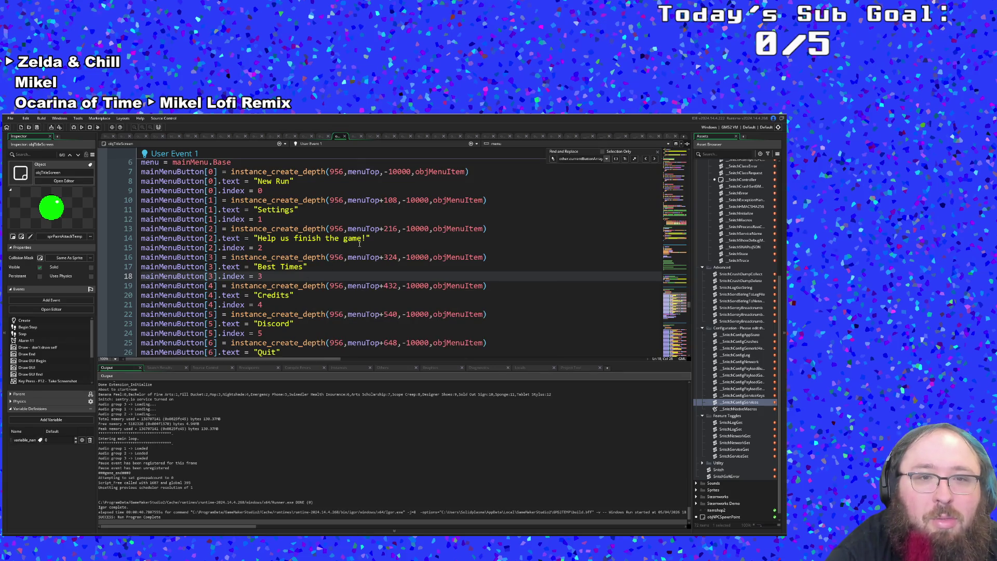
left_click_drag(366, 239, 258, 239)
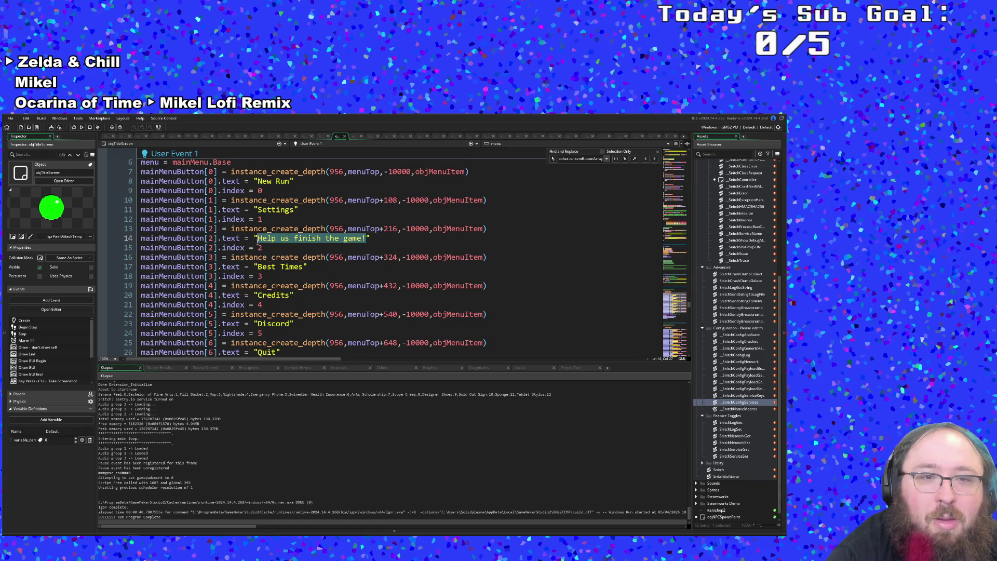
Cut the "Help us finish the game!" label on line 14 and type "Best Times" in its place.
left_click_drag(371, 238, 253, 239)
key("ctrl+c")
right_click(263, 240)
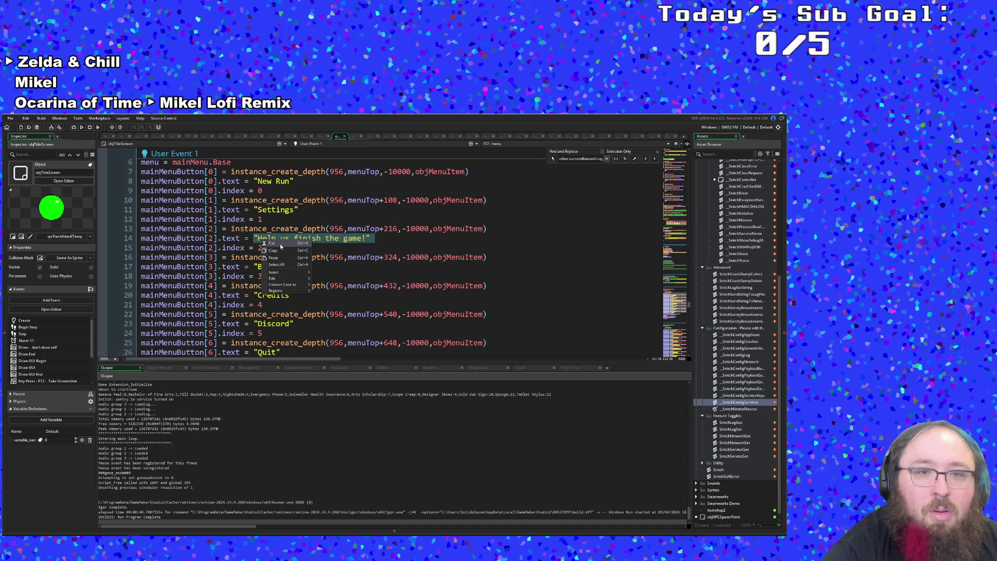
left_click(280, 244)
type("\"Best Time")
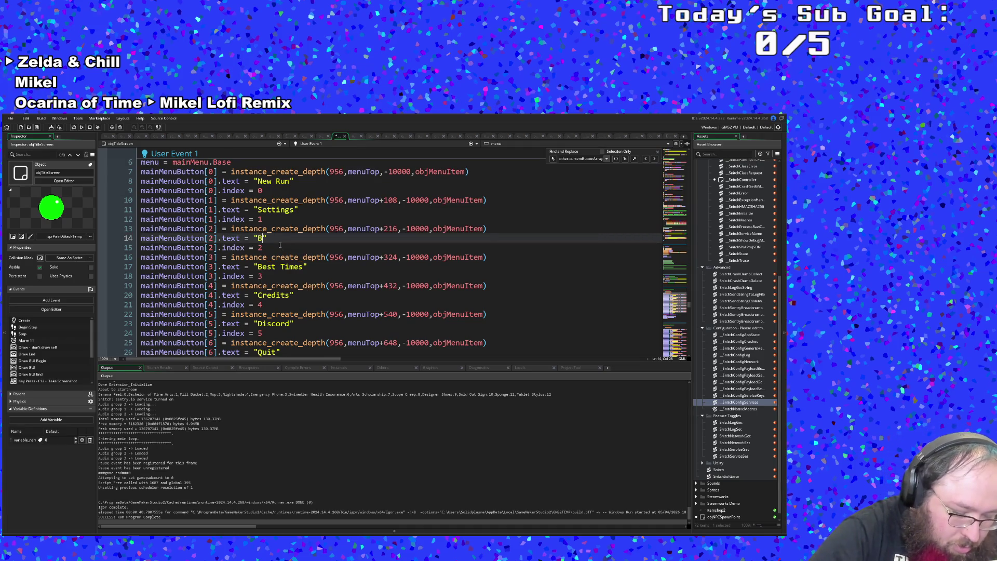
type("s")
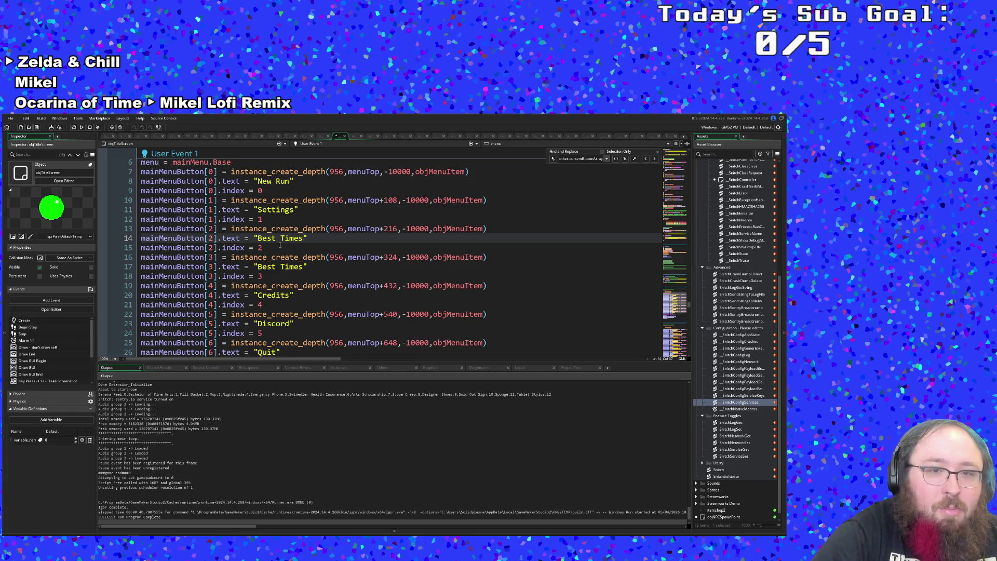
Paste "Help us finish the game!" over the Best Times label on line 17, removing stray quotes.
left_click_drag(305, 267, 258, 267)
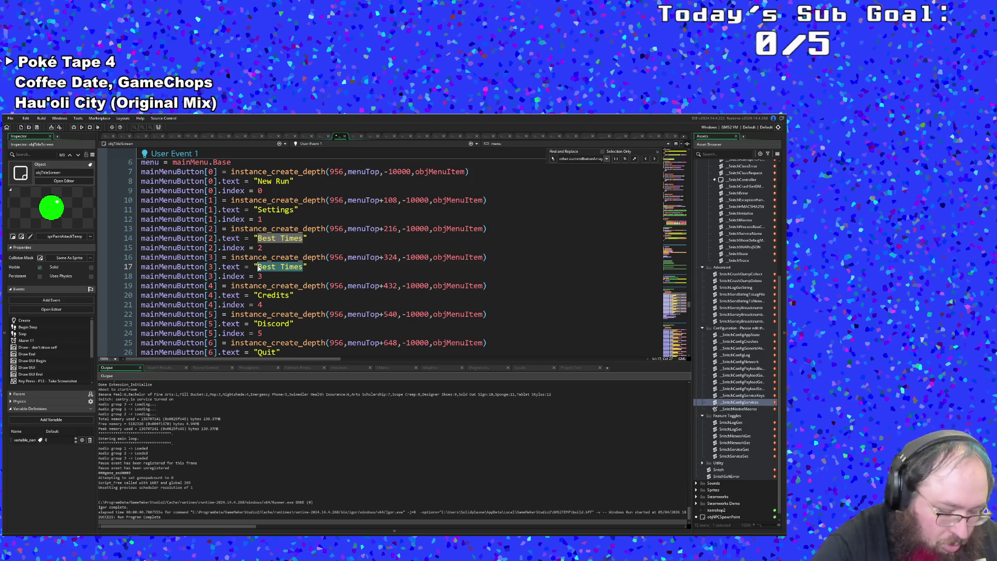
key("ctrl+v")
key("shift+End")
key("Delete")
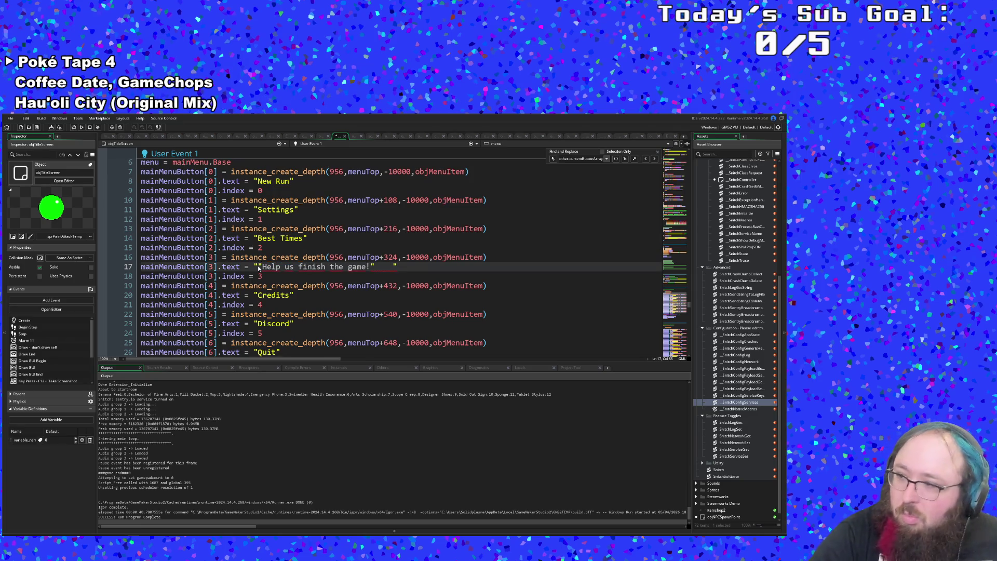
key("BackSpace")
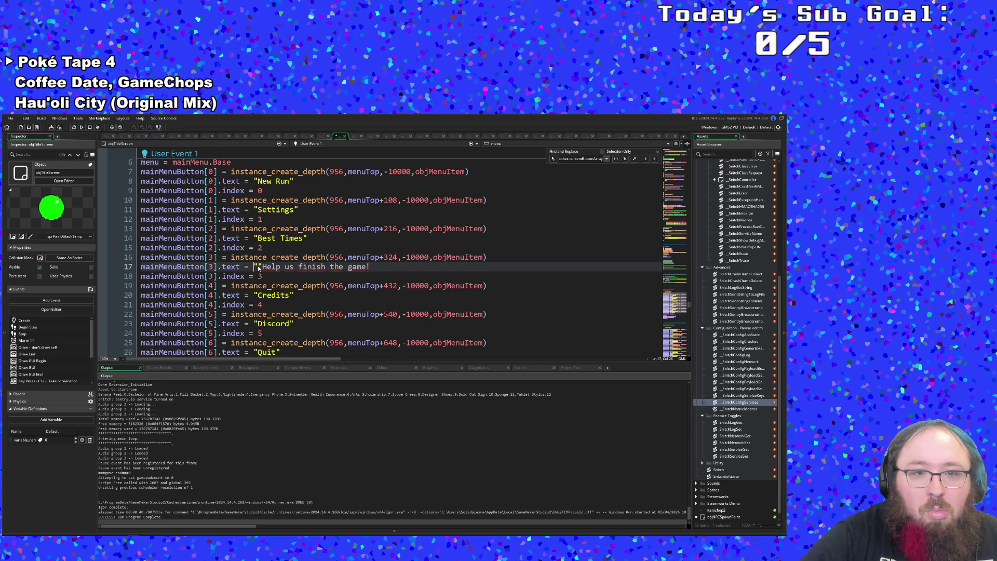
left_click(258, 267)
key("BackSpace")
key("Down")
Restore the closing quote at the end of line 17's label.
key("Left")
key("Left")
key("Left")
key("Up")
key("End")
type("\"")
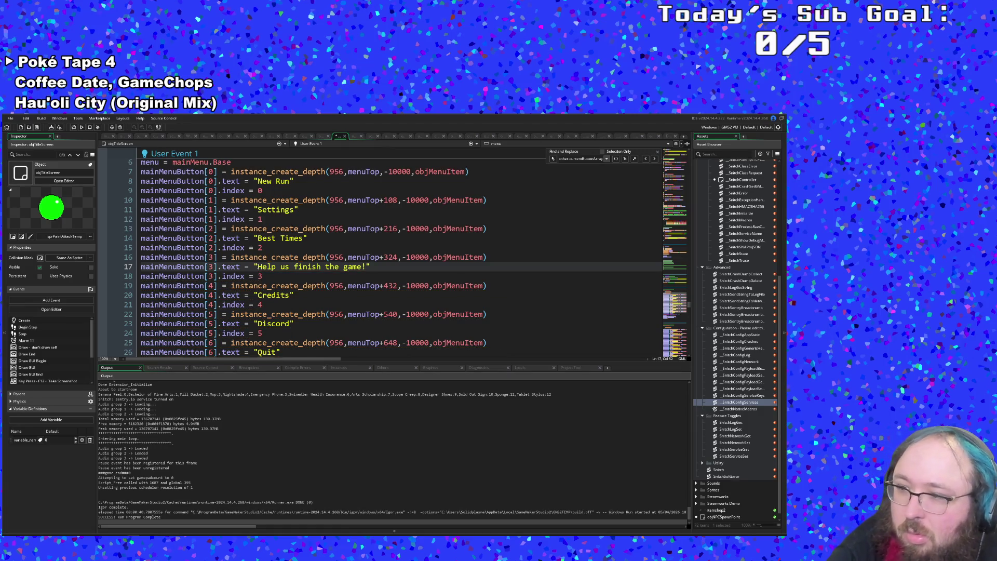
left_click(264, 274)
left_click(281, 266)
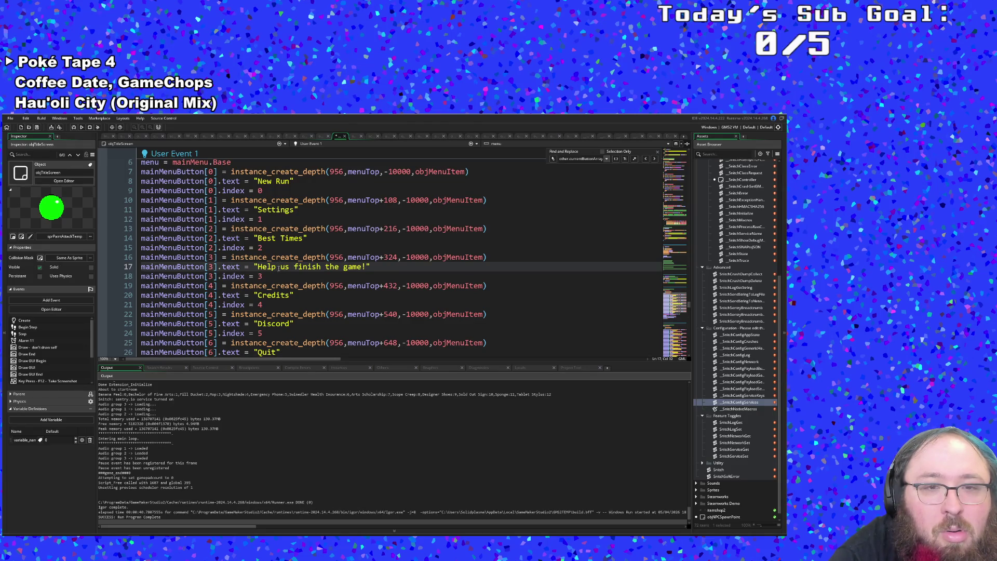
left_click(277, 274)
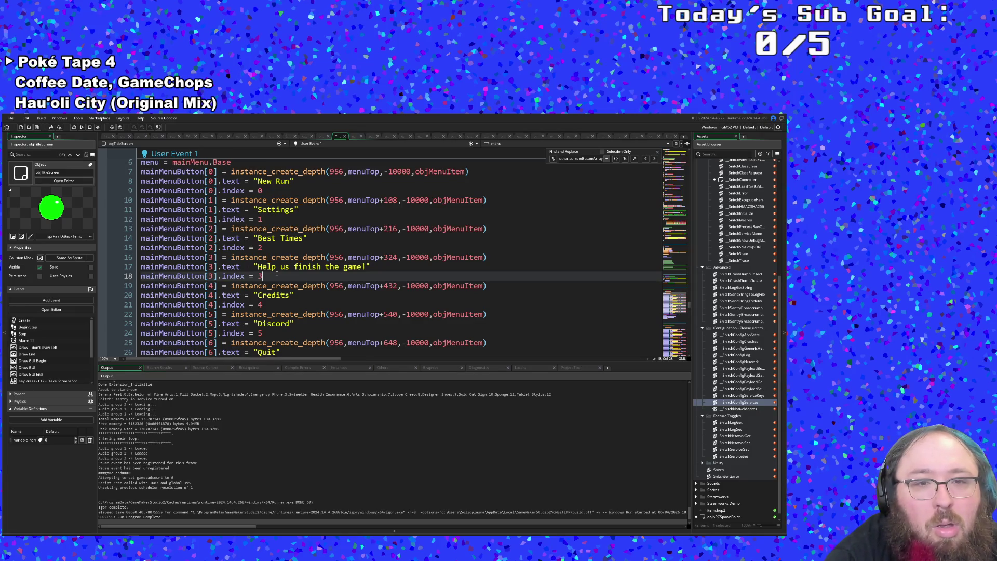
Change the line 20 button label from Credits to Discord.
scroll(282, 281, "down", 2)
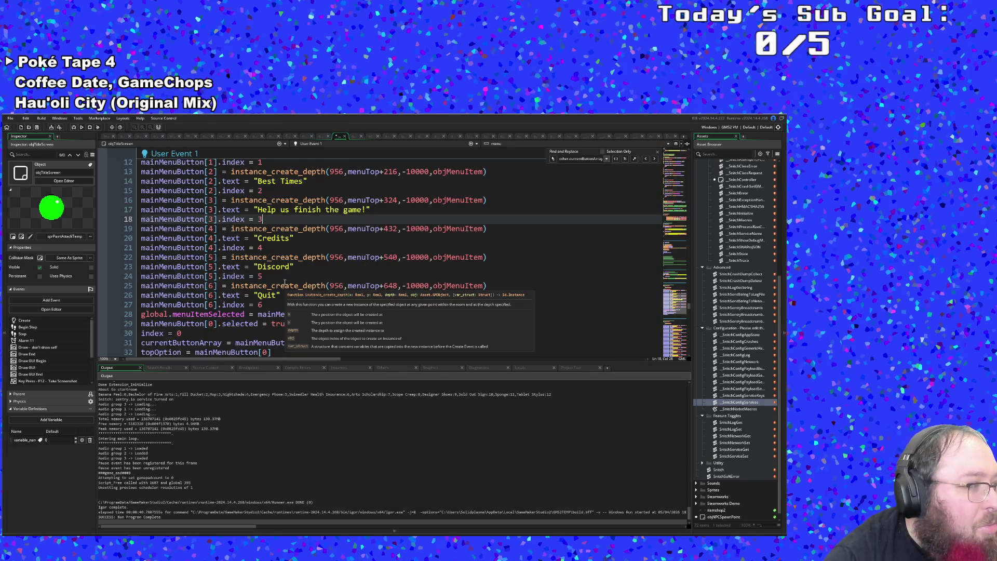
scroll(284, 282, "up", 2)
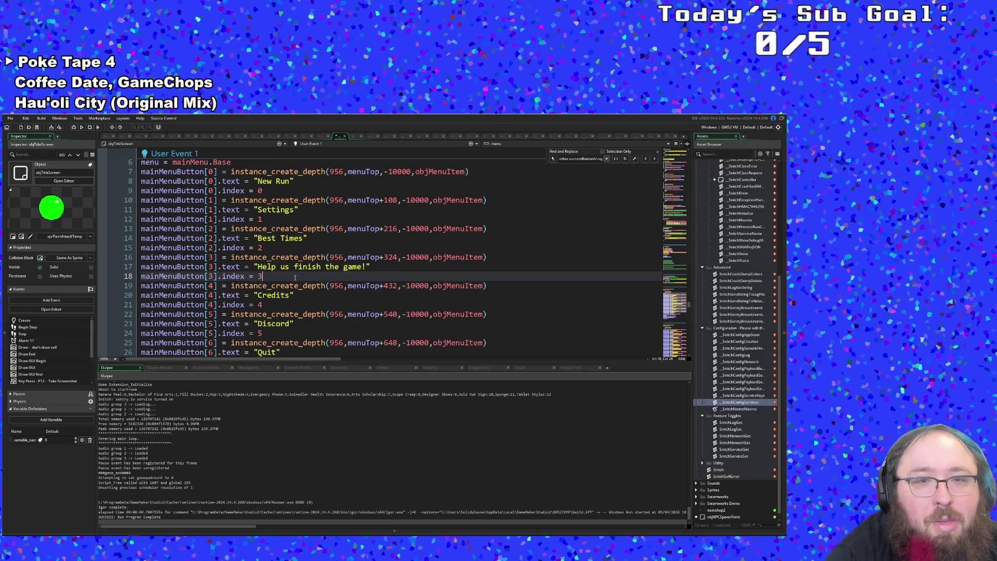
mouse_move(300, 255)
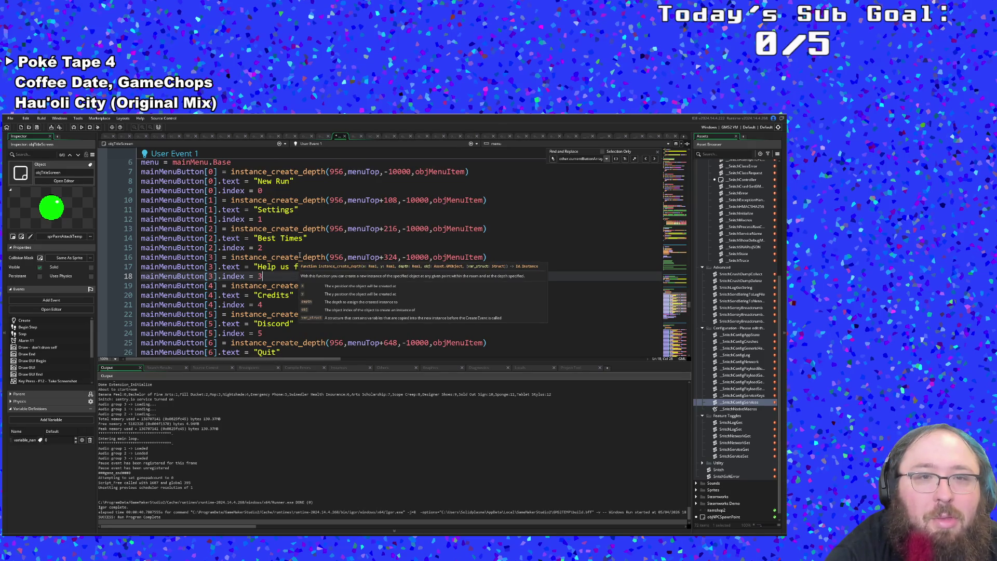
left_click(299, 295)
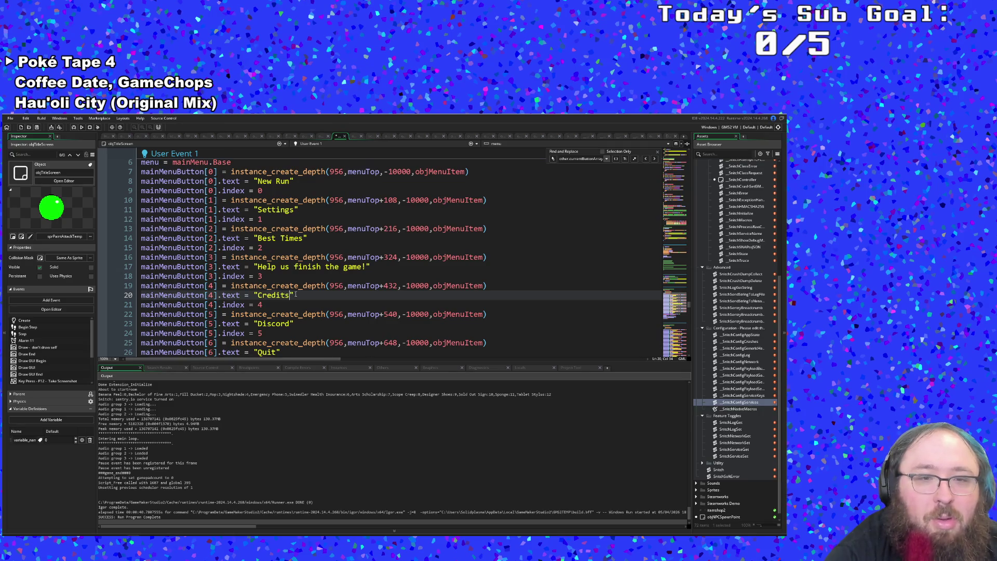
mouse_move(295, 340)
key("BackSpace")
key("BackSpace")
key("BackSpace")
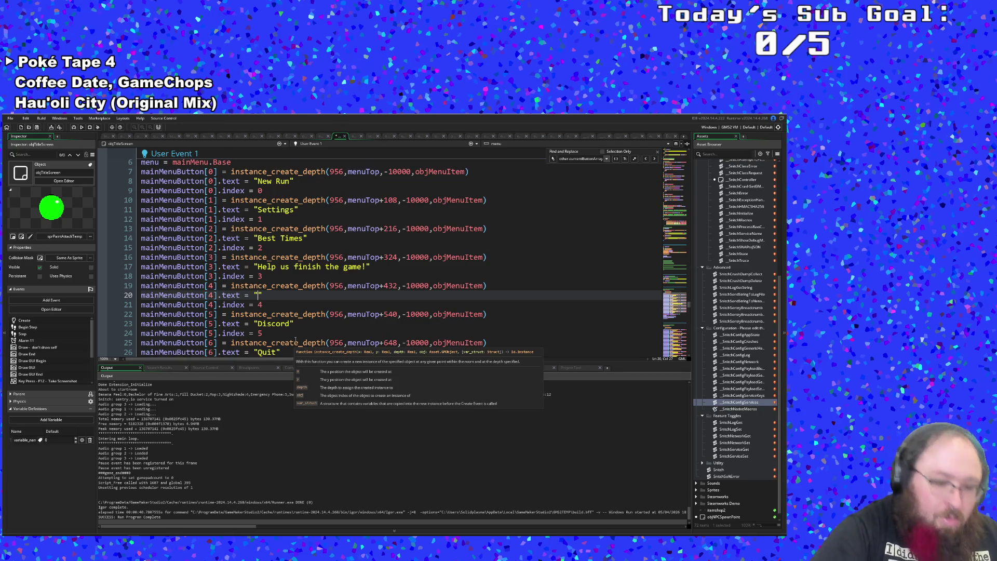
type("Discord")
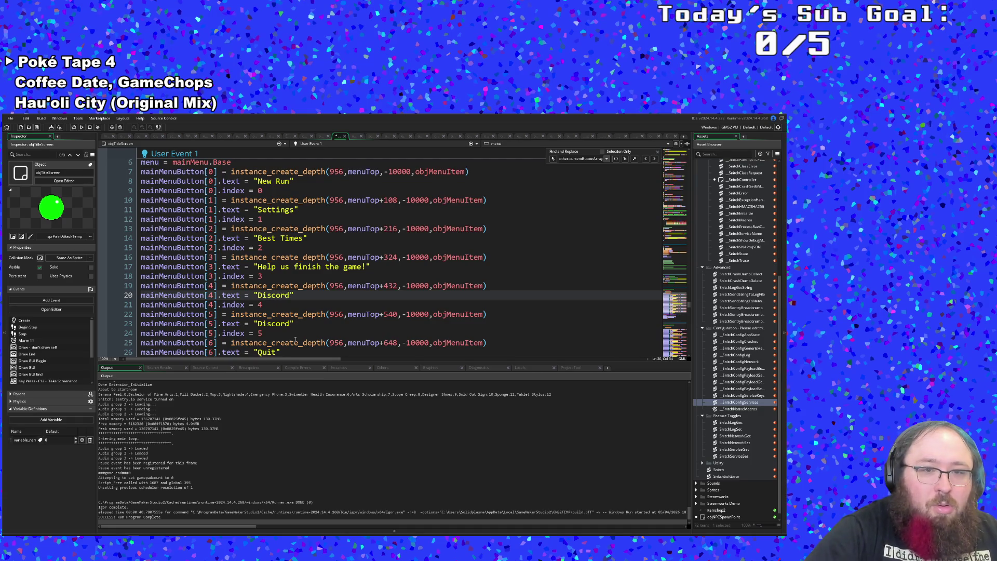
Relabel the sixth button's duplicate Discord as Credits and start a test run.
key("Down")
key("Down")
key("Down")
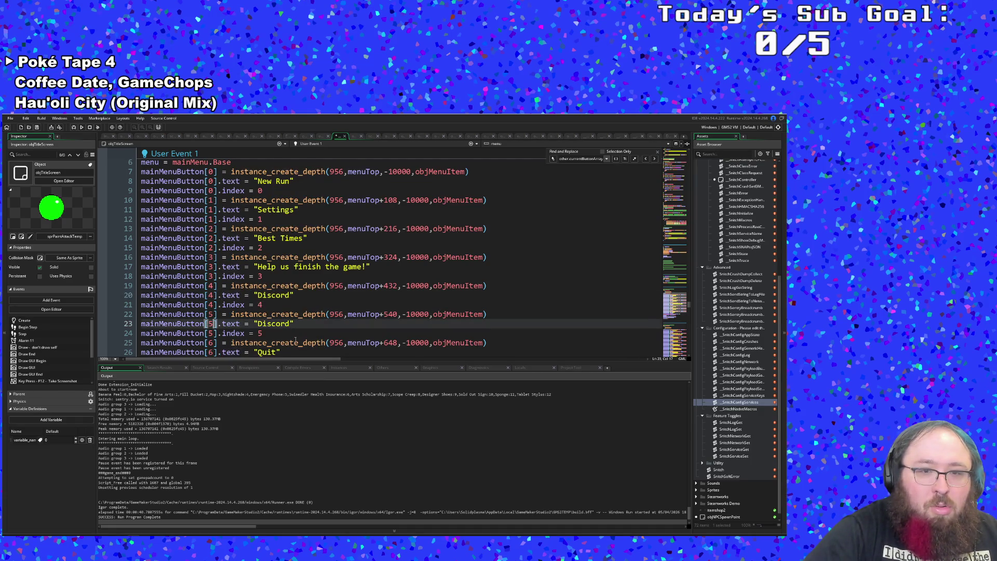
key("End")
key("Left")
key("BackSpace")
key("BackSpace")
key("BackSpace")
key("BackSpace")
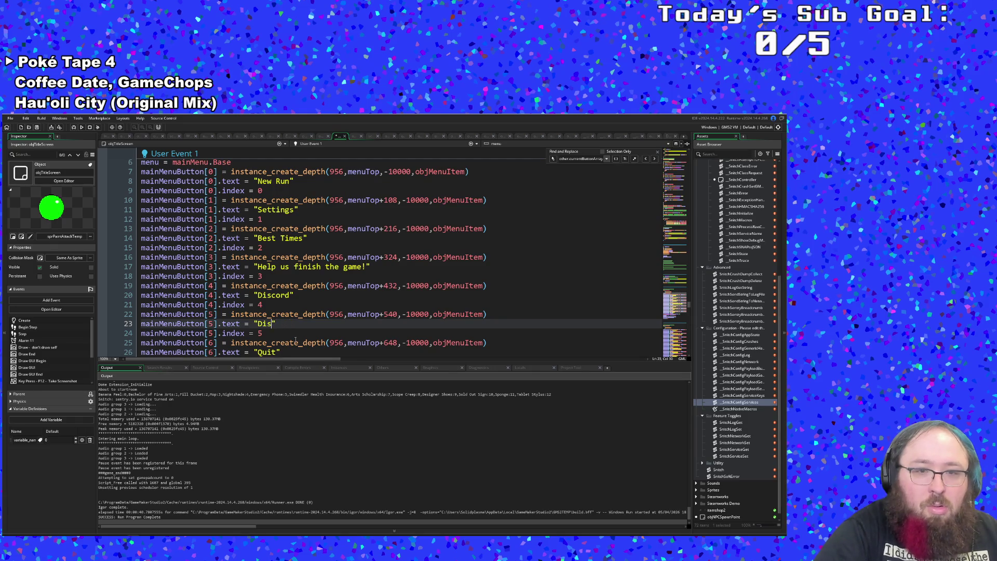
type("Credits")
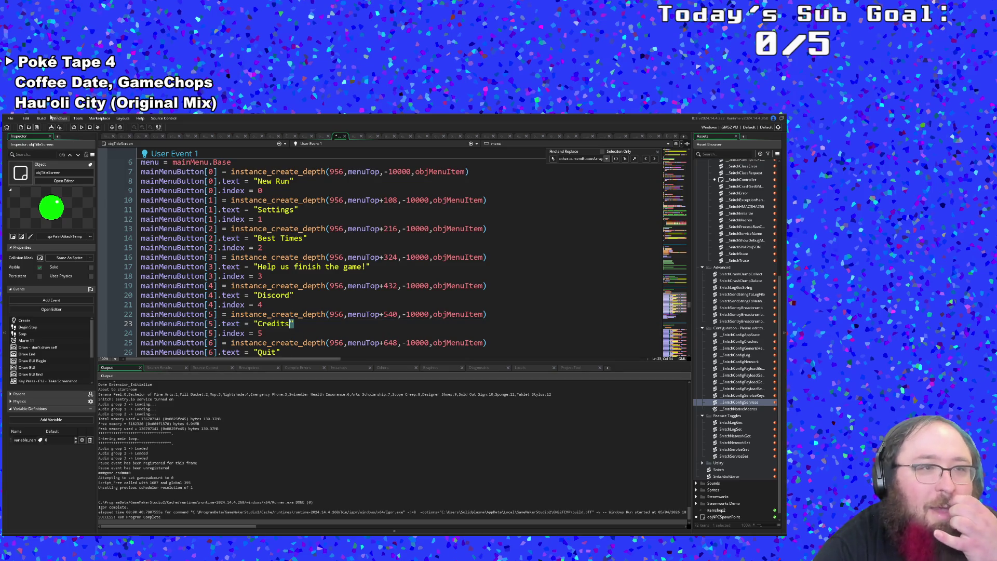
left_click(10, 118)
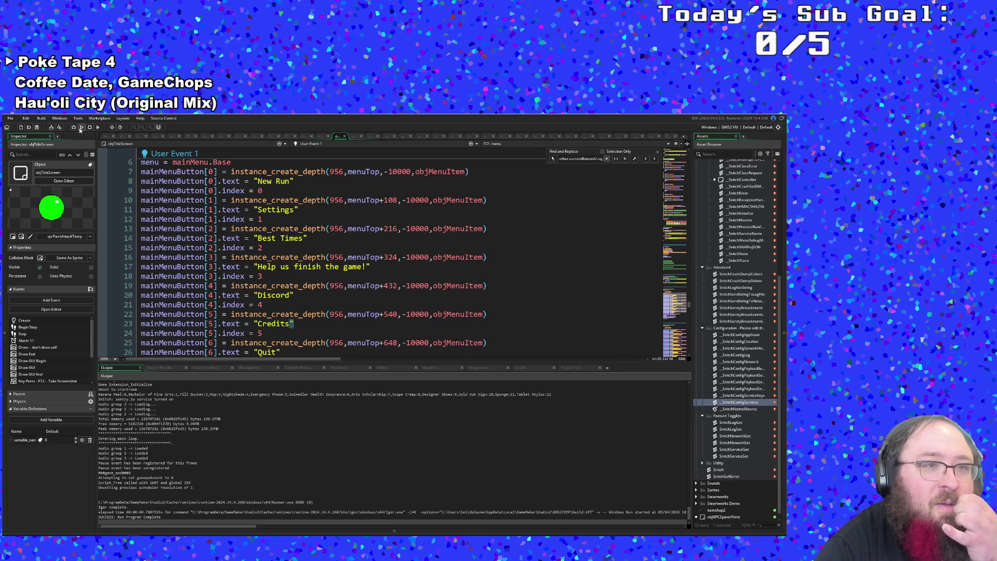
left_click(81, 127)
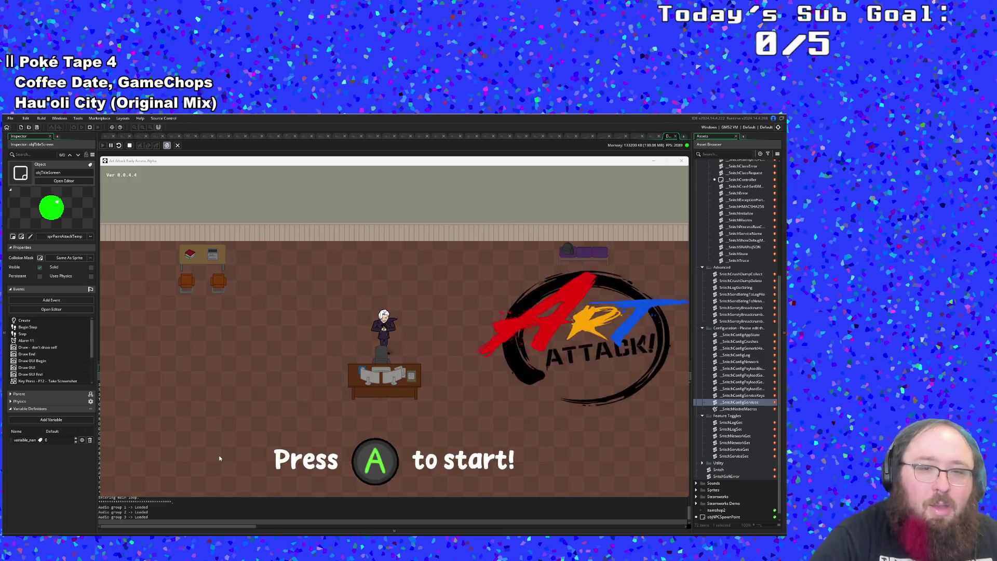
Enter the title menu, open Best Times, and return to the menu.
key("Return")
key("Down")
key("Down")
key("Down")
key("Down")
key("Down")
key("Up")
key("Up")
key("Up")
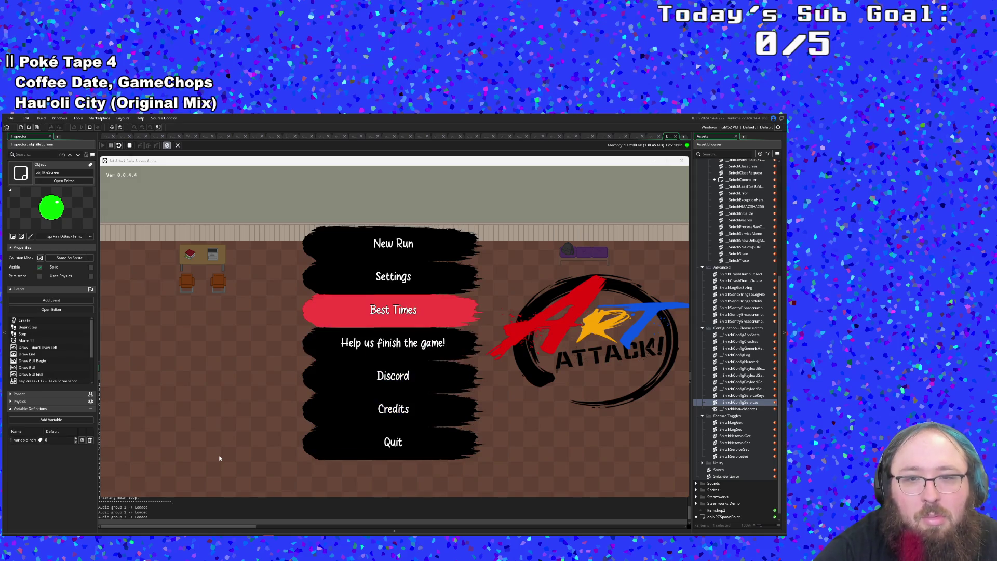
key("Up")
key("Up")
key("Up")
key("Up")
key("Up")
key("Up")
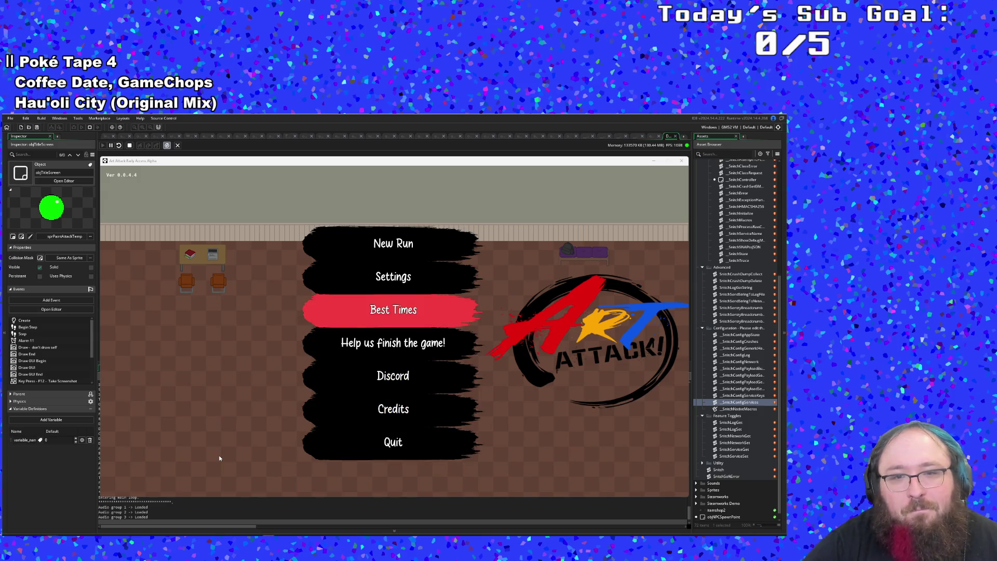
key("Return")
key("Escape")
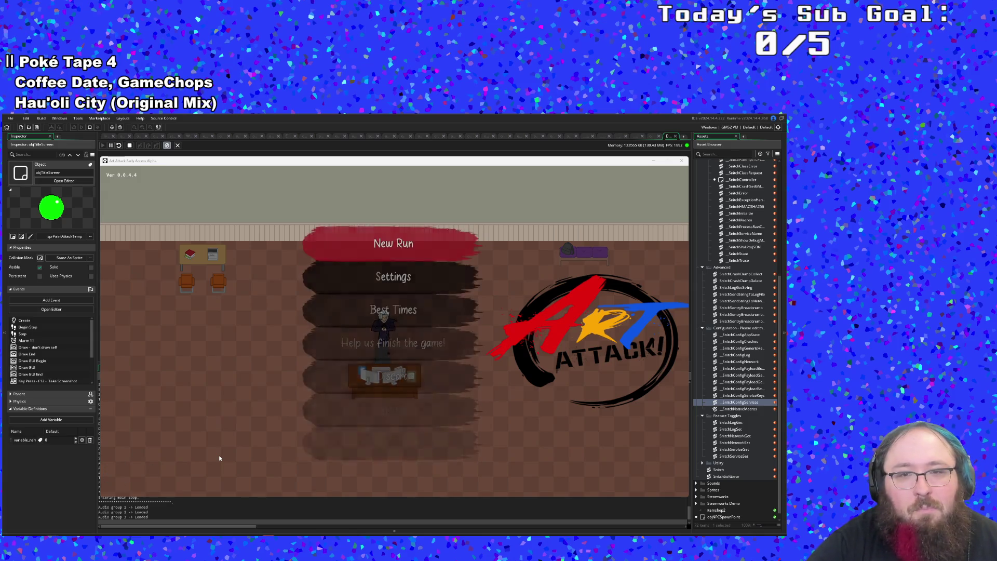
Check the Settings screen and the Credits roll, then quit the game.
key("Down")
key("Down")
key("Down")
key("Up")
key("Up")
key("Return")
key("Escape")
key("Down")
key("Down")
key("Down")
key("Down")
key("Down")
key("Return")
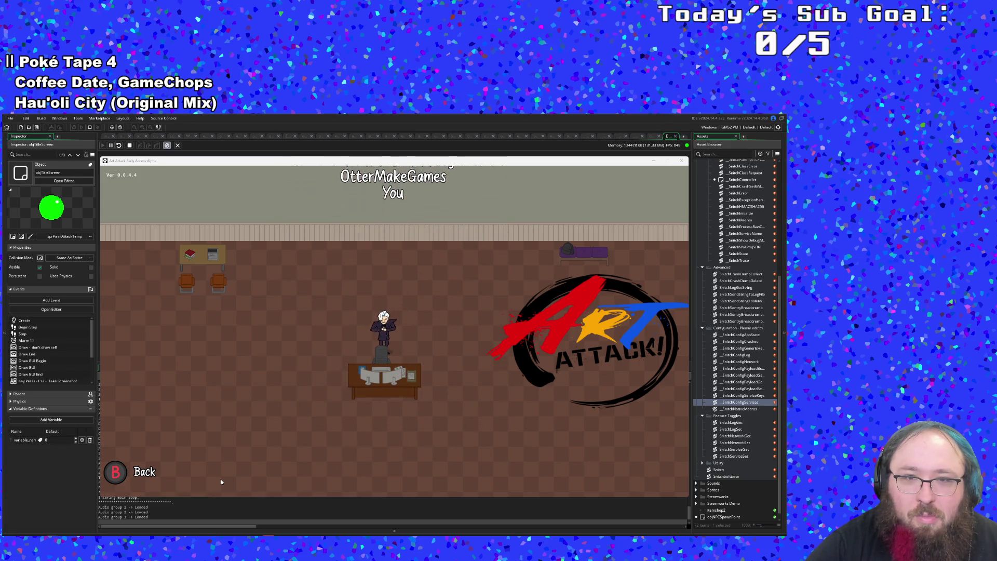
key("Escape")
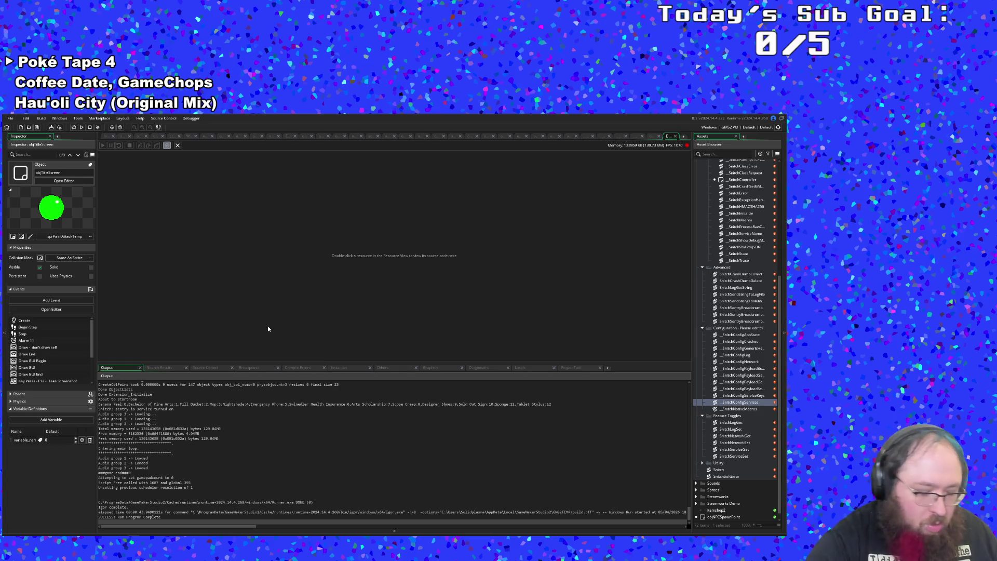
Search 'Title', open objTitleScreen, and switch to User Event 4, scrolling toward User Event 5.
key("ctrl+t")
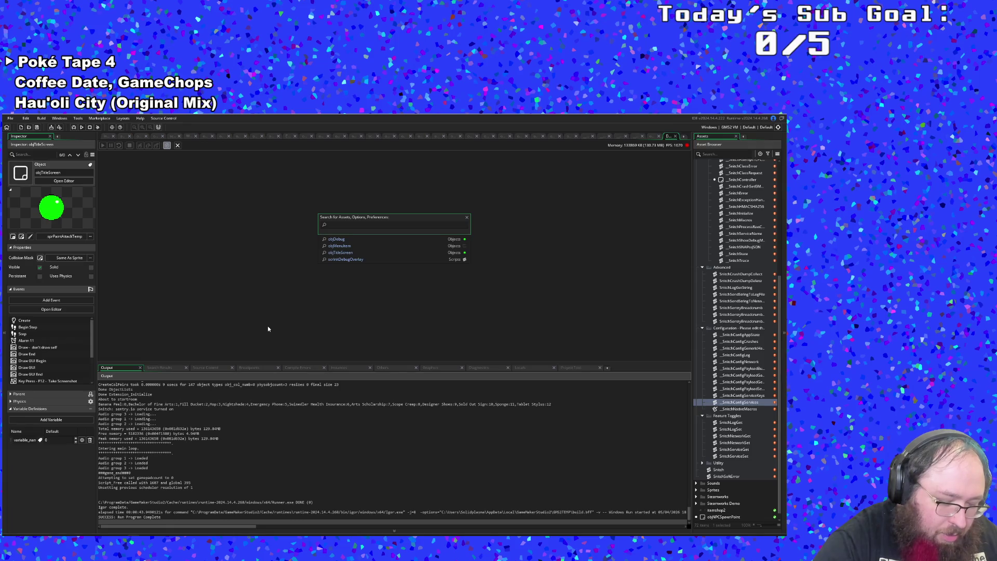
type("Title")
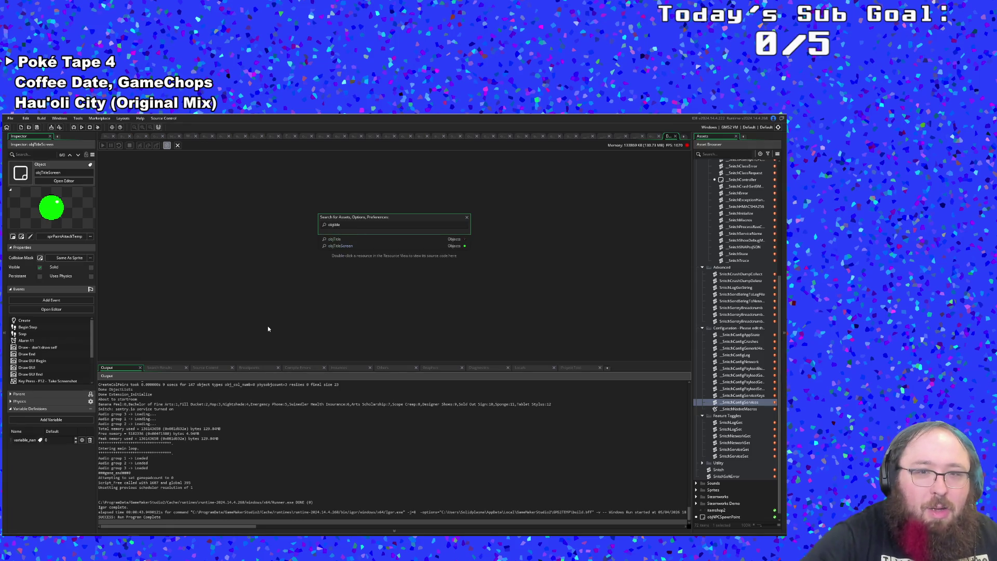
key("Return")
left_click(311, 144)
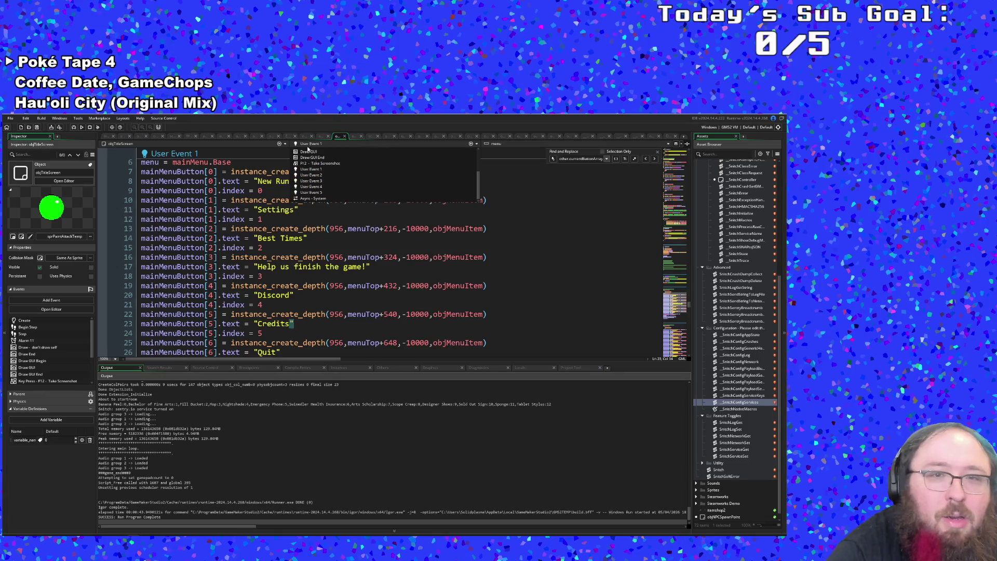
left_click(312, 187)
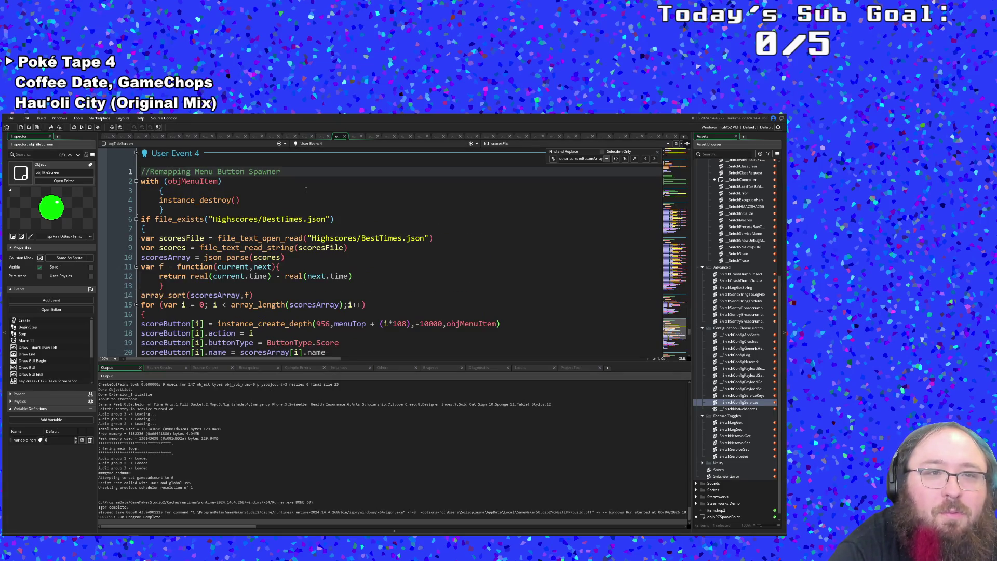
scroll(306, 189, "down", 15)
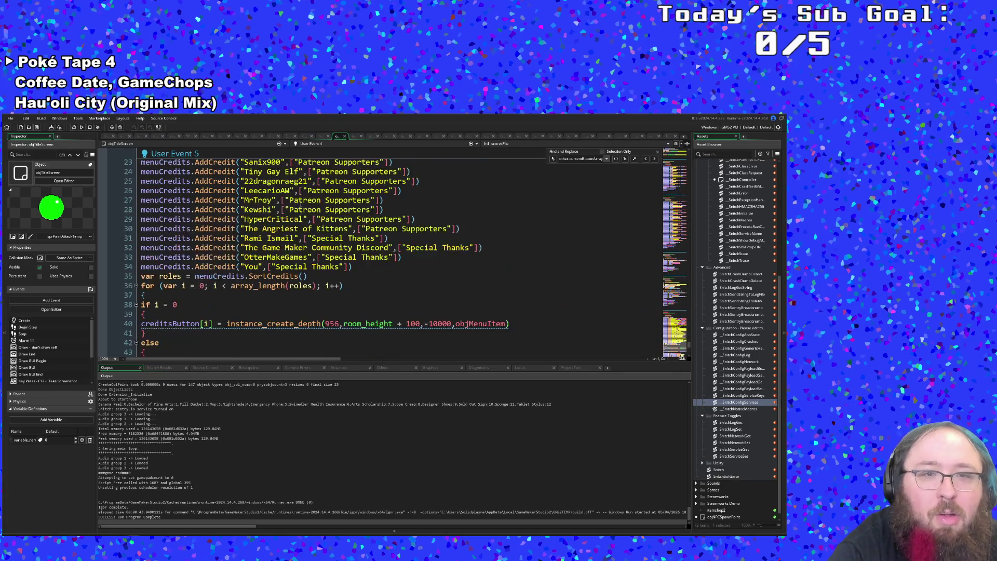
Duplicate the Special Thanks credit line 33 onto a new line below it.
left_click_drag(403, 257, 141, 258)
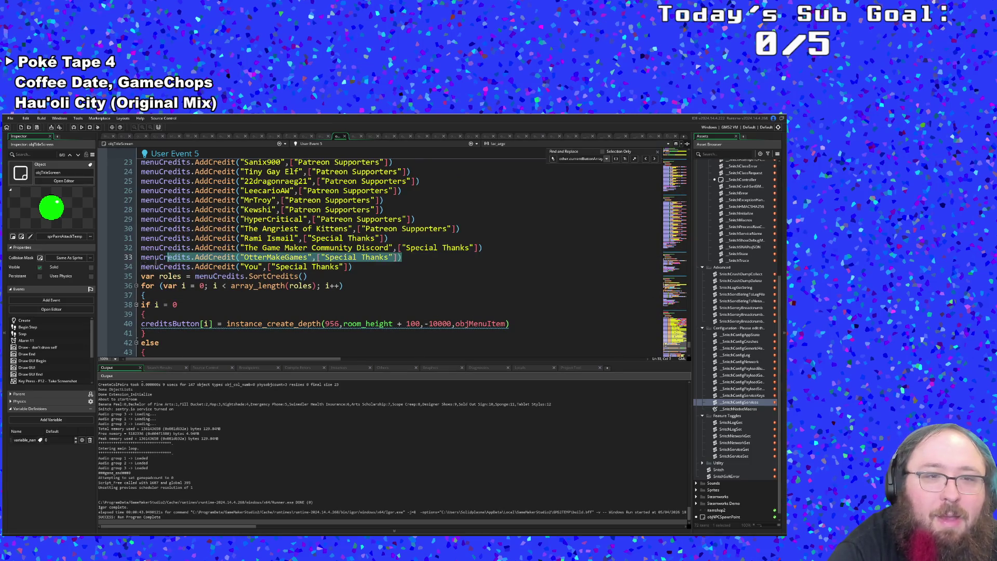
right_click(145, 260)
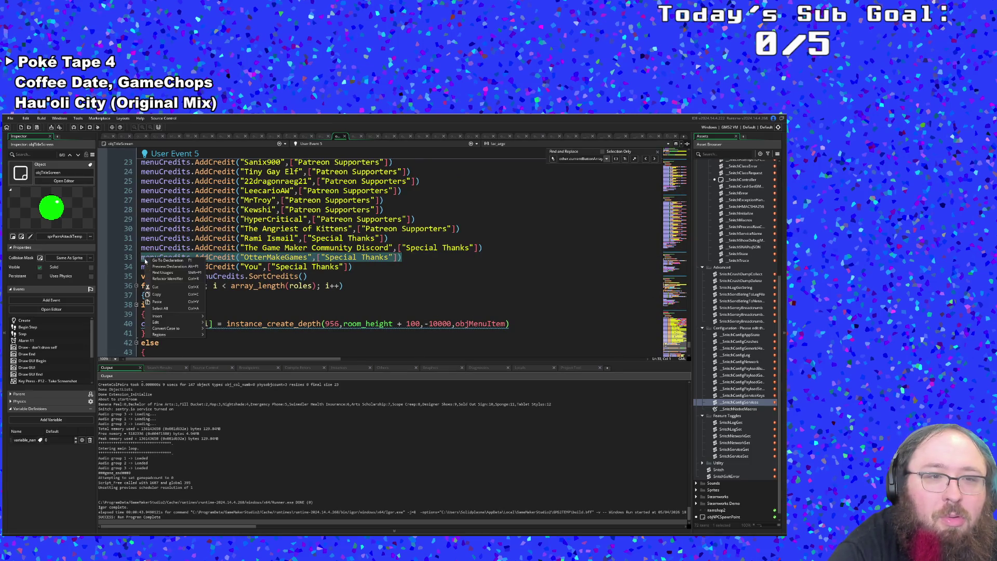
left_click(156, 294)
left_click(408, 256)
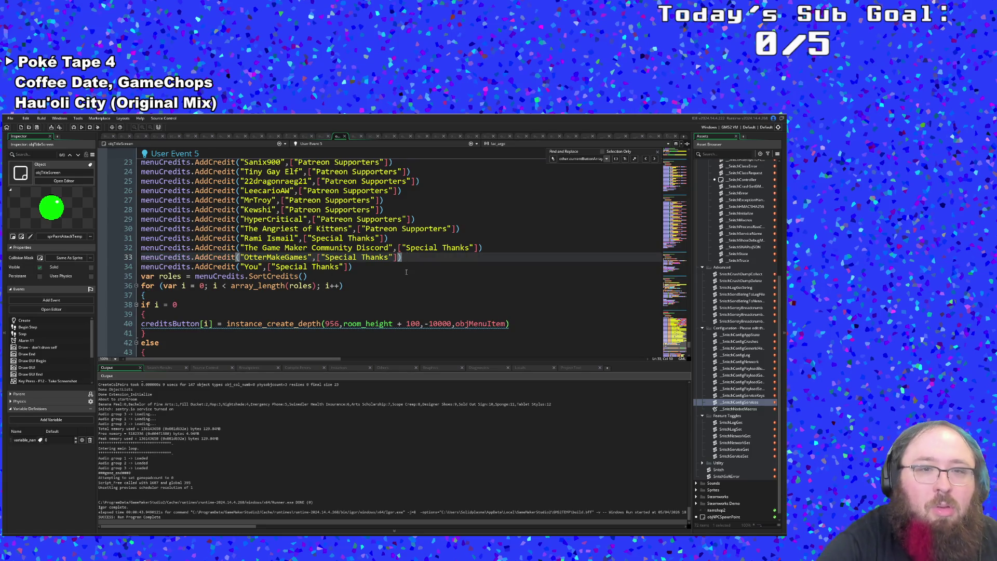
key("Return")
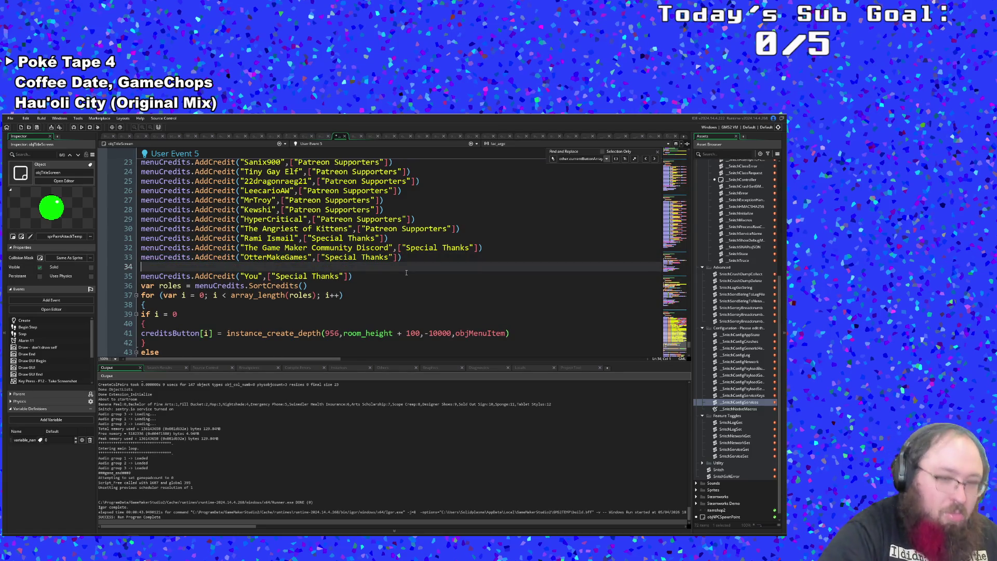
key("ctrl+v")
Replace the name in the copied credit line with the new contributor's name.
key("Left")
key("Left")
key("Left")
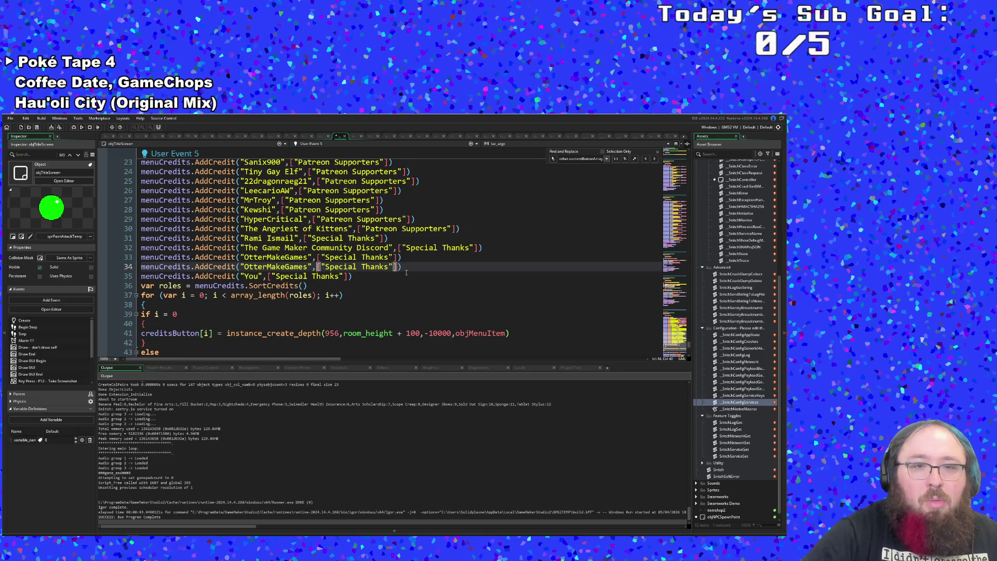
key("BackSpace")
key("BackSpace")
key("BackSpace")
key("BackSpace")
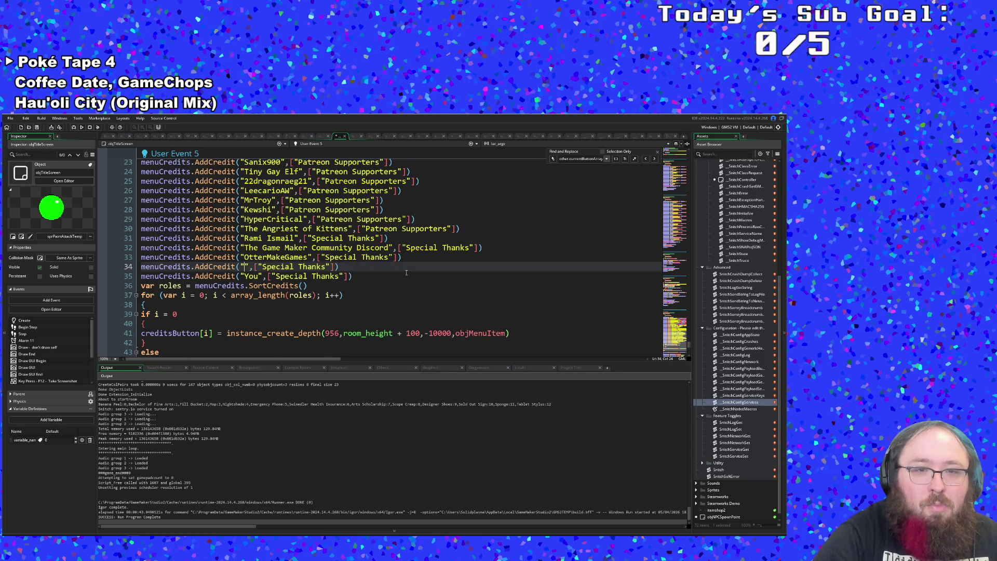
type("Juju")
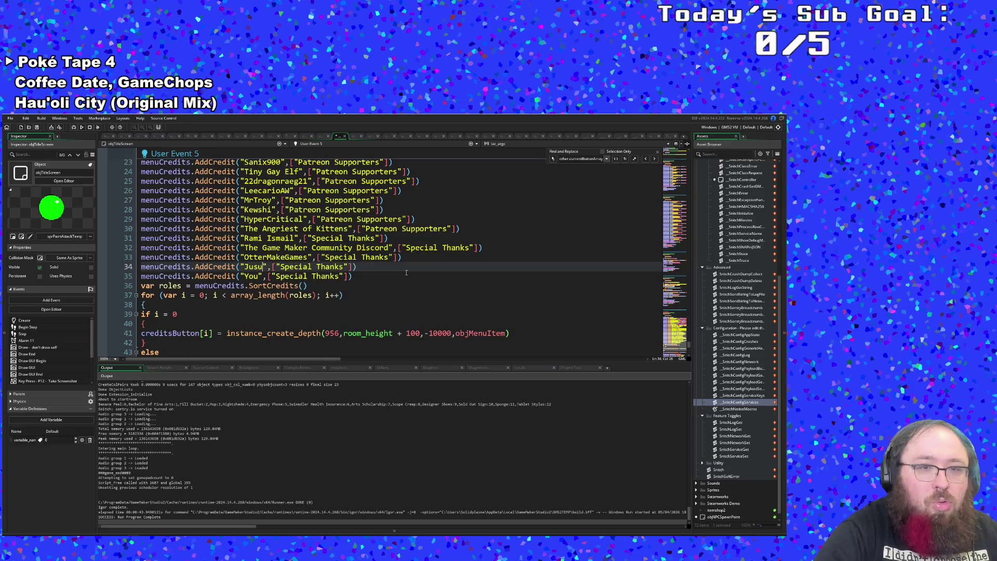
type(" Adam")
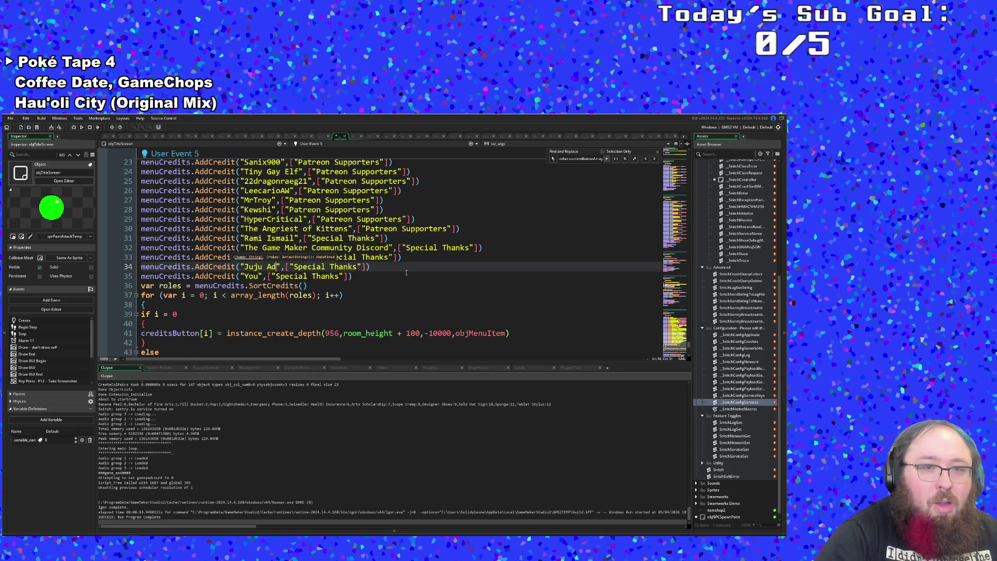
type("s")
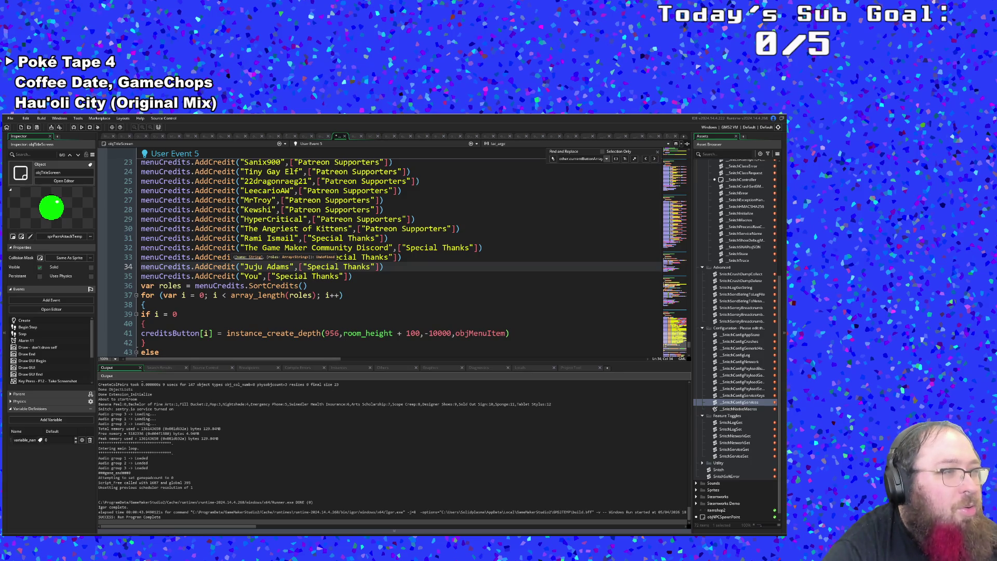
key("ctrl+Left")
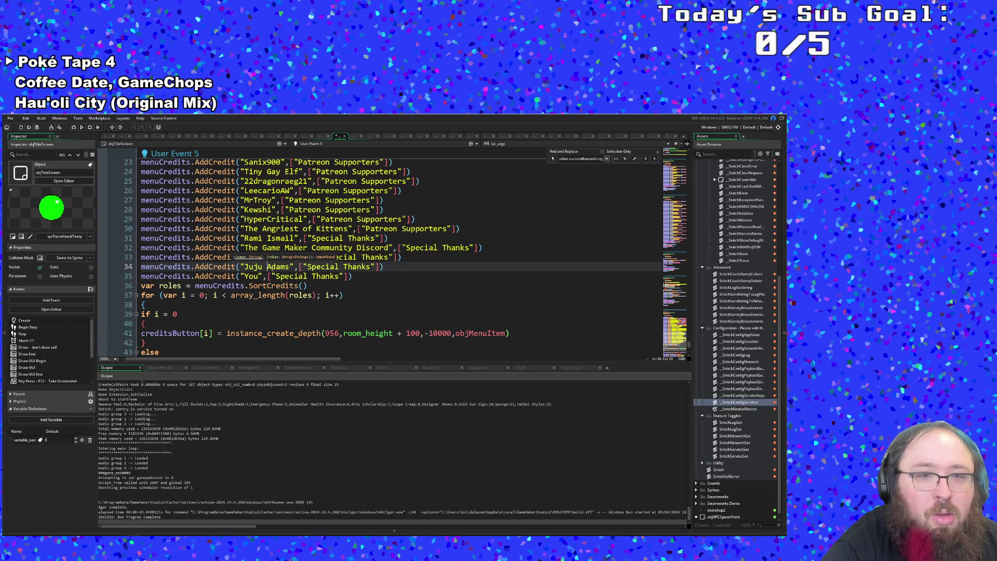
key("BackSpace")
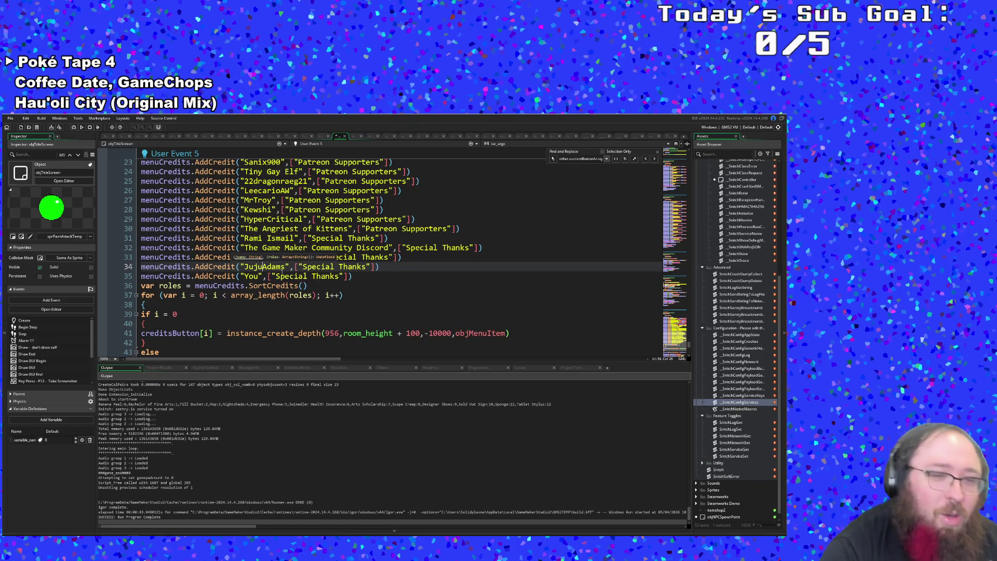
left_click(309, 284)
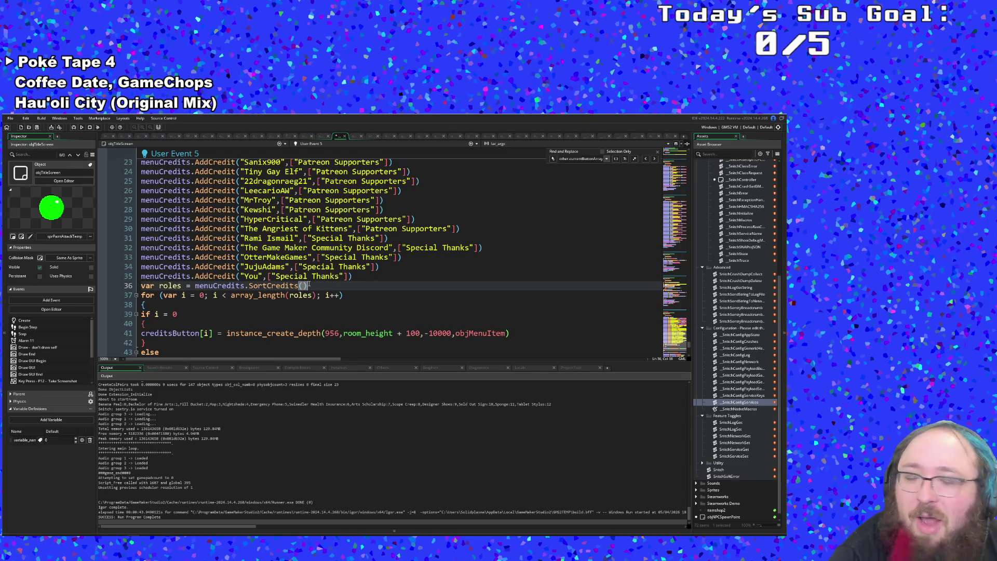
Compare the new entry with line 33 and review the role definitions.
left_click(293, 258)
scroll(293, 258, "up", 2)
scroll(293, 258, "down", 2)
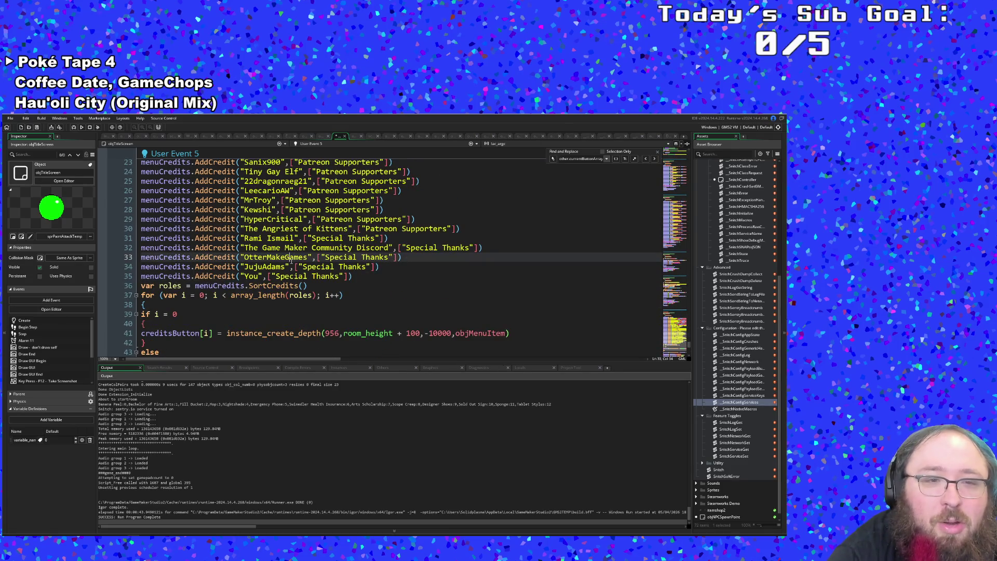
scroll(291, 260, "down", 6)
scroll(293, 262, "up", 14)
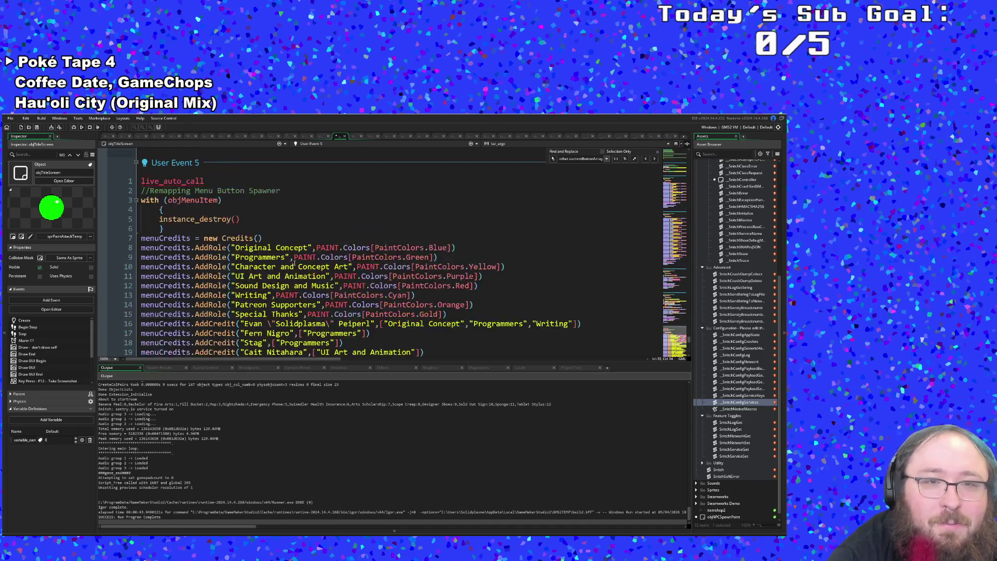
left_click(295, 265)
Search assets for 'jue', then dismiss the search.
scroll(291, 270, "down", 3)
scroll(272, 286, "up", 3)
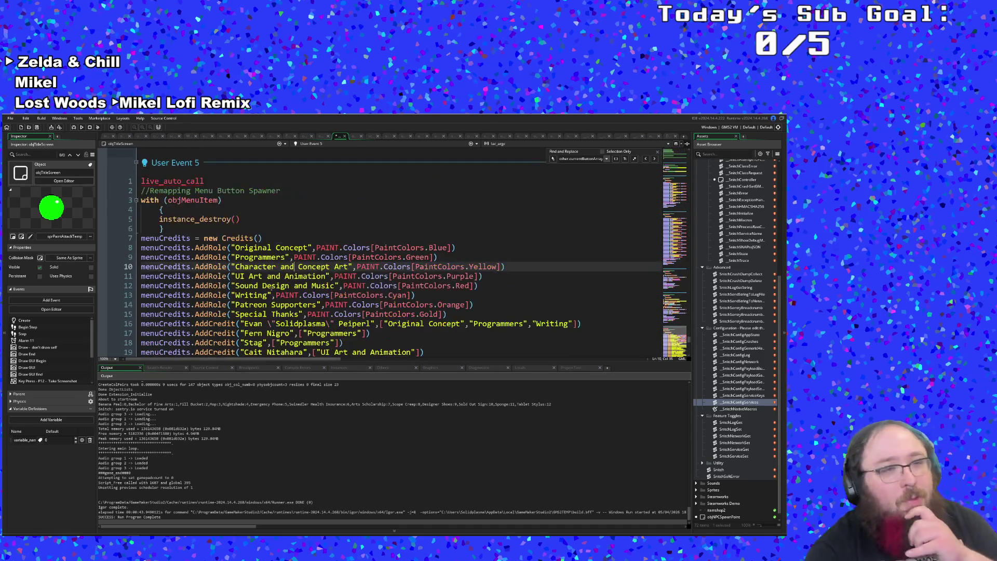
key("ctrl+t")
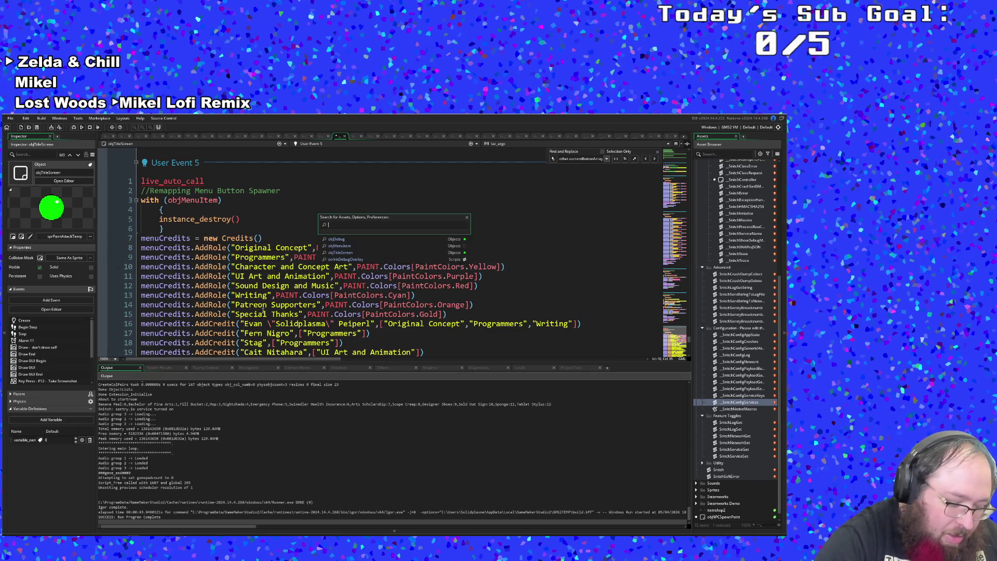
type("obj")
type("Menu")
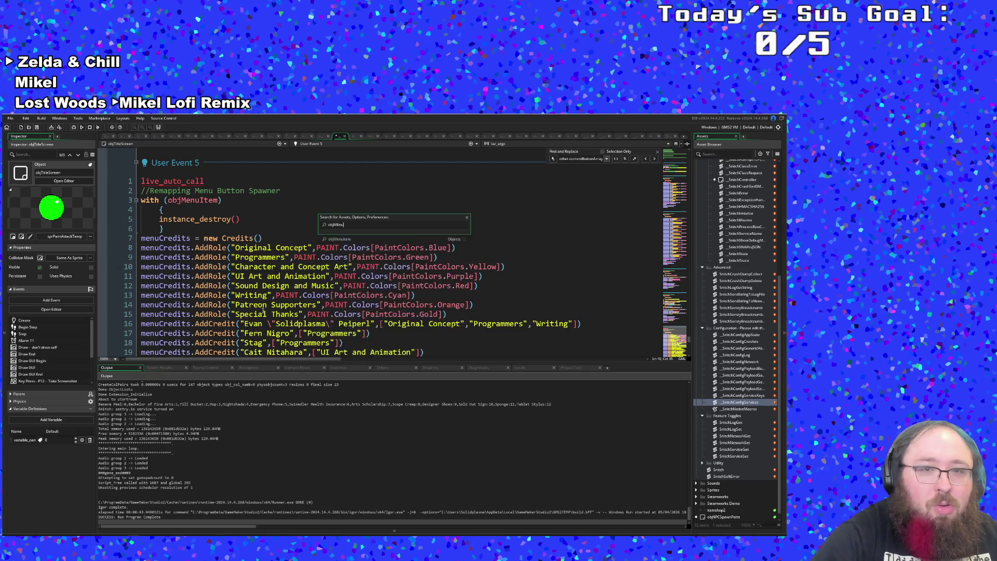
type("e")
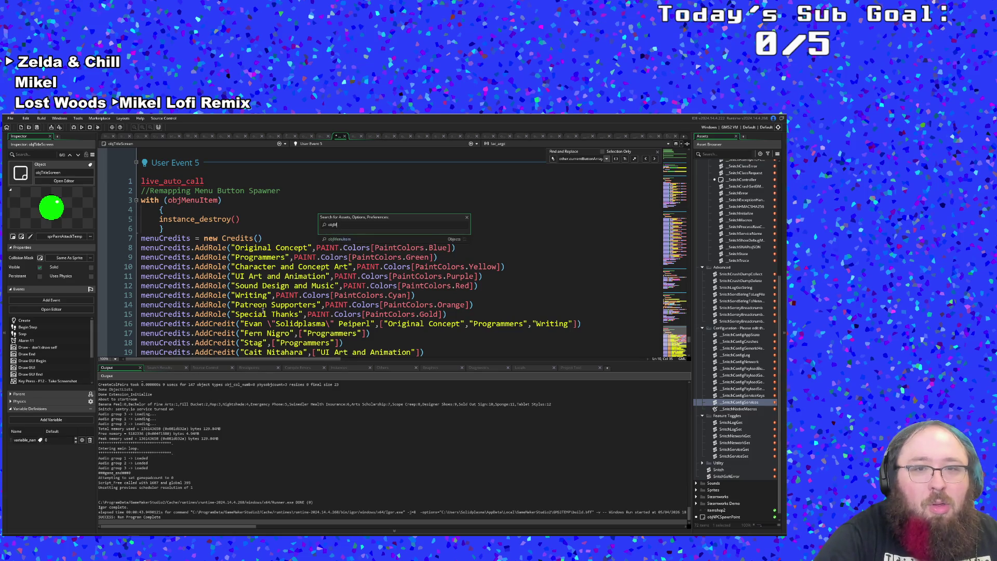
key("Escape")
Scroll to User Event 2 and insert, then remove, a blank line after line 49.
scroll(223, 324, "up", 10)
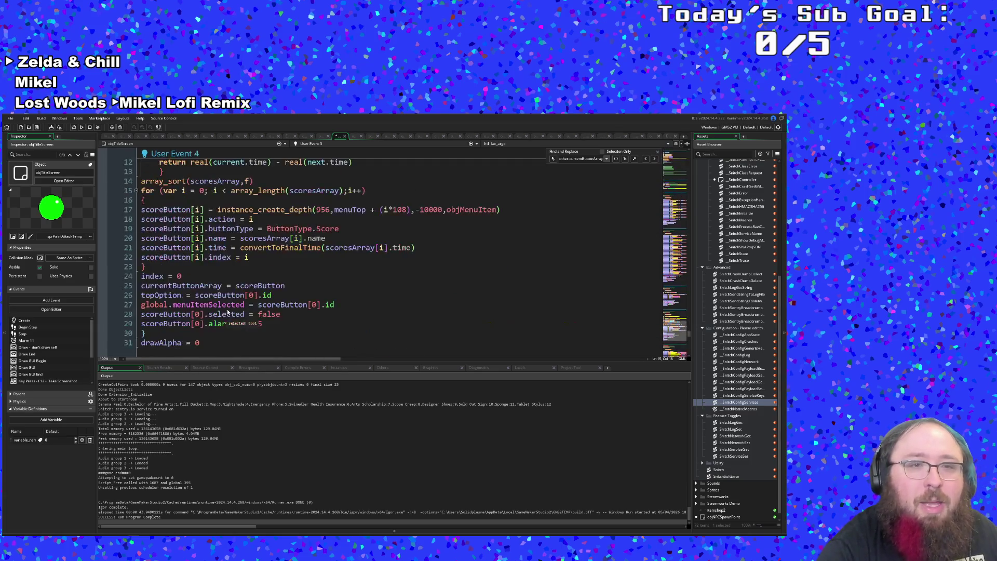
scroll(223, 324, "up", 10)
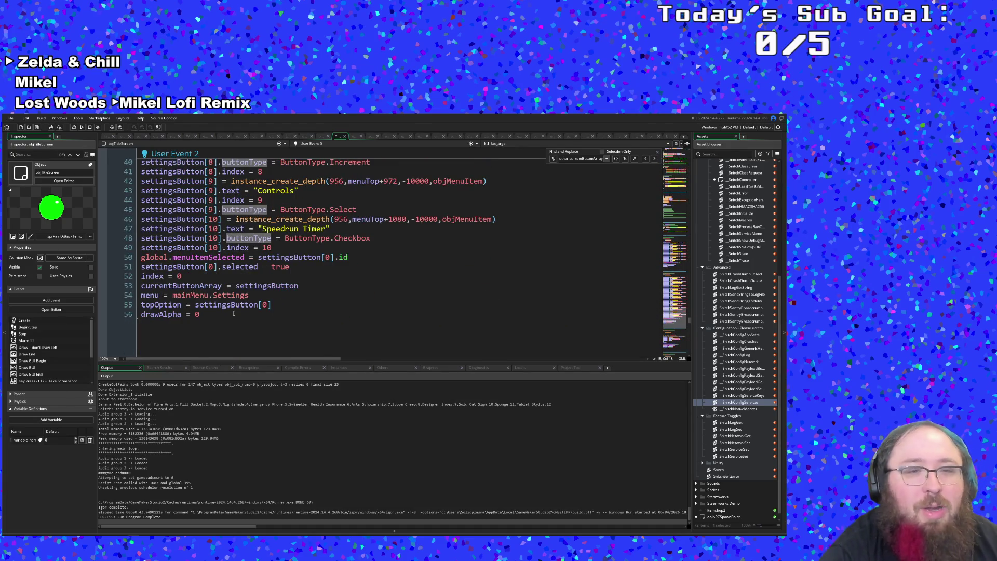
scroll(233, 314, "up", 2)
scroll(233, 314, "down", 2)
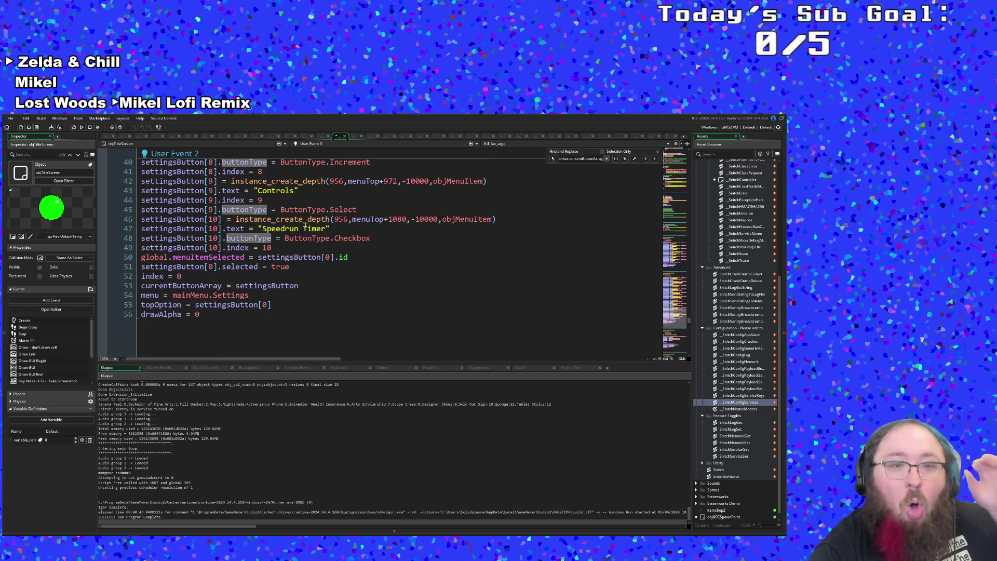
left_click(291, 248)
left_click(275, 247)
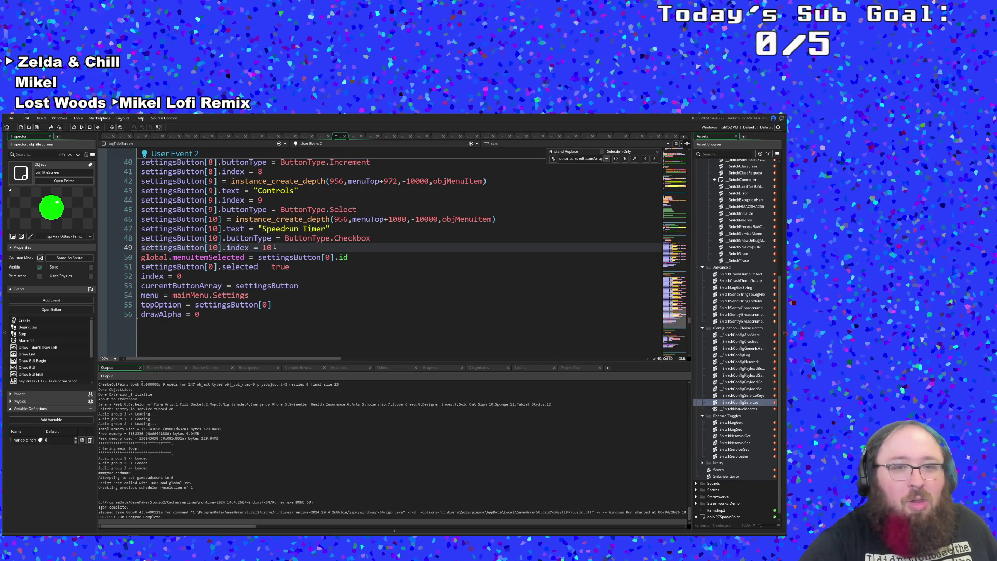
key("Return")
key("BackSpace")
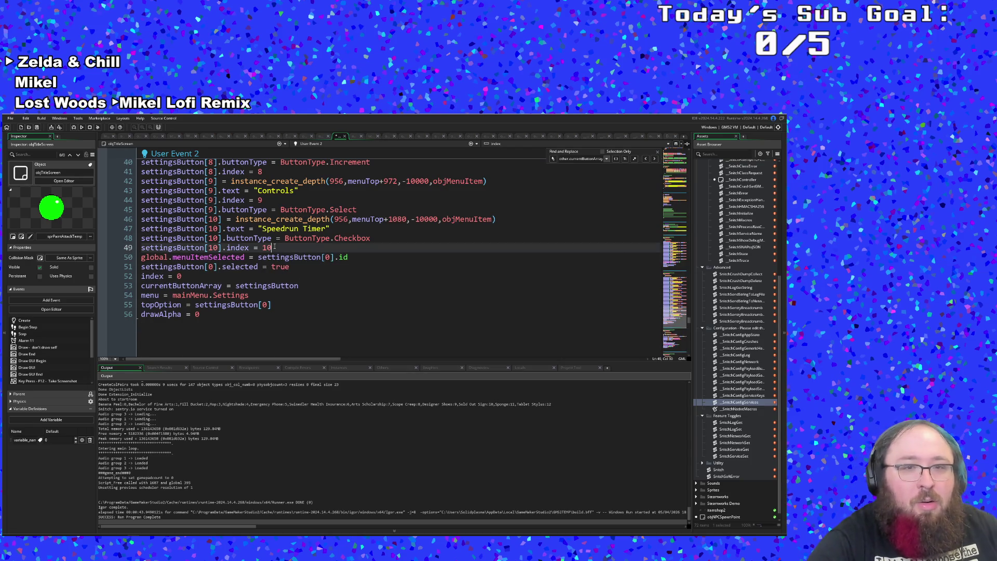
key("Up")
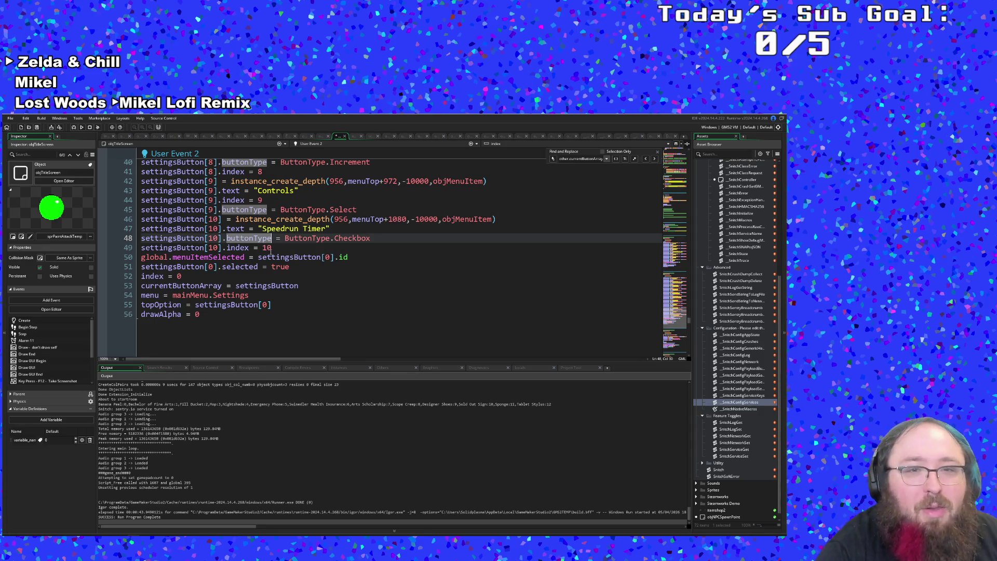
left_click(272, 249)
Select the Speedrun Timer settingsButton[10] lines 46–49 and return to line 49's end.
scroll(271, 252, "down", 2)
scroll(269, 257, "up", 2)
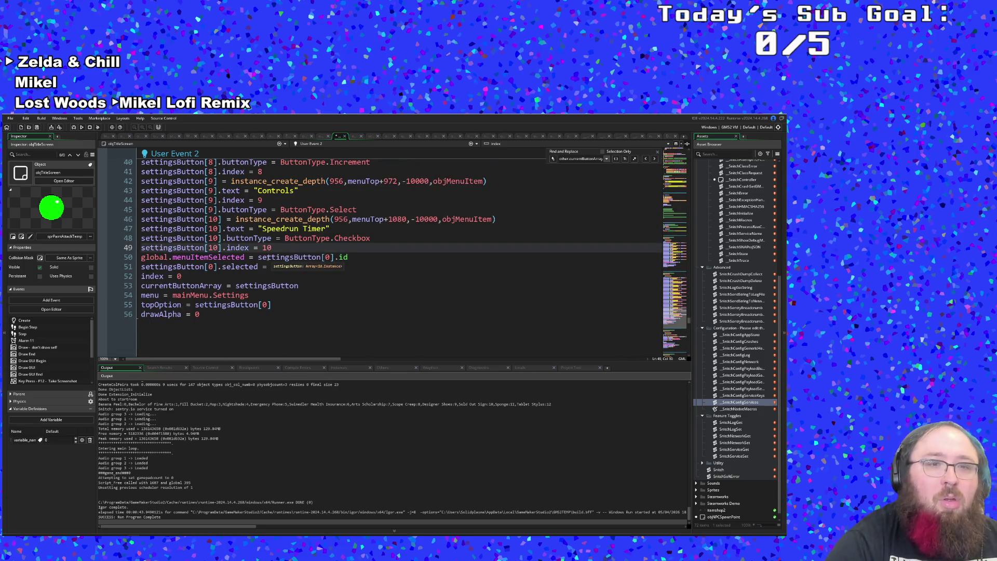
left_click(202, 219, "shift")
left_click(141, 219, "shift")
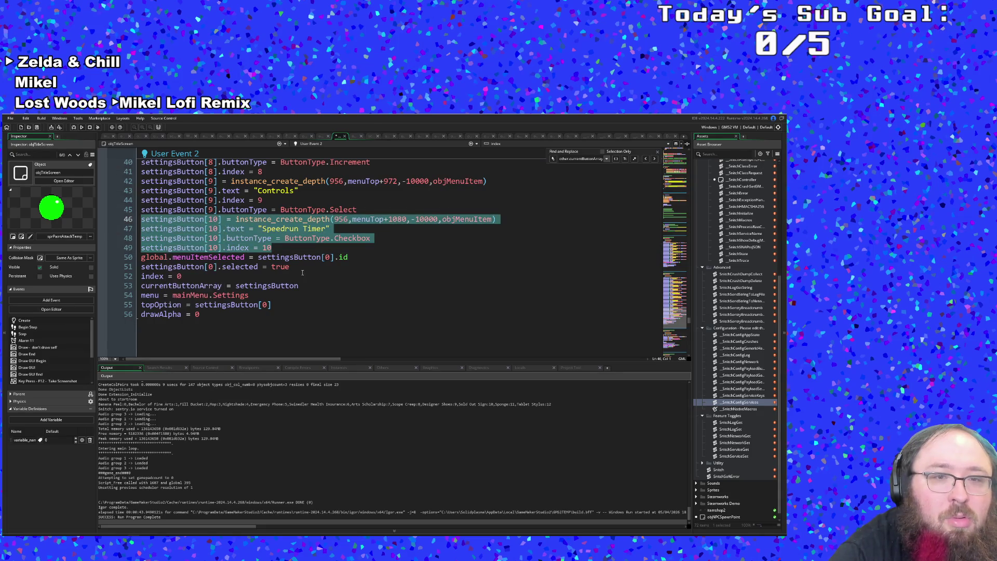
left_click(281, 251)
Paste a copy of the Speedrun Timer button block below it and relabel it 'Always Play Tutorial'.
key("Return")
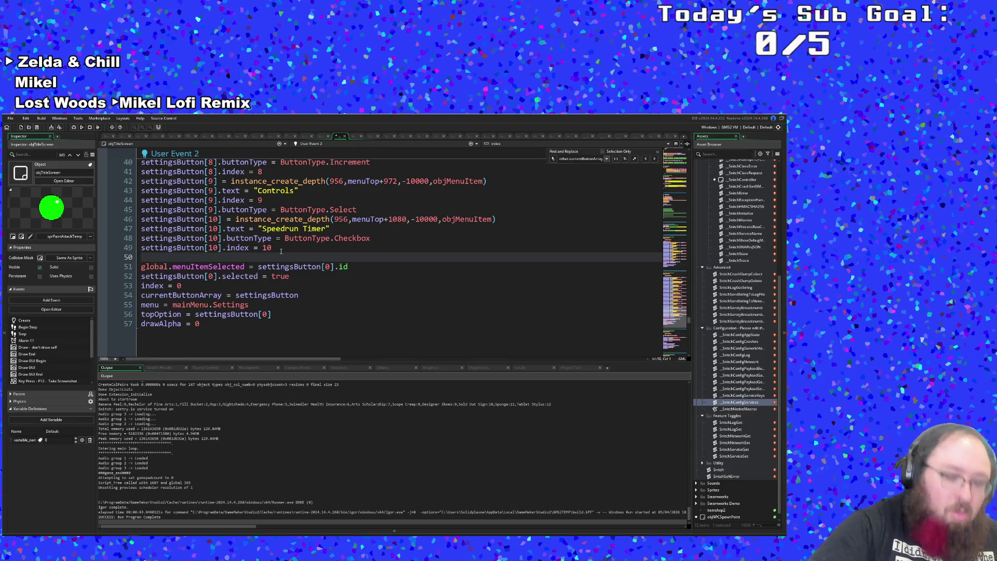
type("settingsButton[10] = instance_create_depth(956,menuTop+1080,-10000,objMenuItem) settingsButton[10].text = \"Speedrun Timer\" settingsButton[10].buttonType = ButtonType.Checkbox settingsButton[10].index = 10")
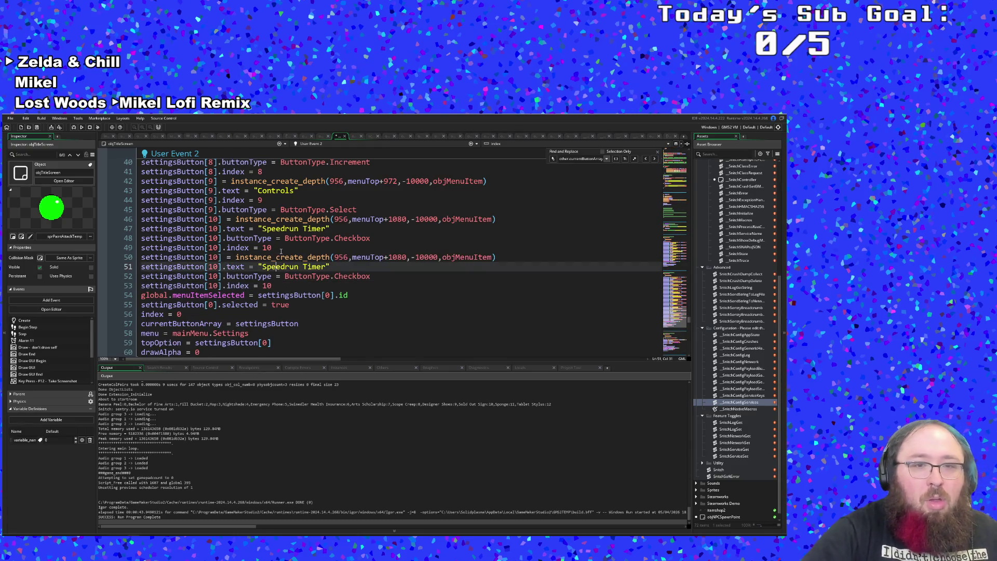
key("BackSpace")
key("BackSpace")
key("BackSpace")
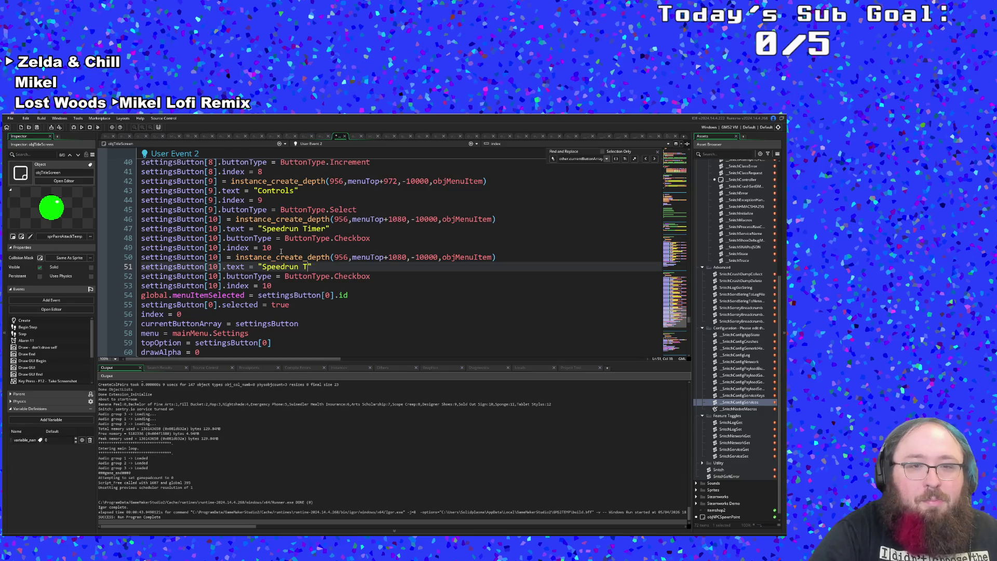
key("BackSpace")
type("Alwa")
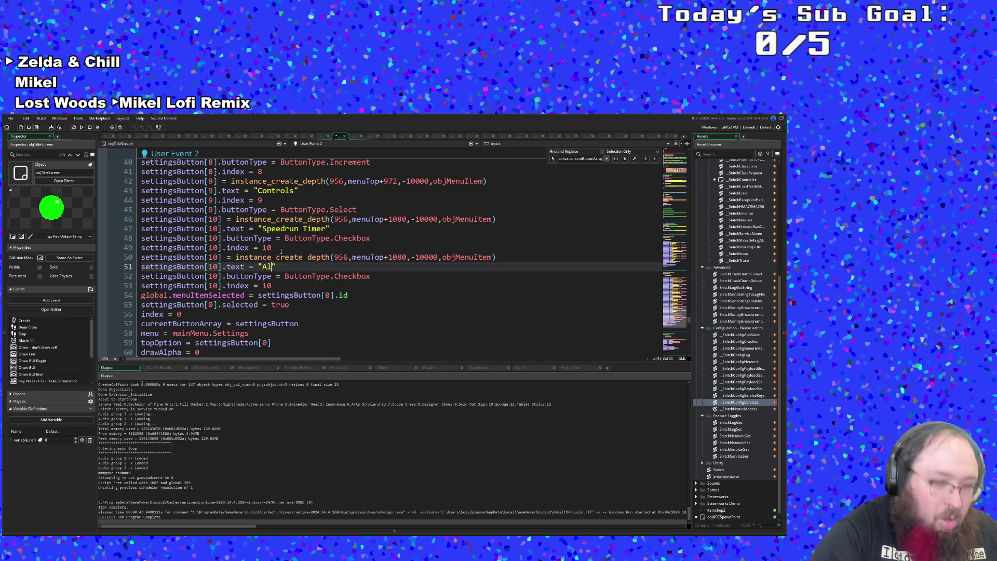
type("ys")
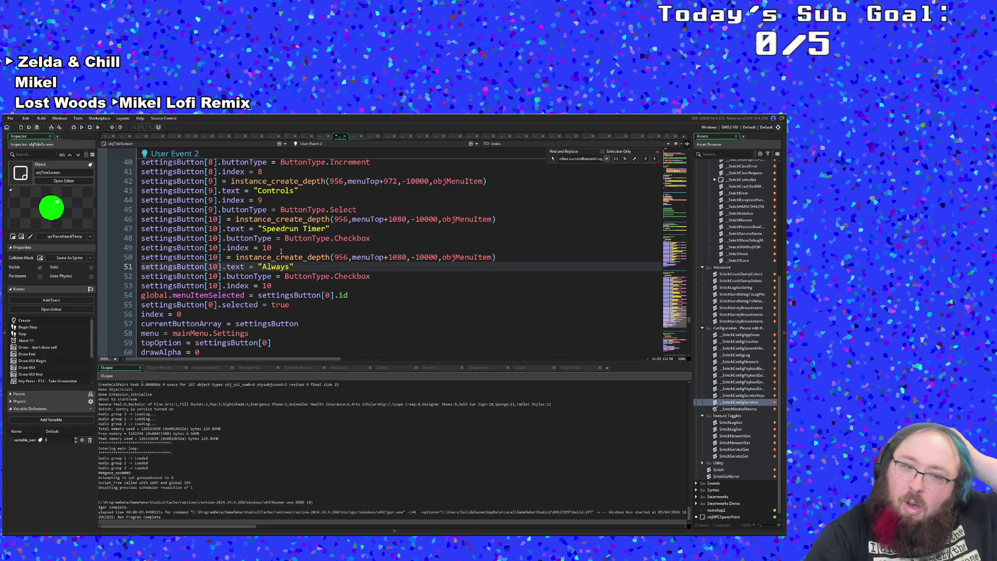
key("BackSpace")
type("s ")
type("Play Tuto")
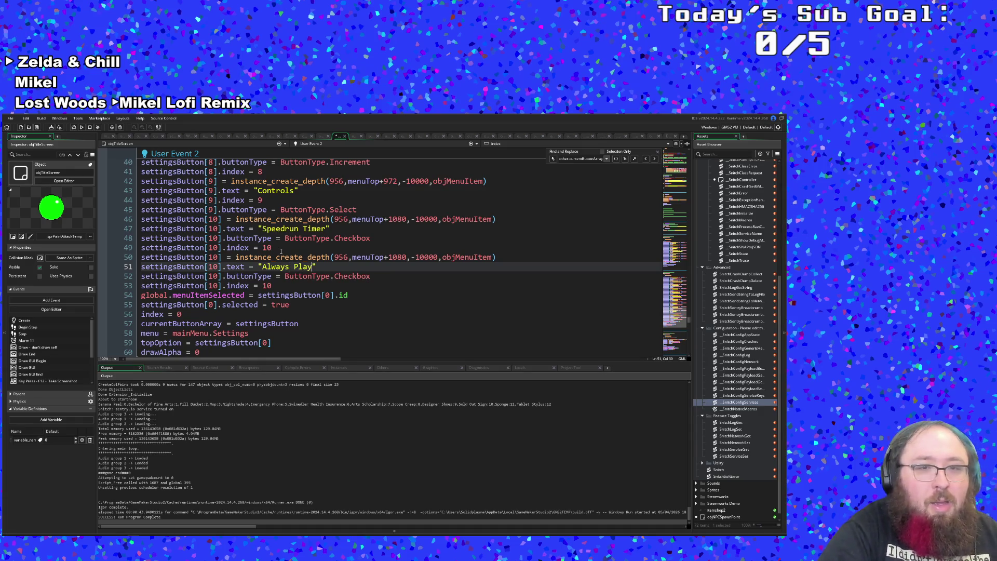
type("rial")
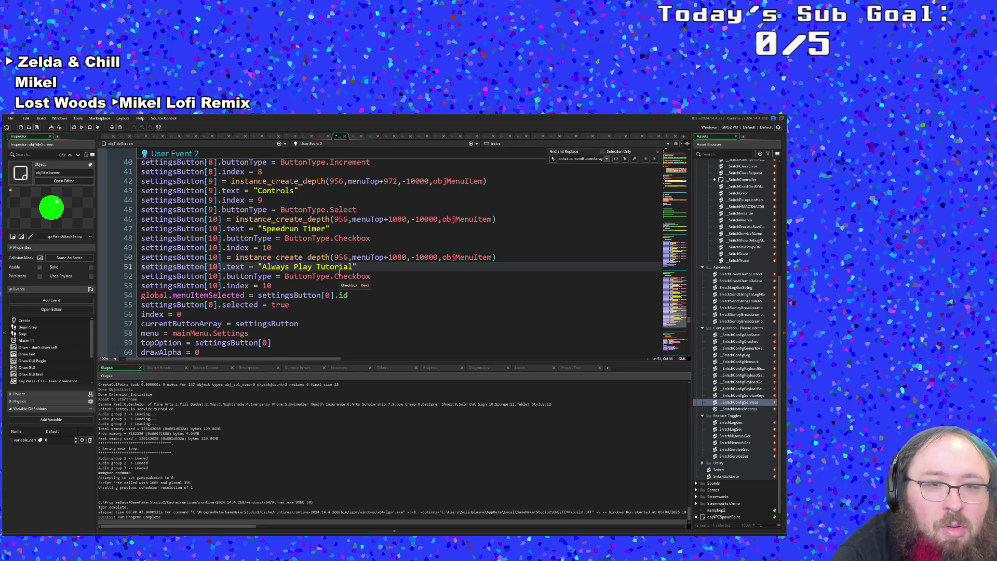
left_click(323, 285)
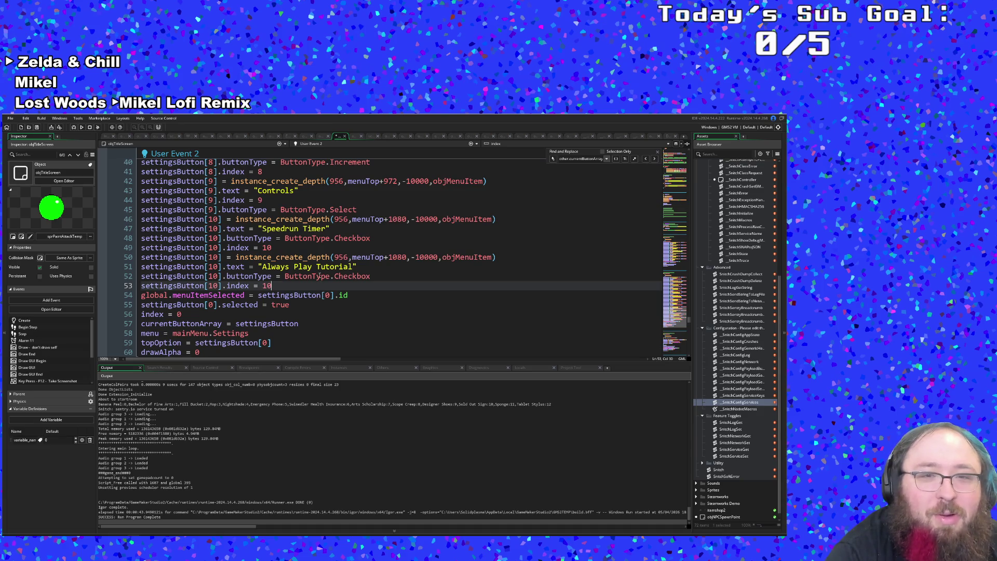
left_click(317, 267)
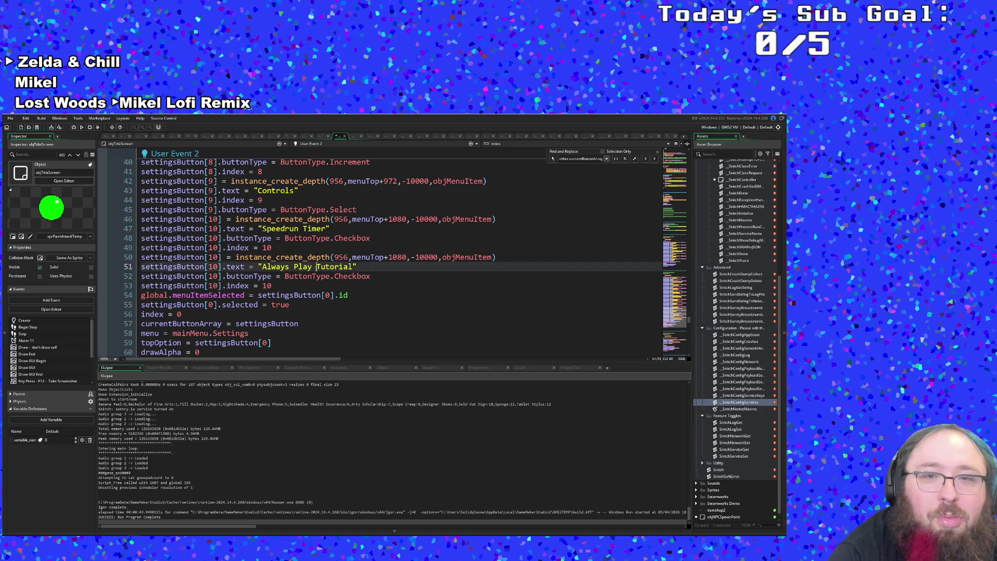
Change the new button's vertical offset from menuTop+1080 to menuTop+1188, then open project-wide search.
left_click(391, 258)
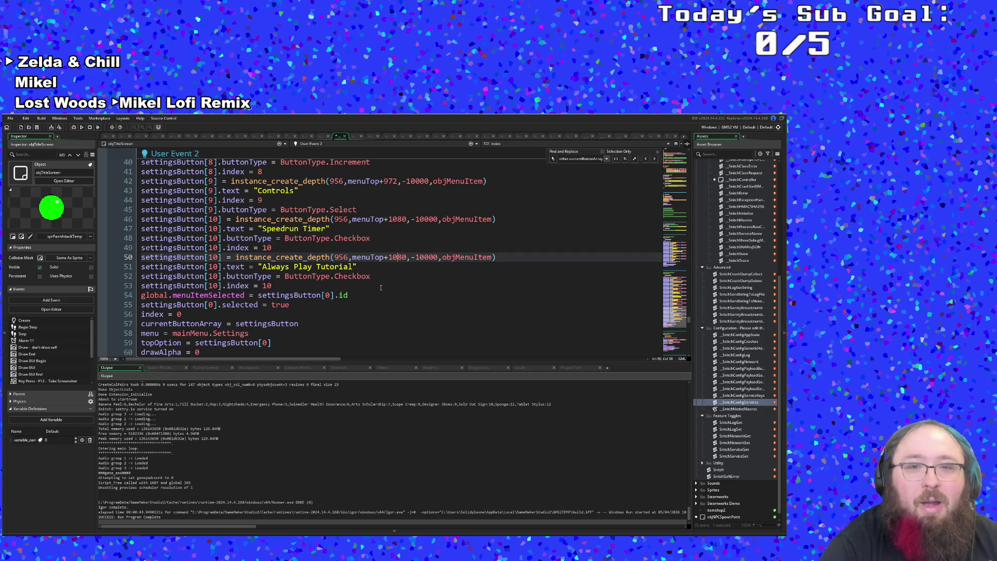
key("BackSpace")
type("1")
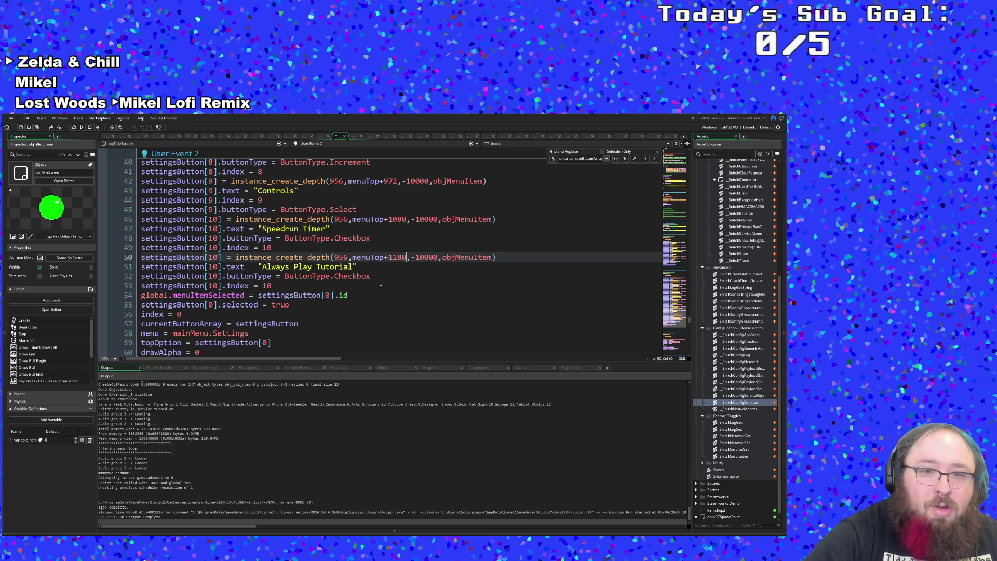
key("BackSpace")
type("8")
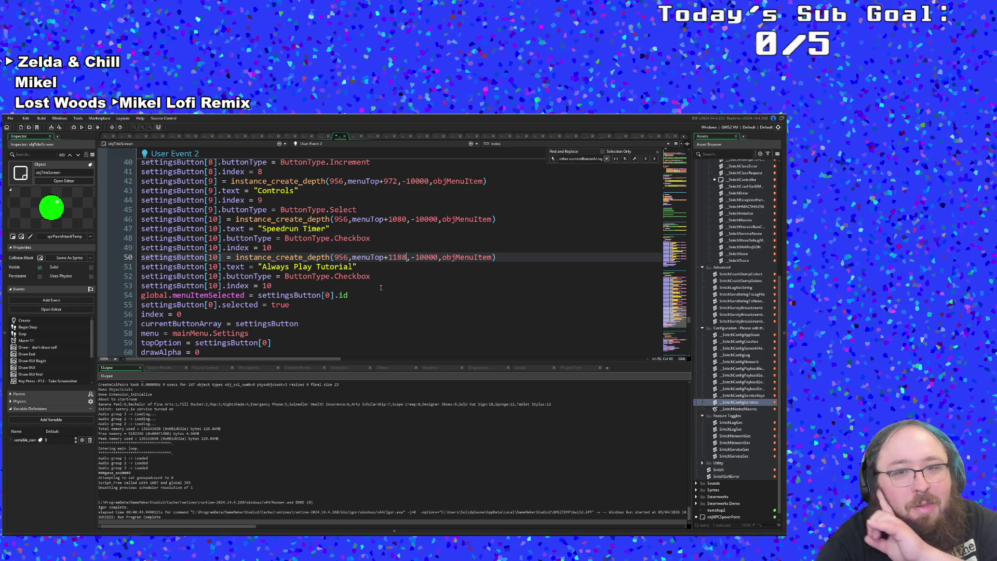
left_click(378, 276)
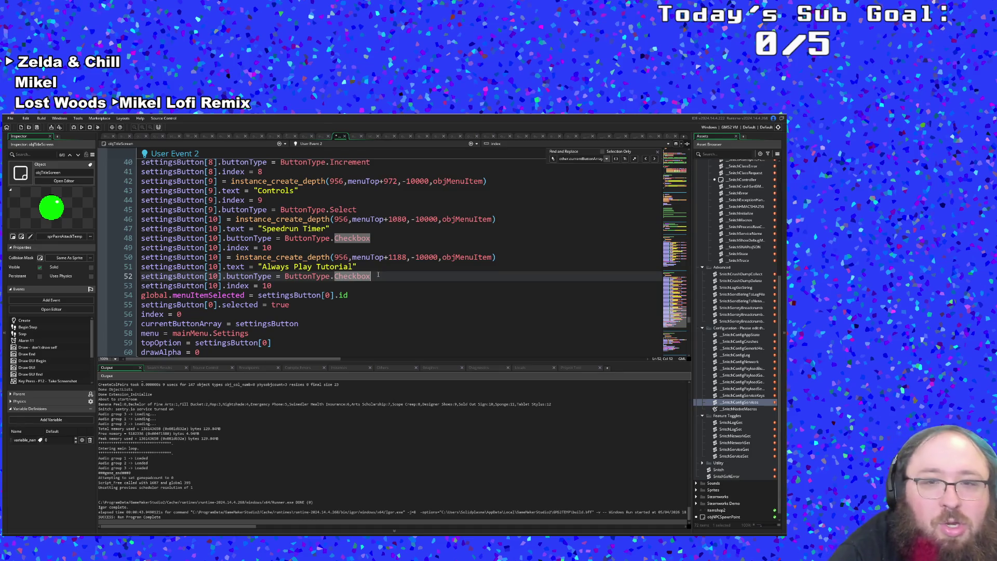
left_click(354, 285)
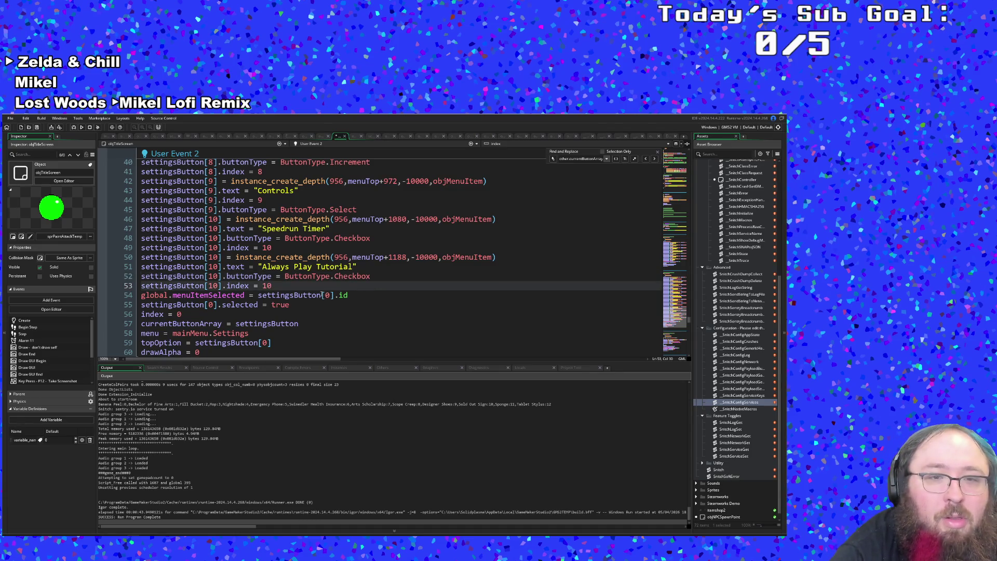
left_click(332, 266)
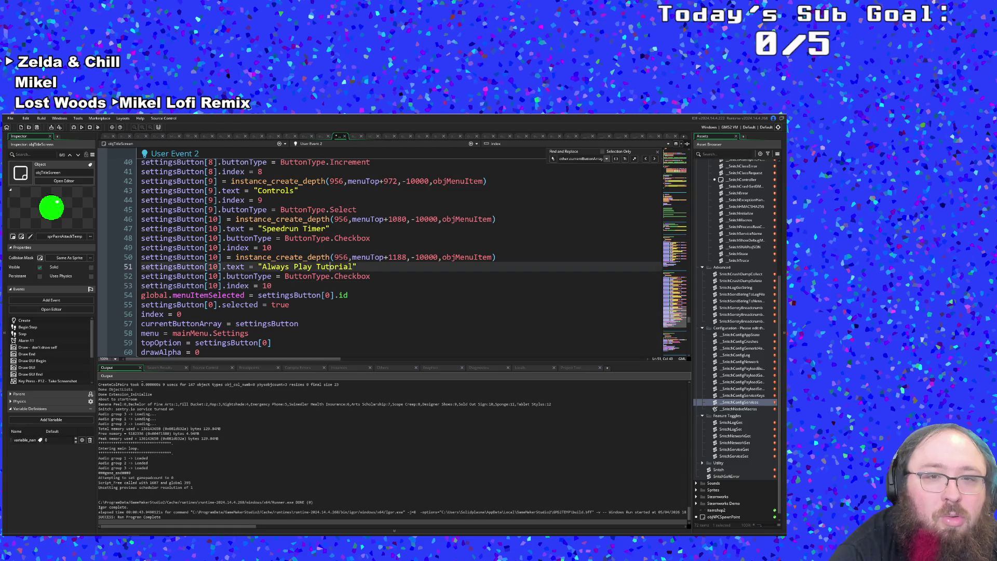
key("ctrl+shift+f")
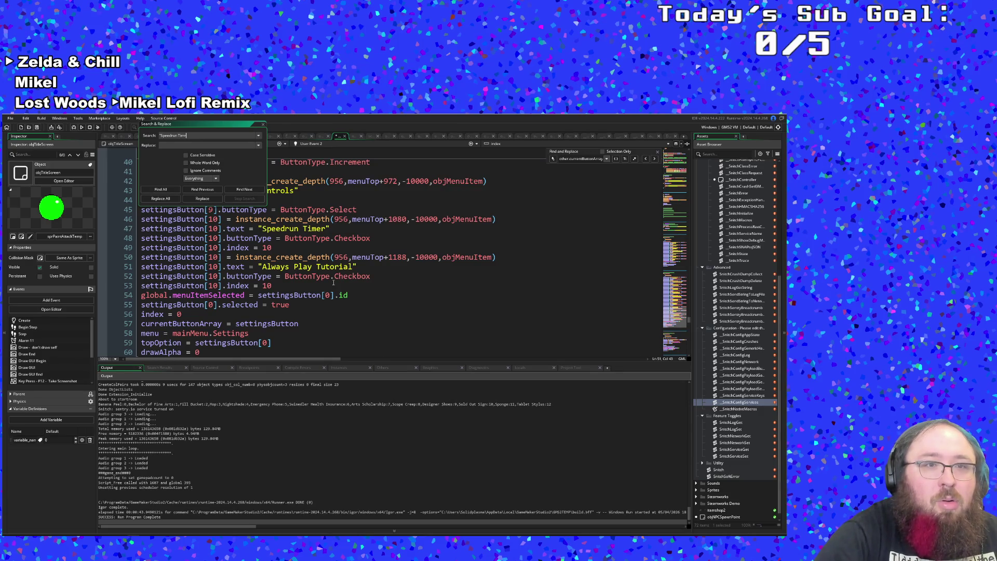
Search the project for 'Speedrun Timer' and open its match in objMenuItem Alarm 0.
key("Return")
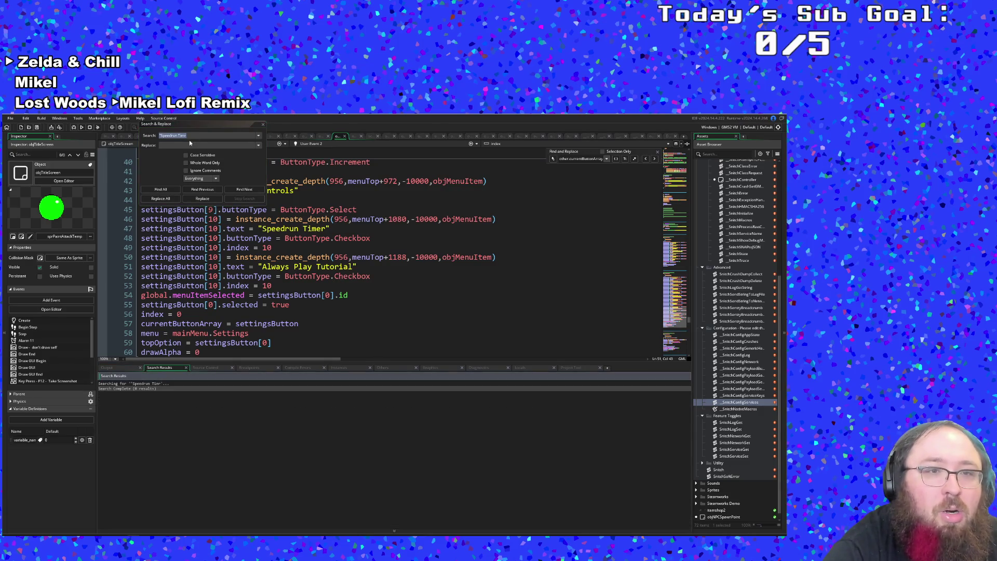
left_click(185, 136)
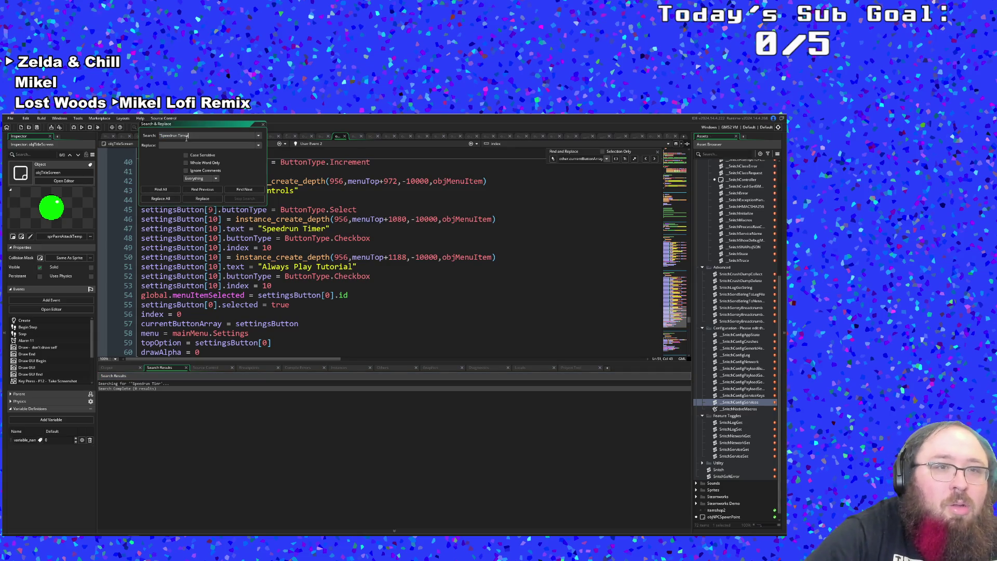
type("r")
key("Return")
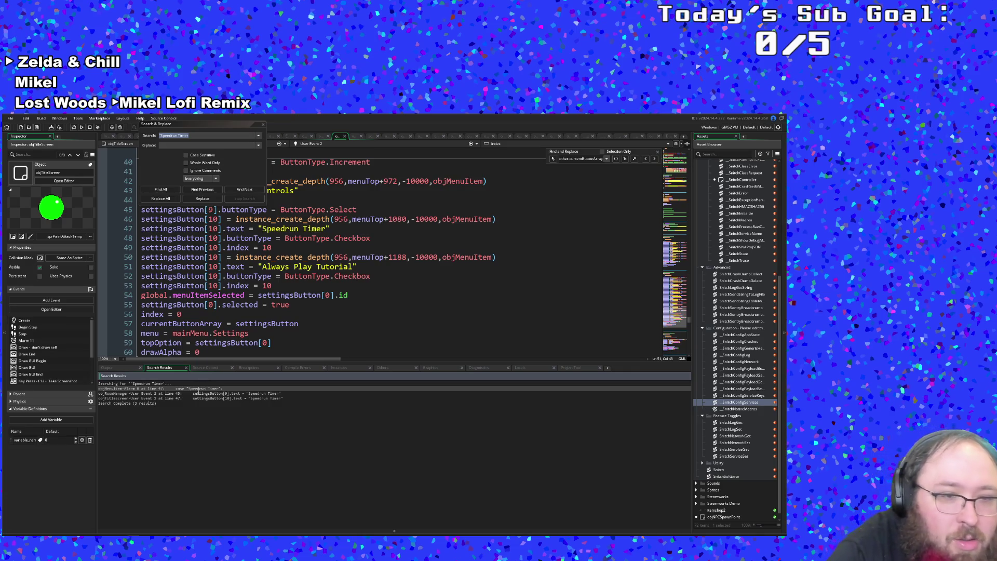
double_click(195, 389)
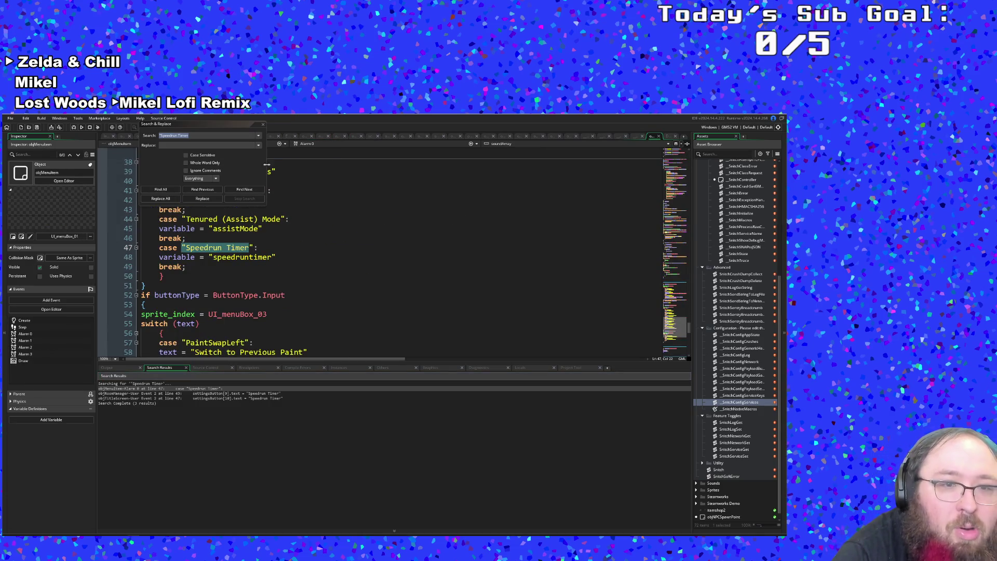
left_click(263, 125)
left_click(208, 257)
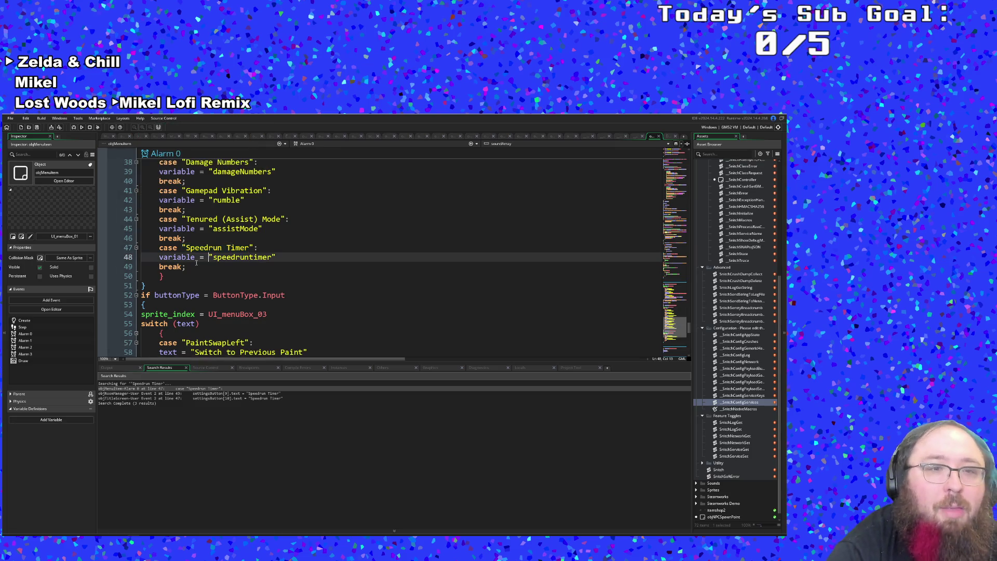
Paste a copy of the Speedrun Timer case after its break, align it, and relabel it 'Always Play Tutorial'.
left_click_drag(186, 266, 119, 248)
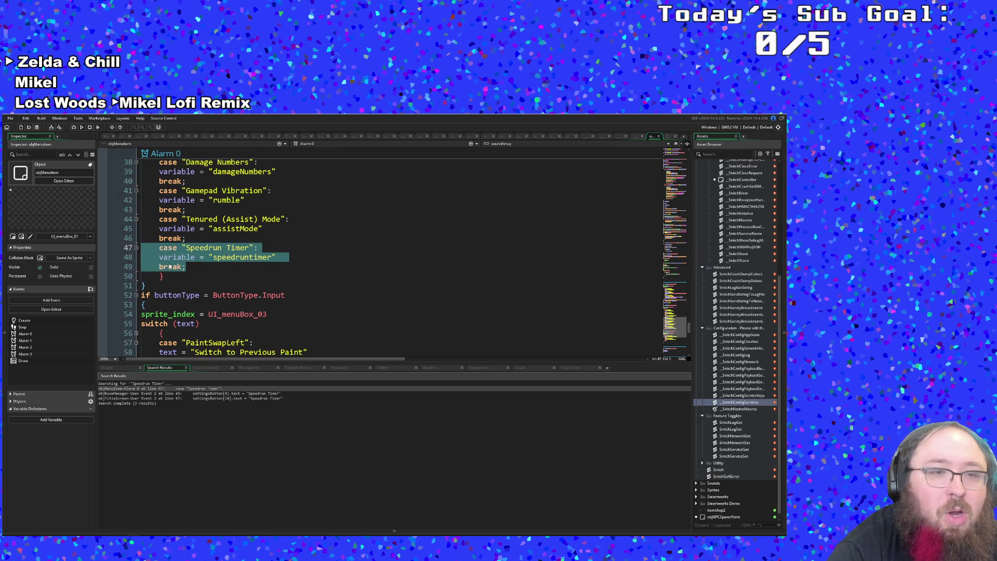
left_click(198, 266)
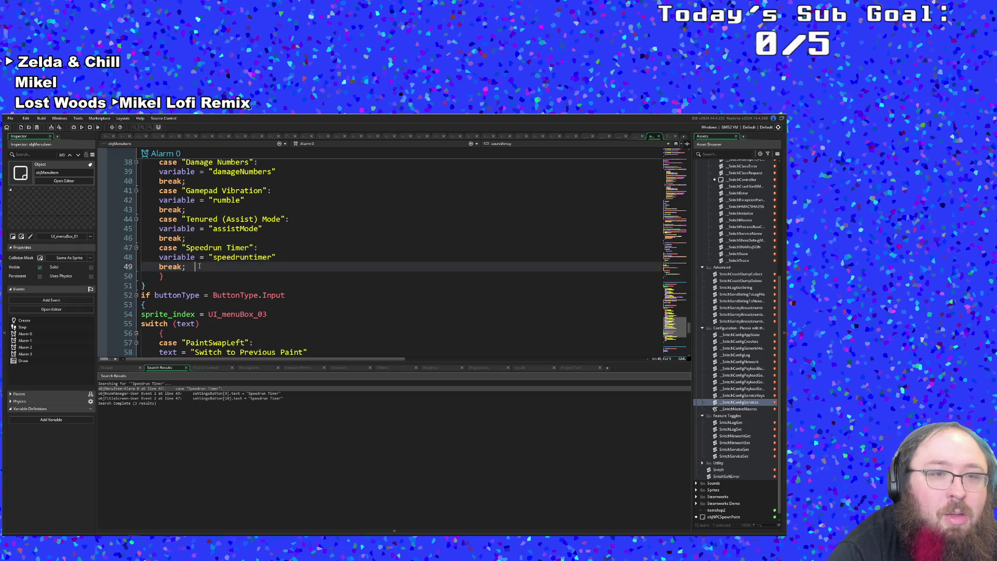
key("Return")
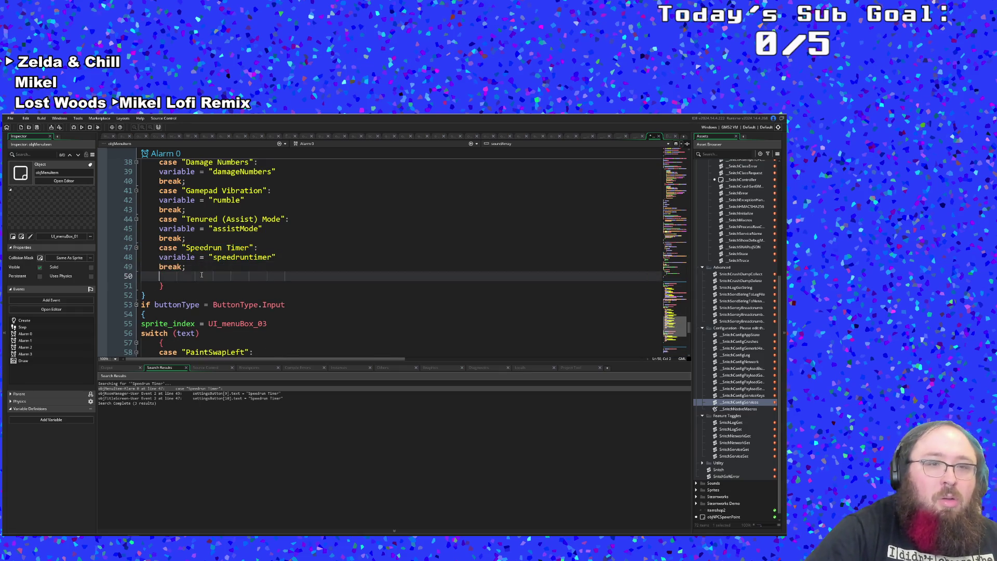
key("ctrl+v")
key("Up")
key("Up")
key("Up")
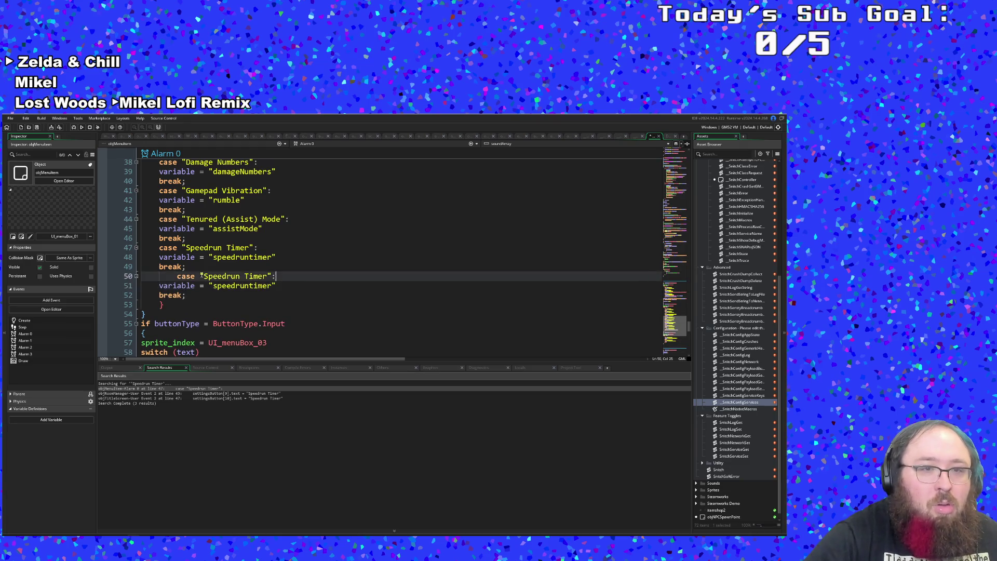
key("Down")
key("Home")
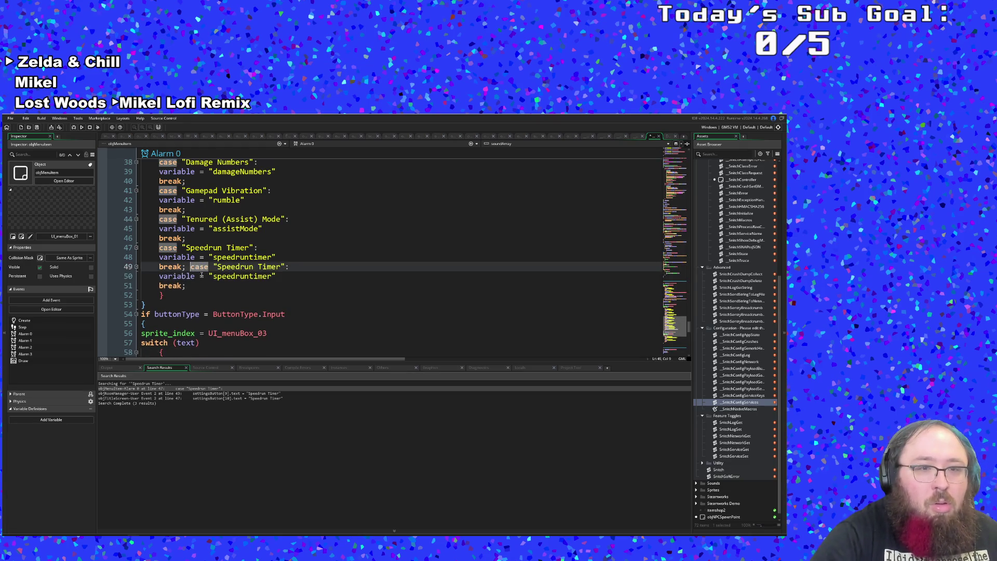
key("BackSpace")
key("End")
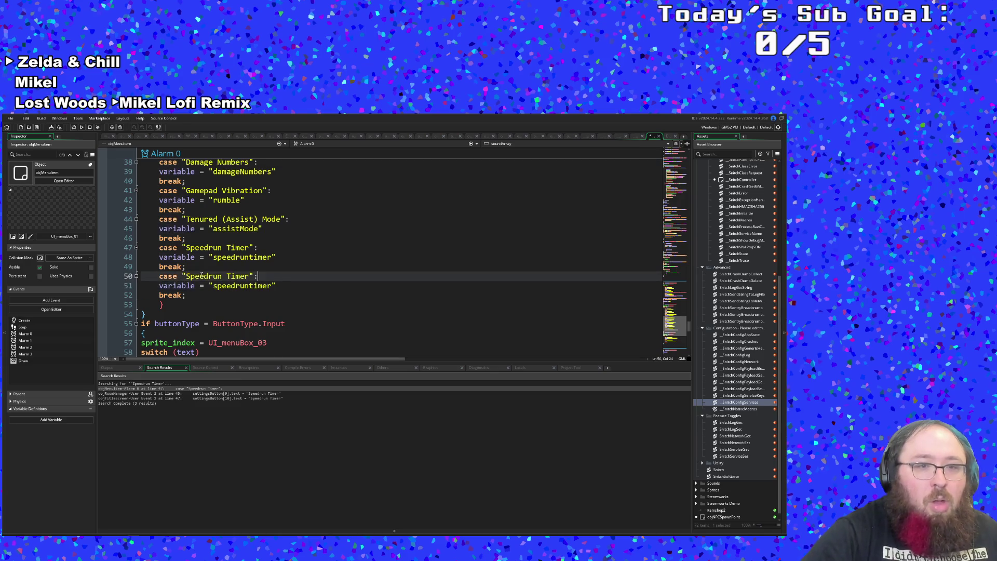
key("BackSpace")
key("BackSpace")
key("BackSpace")
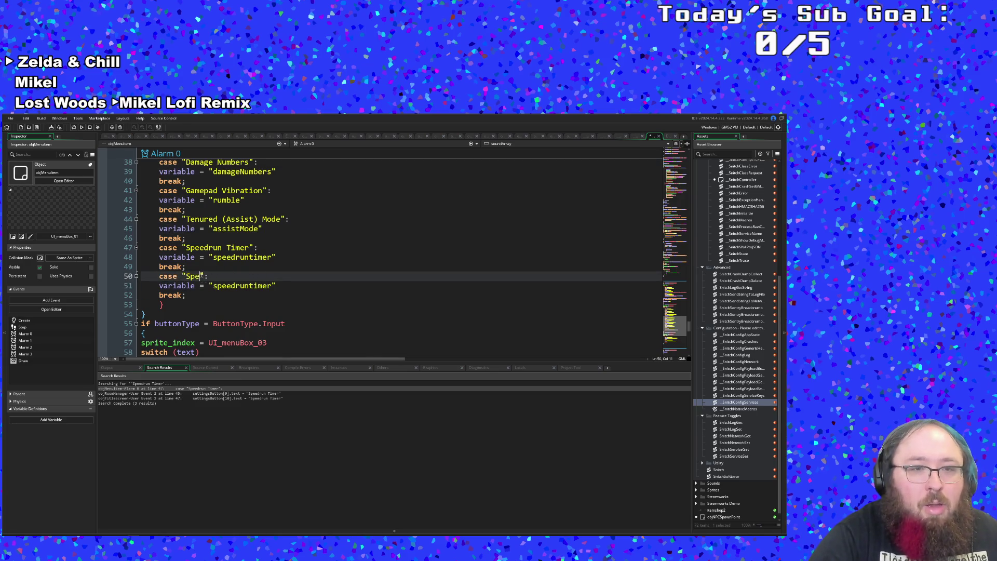
type("Alwas")
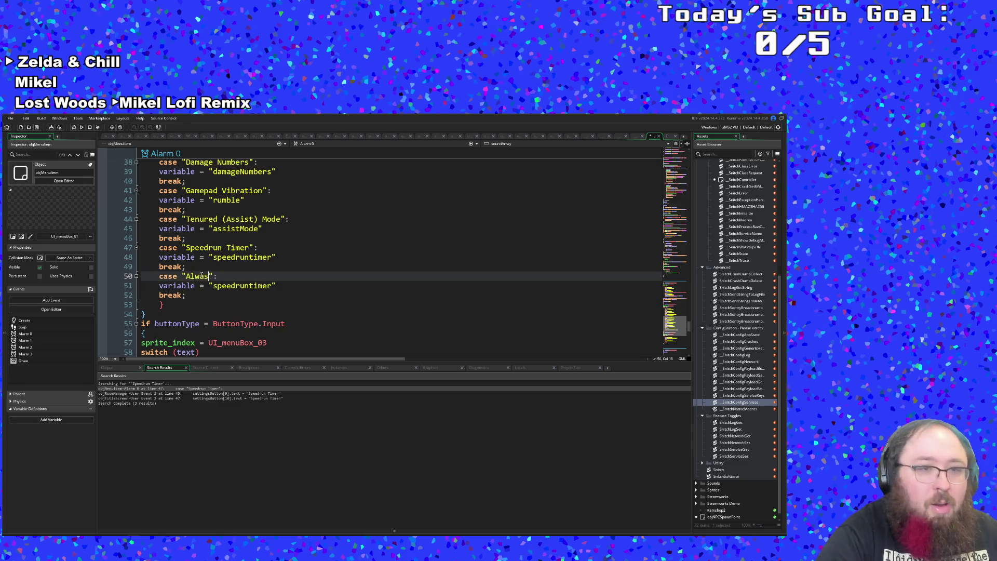
type("s Play Tutorial")
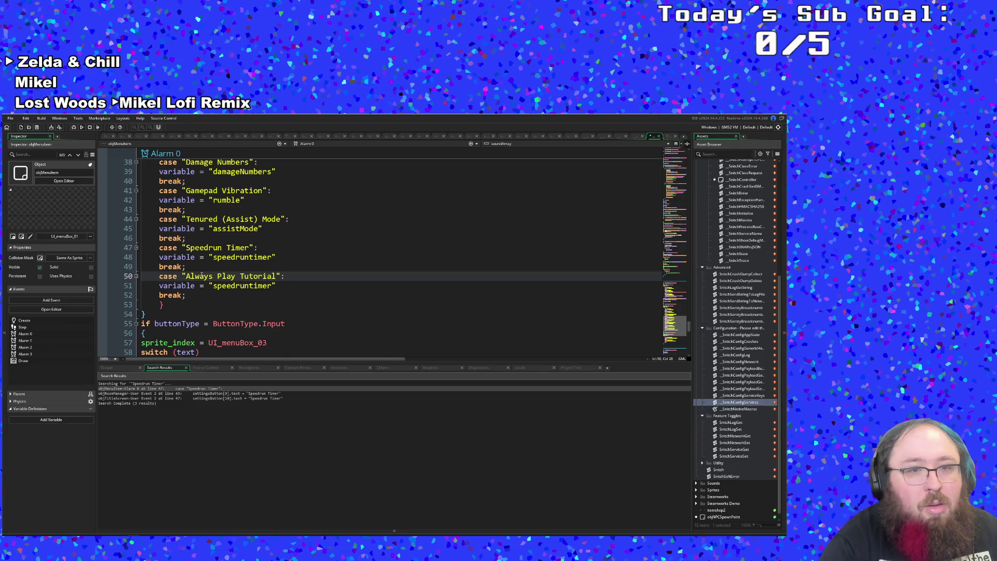
left_click(231, 286)
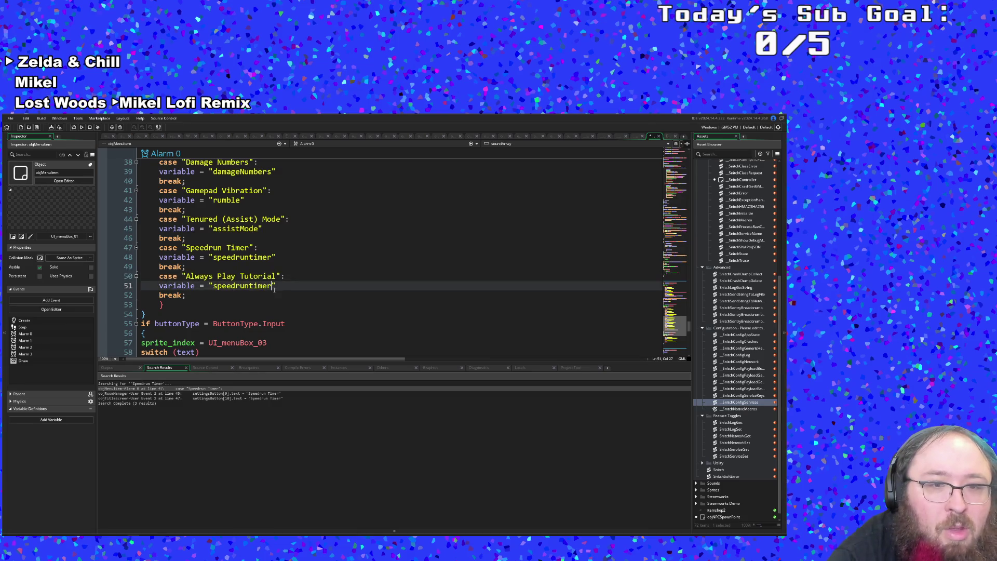
Replace the case's variable value speedruntimer with alwaysTutorial.
left_click_drag(273, 286, 213, 289)
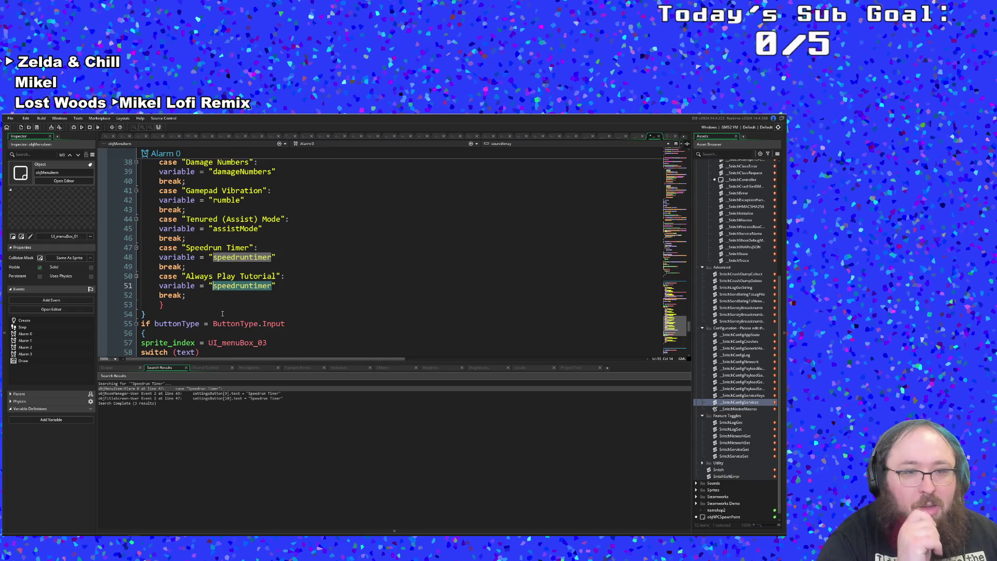
type("al")
key("BackSpace")
key("BackSpace")
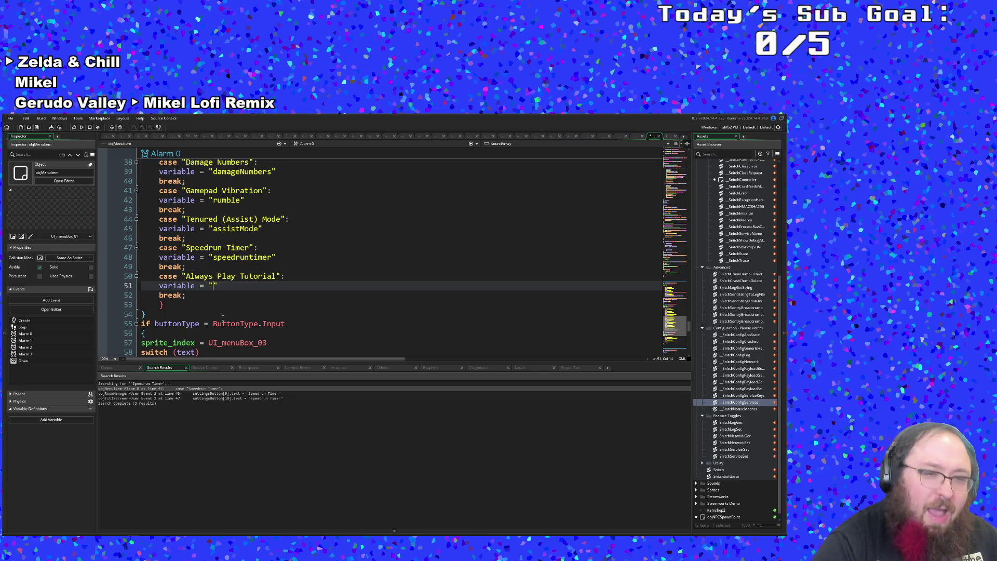
type("tut")
key("BackSpace")
key("BackSpace")
key("BackSpace")
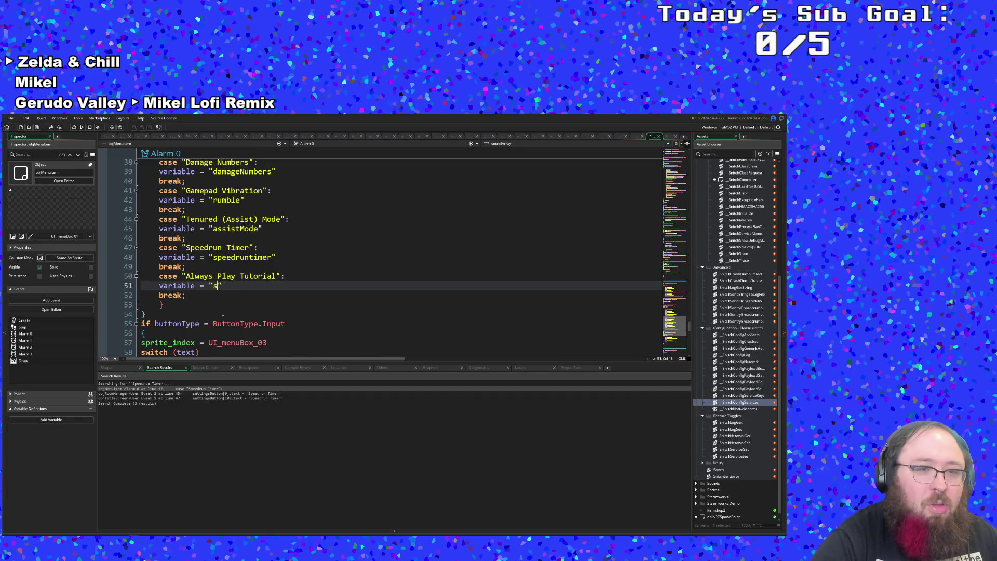
type("tuto")
key("BackSpace")
key("BackSpace")
key("BackSpace")
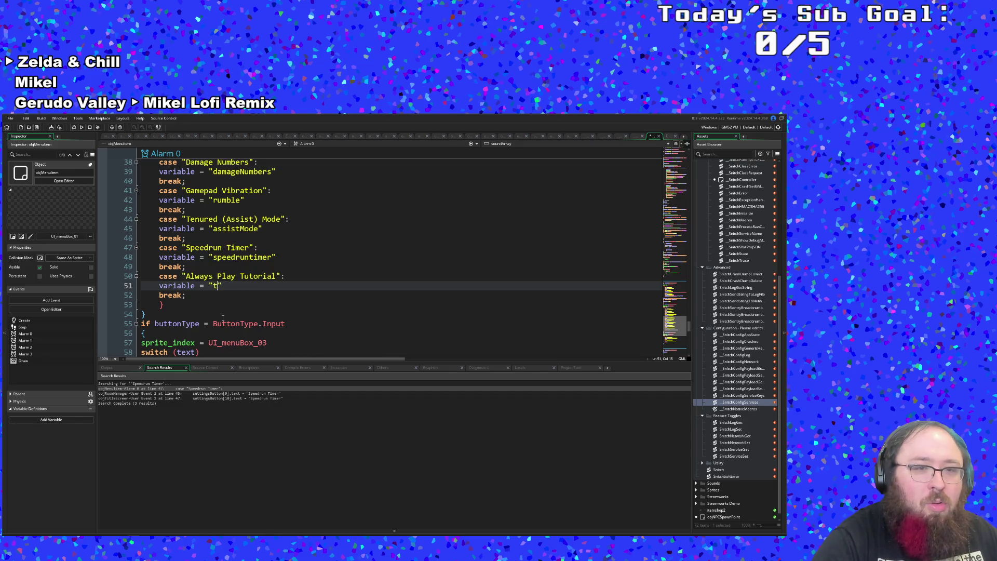
type("alwas")
key("BackSpace")
type("ysTutorial")
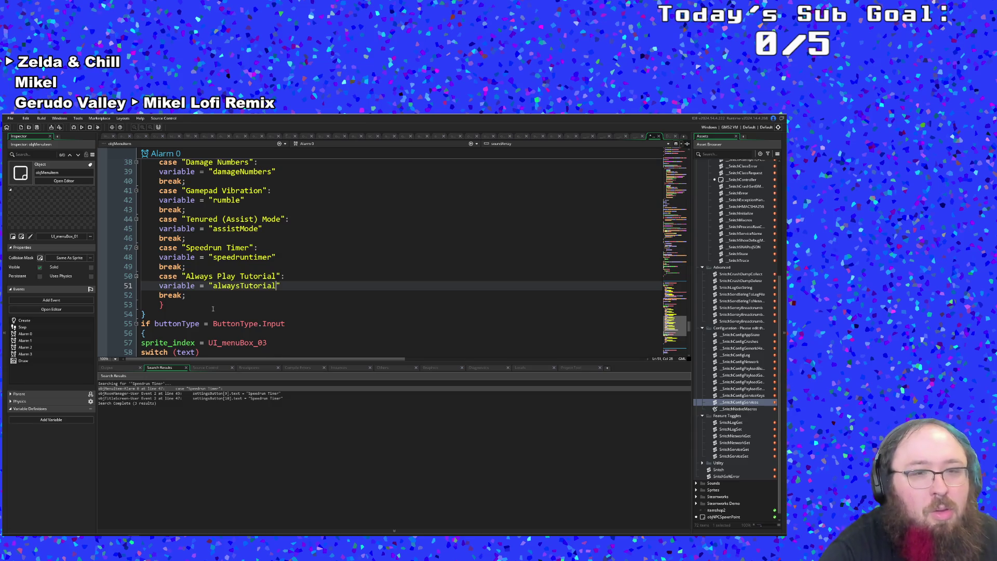
Select the Always Play Tutorial case block and start a new line after its break.
left_click(214, 296)
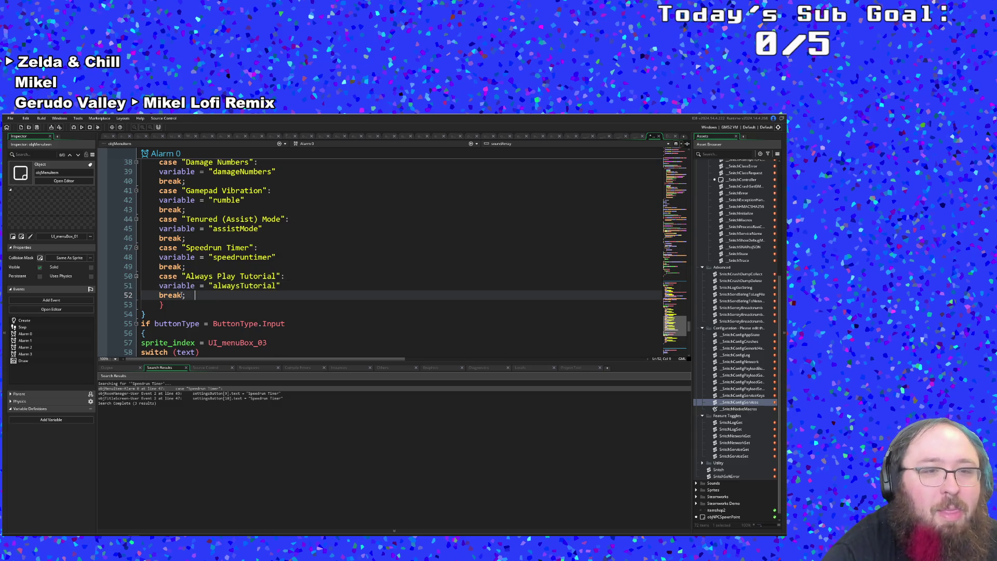
mouse_move(188, 296)
left_mouse_down()
mouse_move(146, 275)
mouse_move(156, 306)
left_mouse_up()
key("ctrl+c")
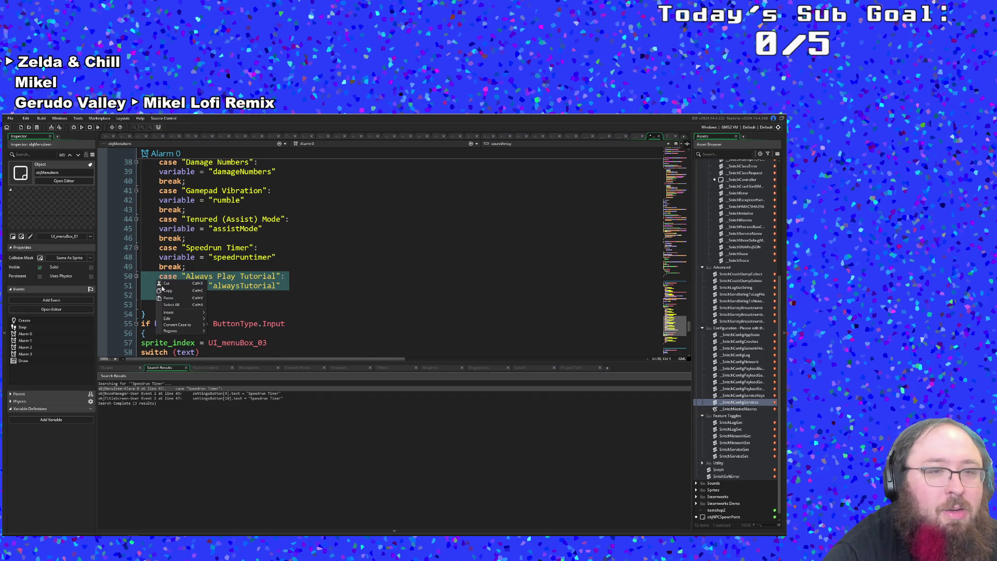
key("ctrl+z")
left_click(195, 295)
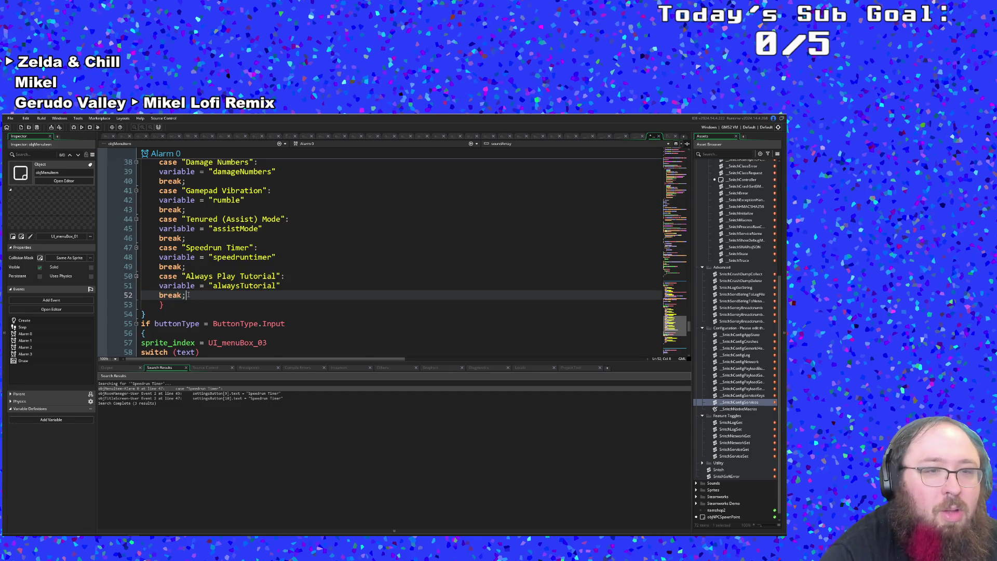
key("Return")
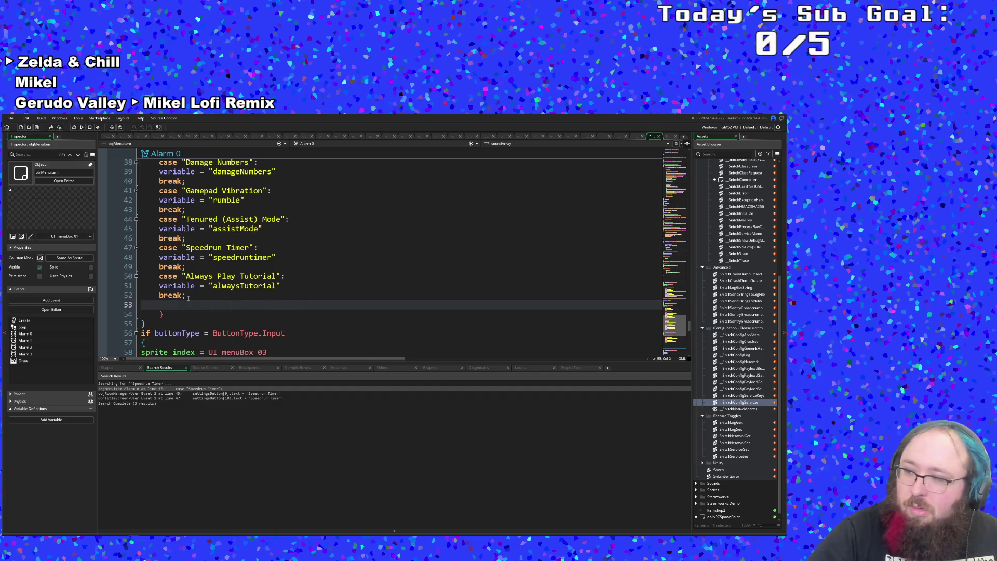
Paste a copy of the Always Play Tutorial case below and remove its extra indentation.
key("ctrl+v")
key("Up")
key("Up")
key("Up")
key("Down")
key("BackSpace")
key("ctrl+z")
key("shift+Home")
key("BackSpace")
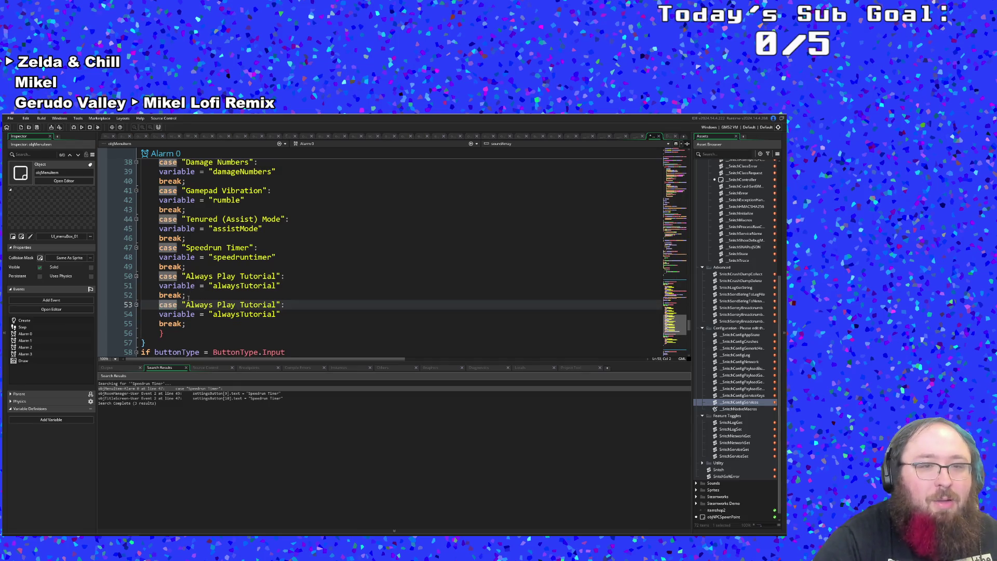
Replace the pasted case label with 'Send data on crash', dropping a trial 'to developer' suffix.
mouse_move(276, 305)
left_mouse_down()
mouse_move(249, 314)
mouse_move(186, 304)
left_mouse_up()
type("Send ")
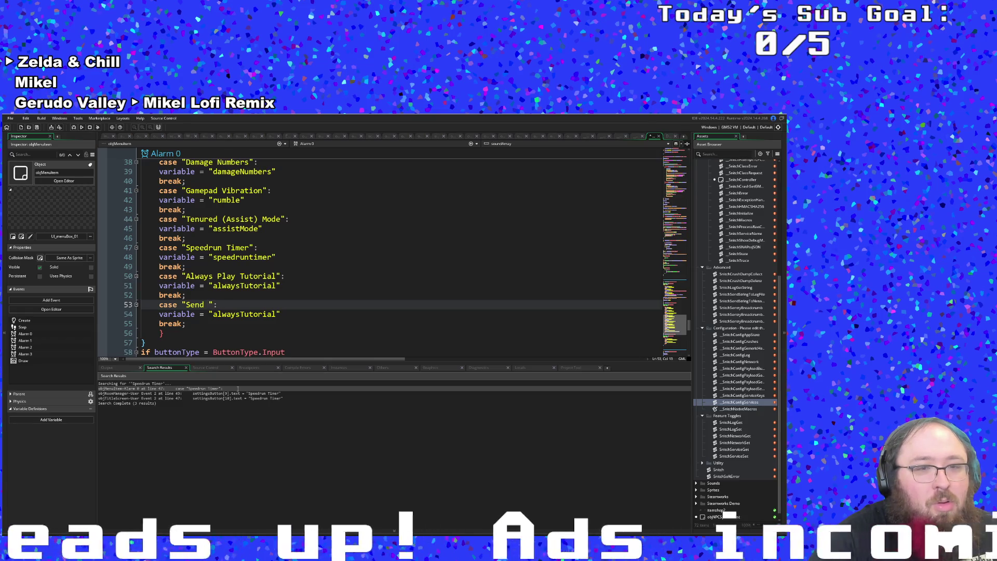
type("Da")
key("BackSpace")
key("BackSpace")
type("data")
type(" on Cra")
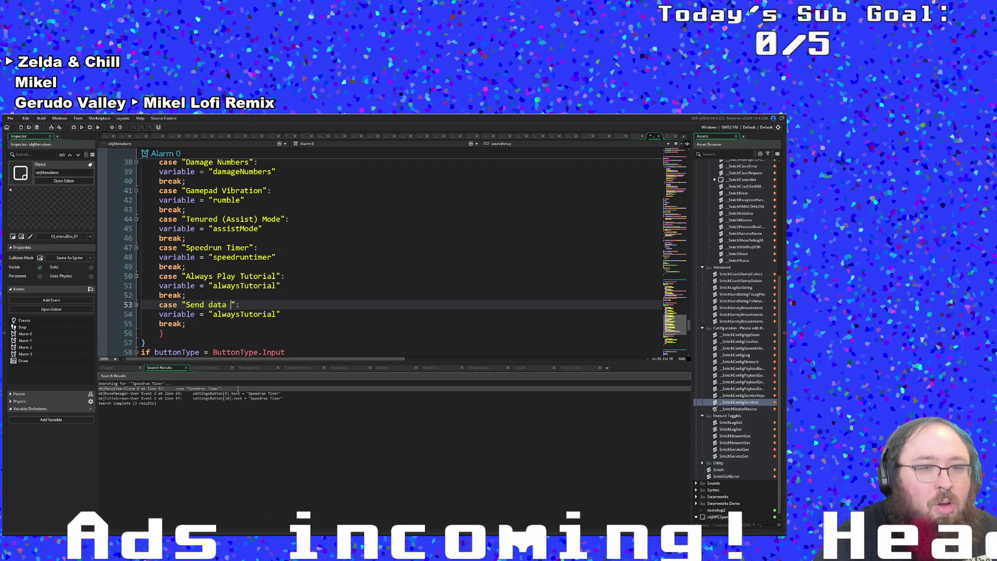
type("sh")
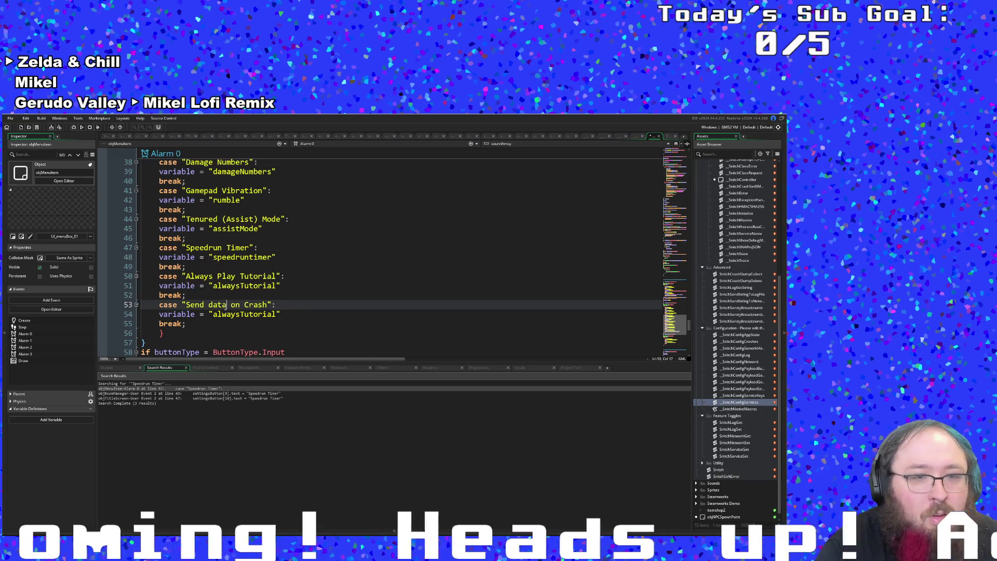
key("ctrl+shift+Left")
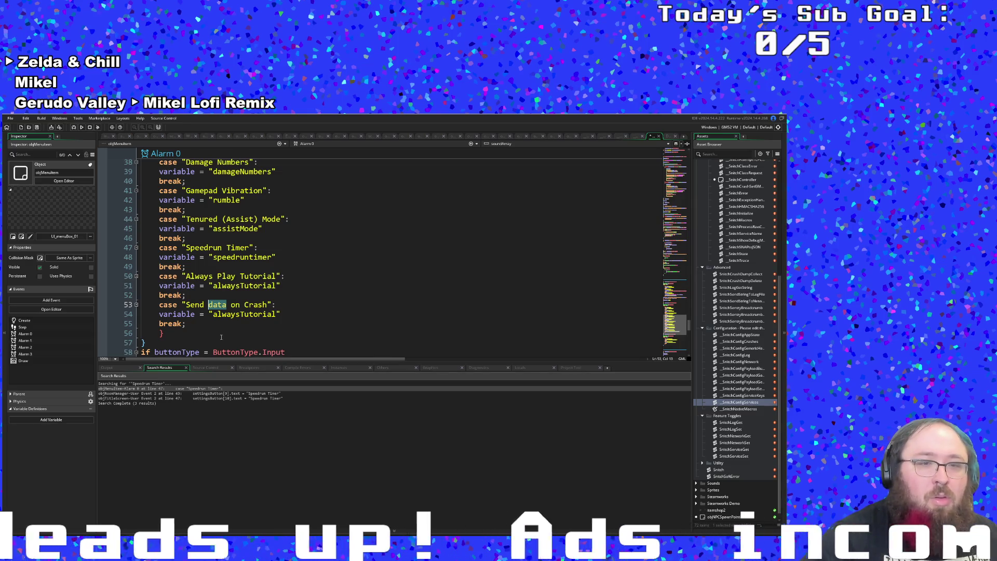
key("Right")
key("BackSpace")
type("c")
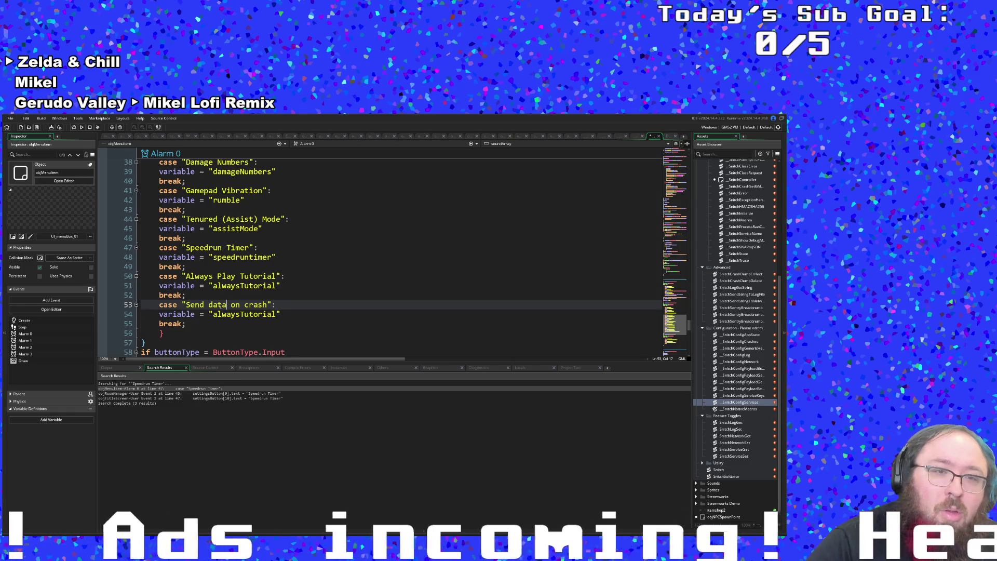
type("to develop")
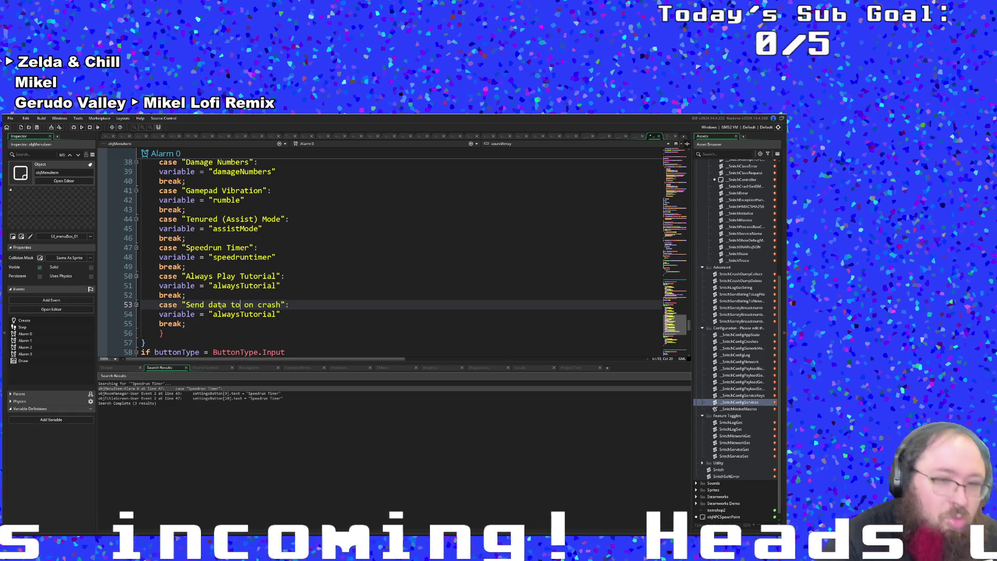
type("er")
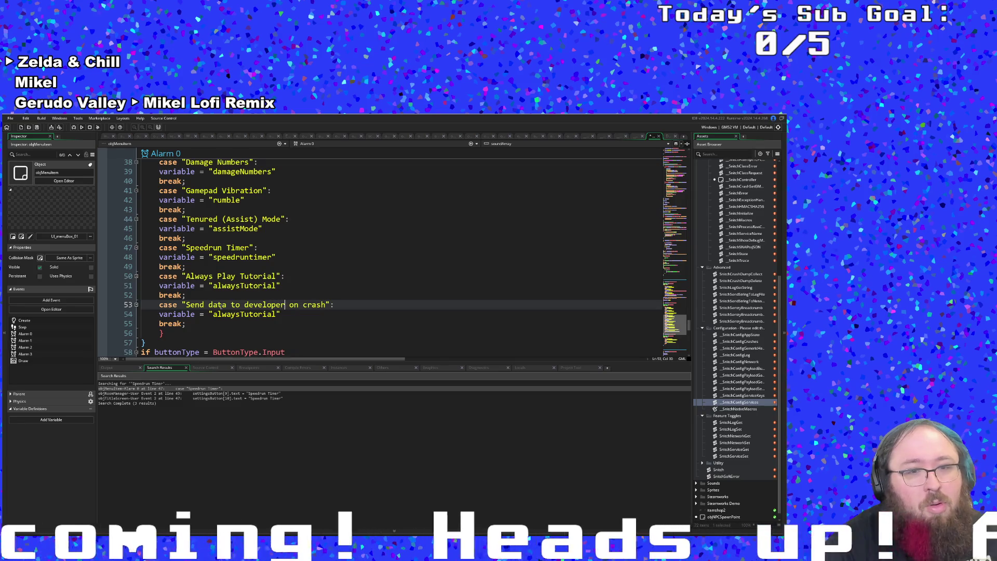
left_click_drag(283, 304, 227, 304)
left_click(232, 305)
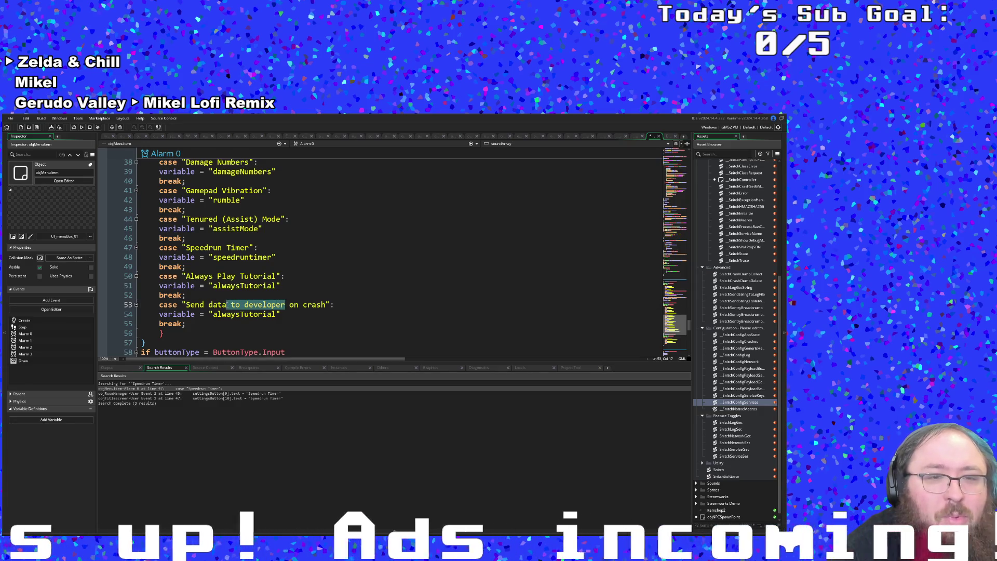
key("BackSpace")
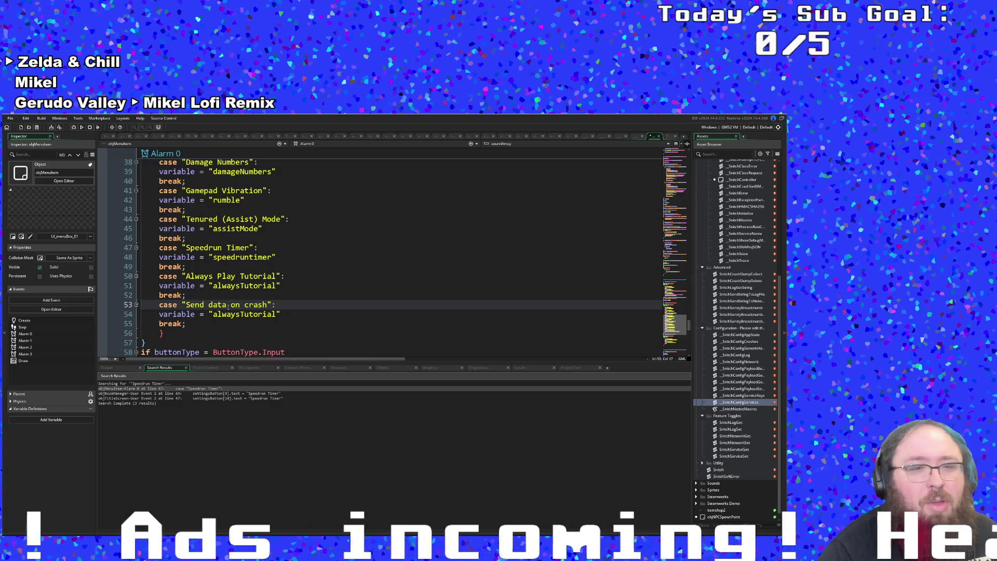
Inspect the new case's variable line, which still holds alwaysTutorial.
left_click(230, 313)
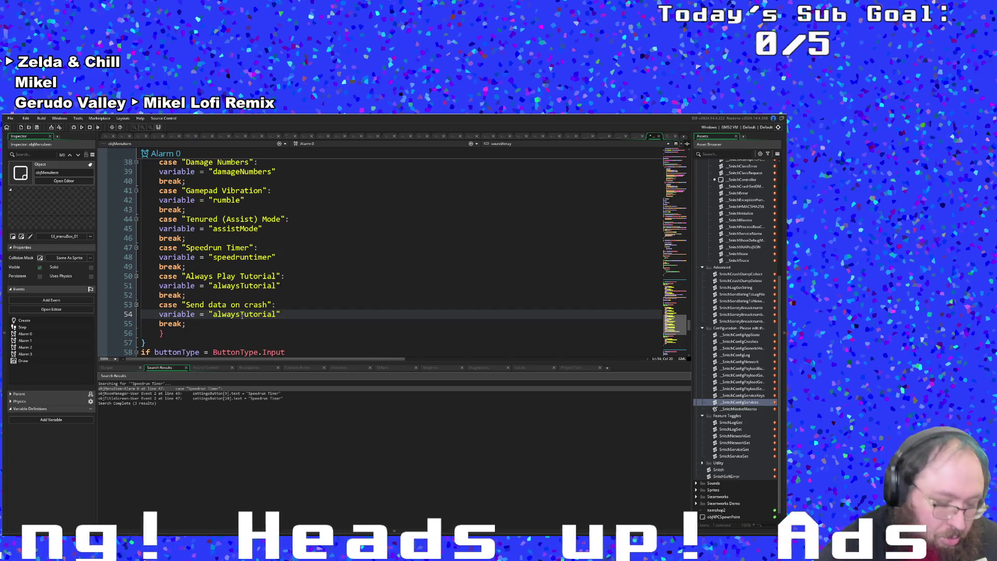
key("ctrl+t")
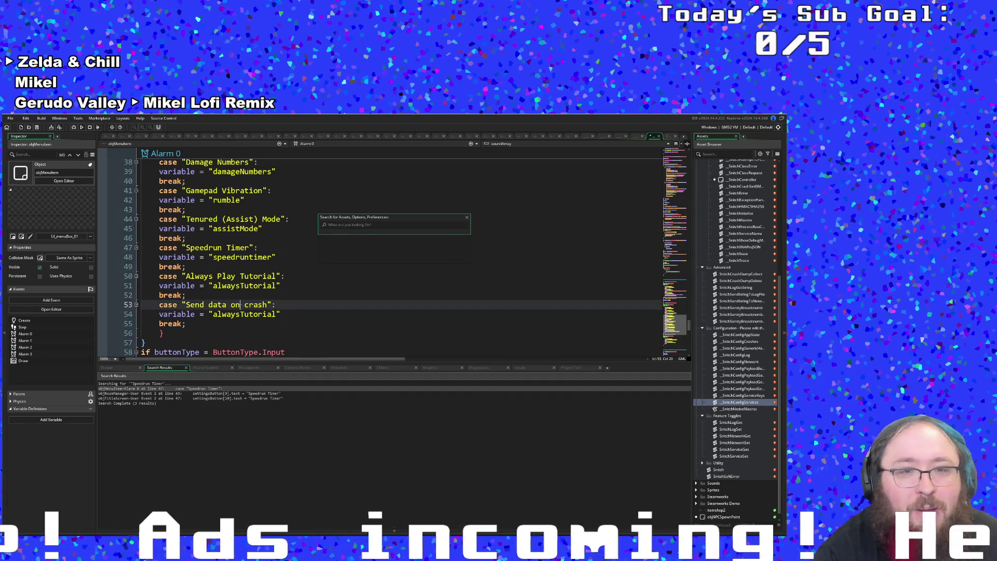
left_click(258, 314)
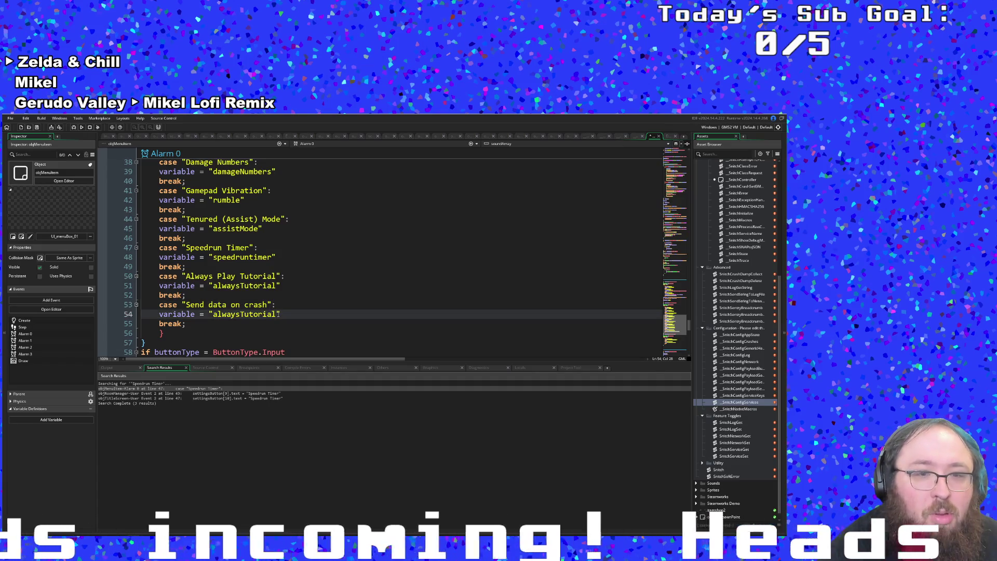
key("ctrl+shift+Left")
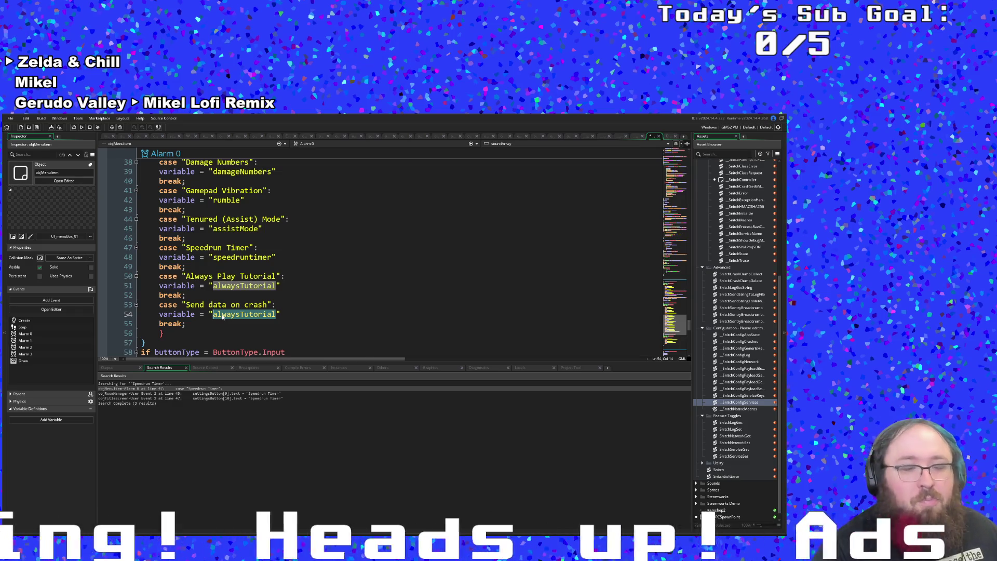
left_click(232, 314)
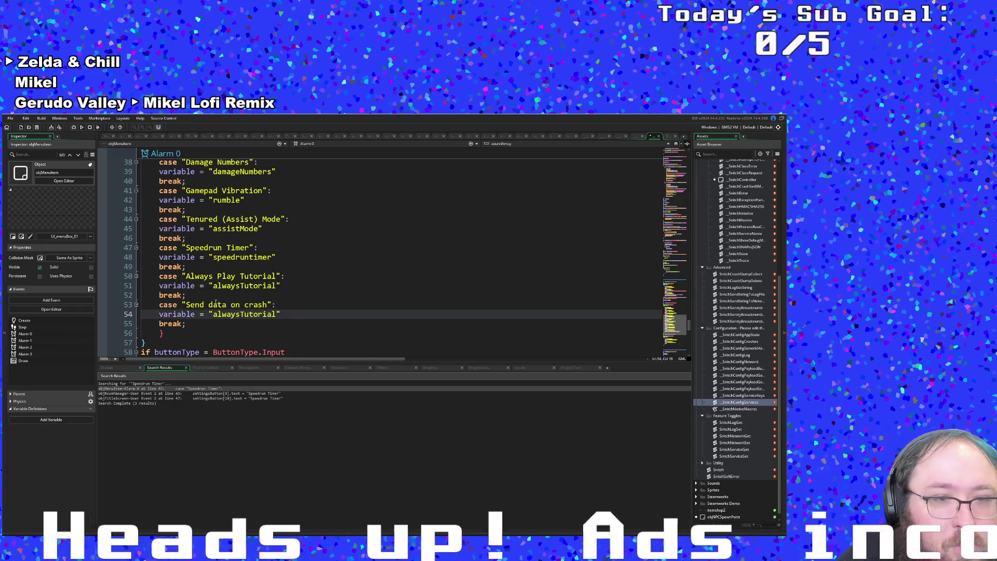
Capitalise the label's words to 'Data' and 'Crashes', turning off overwrite mode.
left_click(212, 305)
left_click(208, 305)
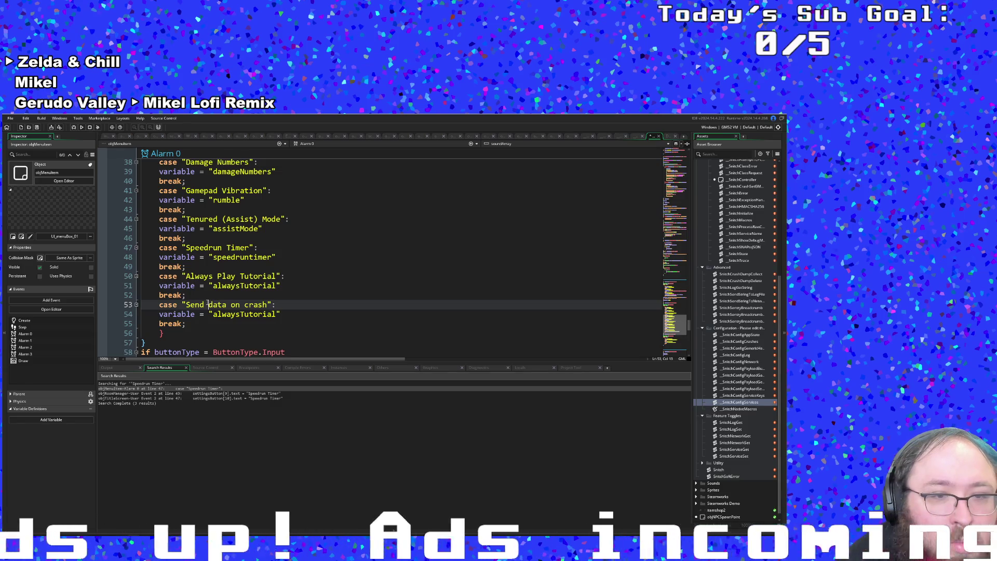
type("dev")
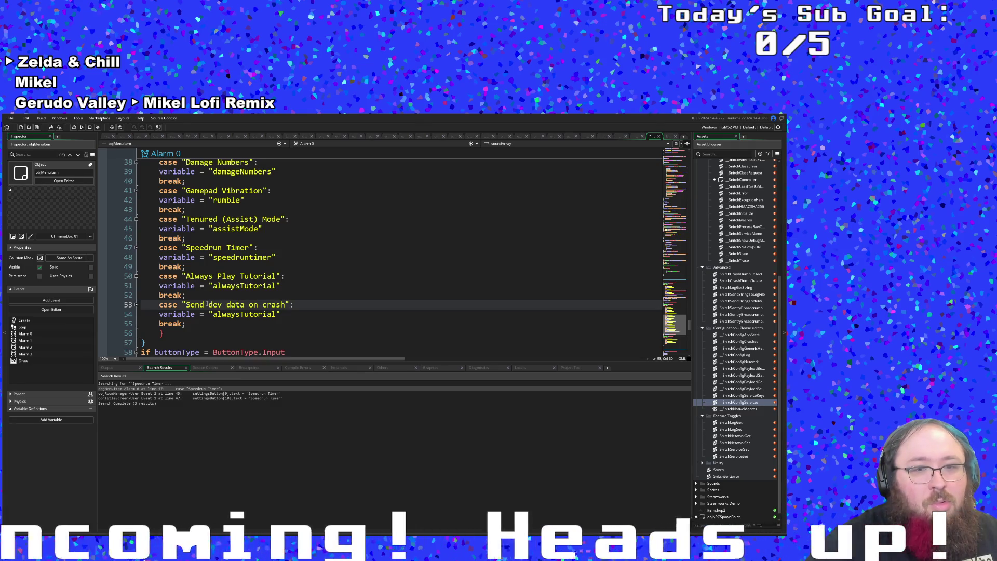
type(" es")
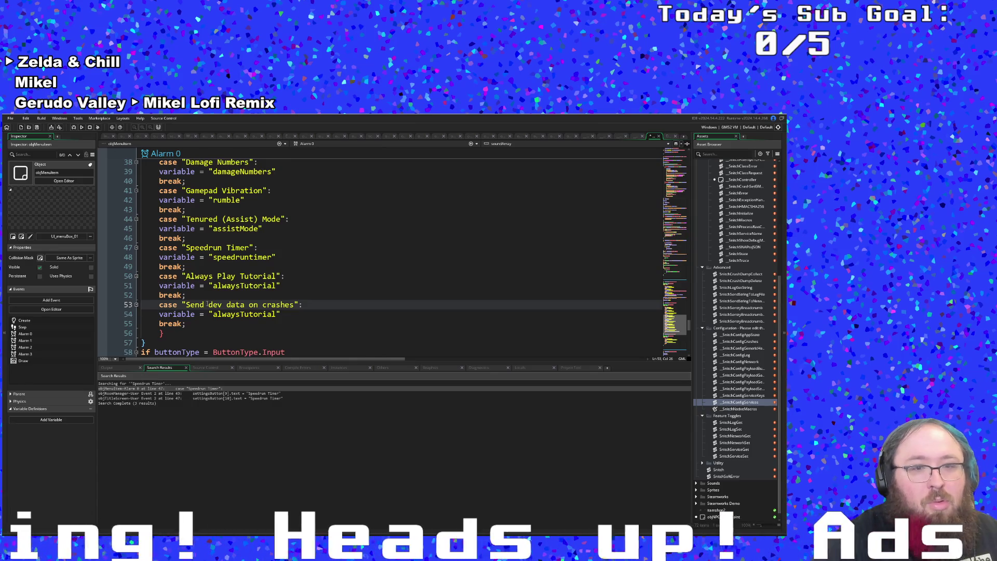
key("Delete")
type("C")
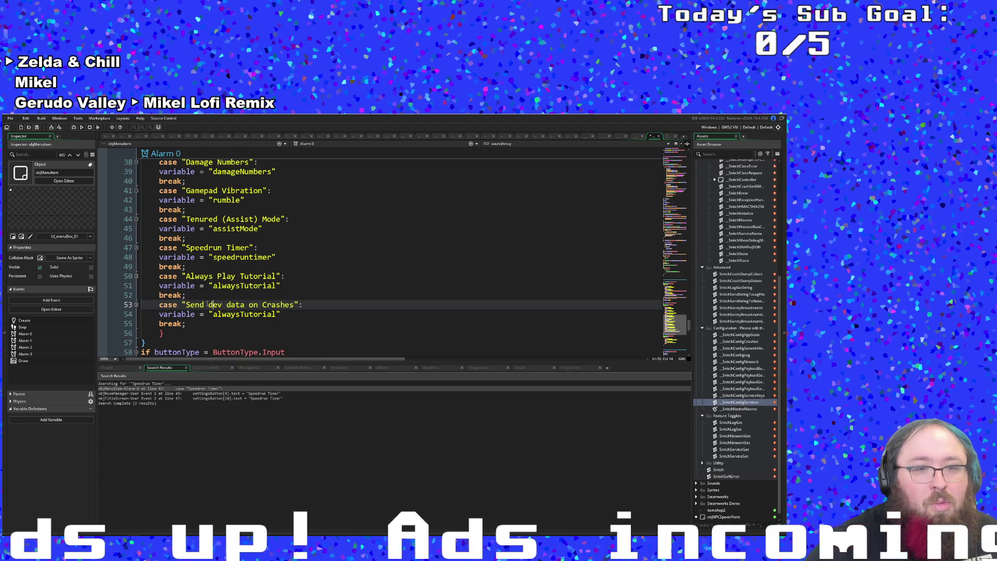
key("BackSpace")
type("d")
key("Right")
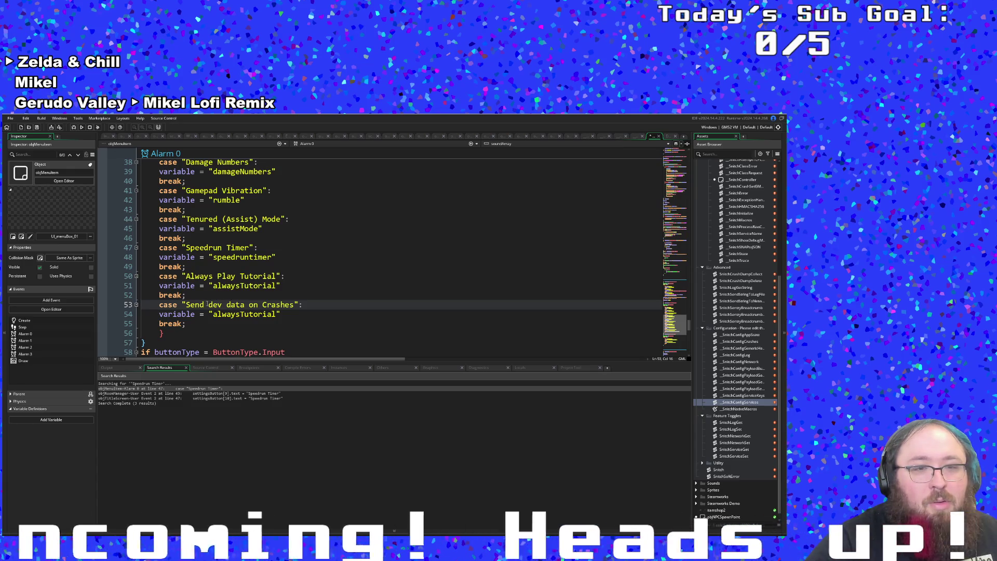
key("BackSpace")
key("BackSpace")
key("BackSpace")
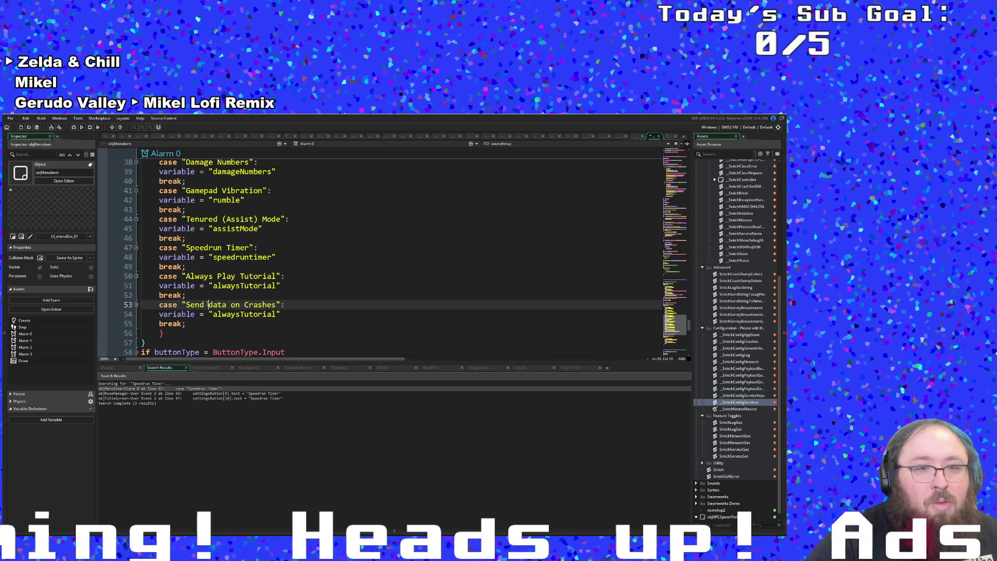
key("BackSpace")
type("D")
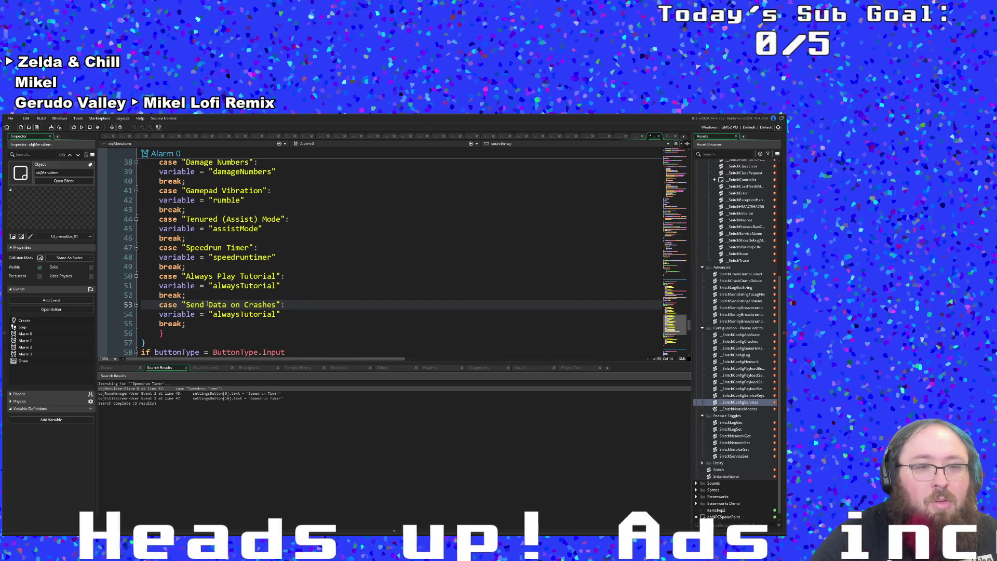
key("BackSpace")
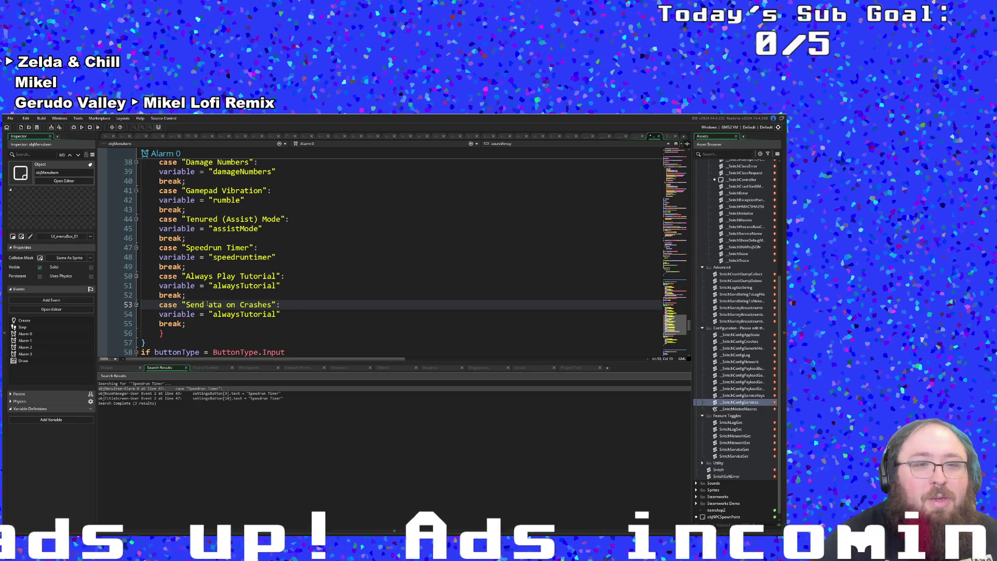
type("D")
key("Insert")
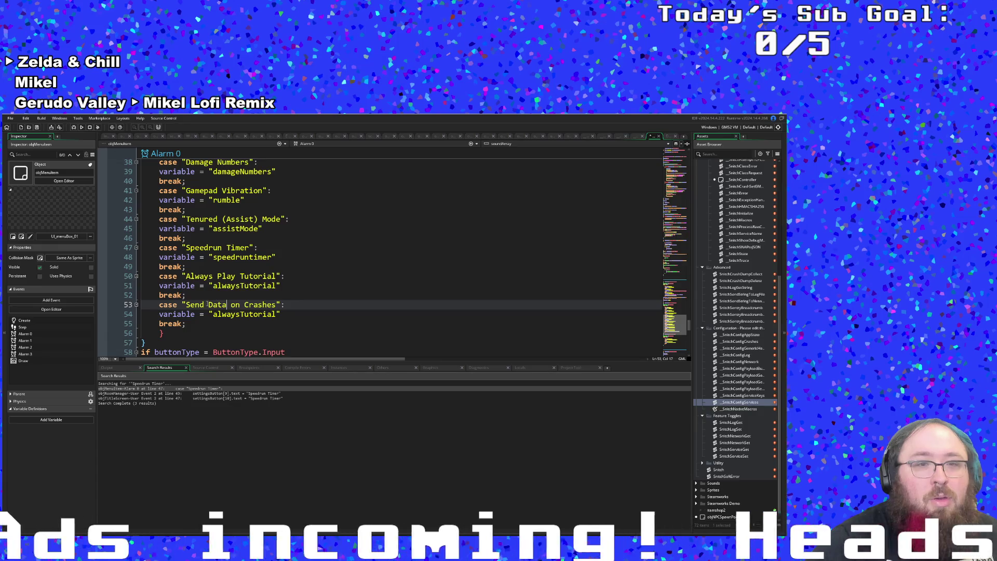
key("Right")
key("Right")
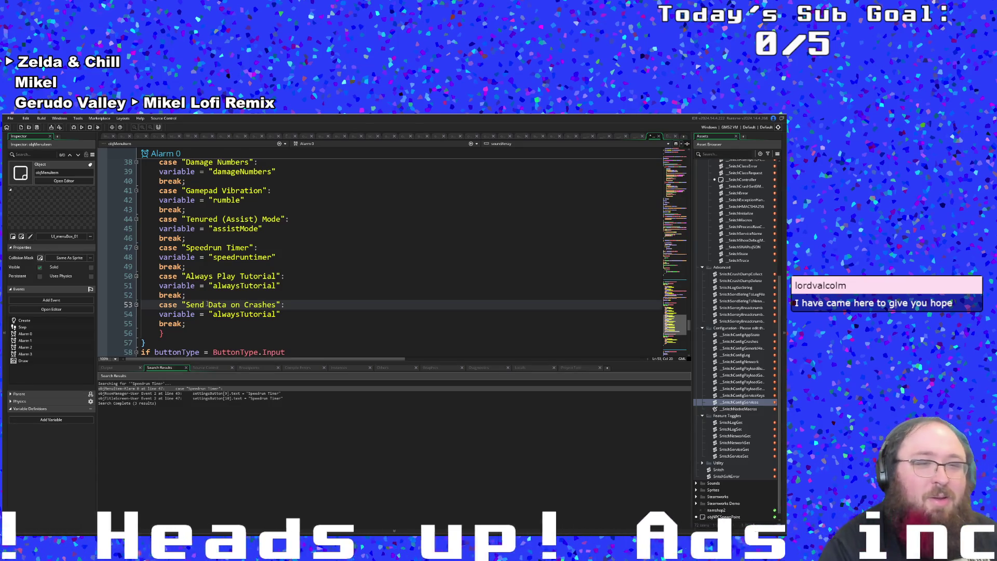
Capitalise 'On' so the case label reads 'Send Data On Crashes'.
left_click(221, 315)
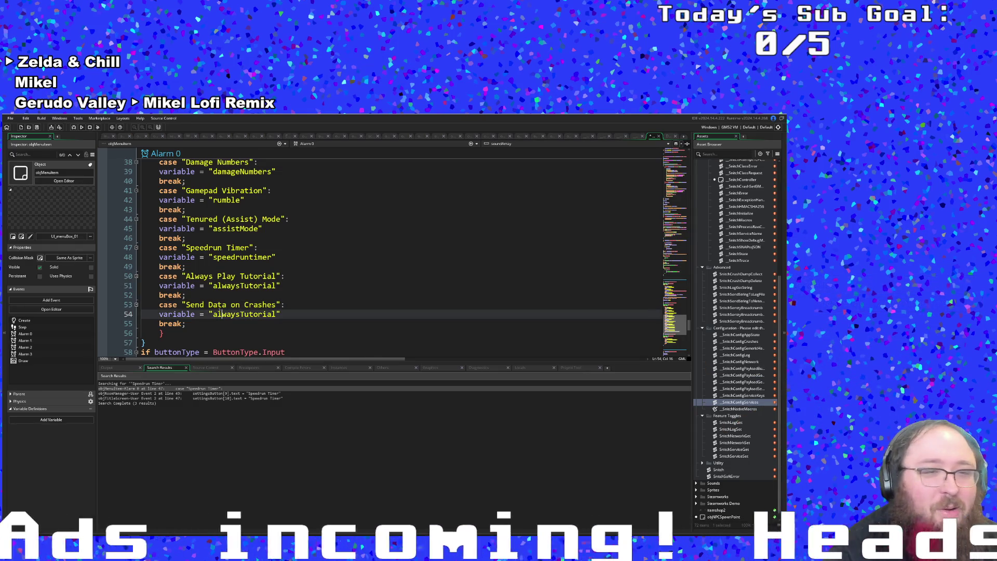
left_click(225, 306)
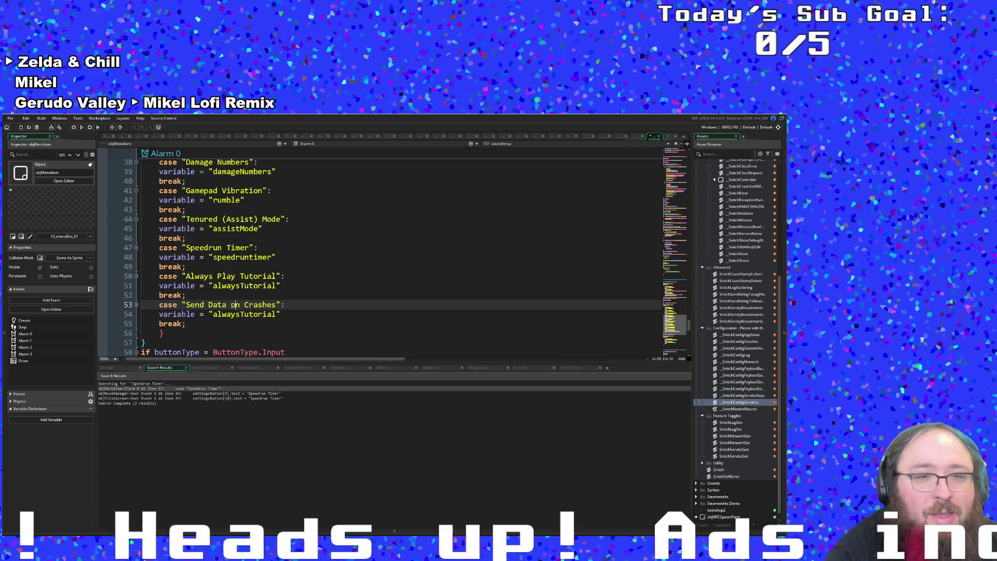
left_click(213, 305)
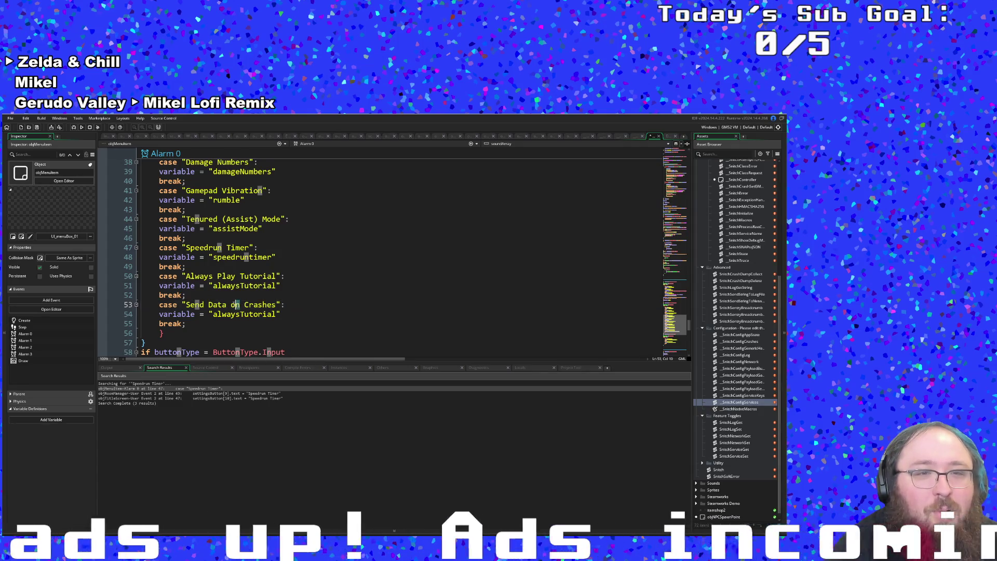
scroll(234, 305, "up", 4)
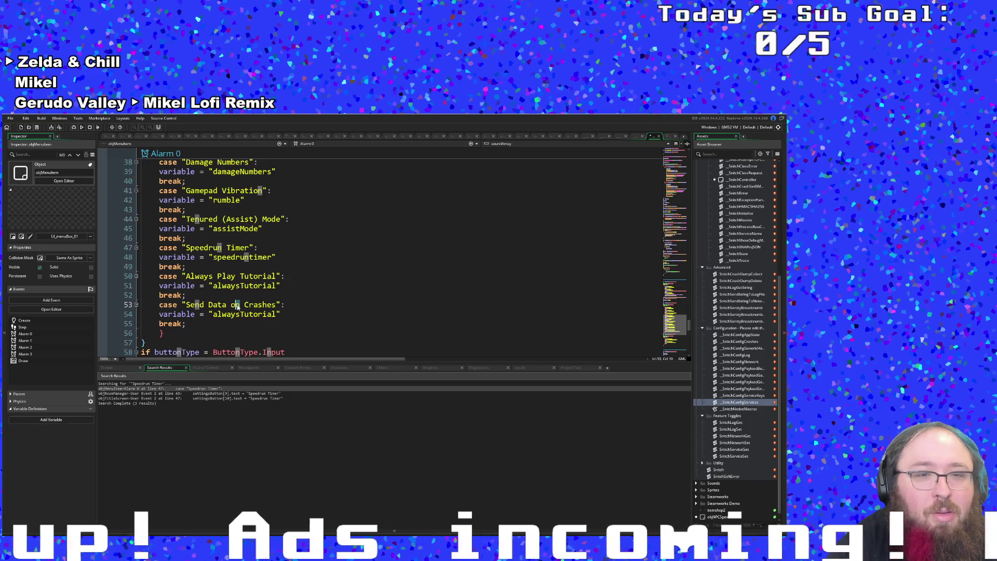
key("Escape")
key("BackSpace")
type("O")
key("Right")
key("Right")
key("Right")
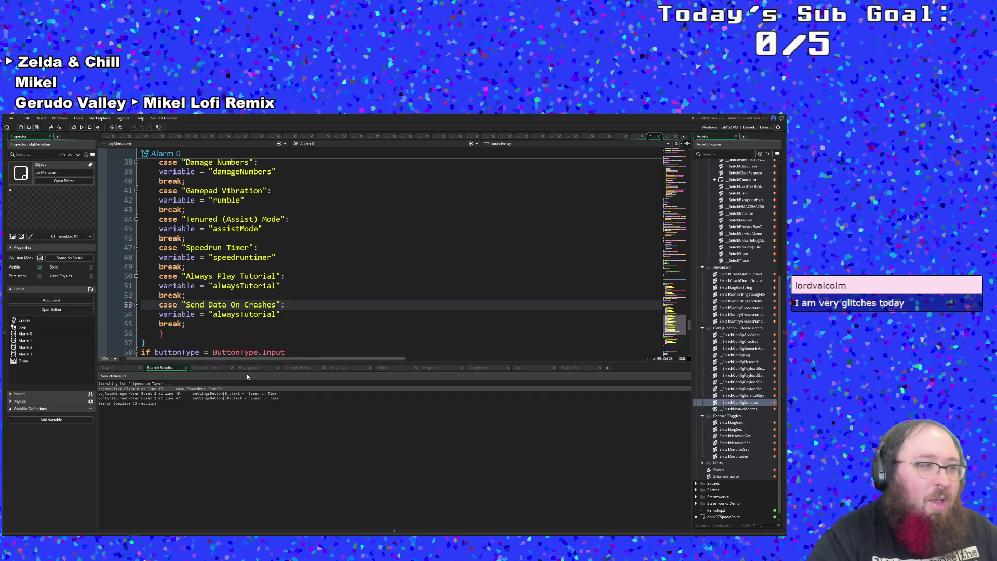
left_click(218, 320)
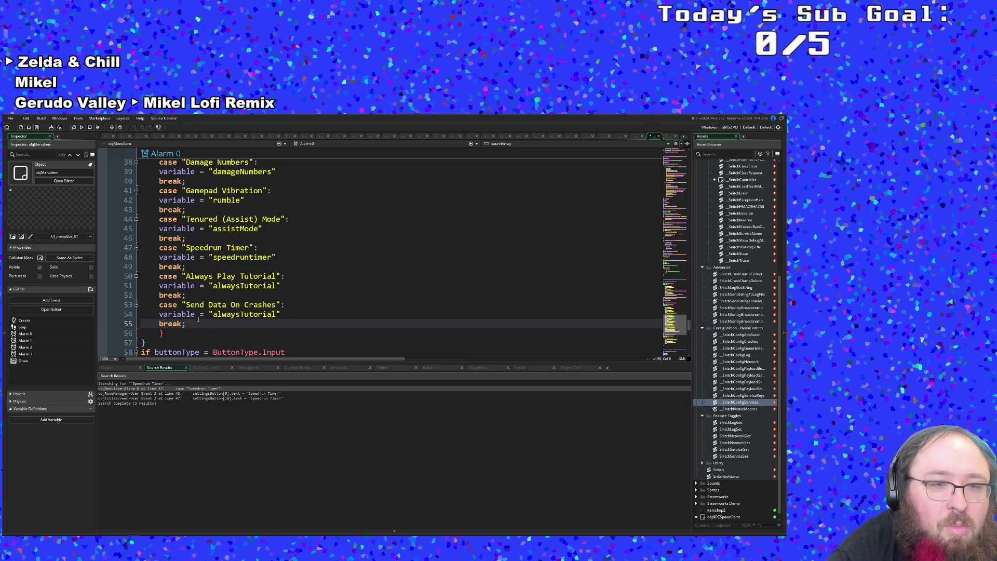
Change the case's variable from alwaysTutorial to sendCrashData and select the 'Send Data On Crashes' label.
left_click(231, 315)
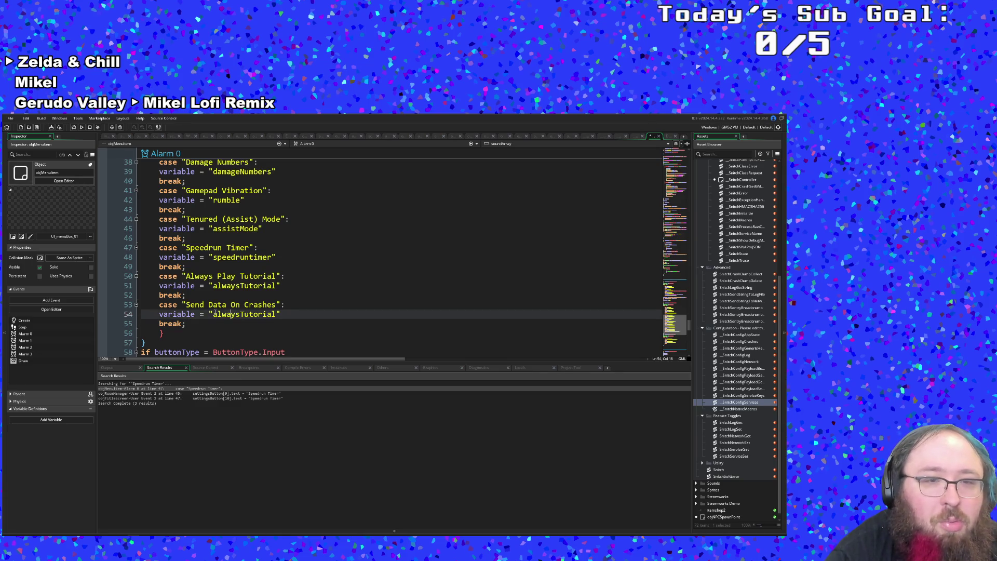
left_click_drag(213, 314, 277, 315)
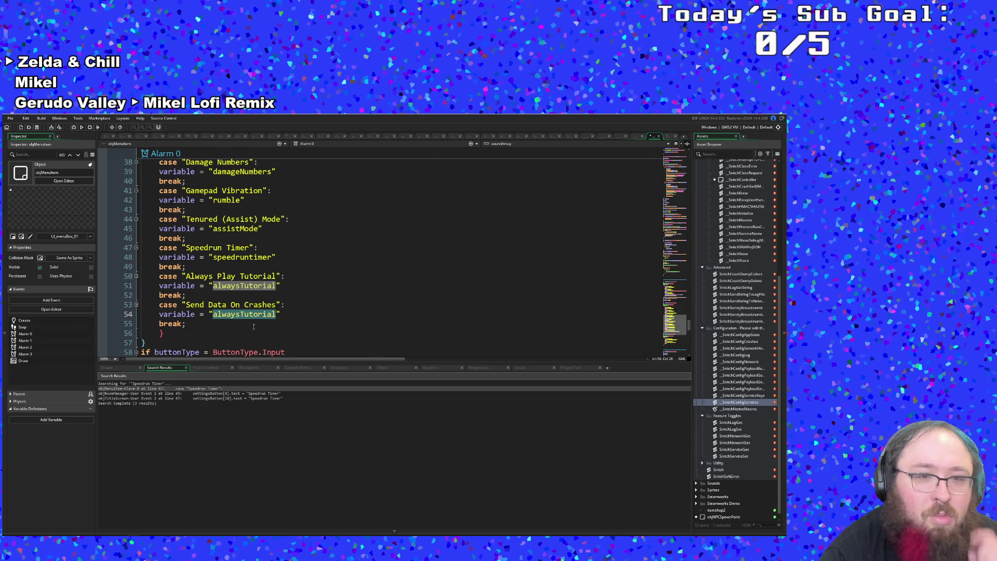
type("se")
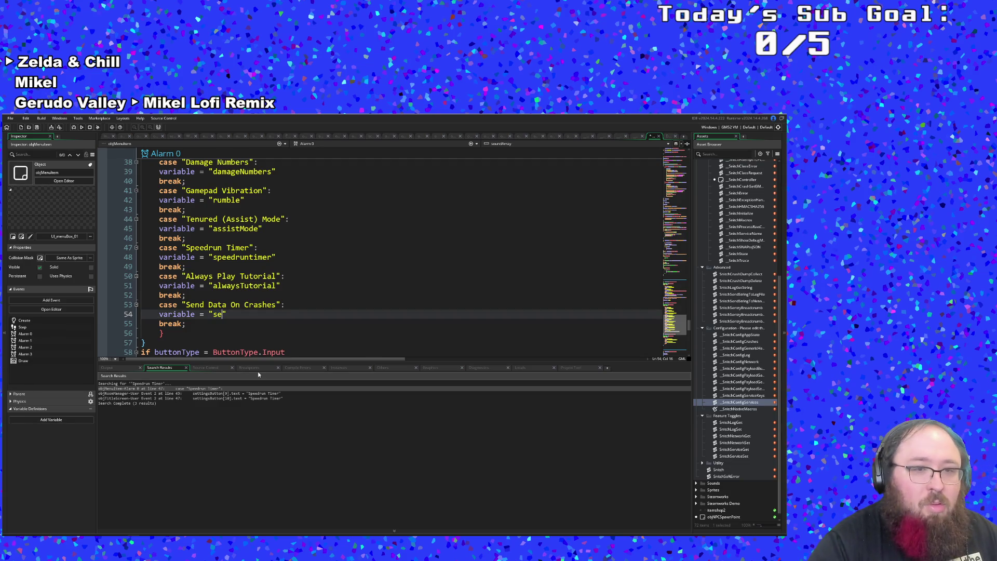
type("ndC")
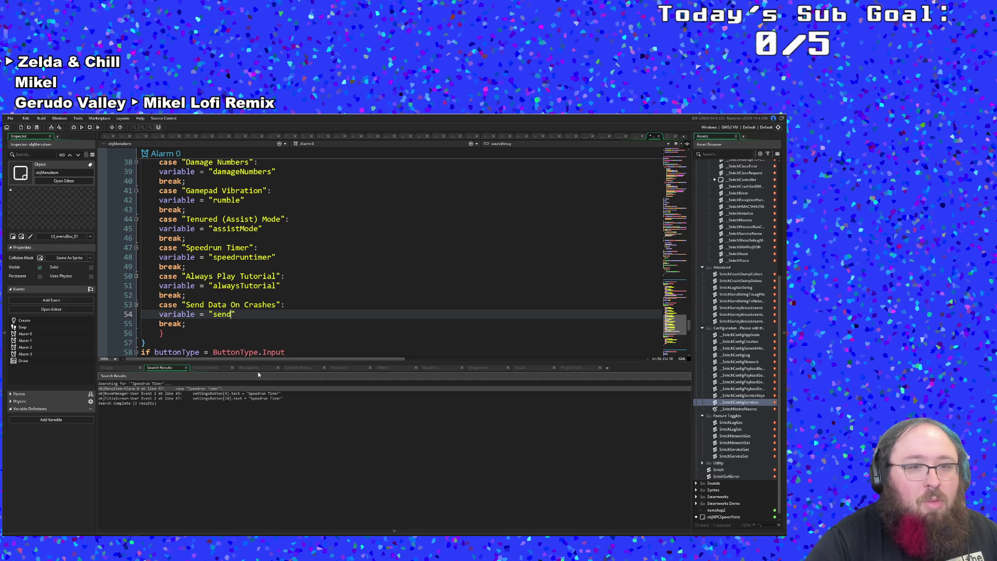
type("rashDat")
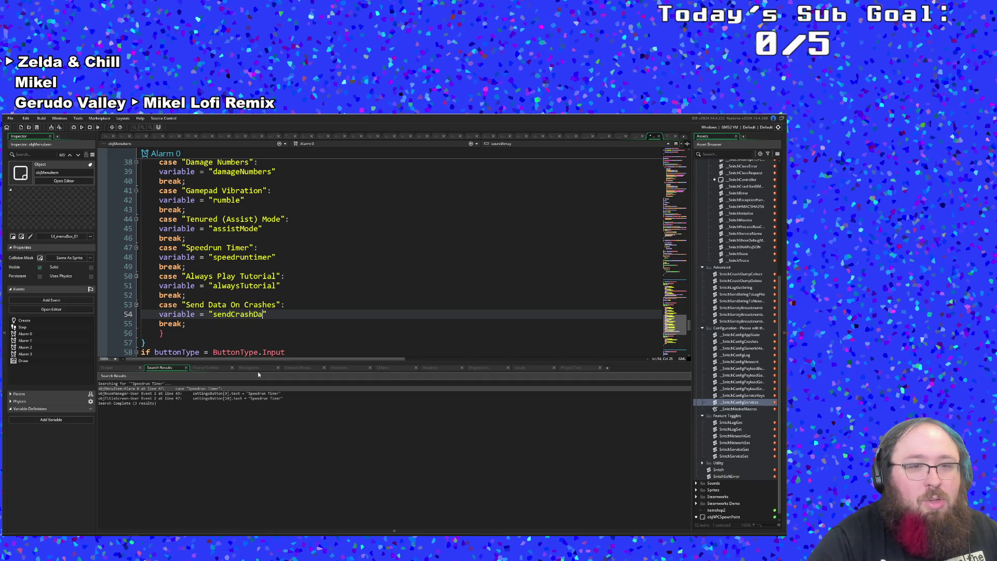
type("a")
left_click(238, 330)
left_click(225, 323)
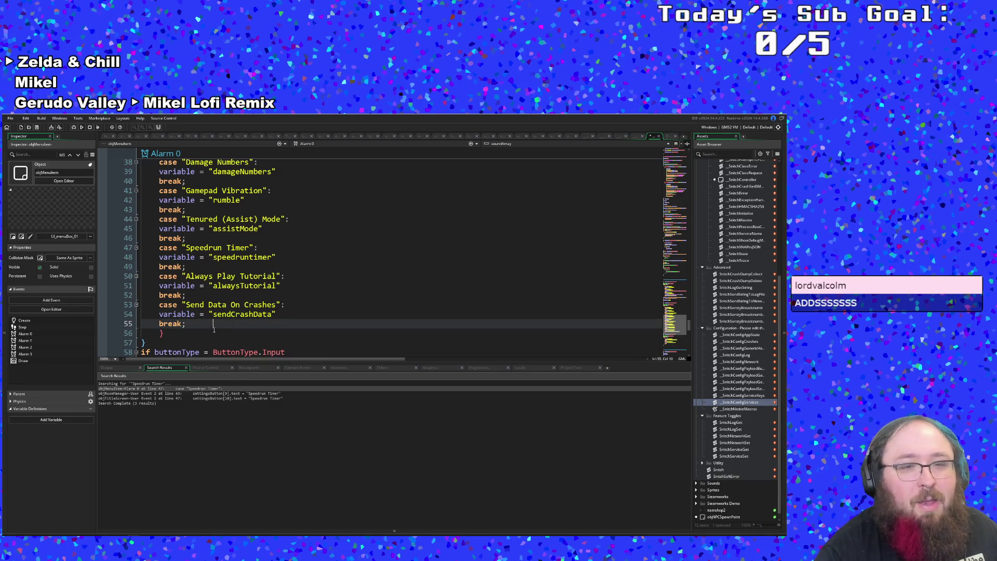
key("shift+Down")
left_click_drag(279, 304, 182, 305)
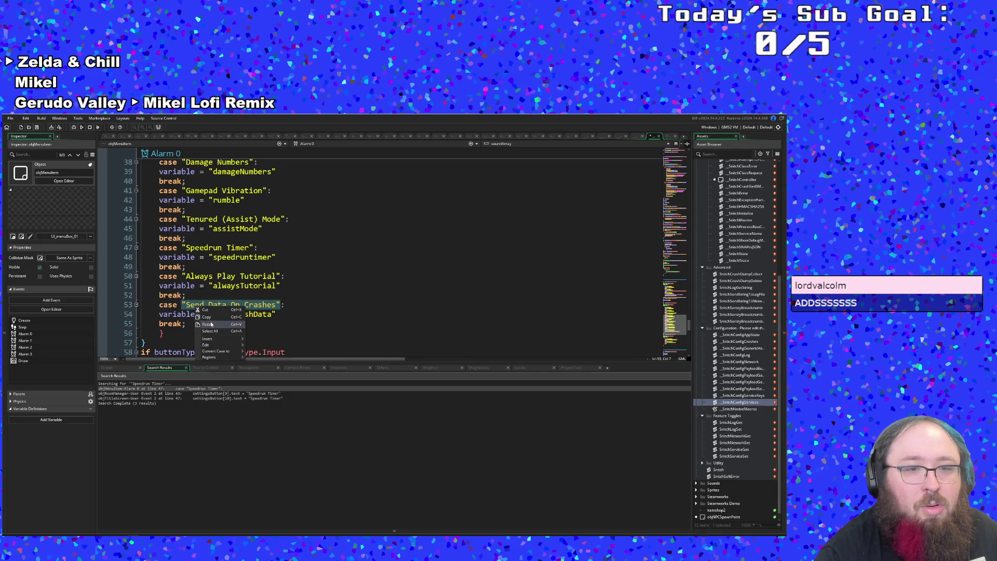
left_click(657, 136)
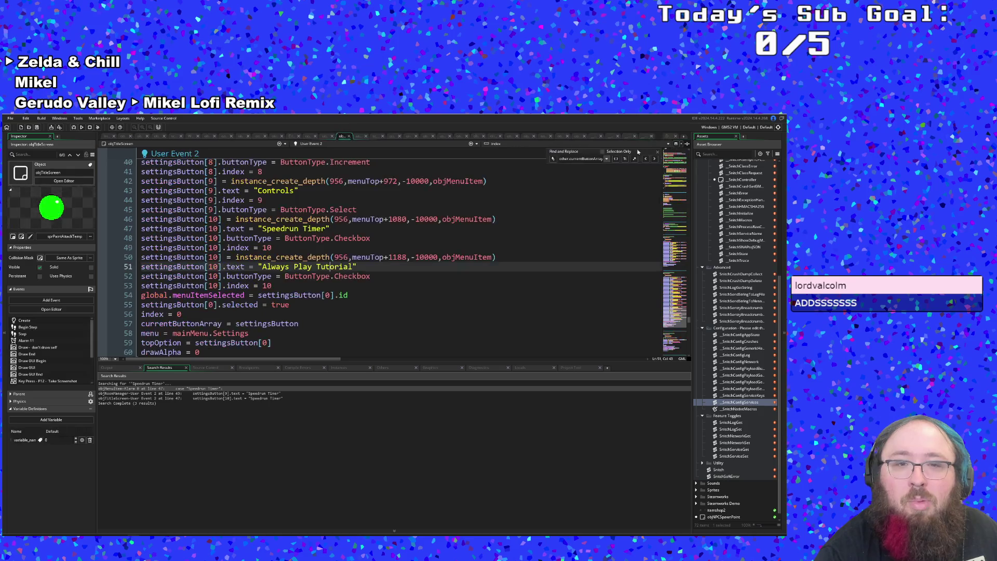
left_click(290, 295)
left_click(275, 287)
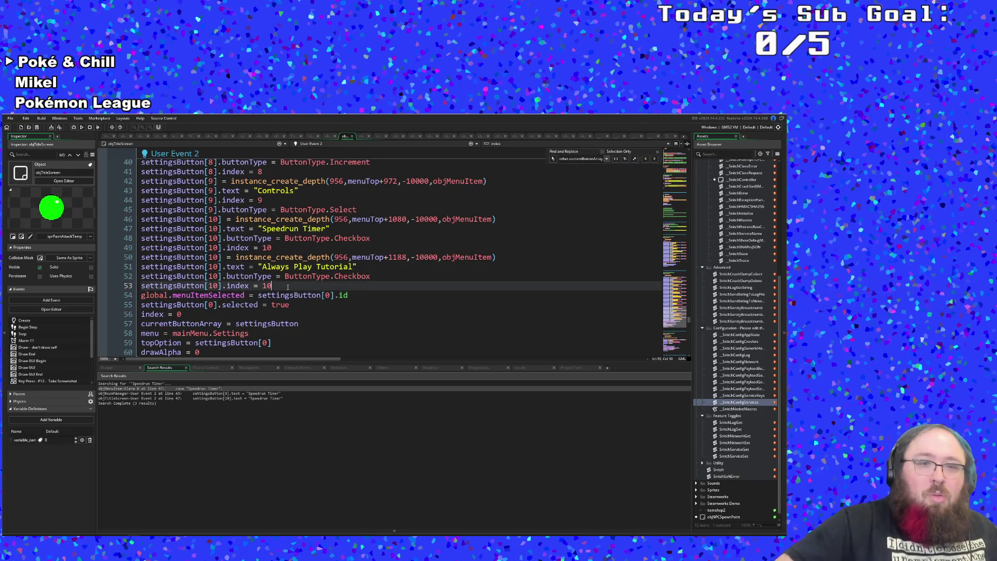
key("Return")
type("\"Send Data On Crashes\"")
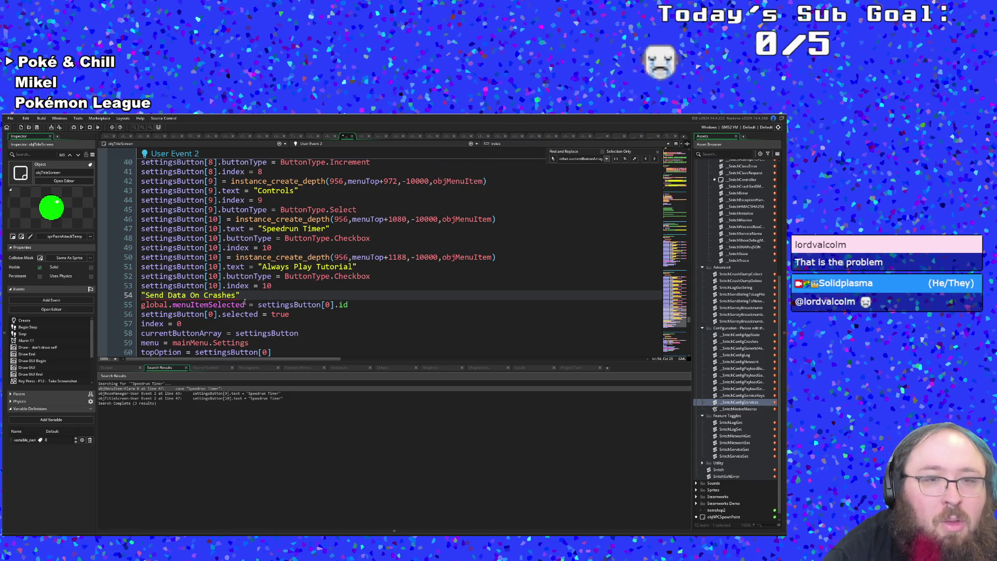
left_click(254, 267)
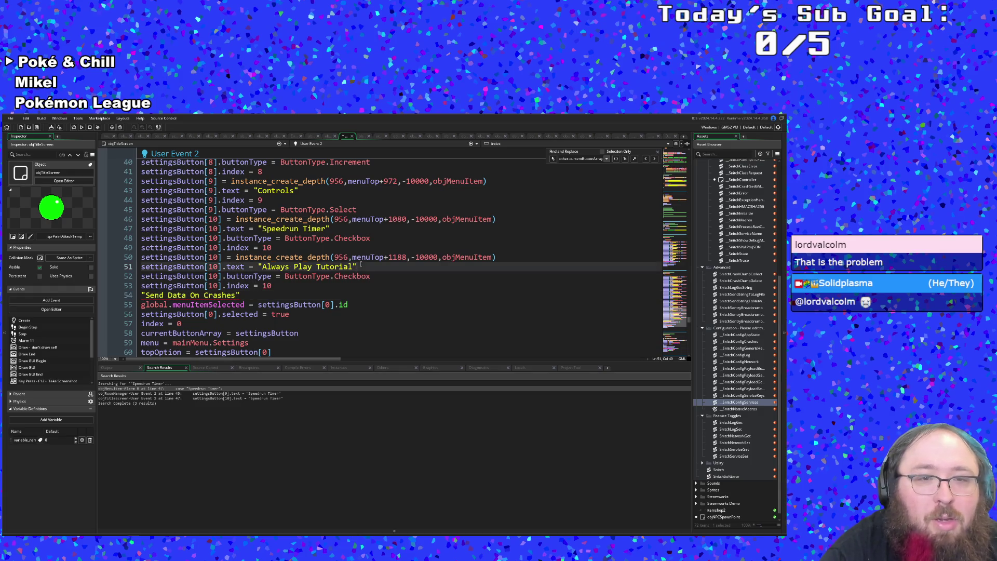
left_click_drag(255, 267, 139, 269)
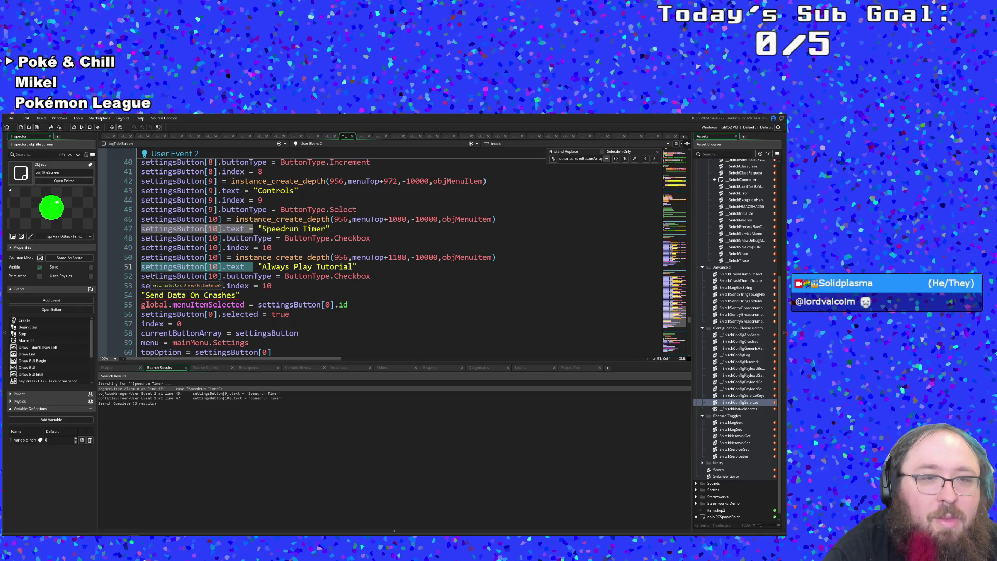
left_click(252, 286)
left_click_drag(278, 287, 139, 258)
left_click(220, 258)
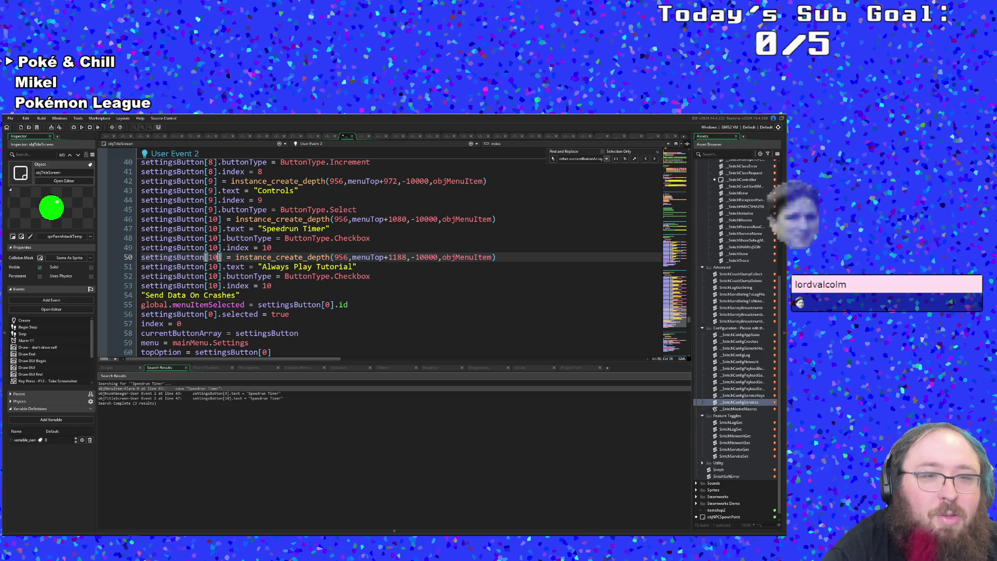
Renumber the Always Play Tutorial block from settingsButton[10] to settingsButton[11] on lines 50–53.
key("BackSpace")
type("1")
key("Down")
key("BackSpace")
type("1")
key("Down")
key("BackSpace")
type("1")
key("Down")
key("BackSpace")
type("1")
left_click(281, 285)
key("BackSpace")
type("1")
Paste a copy of the tutorial block below it and delete the leftover Send Data On Crashes line.
left_click_drag(280, 286, 133, 255)
key("ctrl+c")
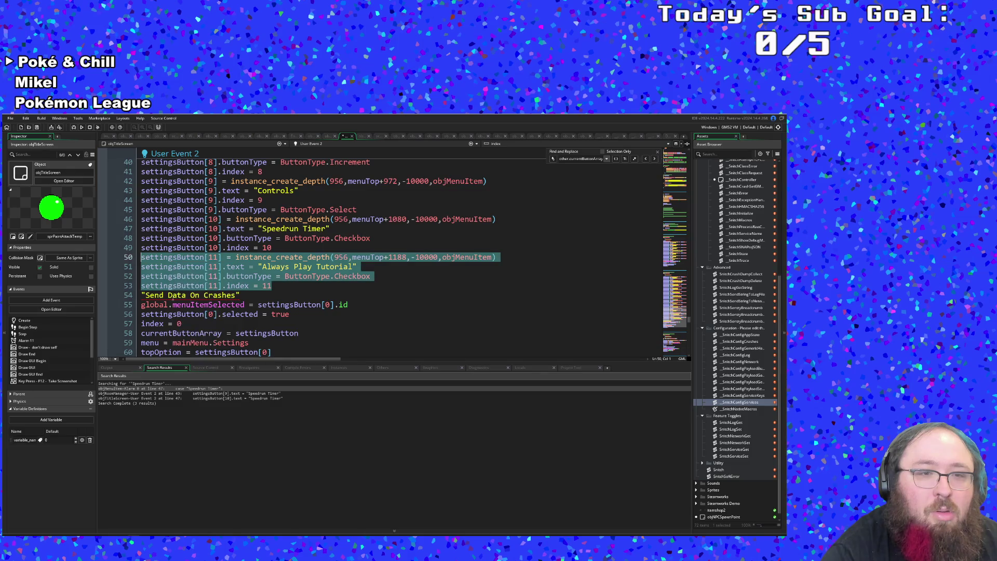
left_click(143, 295)
key("Return")
key("Up")
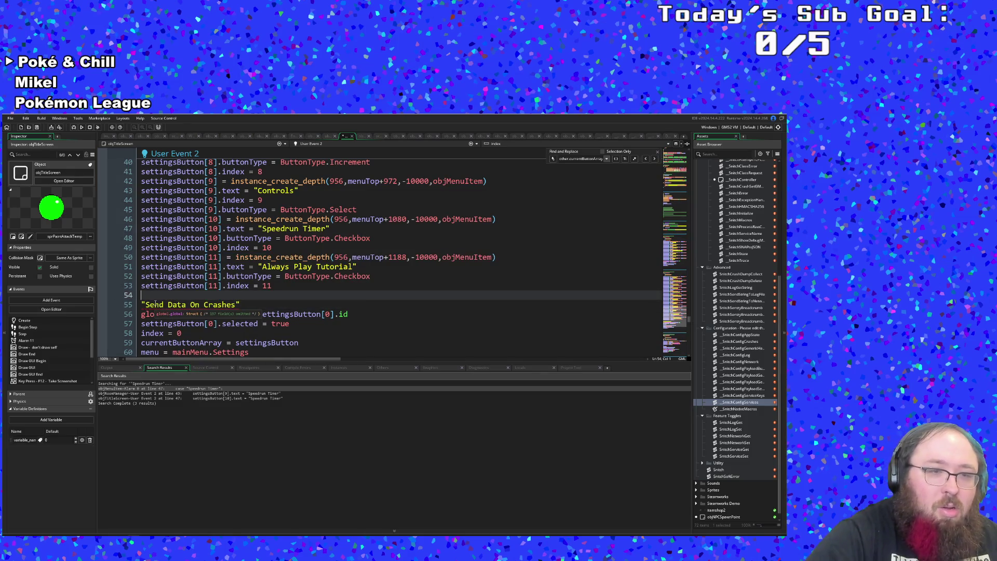
key("ctrl+v")
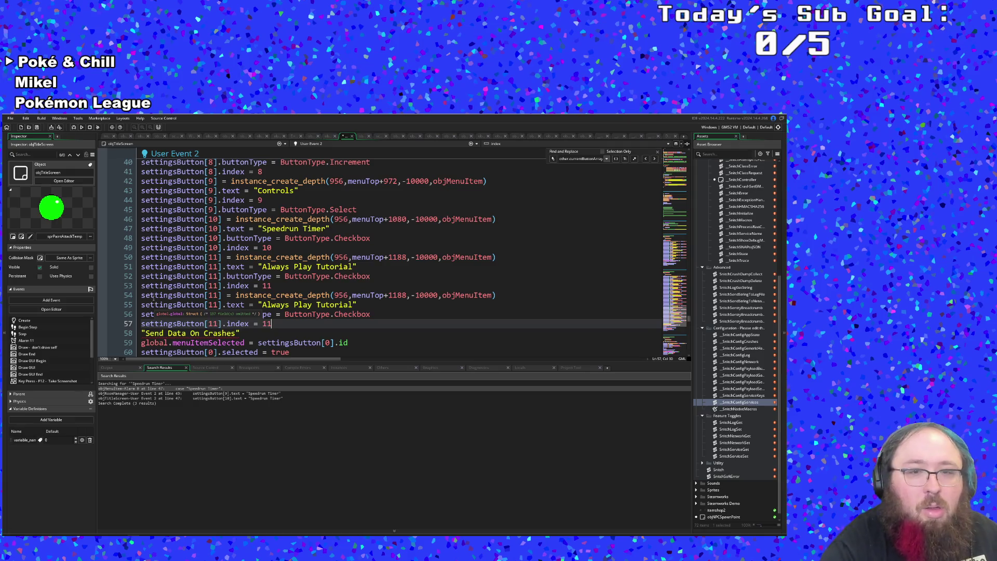
left_click_drag(241, 334, 113, 333)
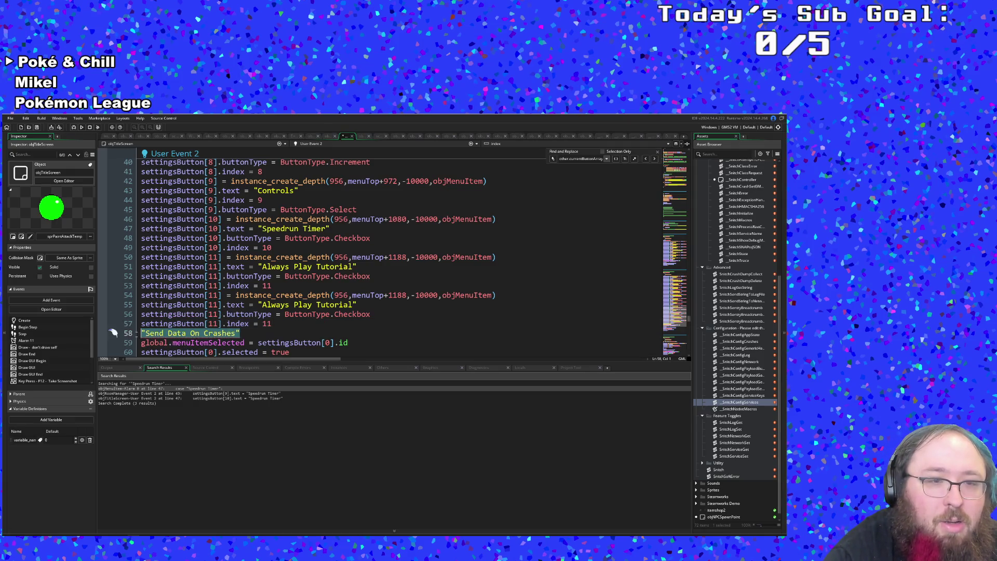
key("BackSpace")
key("BackSpace")
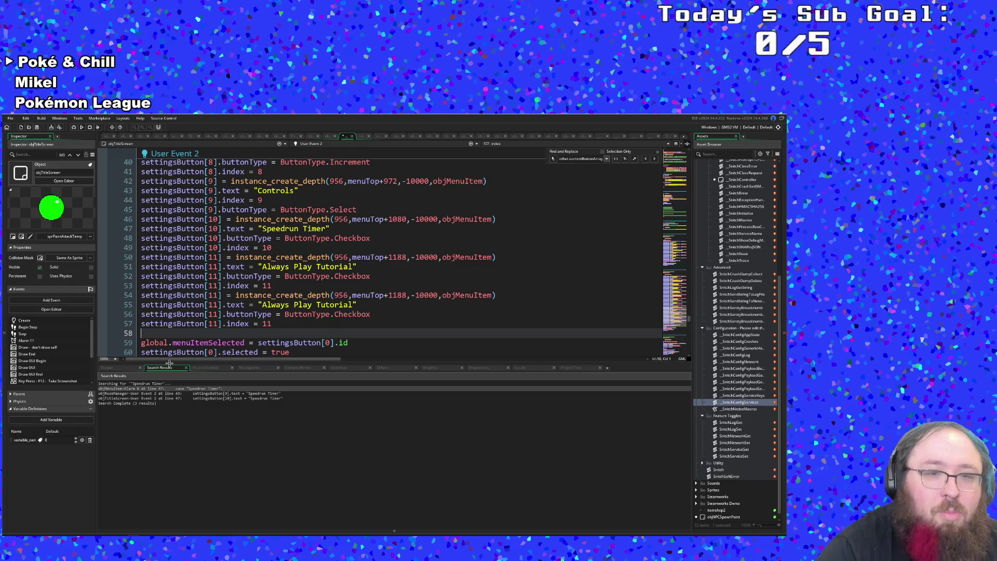
Replace the copied label with "Send Data On Crashes".
key("Up")
key("Up")
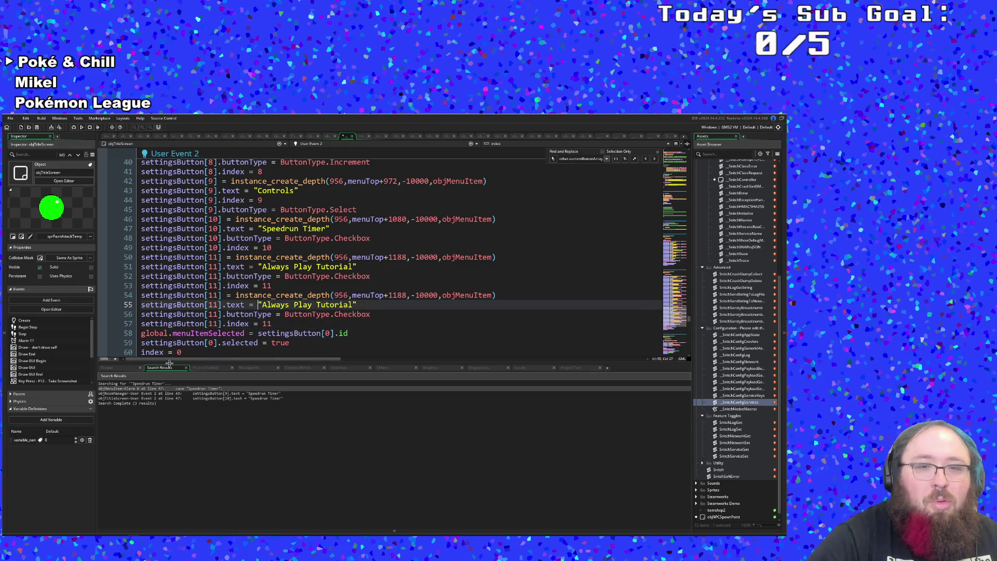
key("shift+End")
key("Delete")
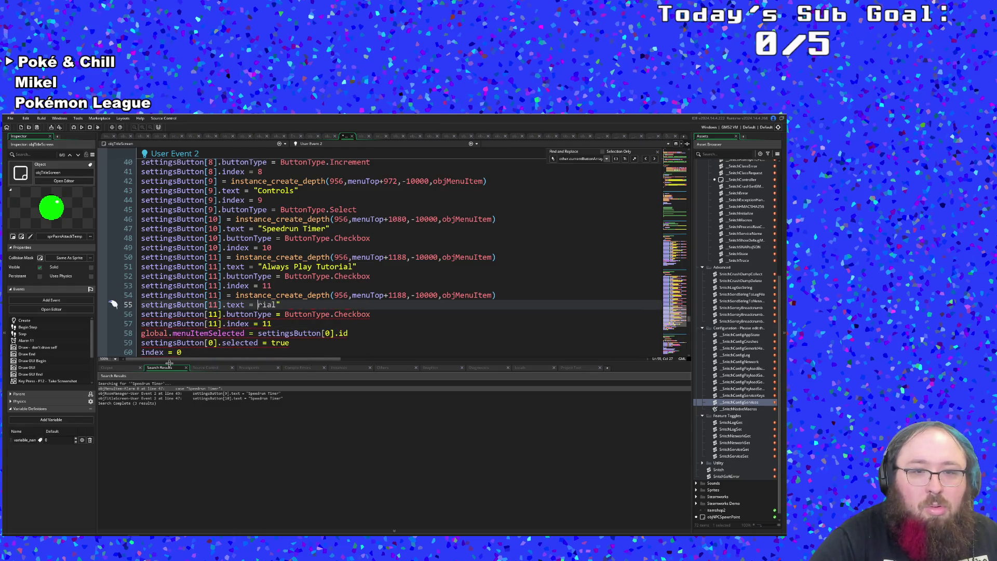
key("BackSpace")
type("\"Send Data On Crashes\"")
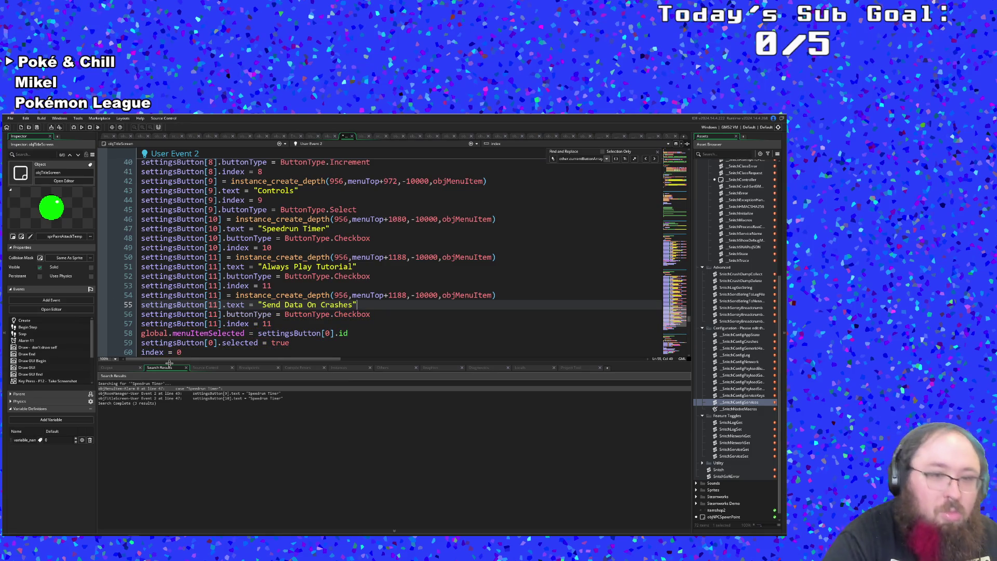
Review the uses of settingsButton and return to the new entry's button index on line 54.
scroll(288, 312, "down", 2)
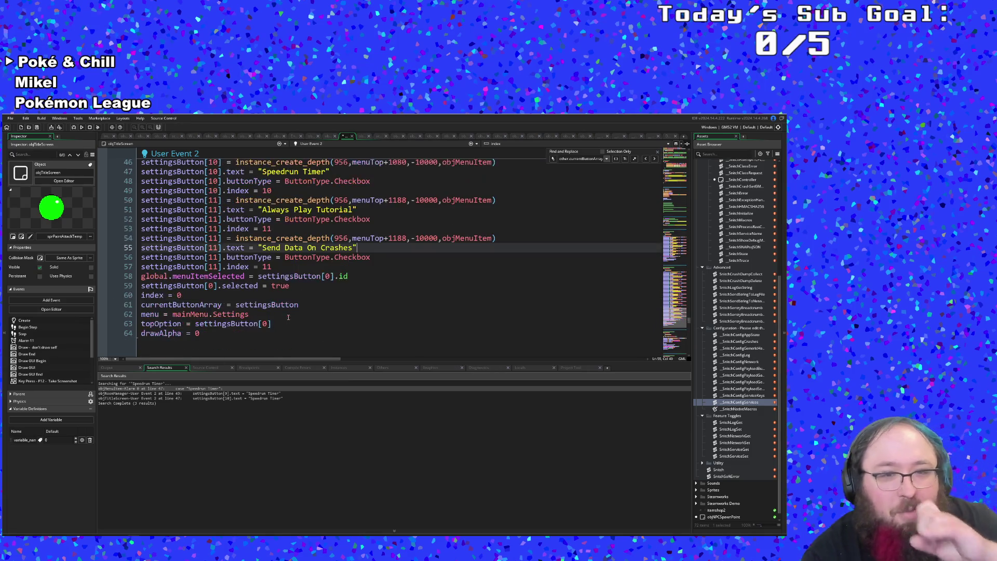
left_click(298, 287)
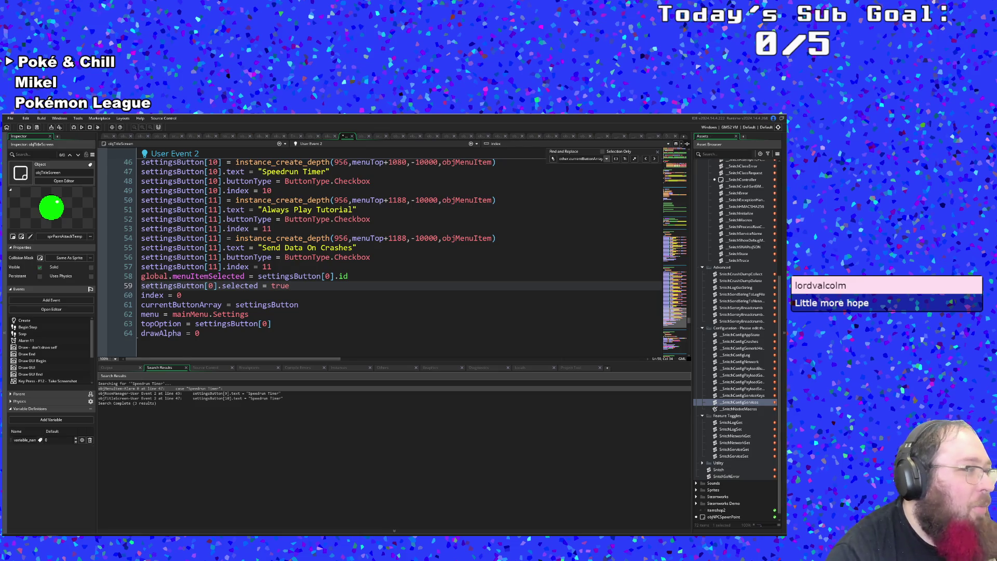
left_click(293, 324)
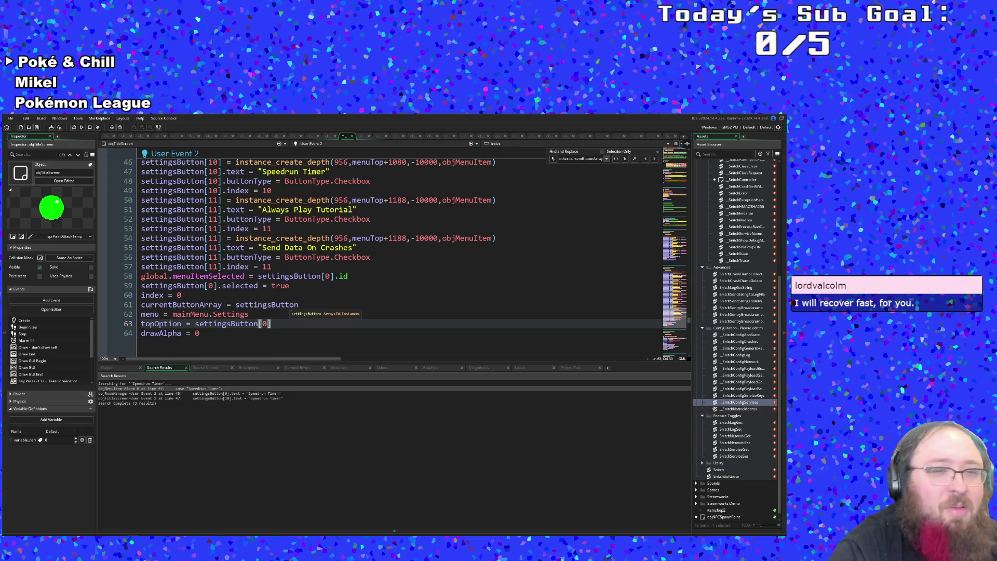
left_click(259, 276)
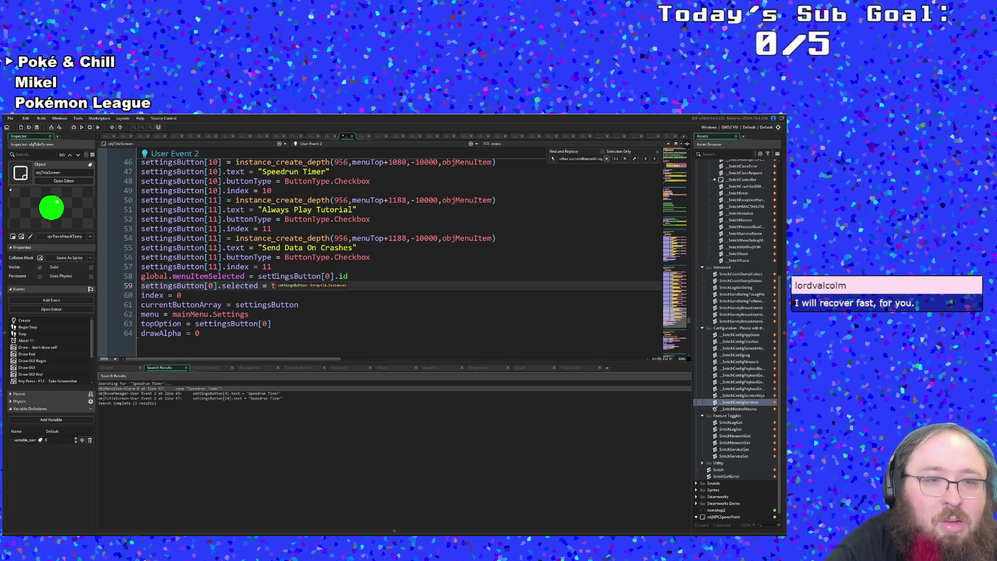
scroll(263, 267, "up", 2)
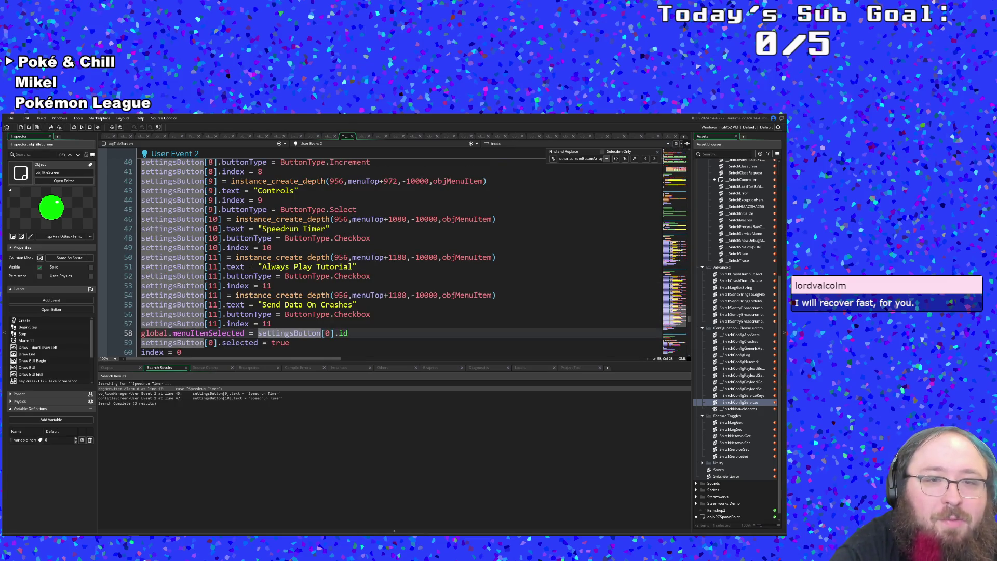
left_click(285, 304)
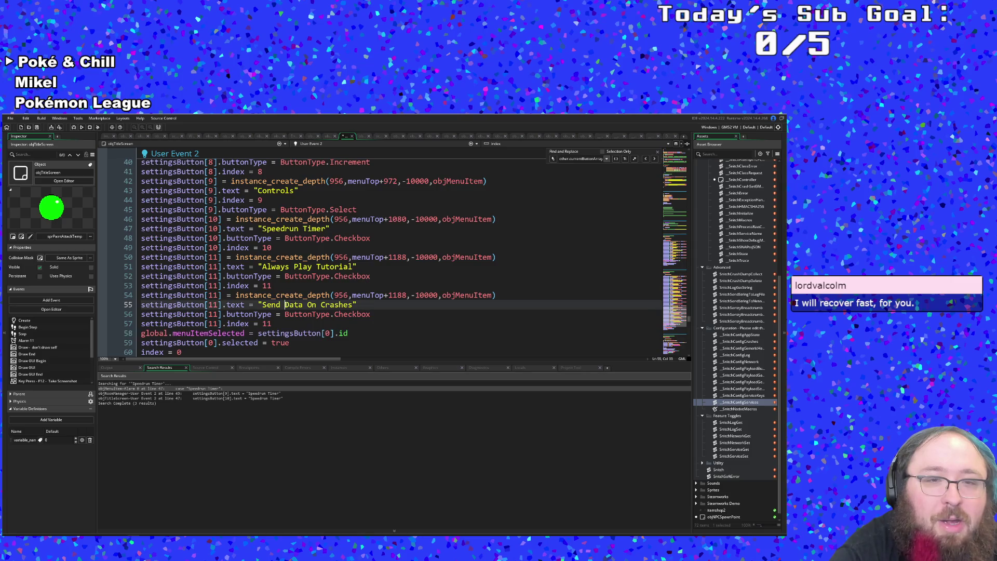
left_click(222, 295)
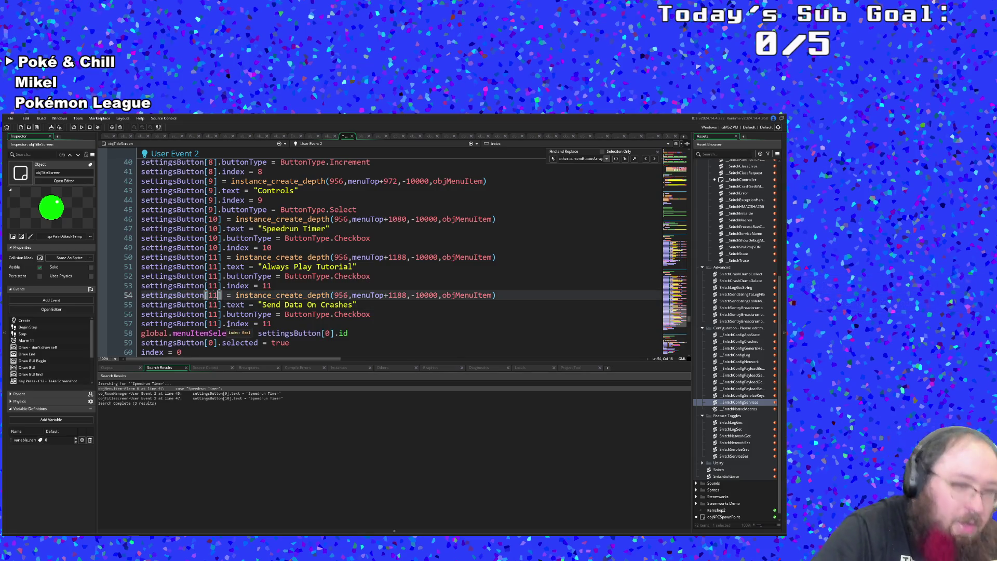
Change the settings button index on lines 54–57 from 11 to 12.
key("BackSpace")
type("2")
key("Down")
key("BackSpace")
type("2")
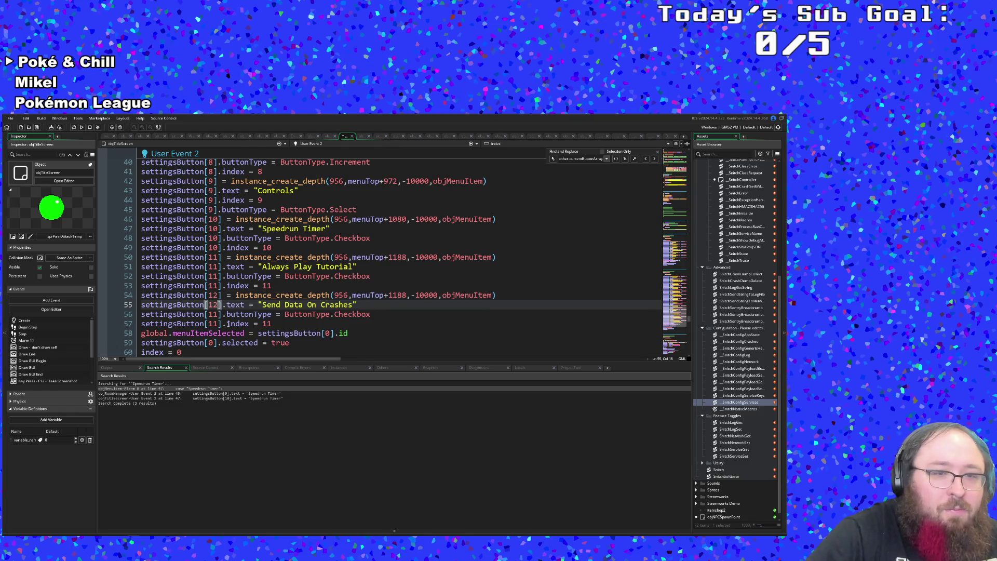
key("Down")
key("BackSpace")
type("2")
key("Down")
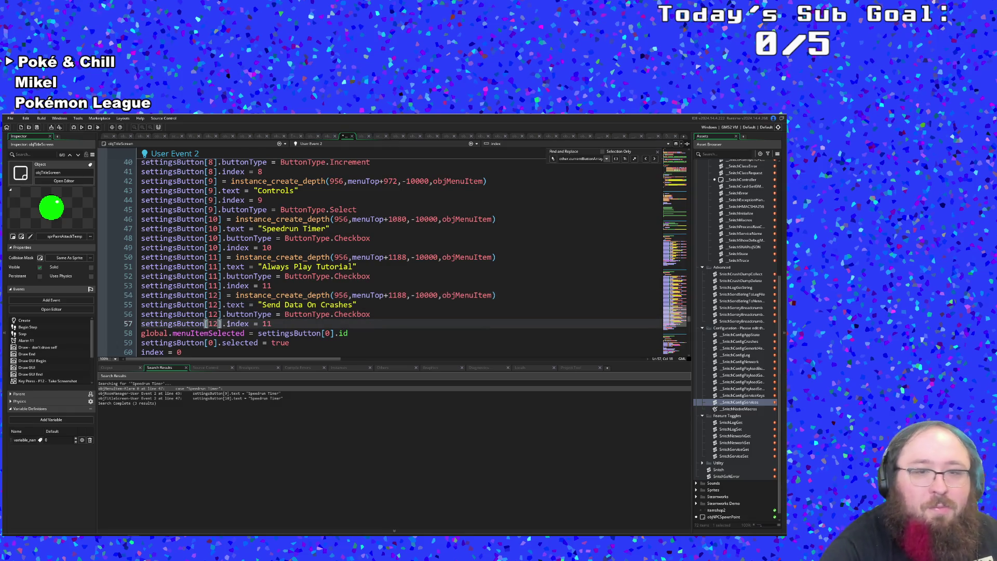
left_click(292, 322)
key("BackSpace")
type("2")
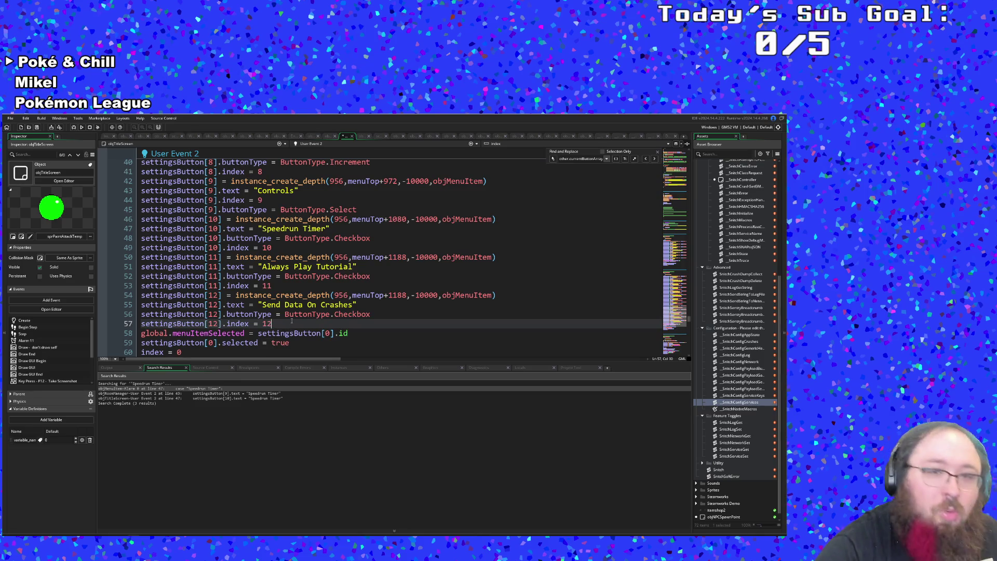
Change the Send Data On Crashes button's vertical offset from 1188 to 1288.
left_click(397, 314)
left_click(395, 303)
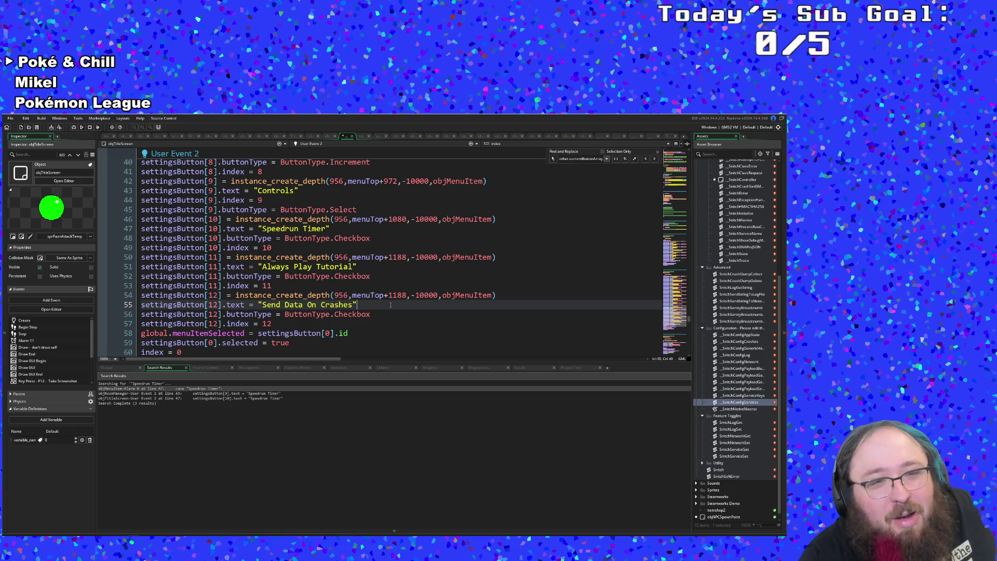
left_click(400, 294)
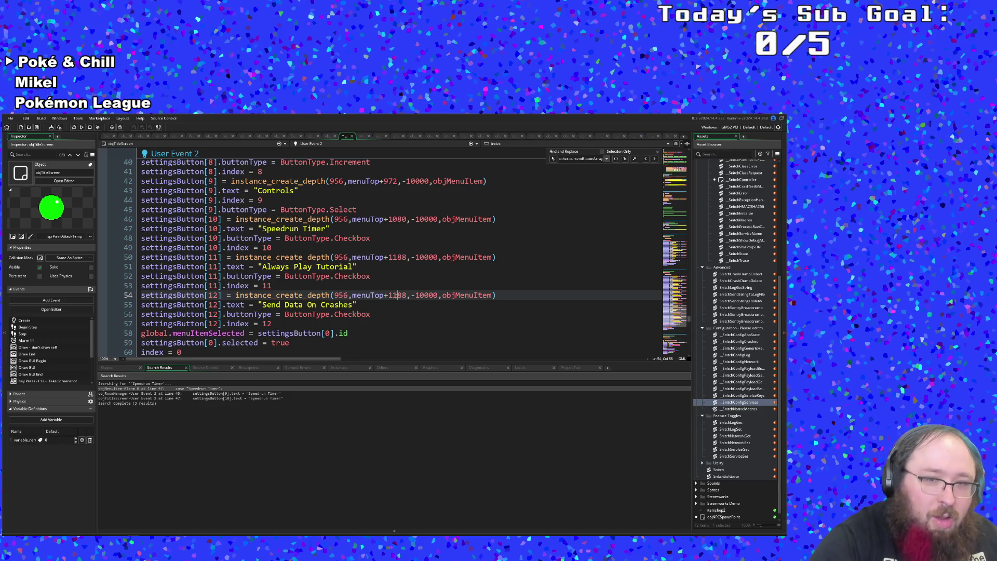
double_click(395, 295)
type("1288")
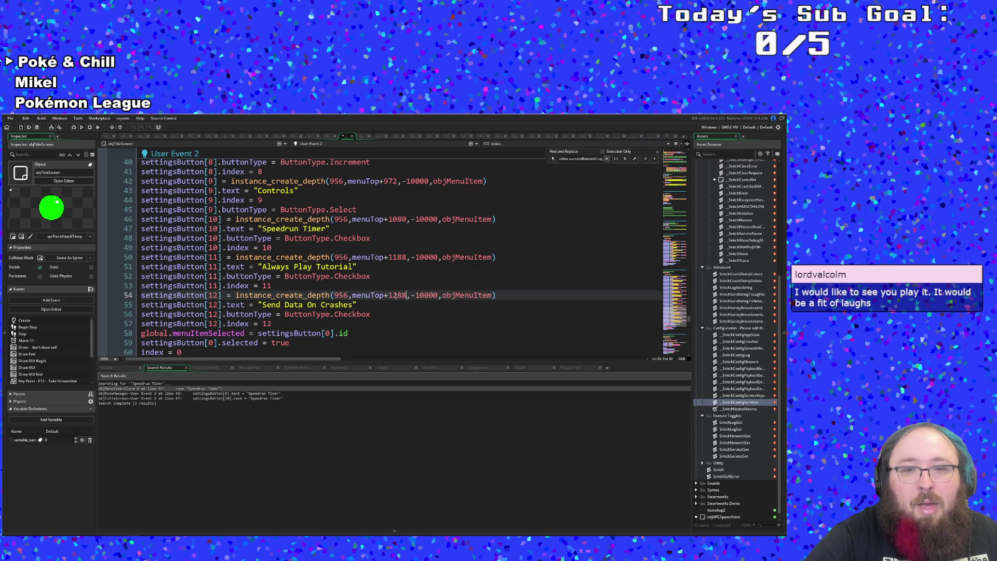
Change the Send Data On Crashes button's offset to menuTop+1296.
key("BackSpace")
key("BackSpace")
type("96")
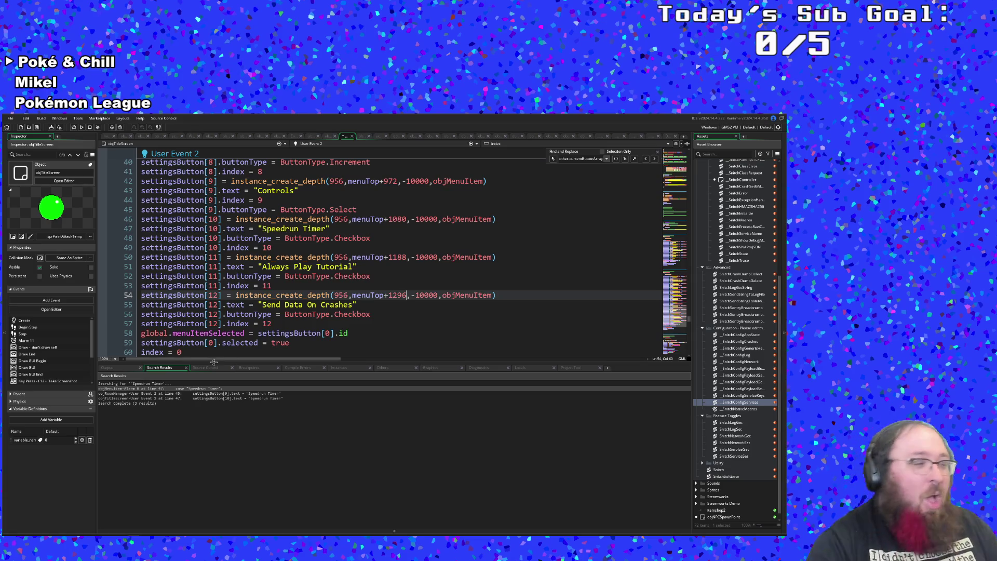
scroll(237, 344, "down", 2)
scroll(249, 332, "up", 2)
left_click(263, 323)
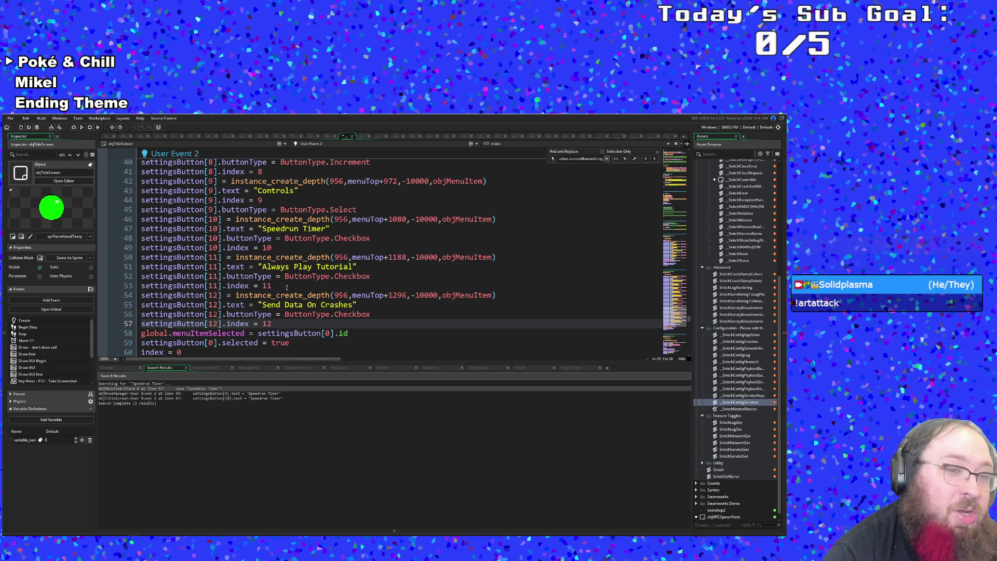
Open the project-wide Search & Replace dialog.
scroll(261, 323, "down", 2)
scroll(274, 306, "up", 2)
left_click(281, 327)
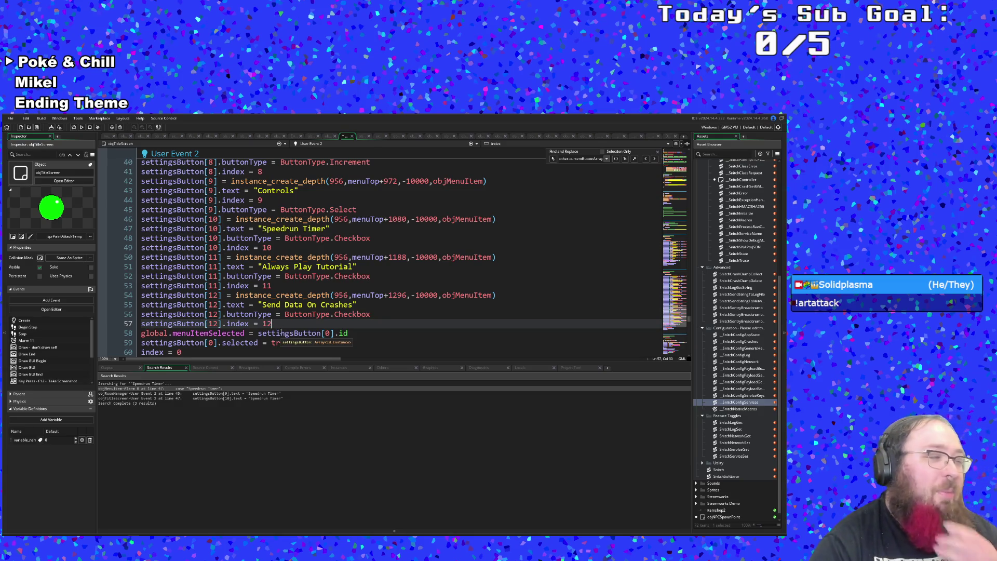
scroll(316, 326, "down", 2)
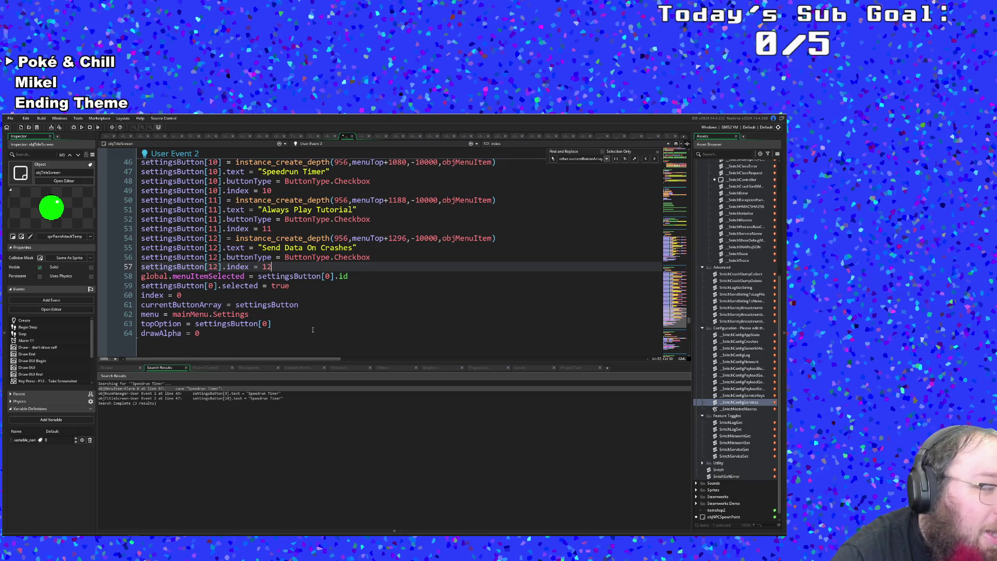
scroll(311, 279, "up", 2)
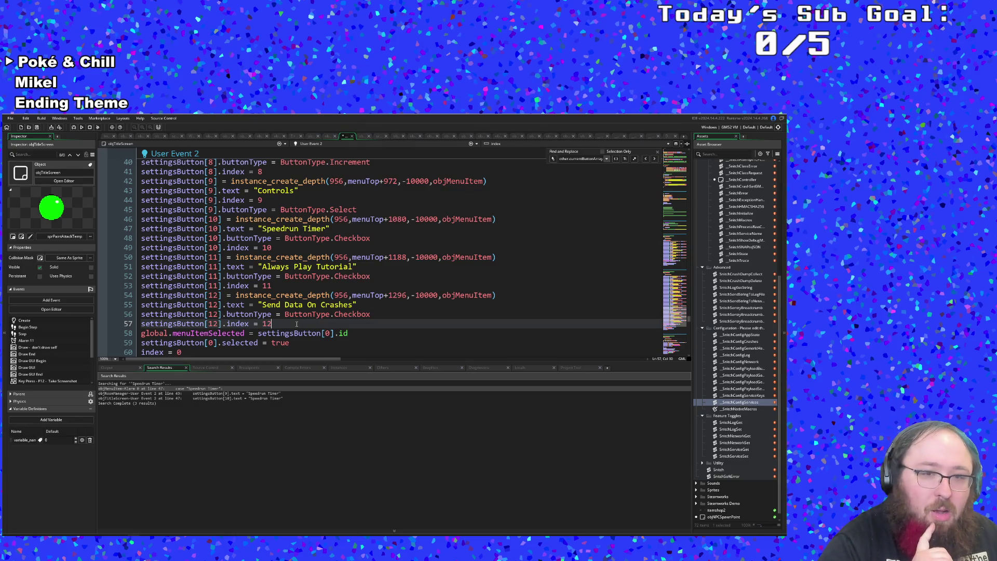
key("ctrl+shift+f")
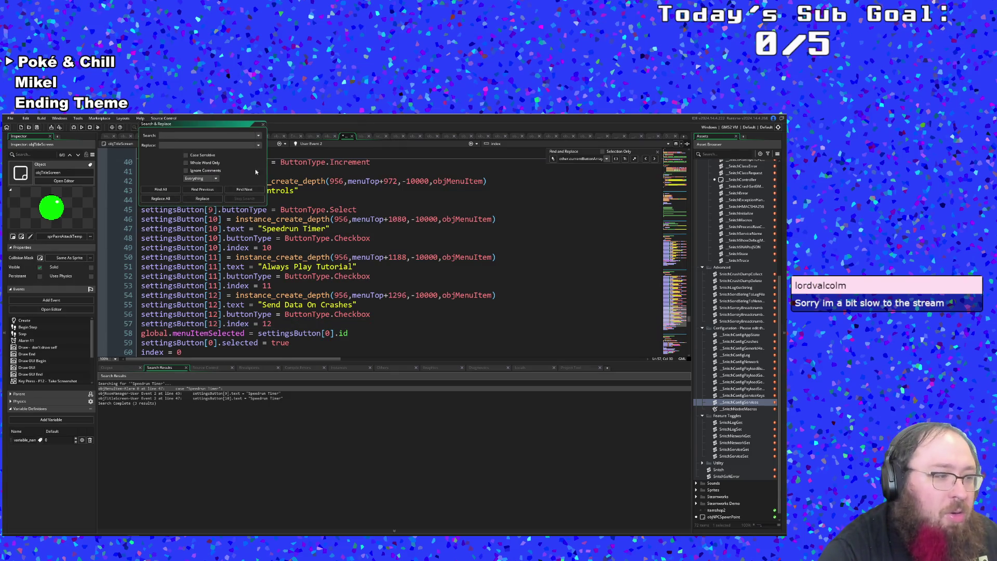
Dismiss Search & Replace and open the GameSettingsLoad script through the Ctrl+T asset search.
key("Escape")
left_click(244, 273)
key("ctrl+t")
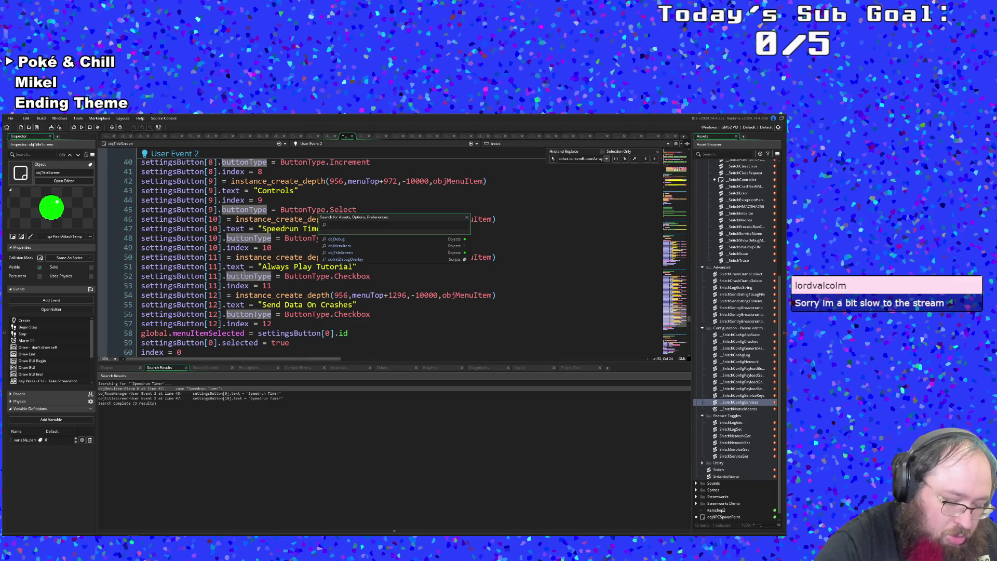
type("e")
key("BackSpace")
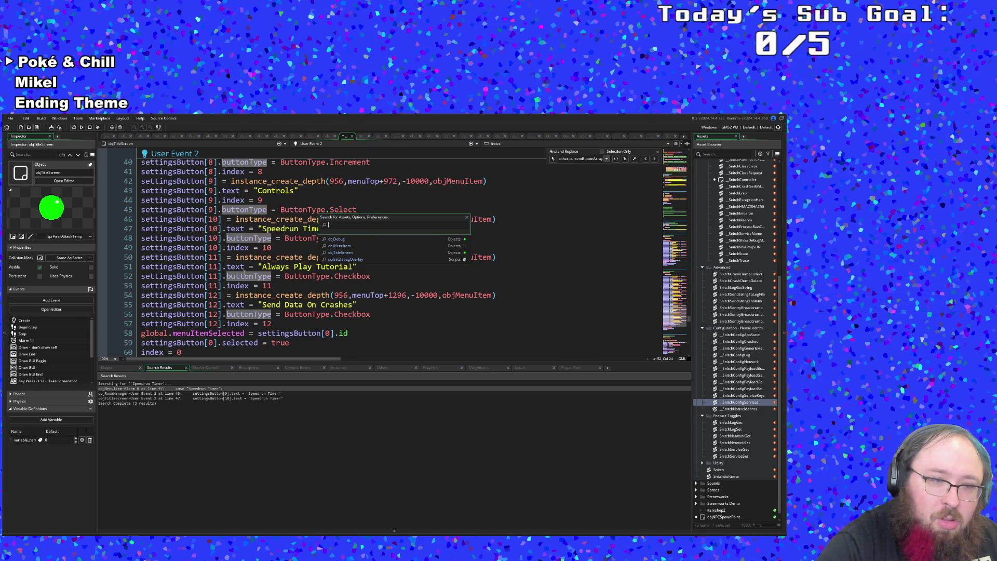
type("e")
key("BackSpace")
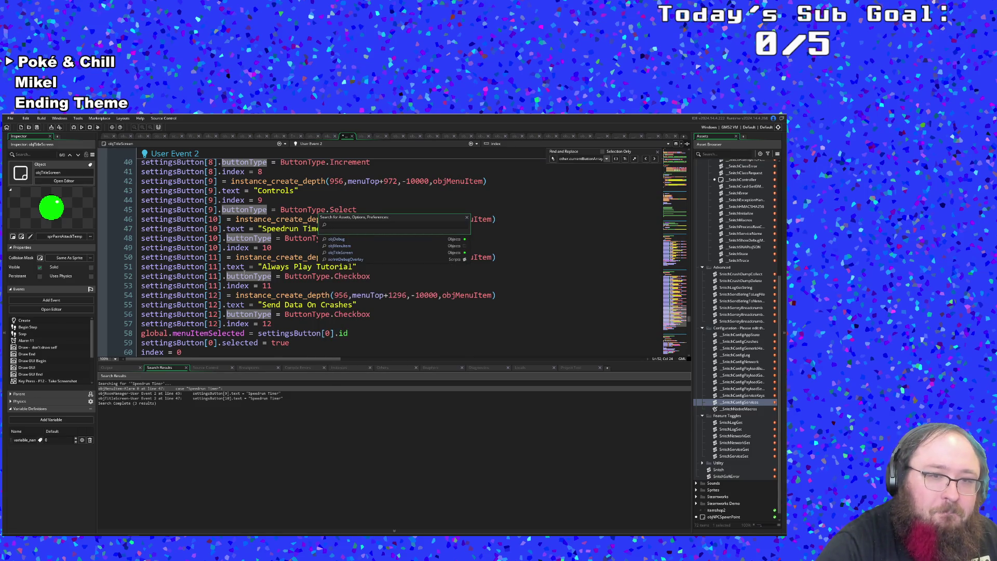
type("load")
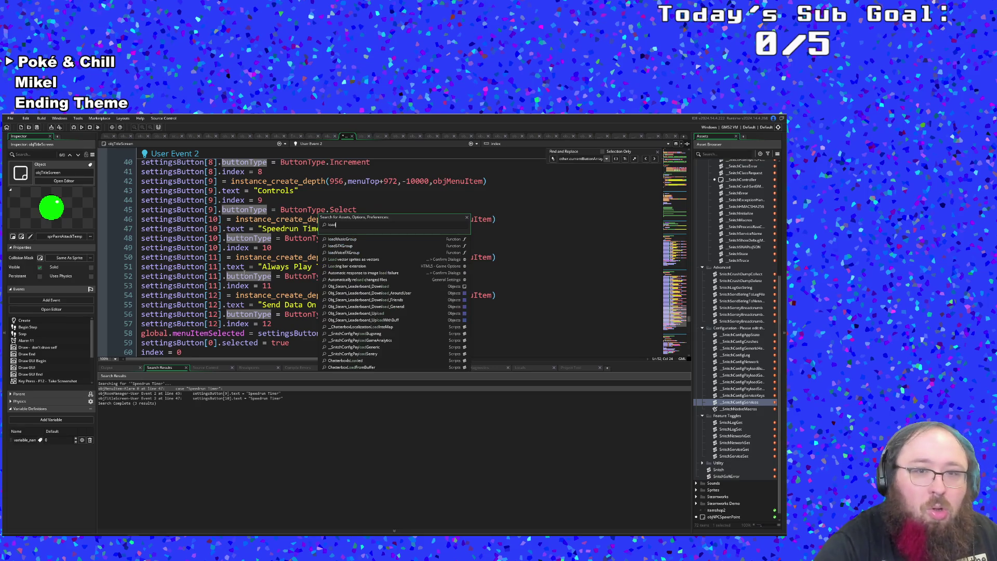
type("game")
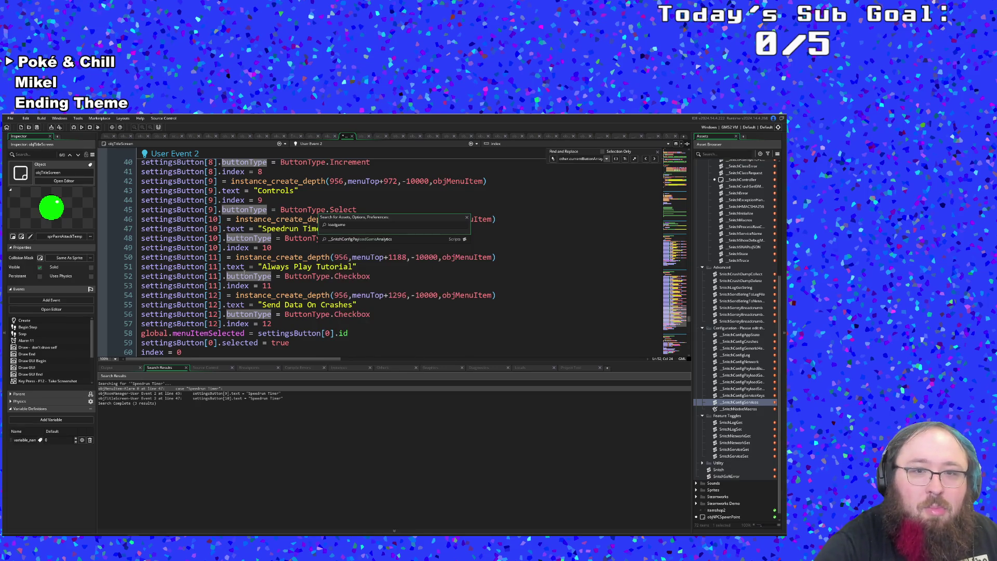
key("ctrl+BackSpace")
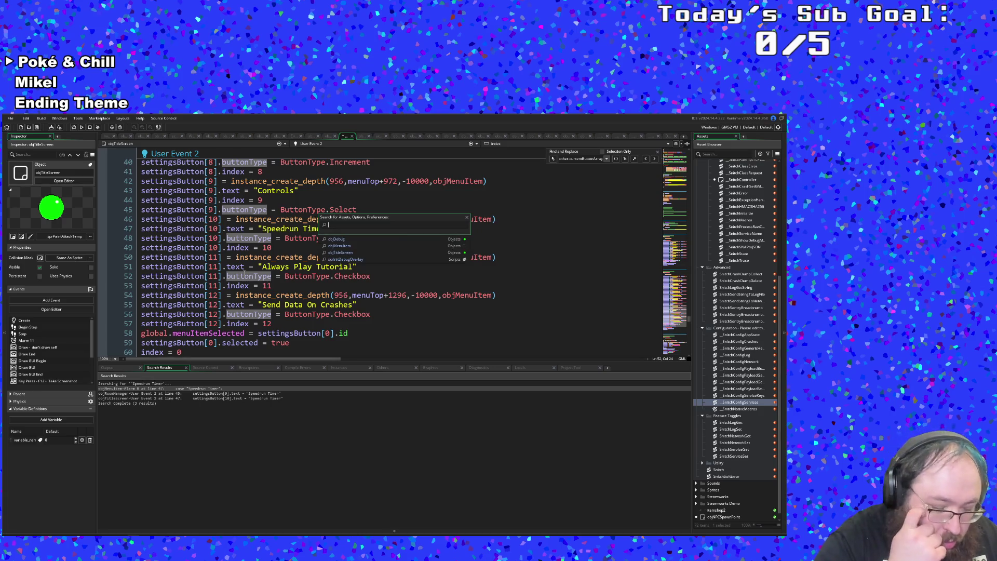
type("Game")
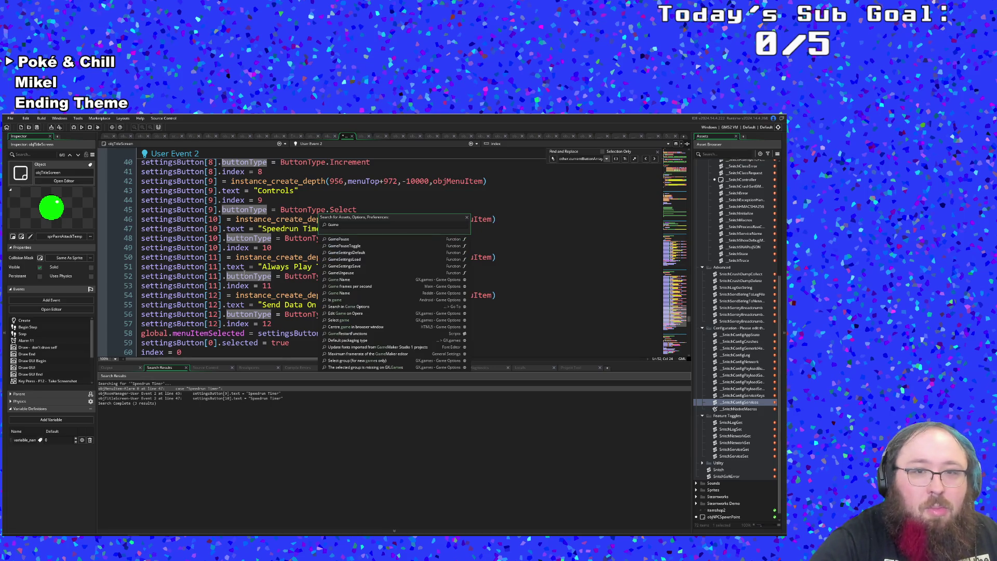
type("L")
key("BackSpace")
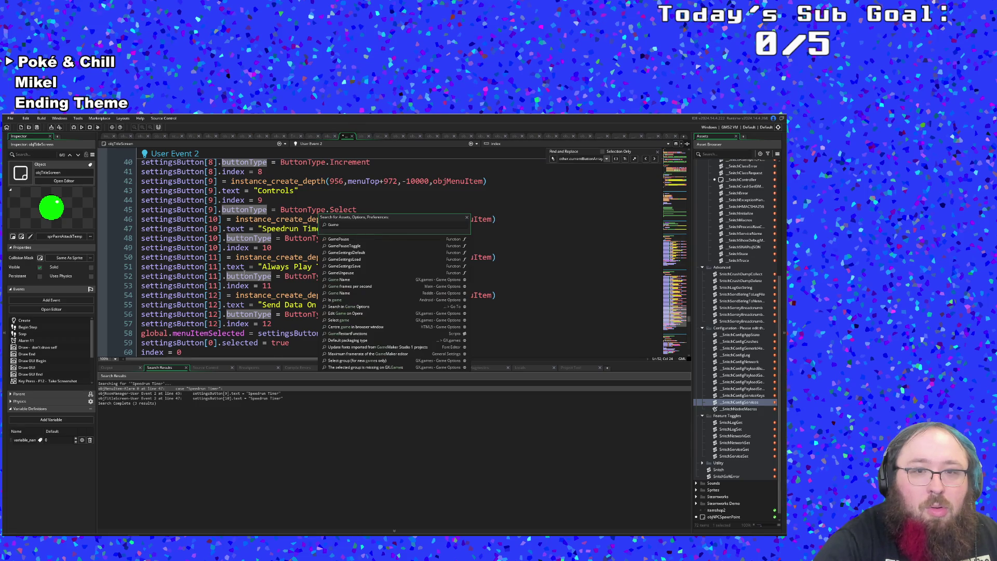
type("ettingsL")
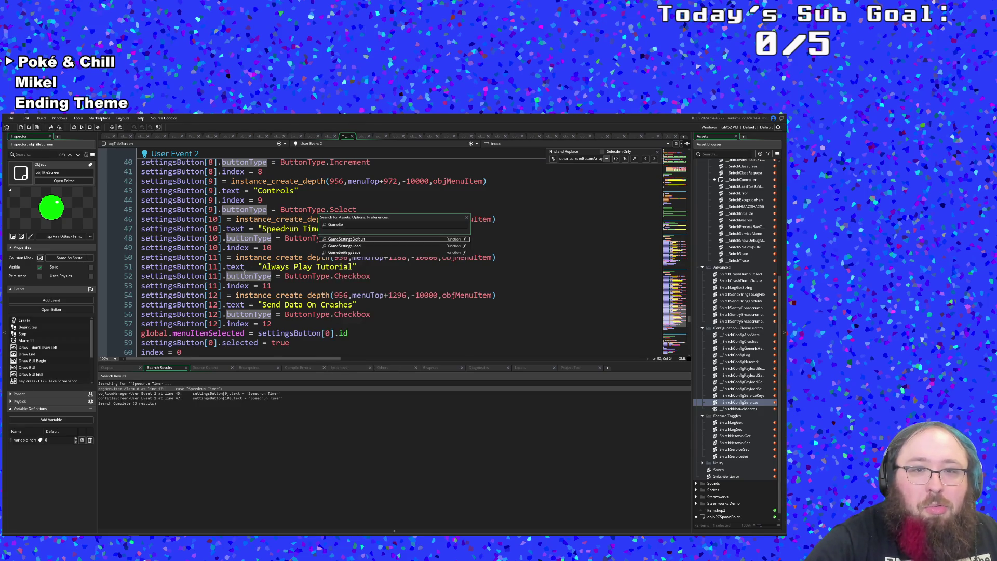
key("Return")
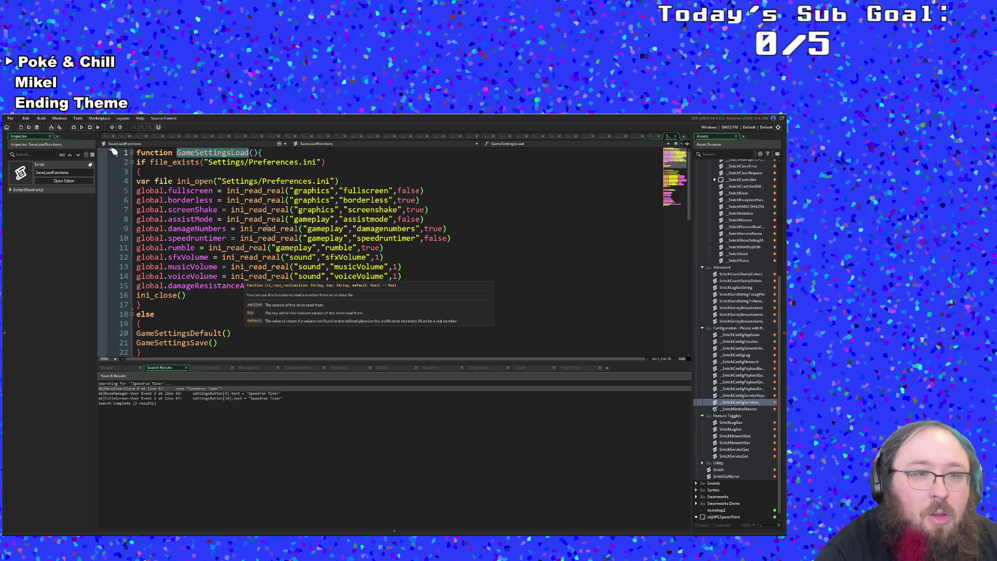
Insert line 16 below the damageResistanceAssist read and begin it with 'global.'.
left_click(253, 266)
mouse_move(472, 287)
left_mouse_down()
mouse_move(195, 258)
mouse_move(132, 269)
left_mouse_up()
right_click(148, 271)
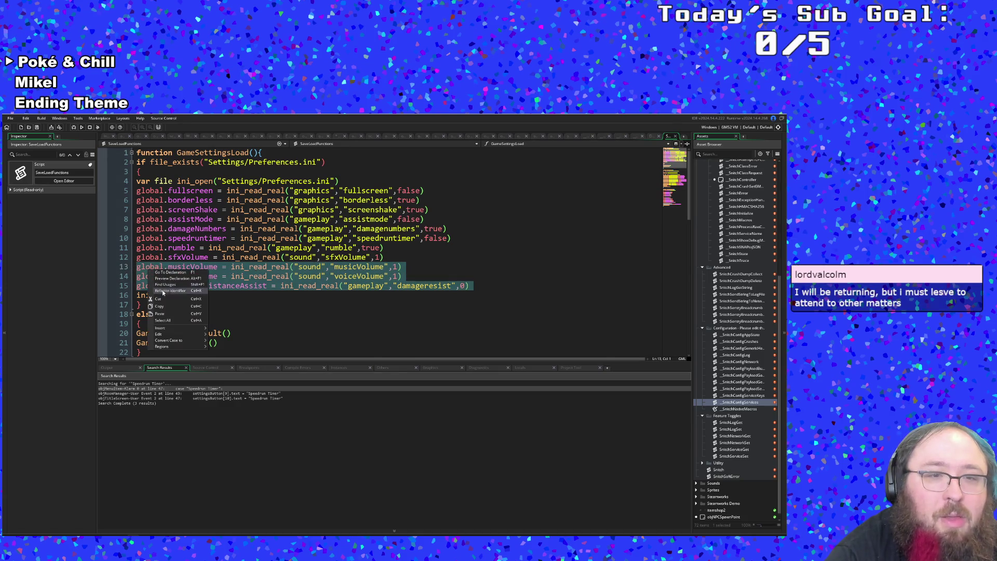
left_click(245, 285)
left_click(480, 287)
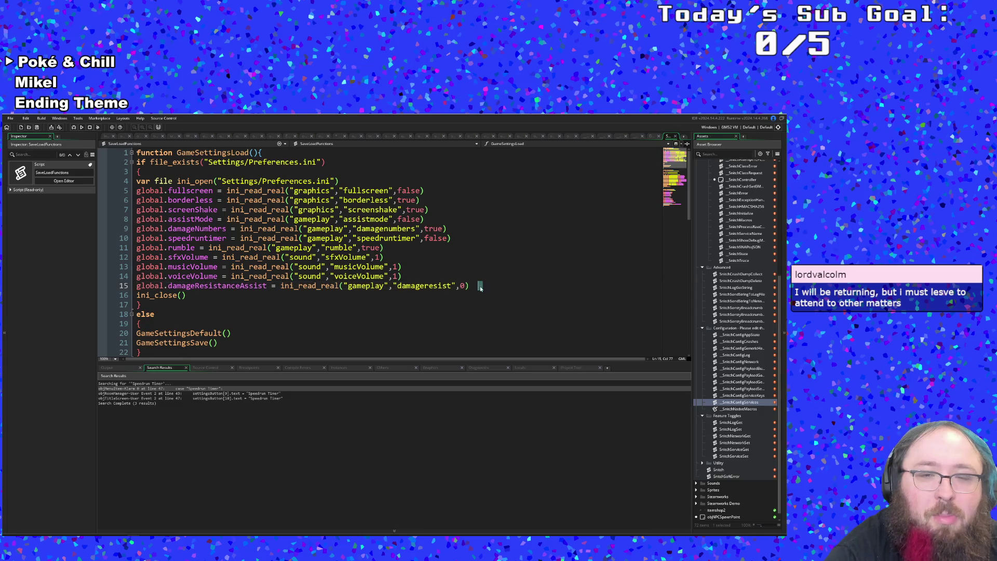
left_click(465, 287)
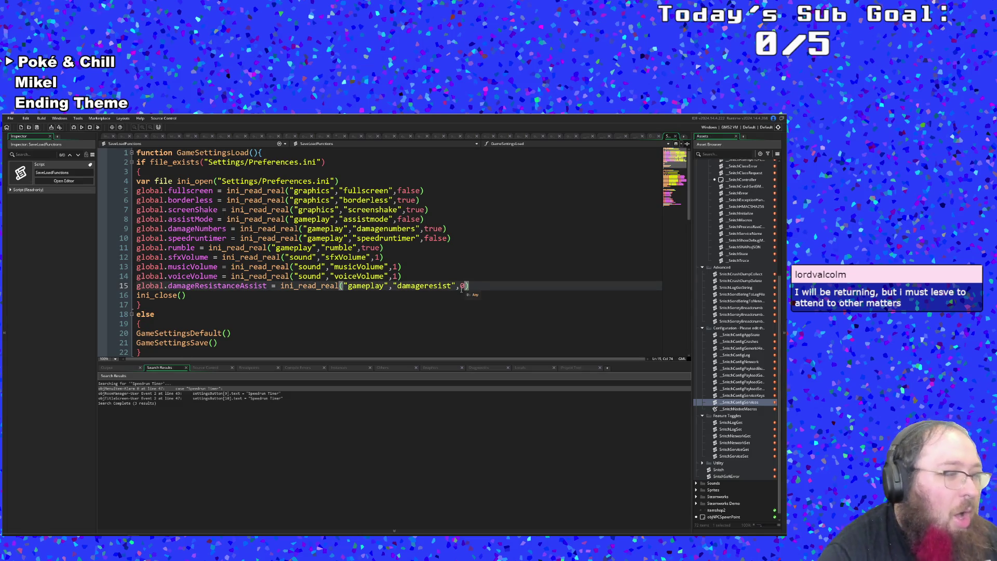
left_click(468, 291)
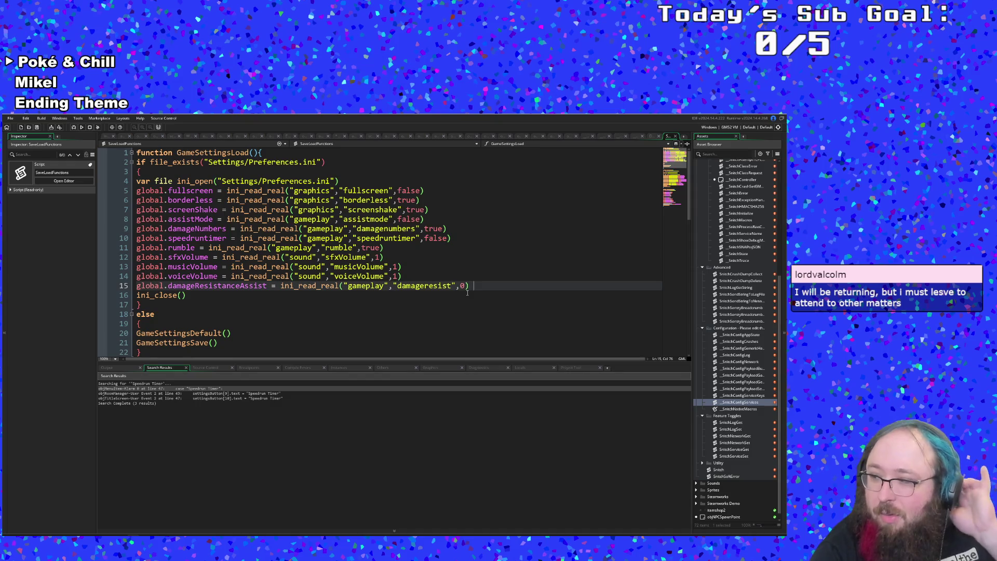
key("Return")
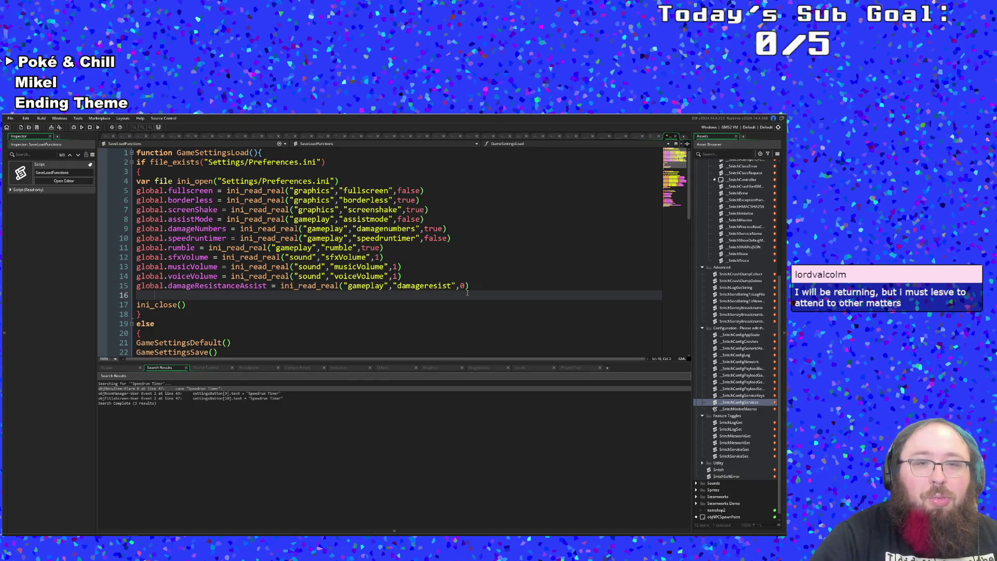
type("glo")
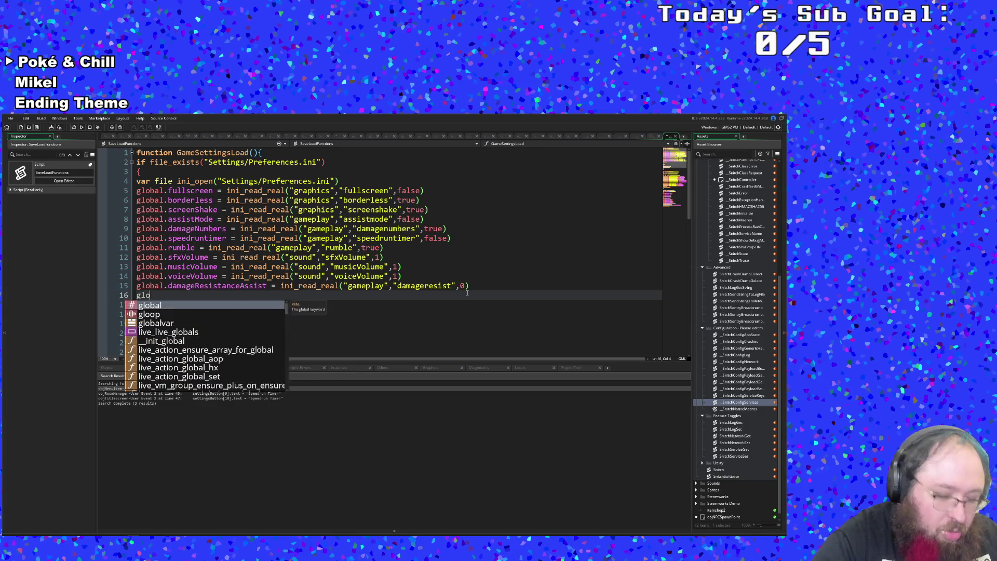
type("bal.")
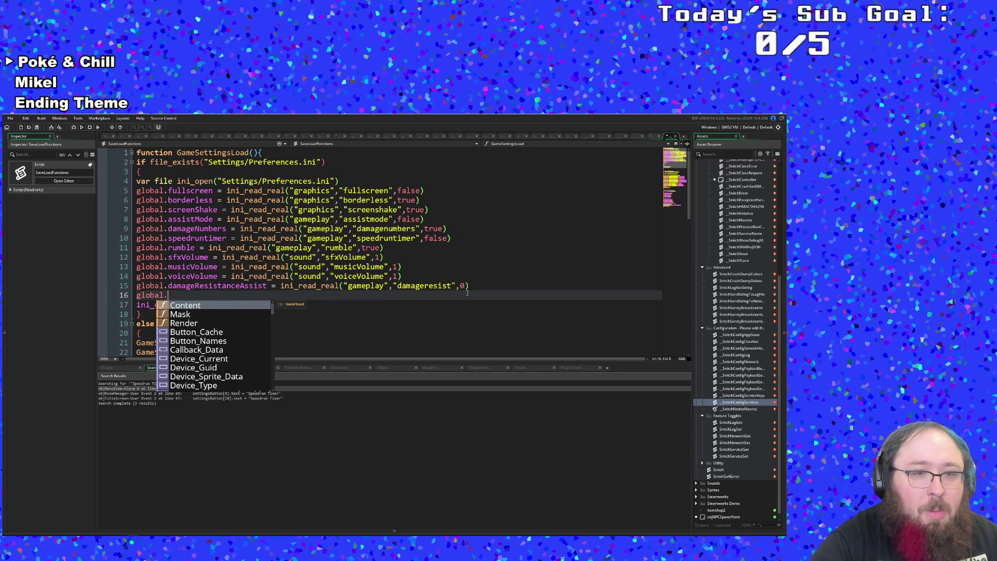
key("Escape")
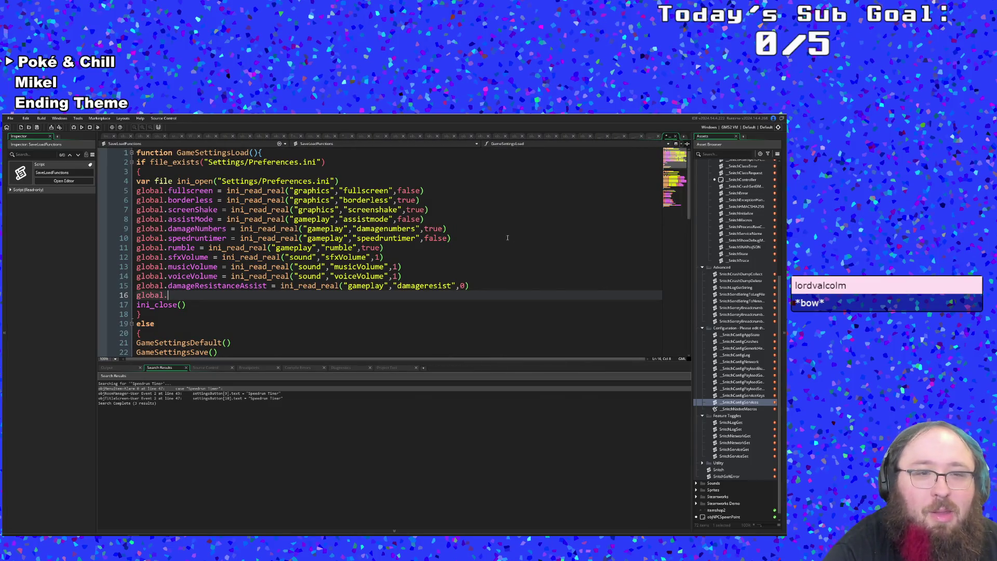
Look through the Snitch script tabs and close the GameAnalytics payload script.
left_click(635, 136)
left_click(652, 137)
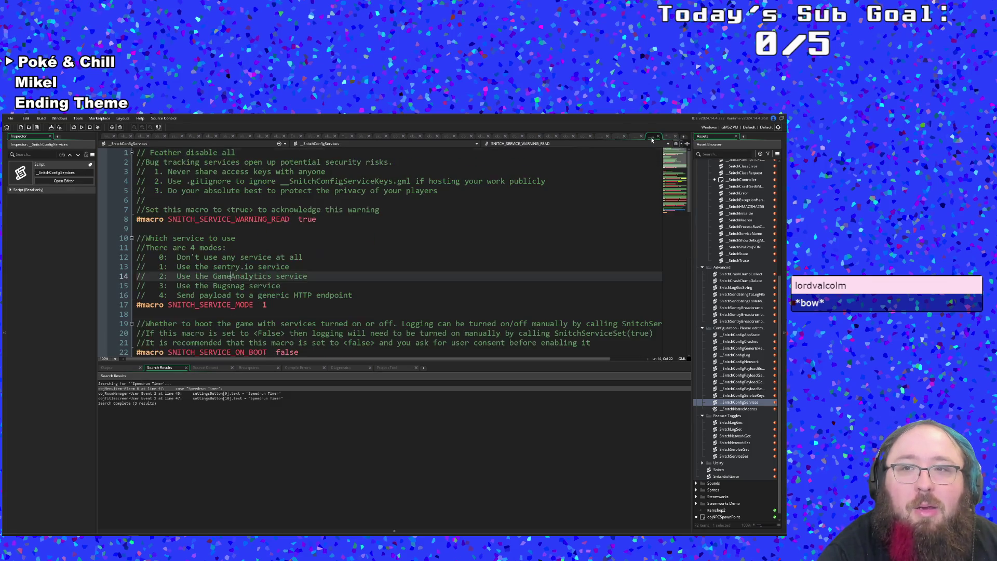
left_click(617, 137)
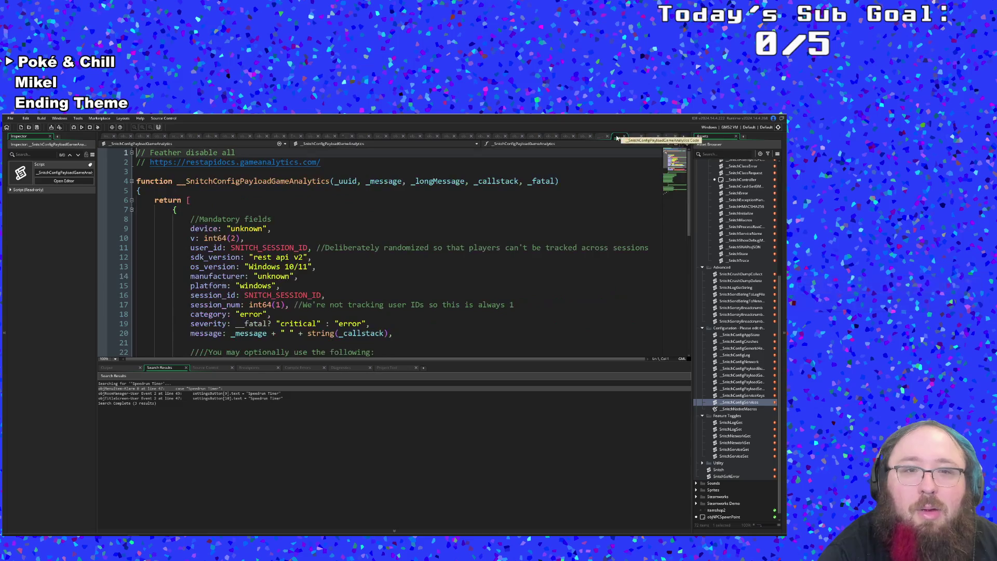
left_click(600, 137)
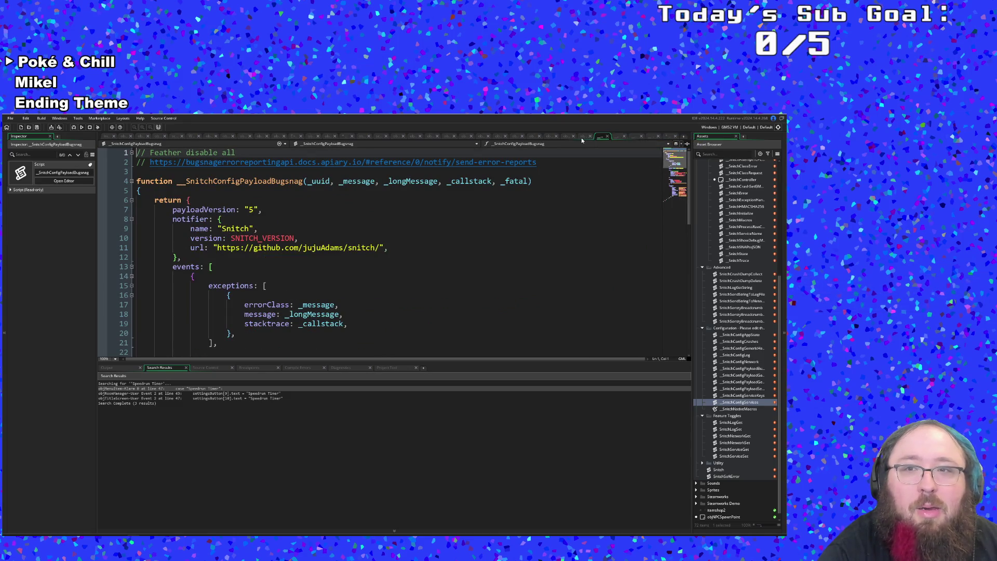
left_click(617, 136)
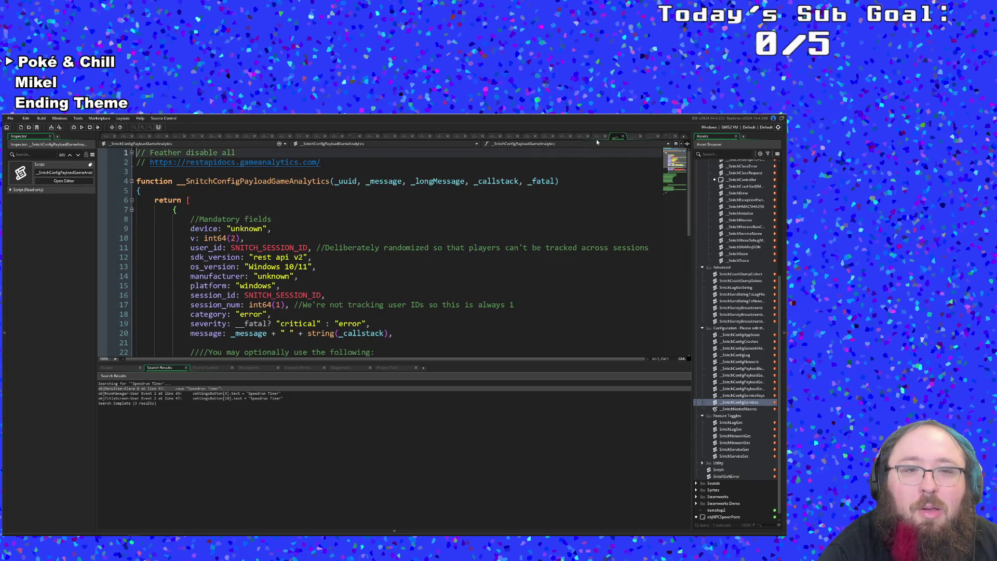
left_click(622, 137)
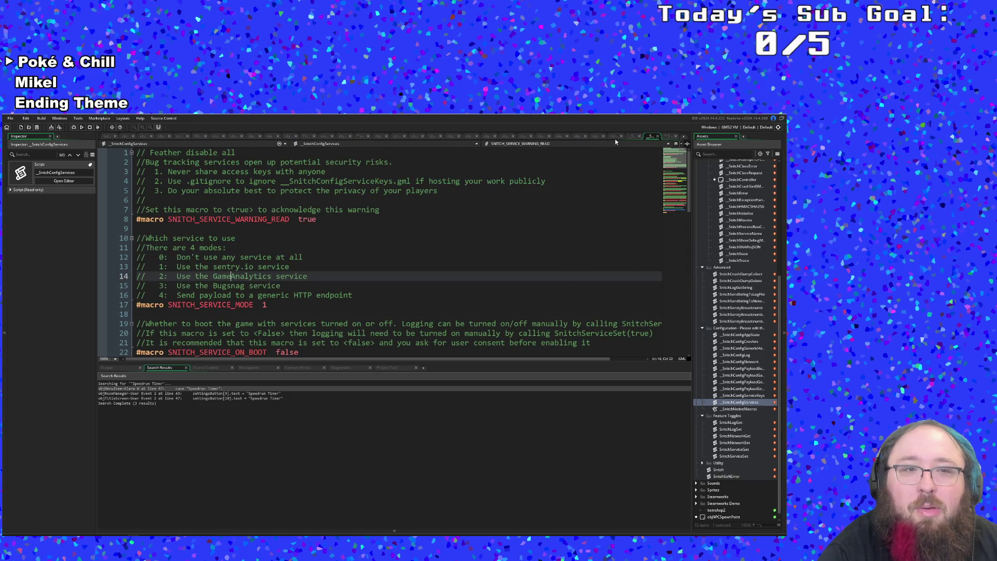
Close the generic payload script and return to the GameSettingsLoad script.
left_click(656, 137)
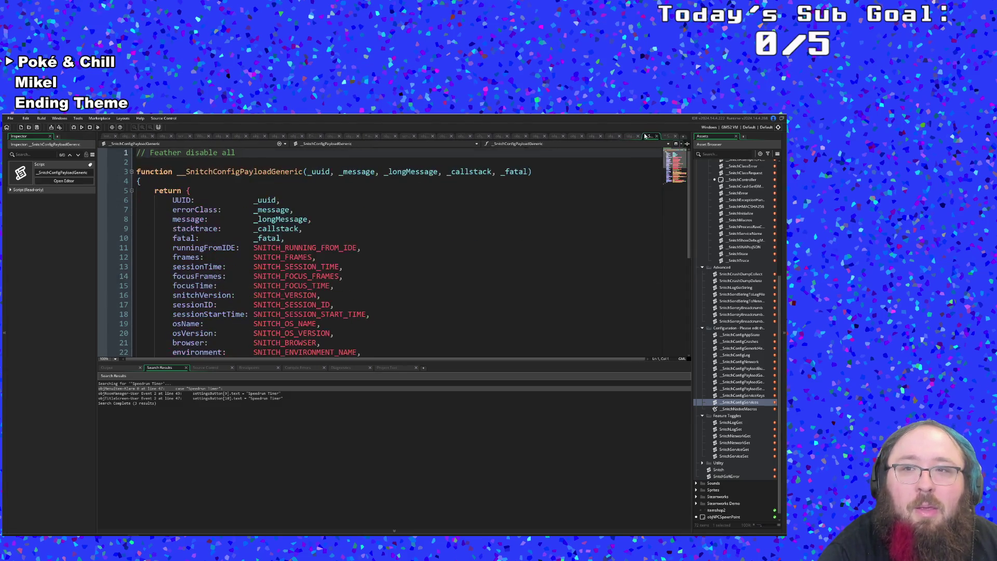
left_click(656, 137)
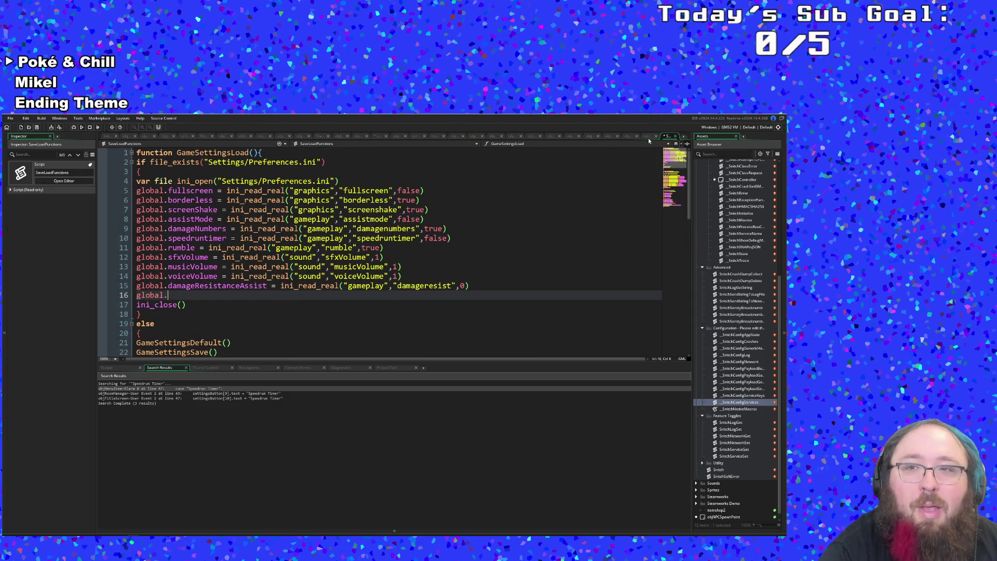
left_click(647, 136)
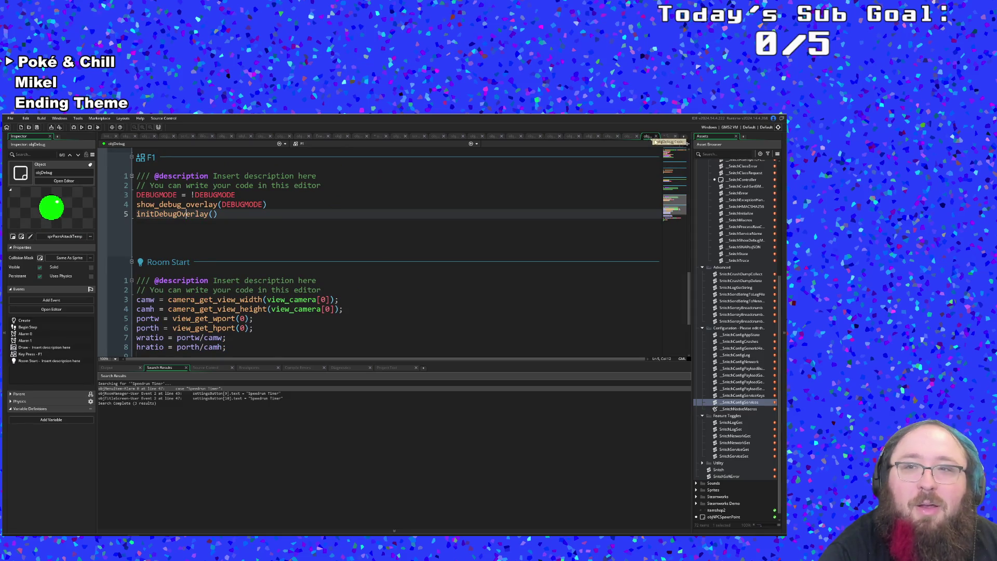
left_click(667, 137)
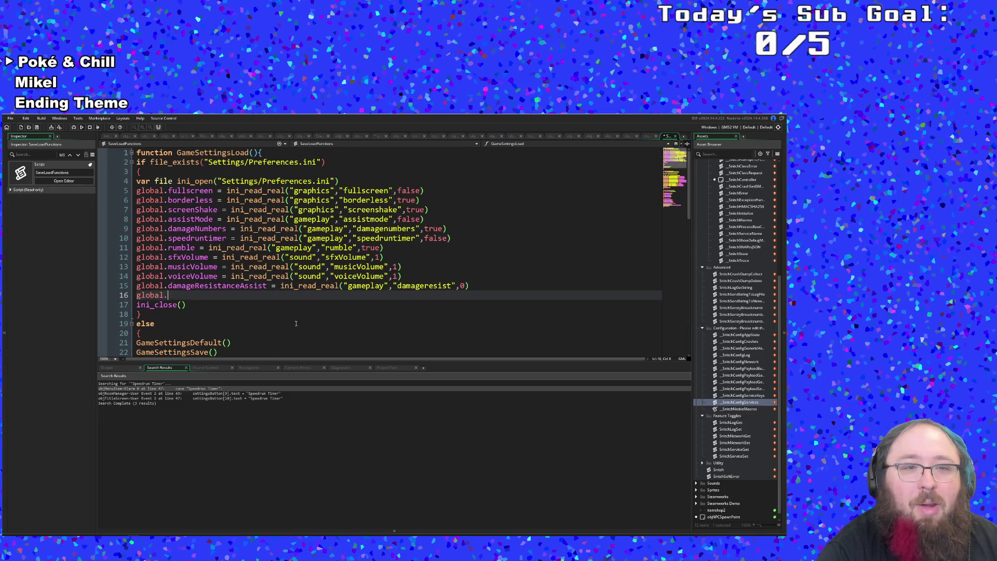
key("ctrl+t")
type("objmenu")
key("Return")
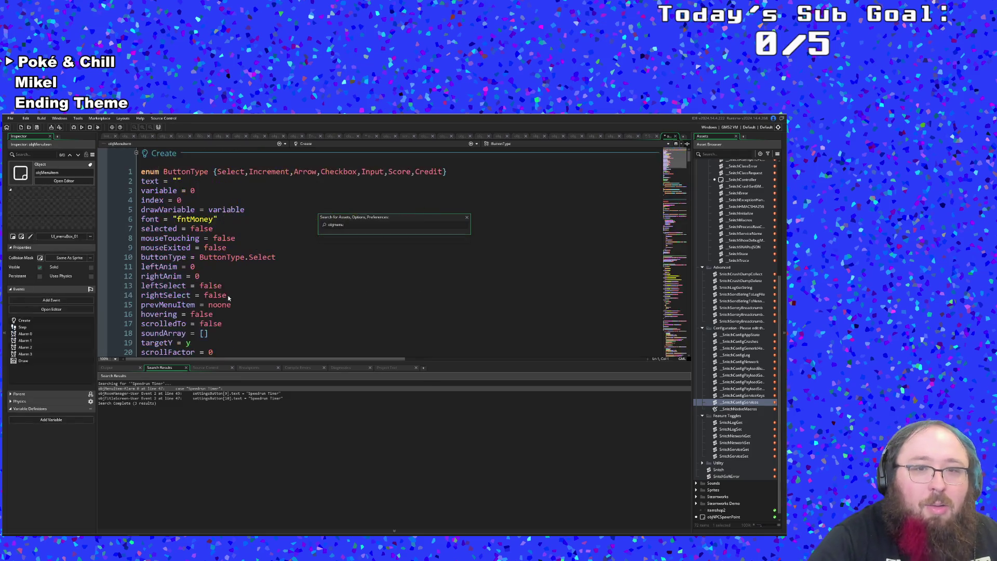
scroll(205, 286, "down", 15)
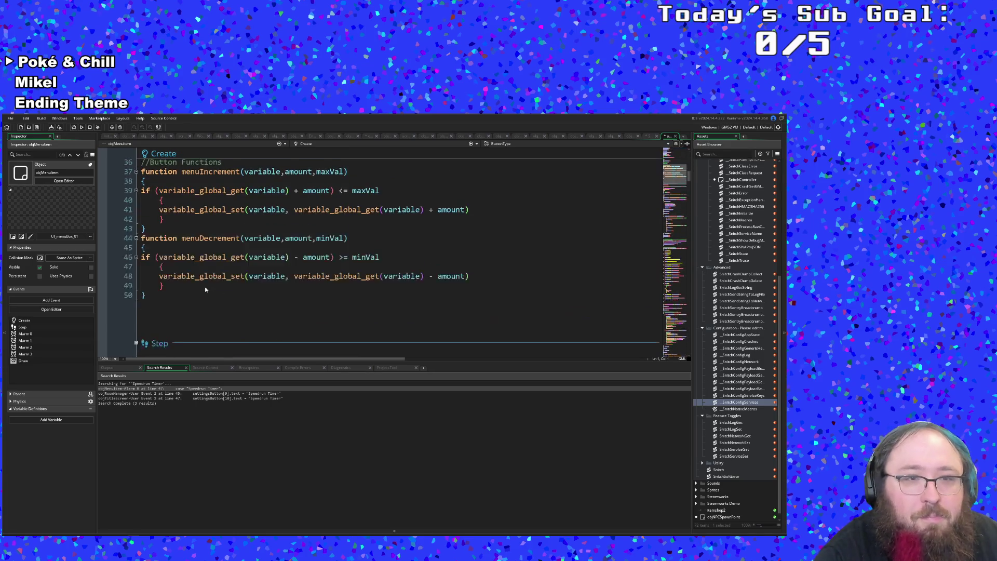
scroll(198, 288, "up", 4)
scroll(199, 288, "up", 2)
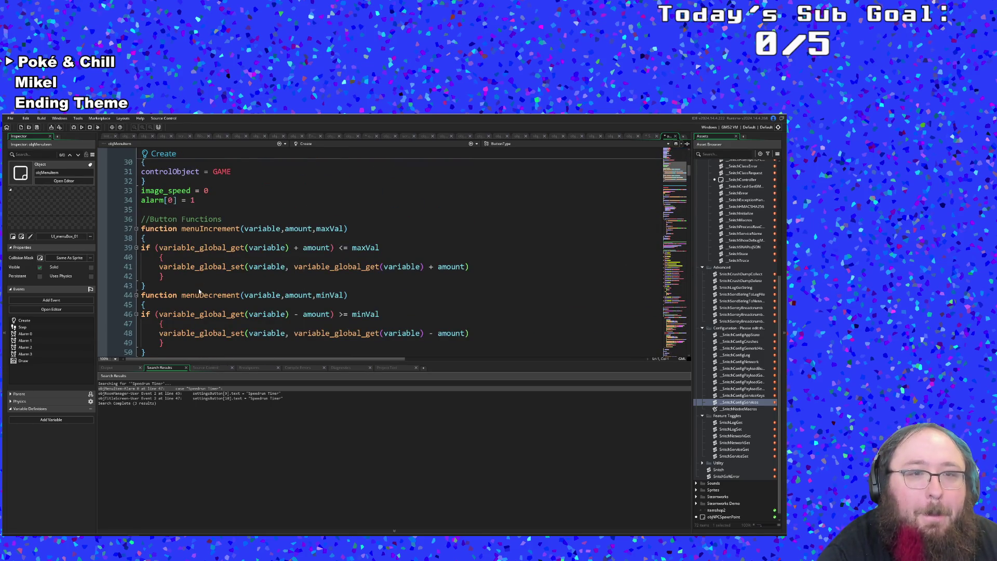
scroll(199, 288, "down", 19)
scroll(193, 286, "down", 18)
scroll(192, 287, "down", 20)
scroll(191, 288, "down", 20)
scroll(189, 287, "up", 6)
scroll(225, 300, "down", 4)
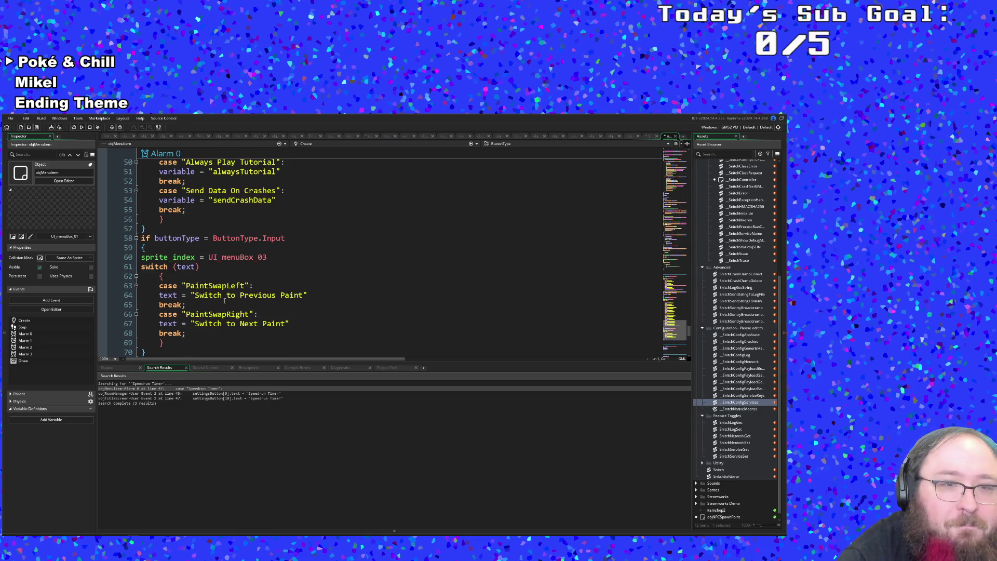
scroll(224, 300, "up", 4)
left_click(226, 298)
left_click(227, 314)
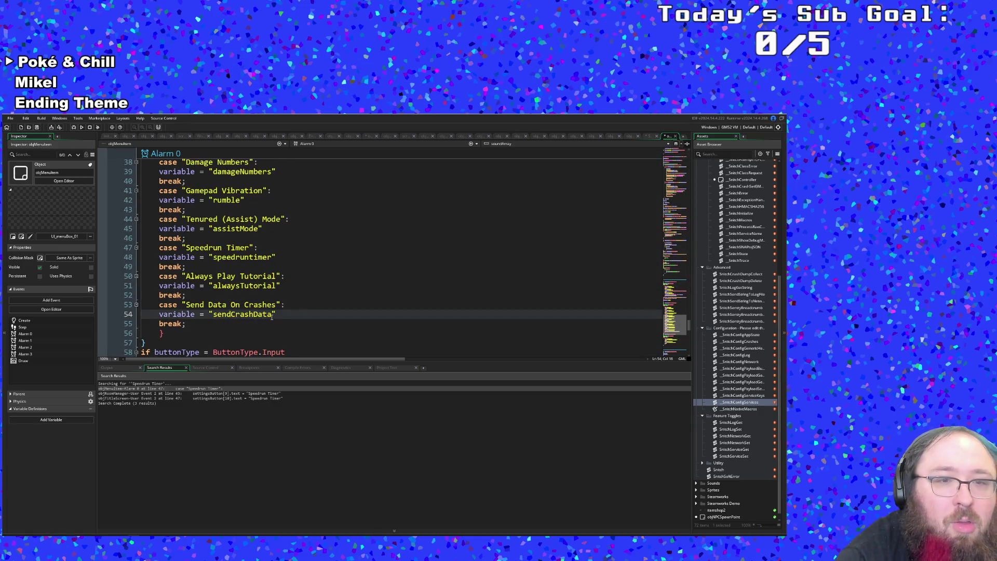
left_click(646, 135)
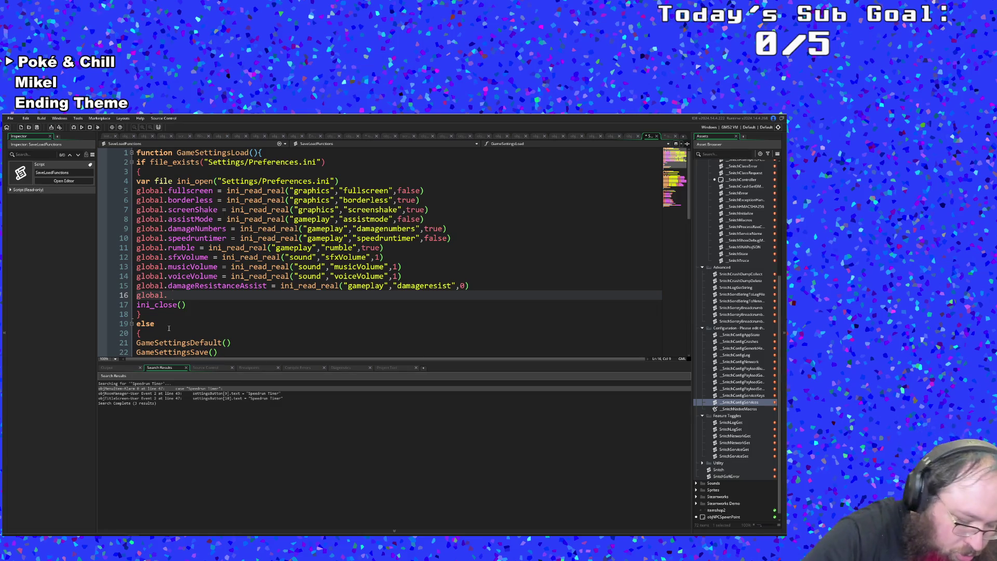
Write 'global.alwaysTutorial =' on line 16 and start line 17 with 'global.crashData ='.
key("BackSpace")
type("alwaysTutorial -")
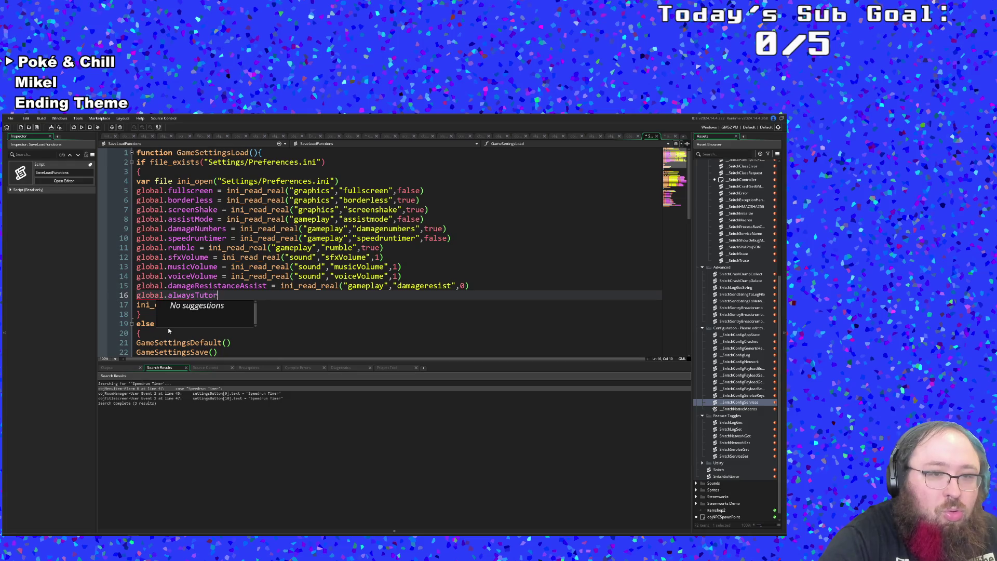
type("-")
key("BackSpace")
type("=")
key("Return")
type("g")
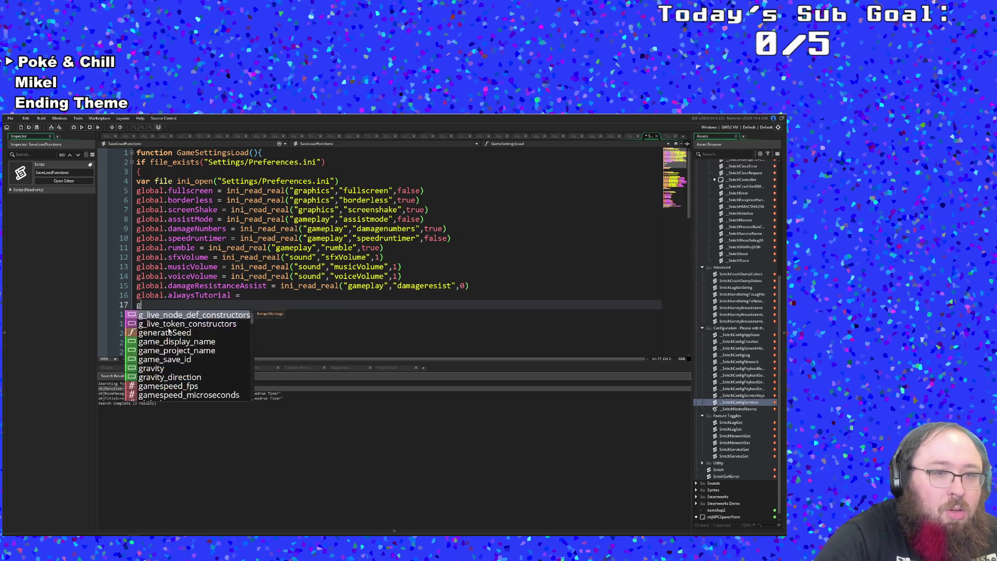
type("lobal")
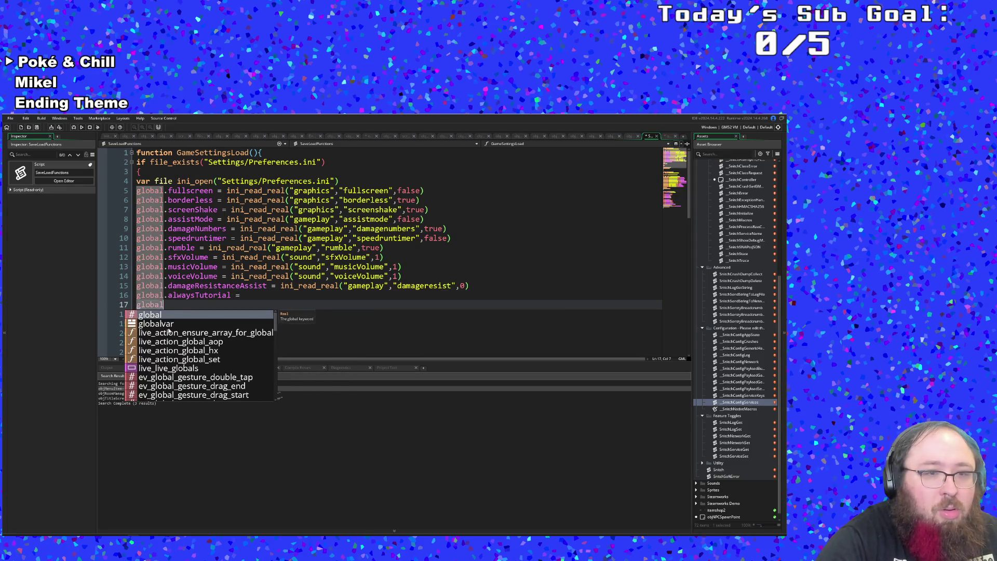
type(".crashData ")
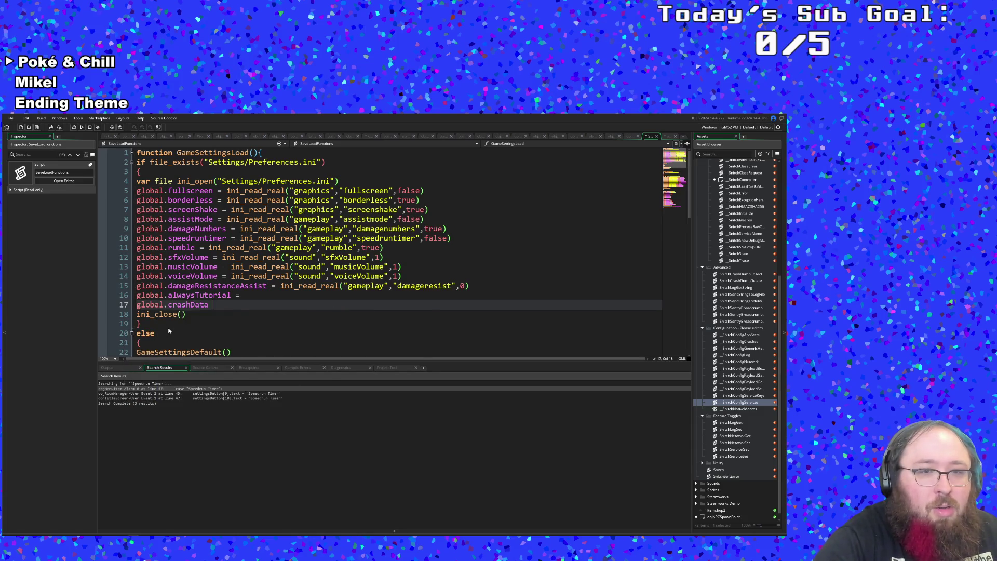
type("=")
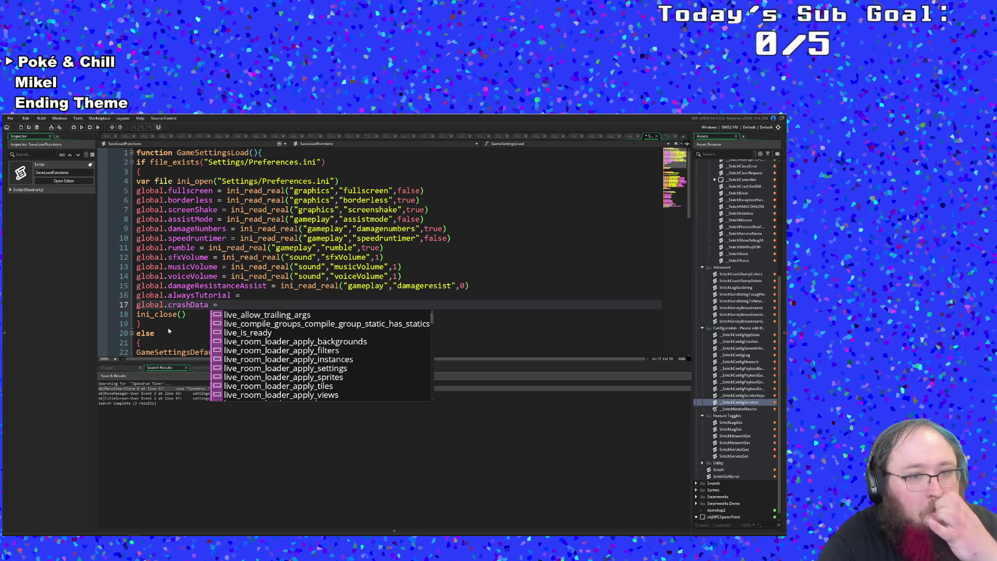
Copy line 15's ini_read_real call and paste it after alwaysTutorial =.
left_click(277, 287)
left_click(278, 294)
left_click_drag(281, 286, 469, 287)
key("ctrl+c")
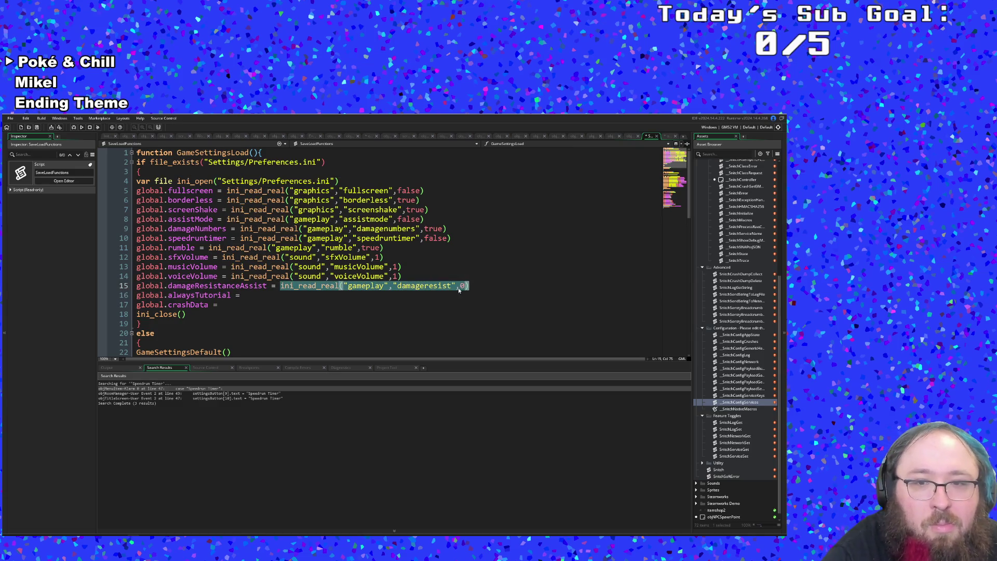
left_click(248, 295)
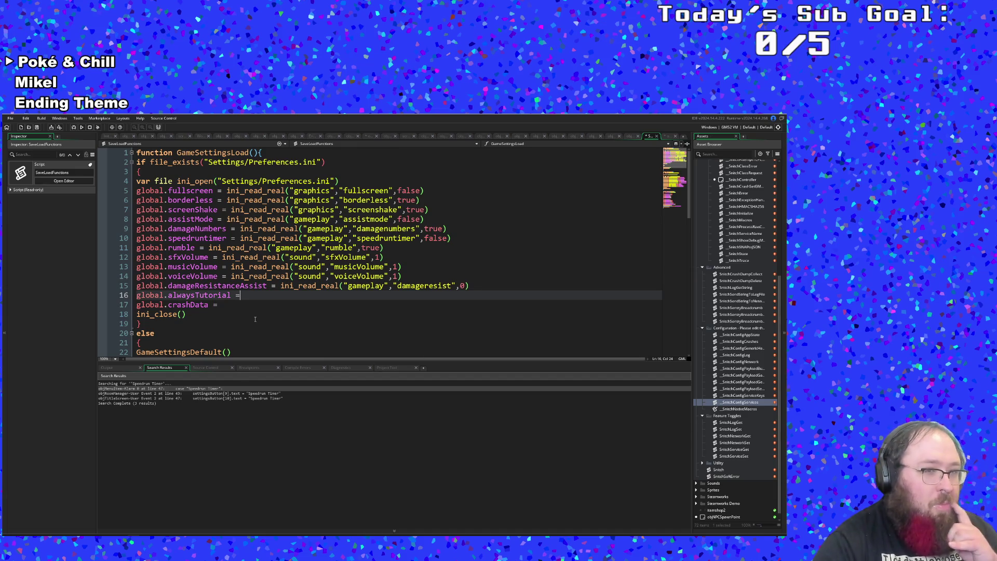
key("ctrl+v")
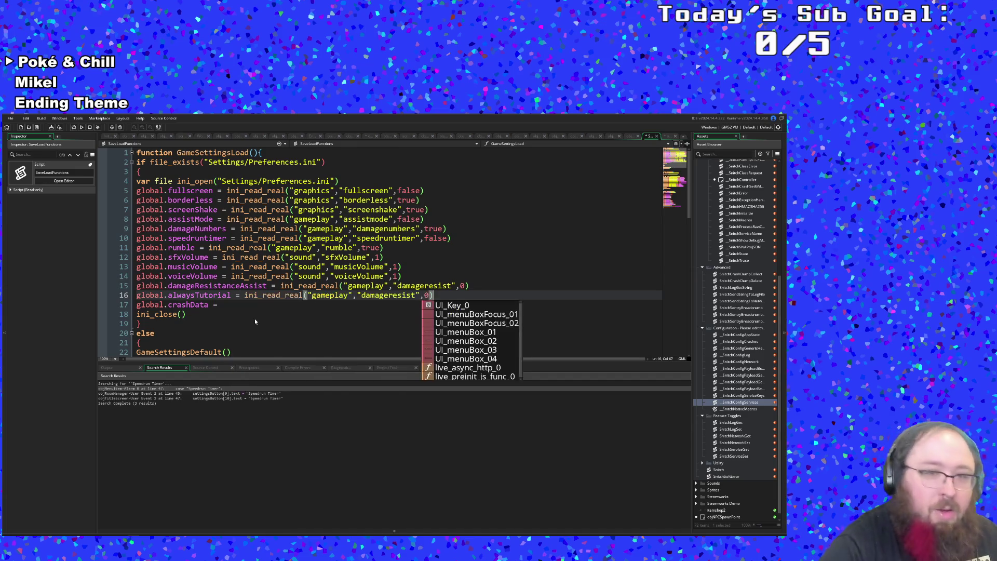
key("Escape")
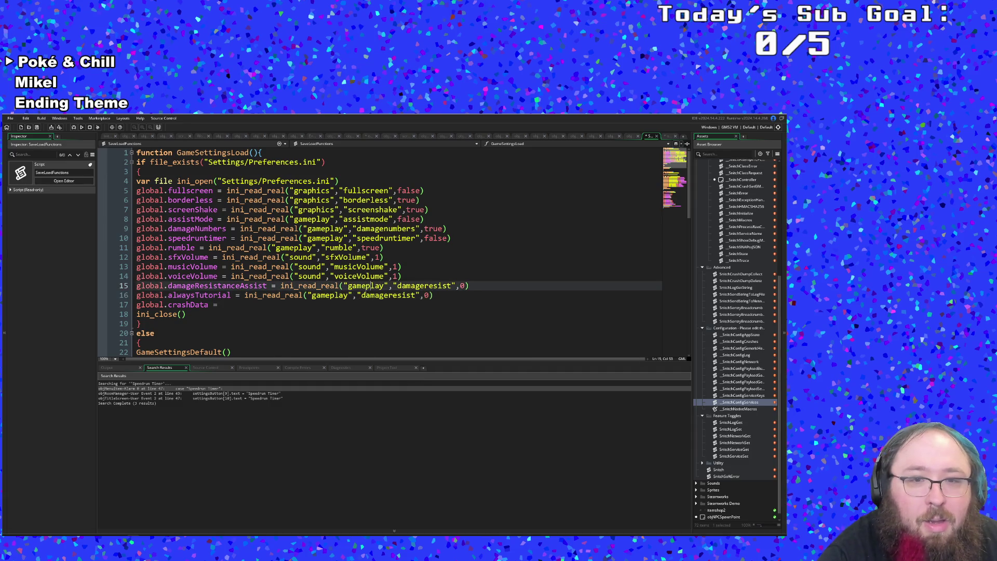
left_click(348, 295)
left_click(342, 295)
scroll(341, 296, "down", 2)
scroll(342, 298, "up", 2)
left_click(348, 295)
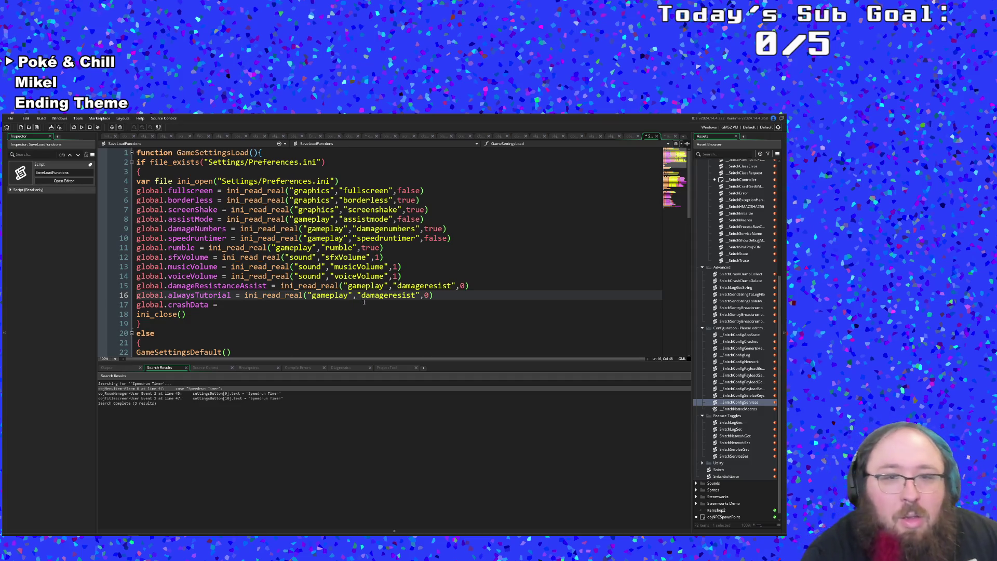
Rename line 16's key from damageresist to alwaysTutorial.
left_click_drag(416, 295, 361, 295)
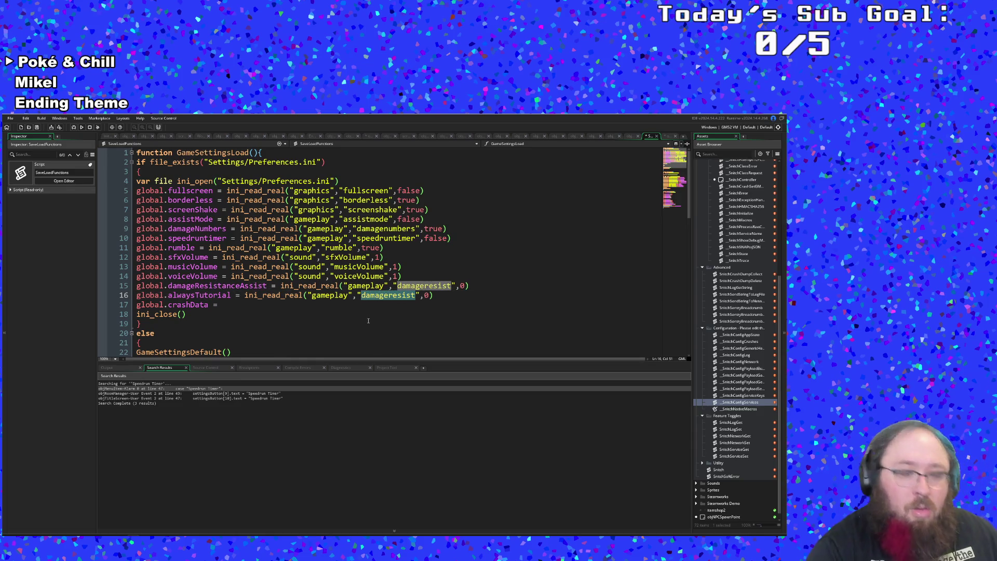
type("alwaysT")
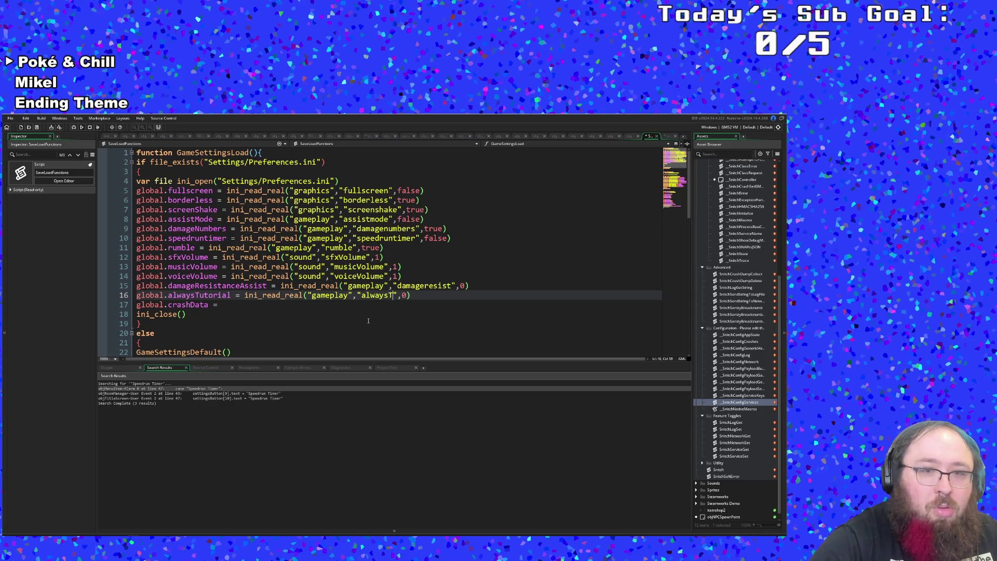
type("utorial")
key("Right")
key("Right")
key("Right")
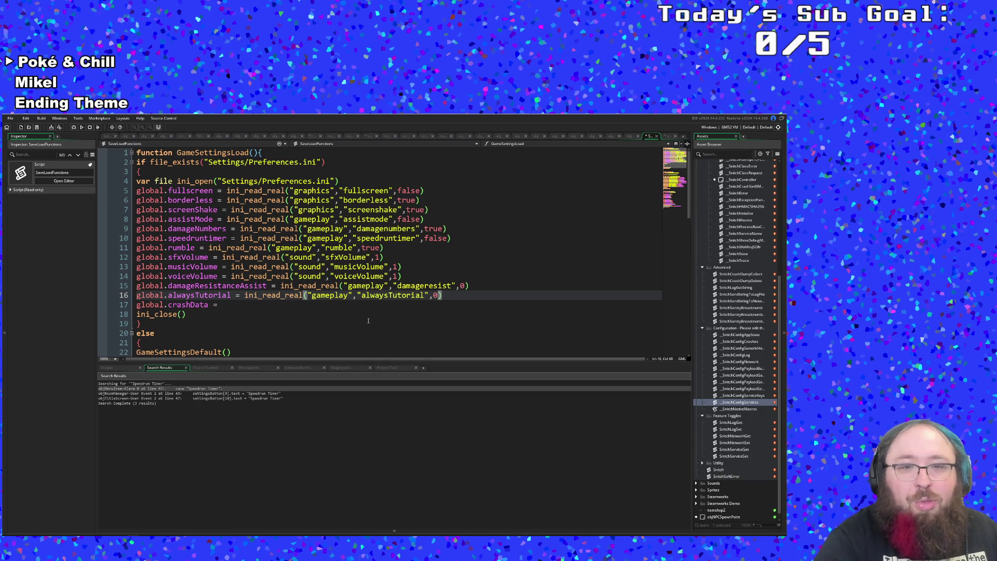
Paste the read call after crashData = and set its default to 1.
left_click_drag(250, 314, 241, 307)
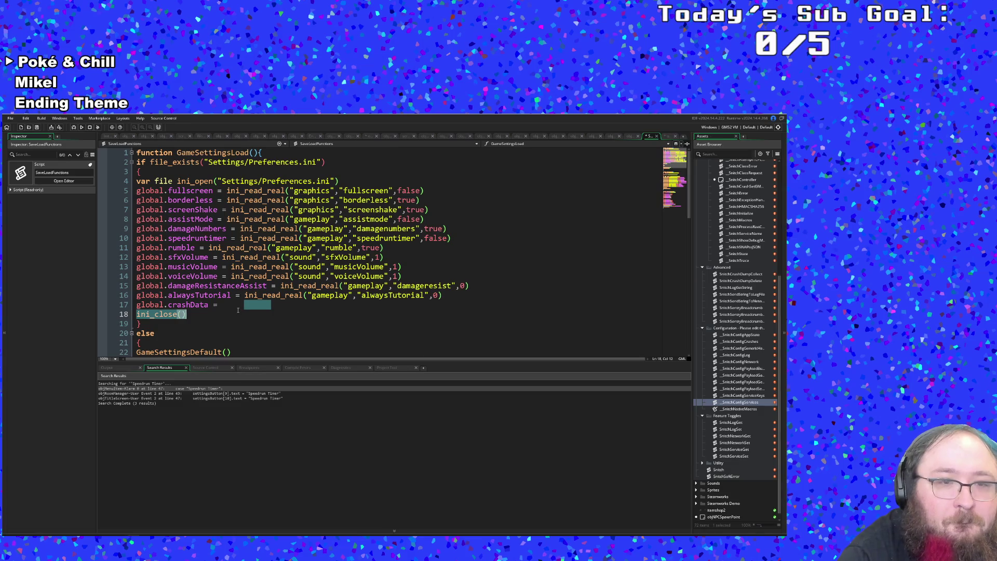
left_click(229, 307)
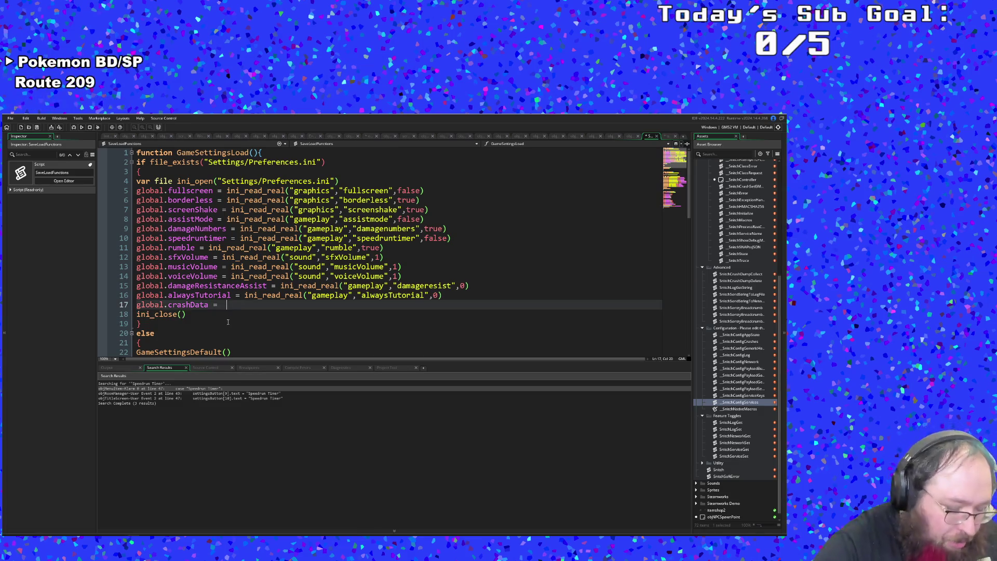
key("ctrl+v")
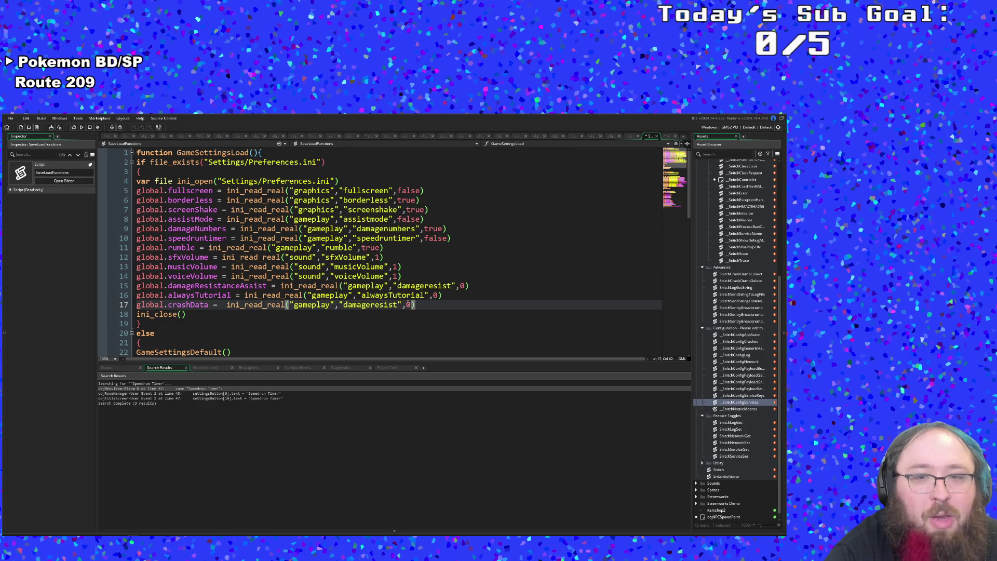
key("BackSpace")
type("1")
key("Up")
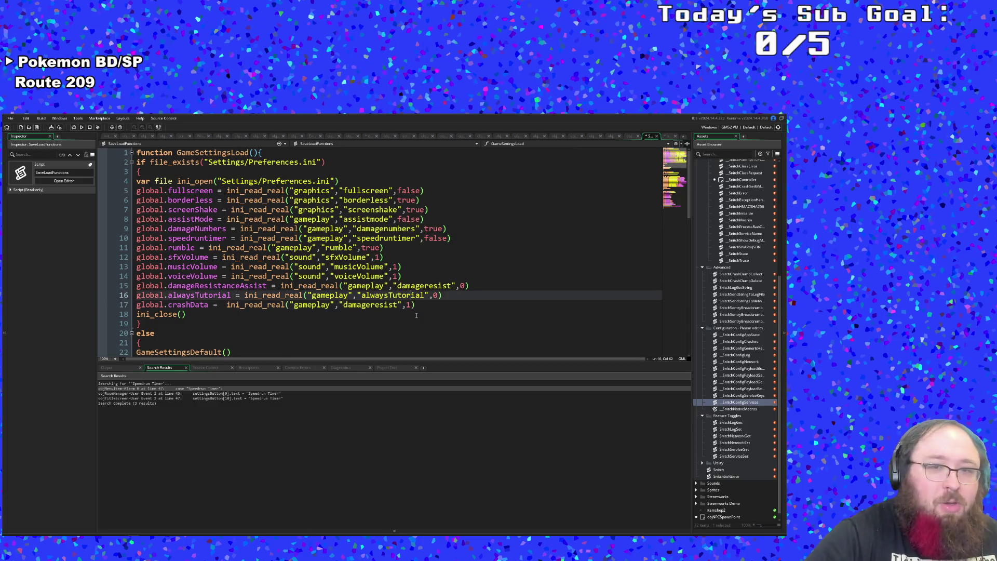
key("Down")
key("Home")
key("Right")
key("Right")
key("ctrl+Right")
key("ctrl+Right")
key("ctrl+Right")
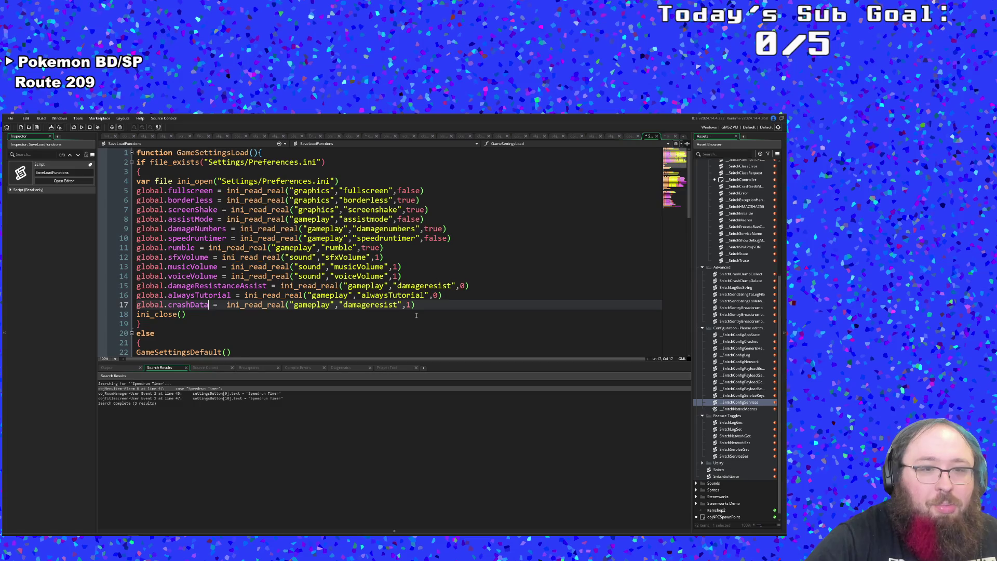
key("BackSpace")
key("BackSpace")
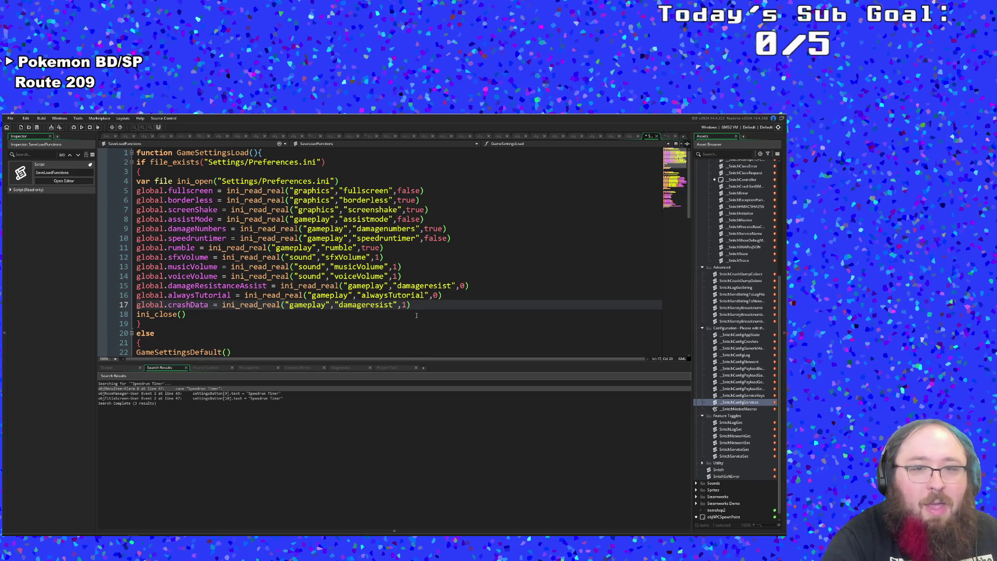
Change the crashData call's section from gameplay to logging.
scroll(416, 316, "down", 4)
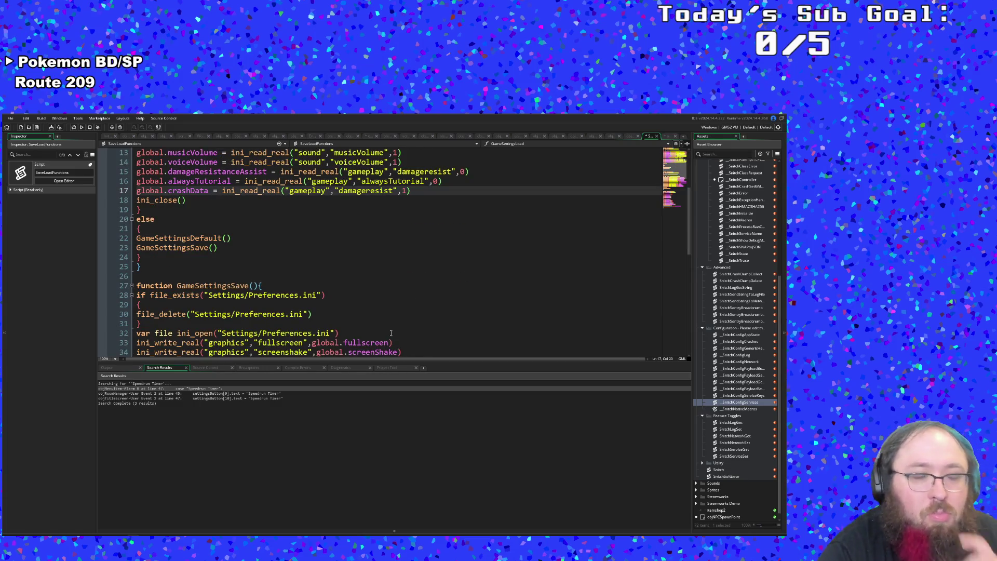
scroll(386, 327, "up", 4)
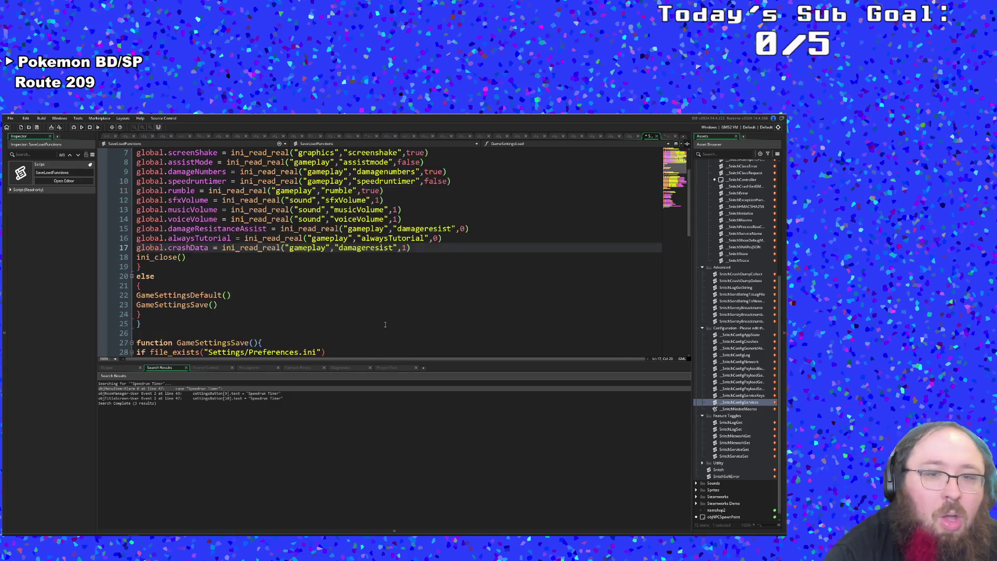
left_click(332, 314)
left_click(298, 305)
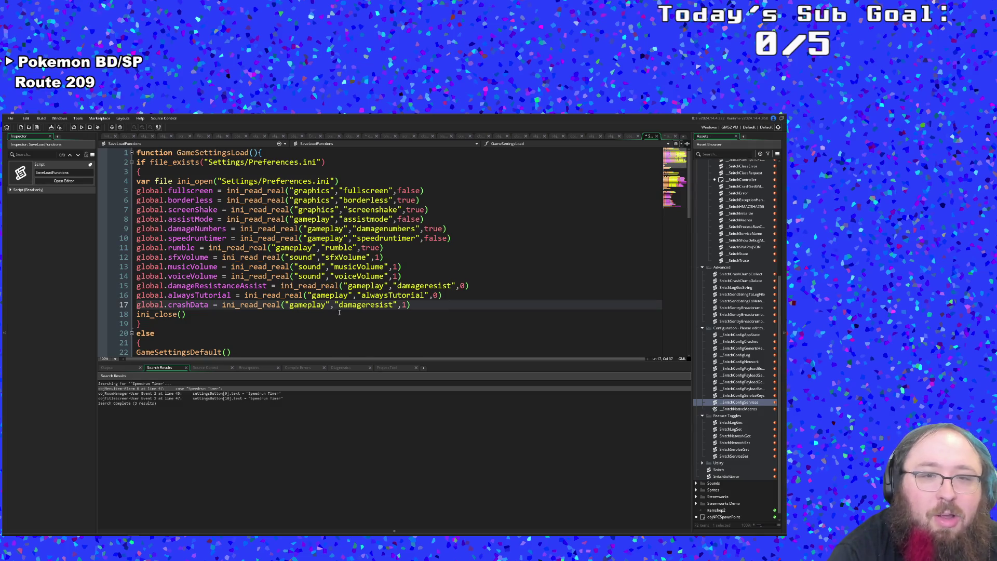
left_click_drag(329, 307, 290, 309)
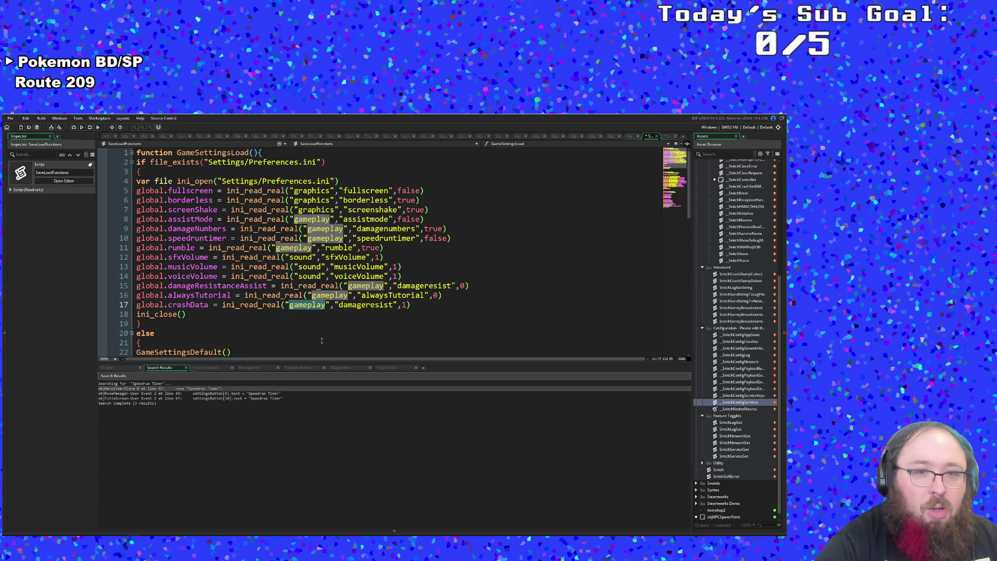
type("logging")
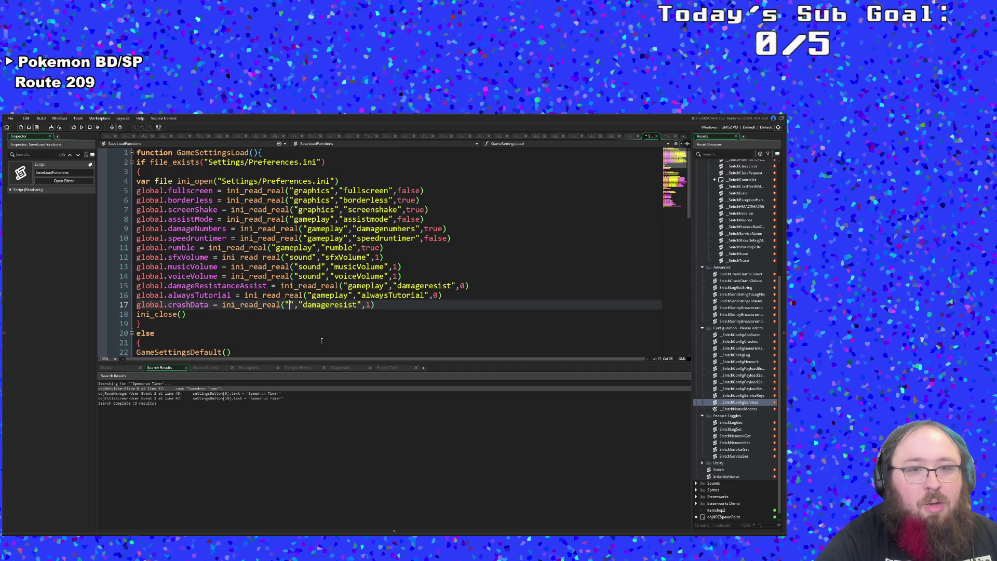
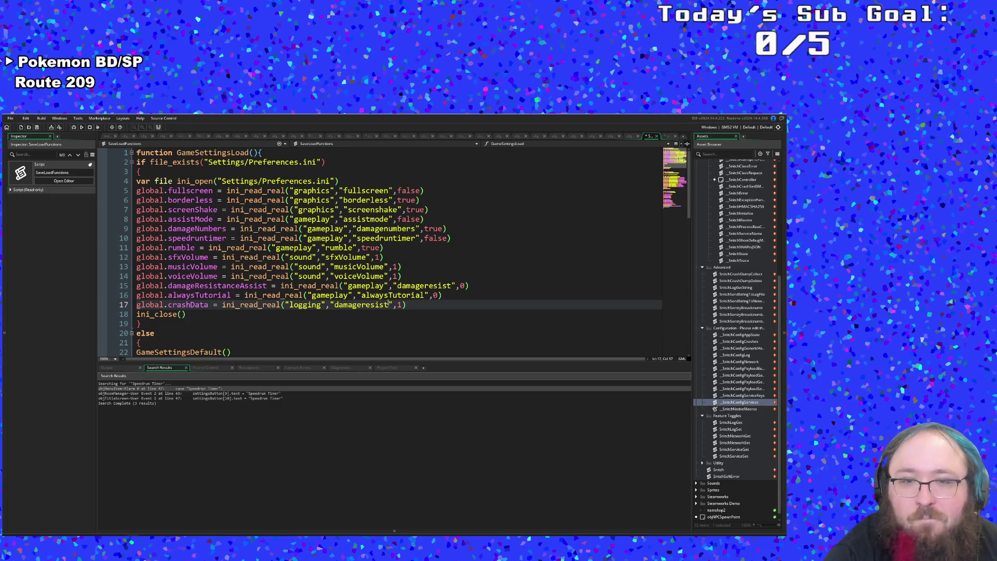
Change the key on line 17 from damageresist to crashData.
left_click_drag(389, 305, 334, 306)
type("crashDat")
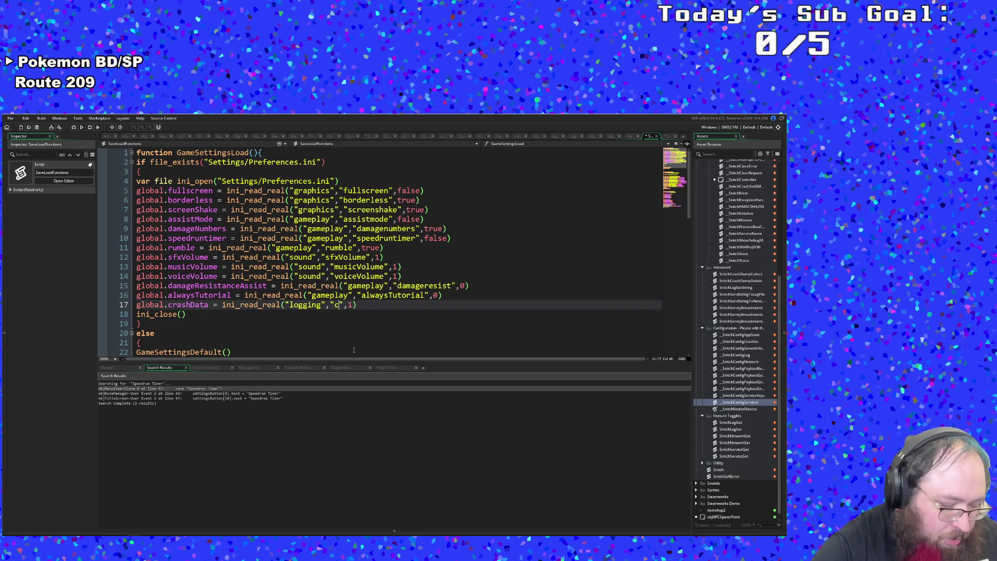
type("a")
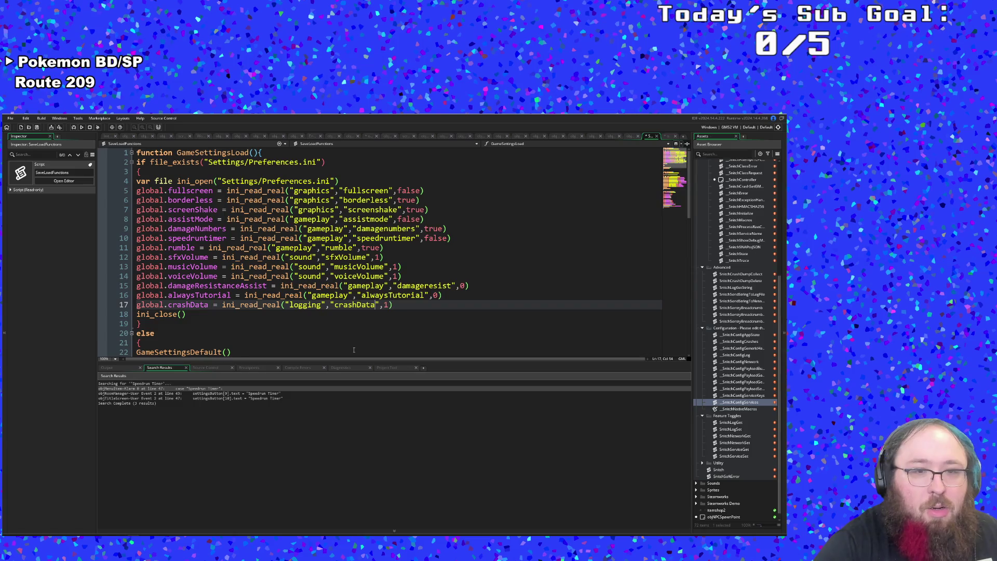
scroll(318, 334, "down", 6)
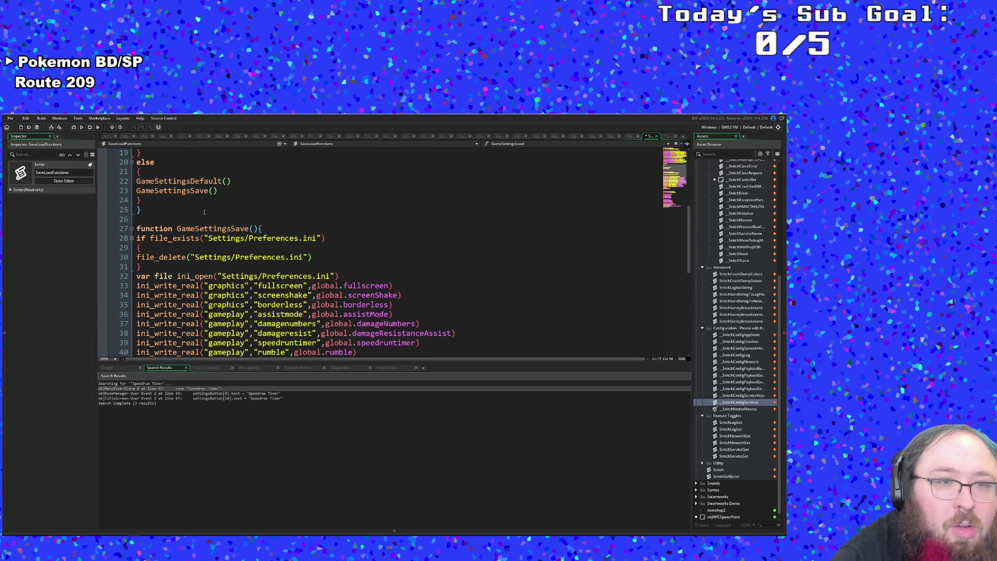
scroll(204, 212, "up", 4)
Copy the alwaysTutorial and crashData lines, then go to the GameSettingsDefault definition.
mouse_move(416, 248)
left_mouse_down()
mouse_move(136, 248)
mouse_move(136, 238)
left_mouse_up()
right_click(163, 246)
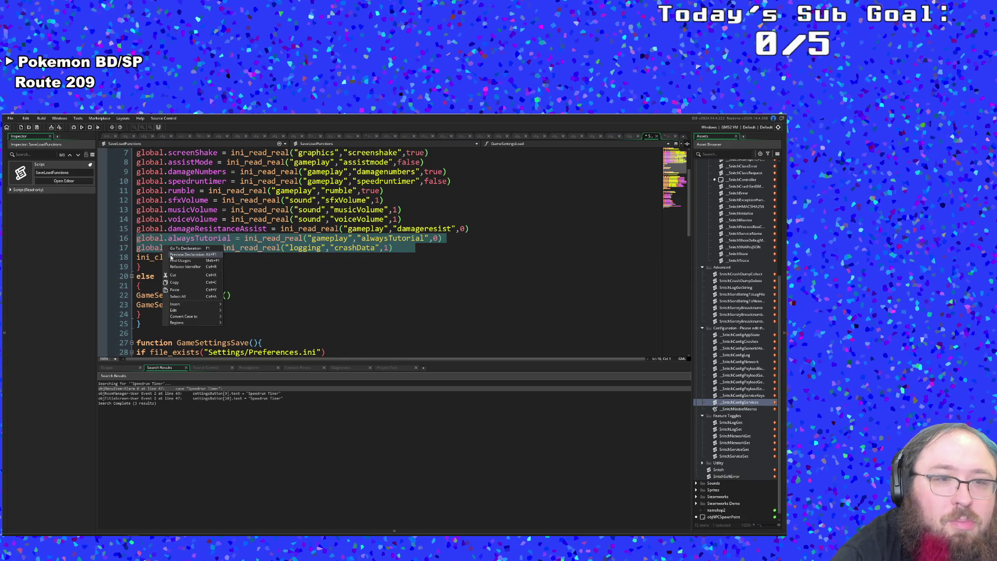
left_click(176, 283)
left_click(174, 295)
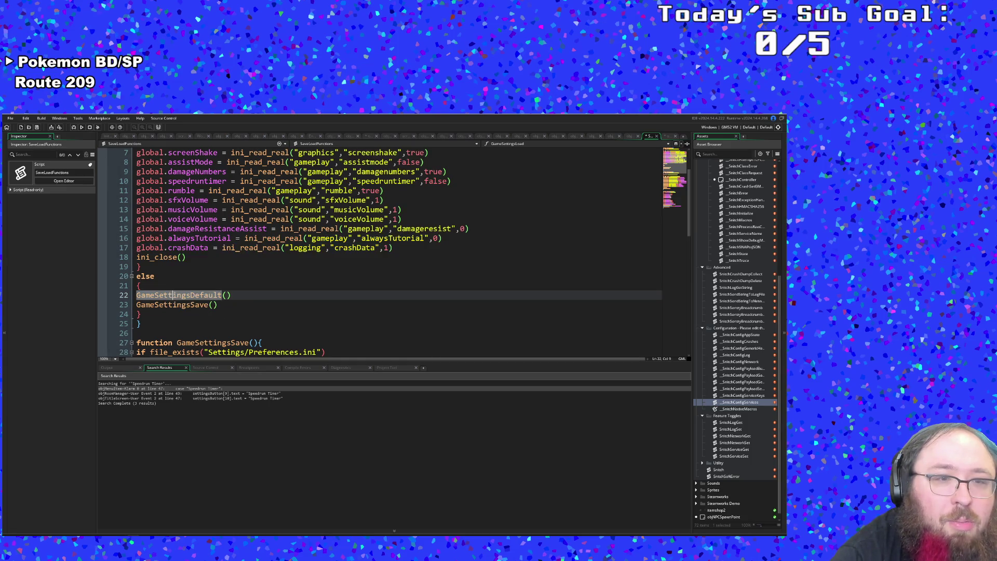
middle_click(174, 295)
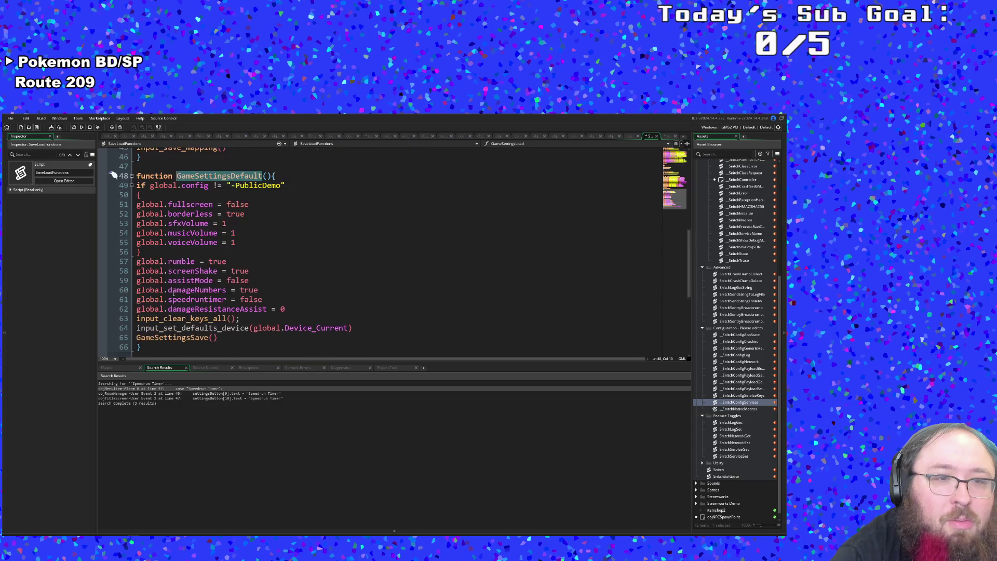
Paste the alwaysTutorial and crashData lines into GameSettingsDefault after line 62.
scroll(247, 248, "down", 2)
left_click(243, 249)
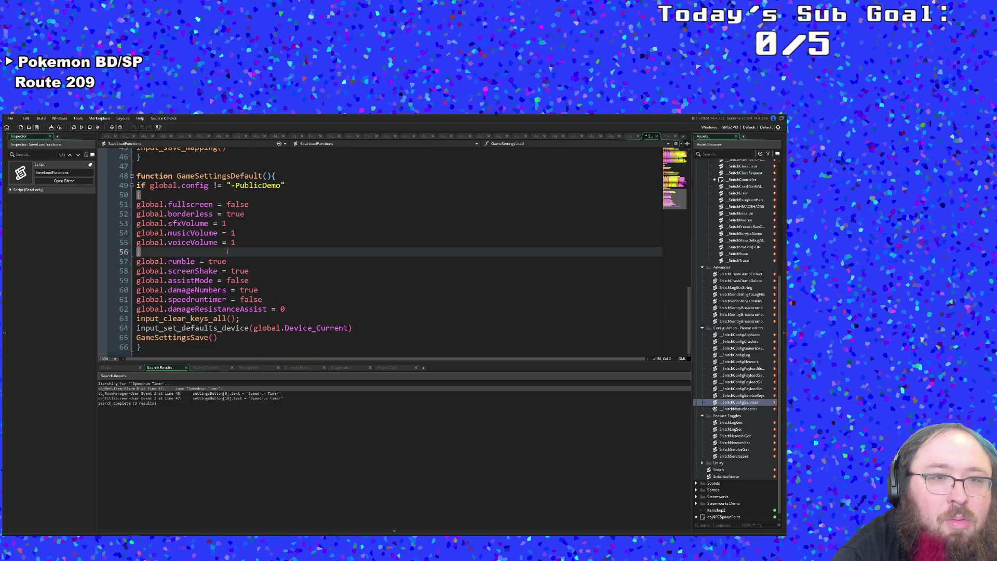
left_click(219, 290)
left_click(227, 310)
left_click(292, 309)
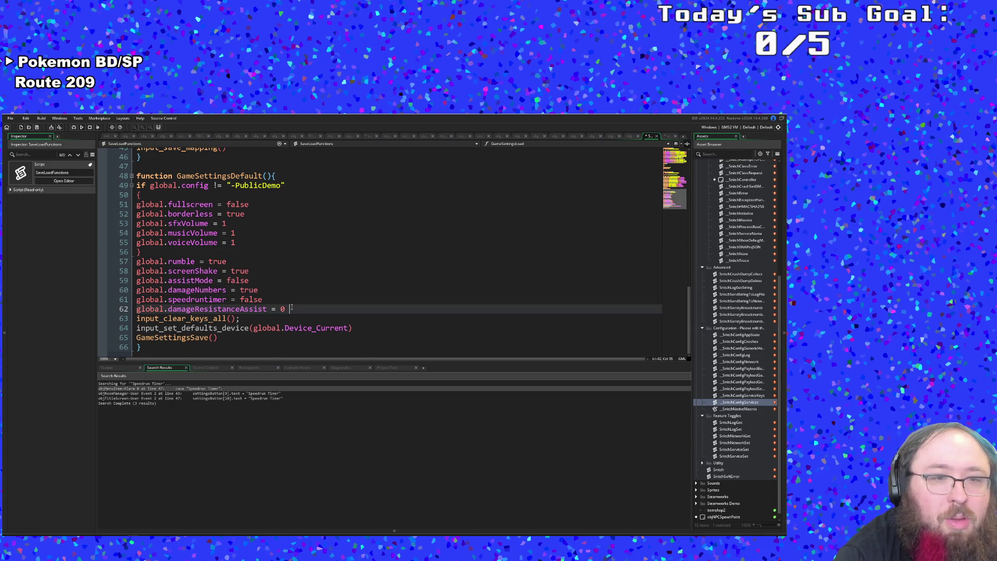
key("Return")
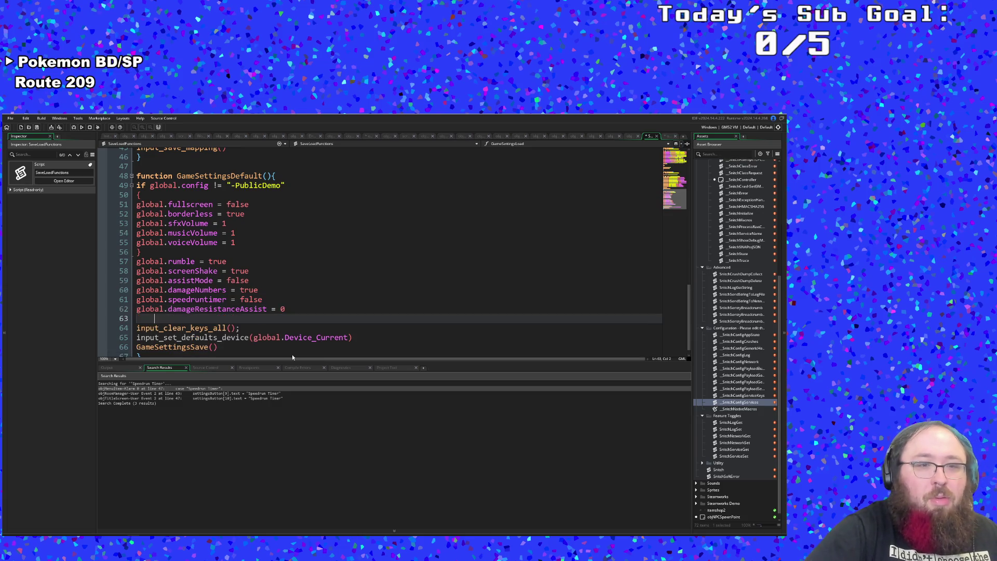
key("ctrl+v")
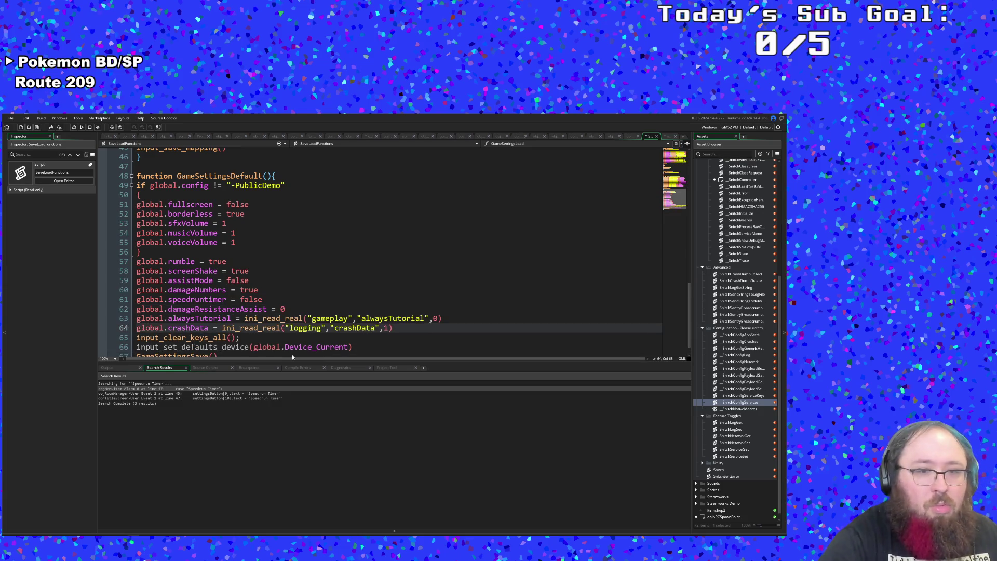
Replace line 63's ini_read_real call so global.alwaysTutorial defaults to false.
left_click(280, 328)
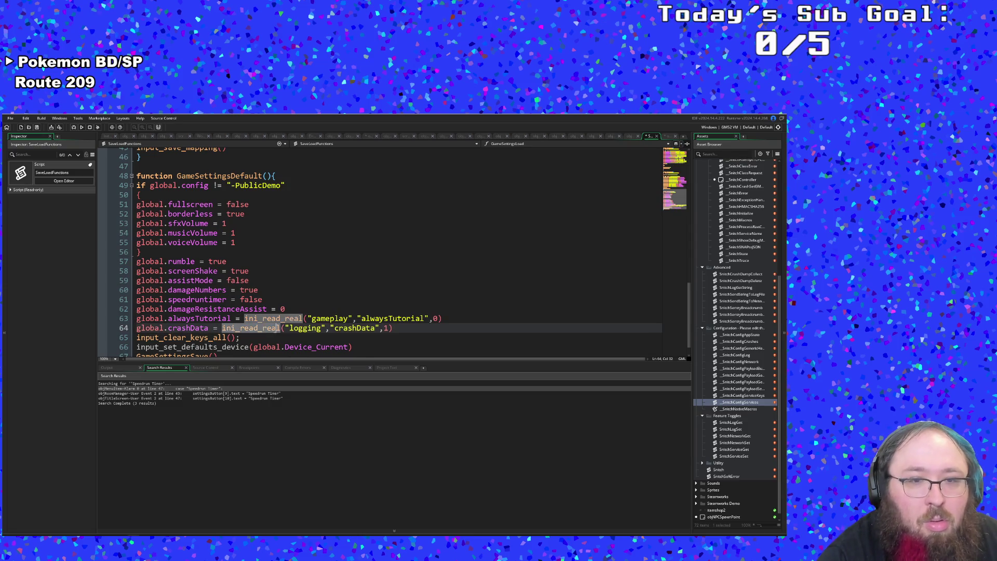
scroll(267, 327, "down", 1)
left_click(287, 309)
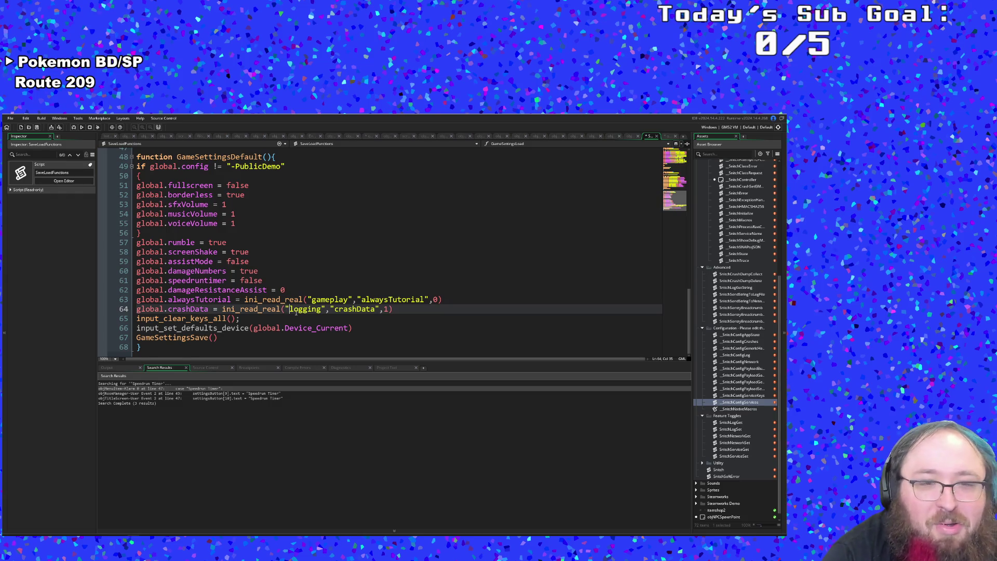
key("Left")
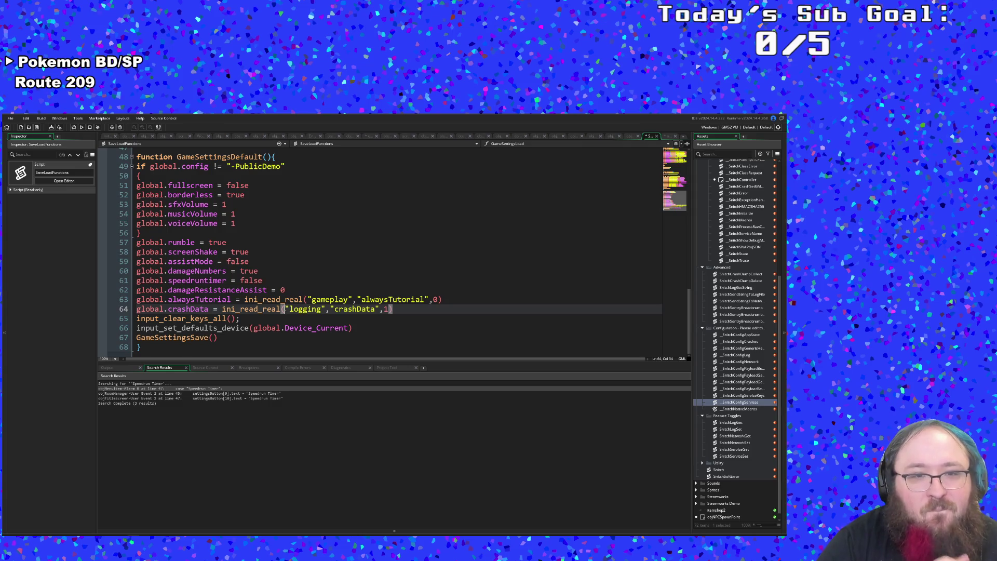
left_click(352, 309)
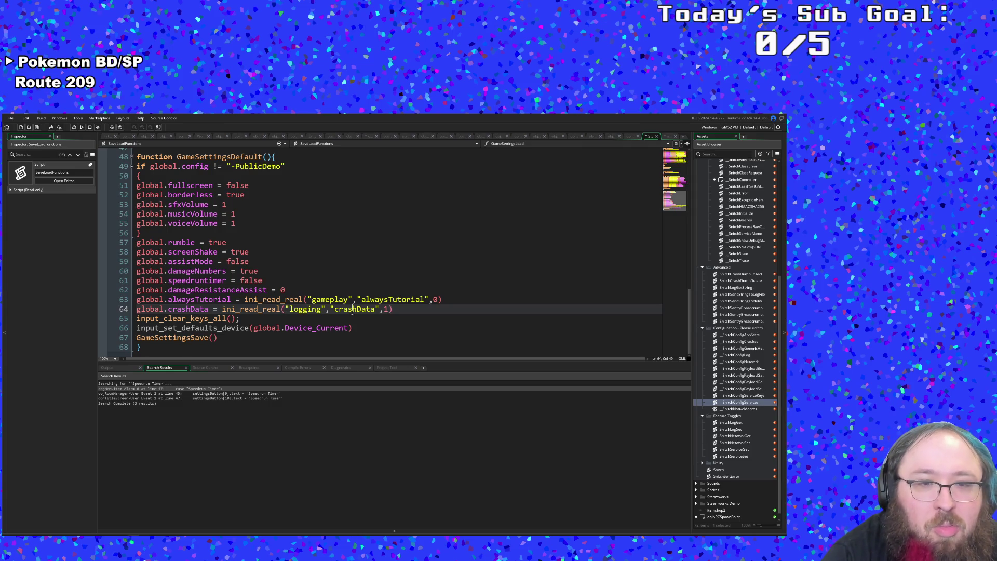
left_click(396, 310)
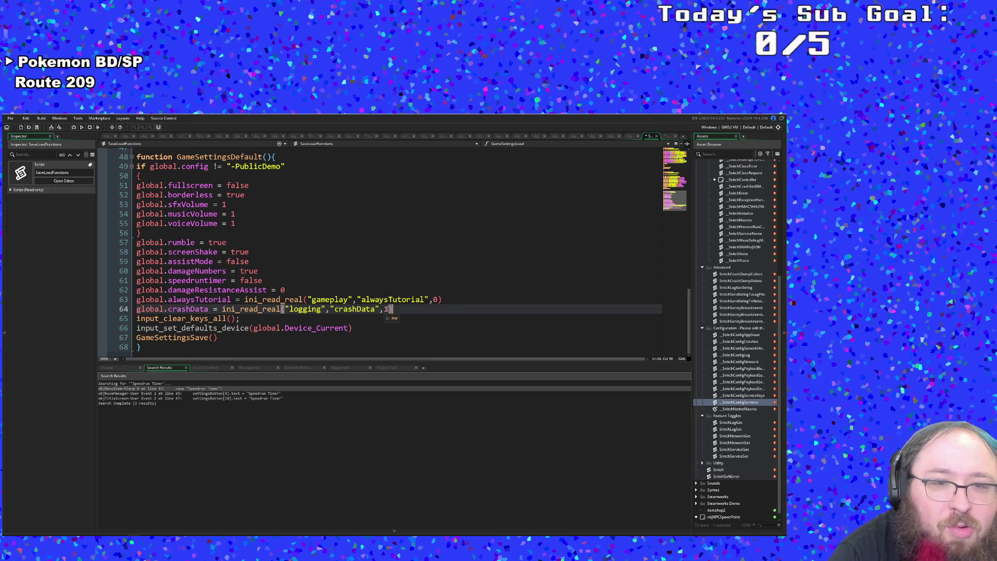
left_click_drag(243, 301, 453, 302)
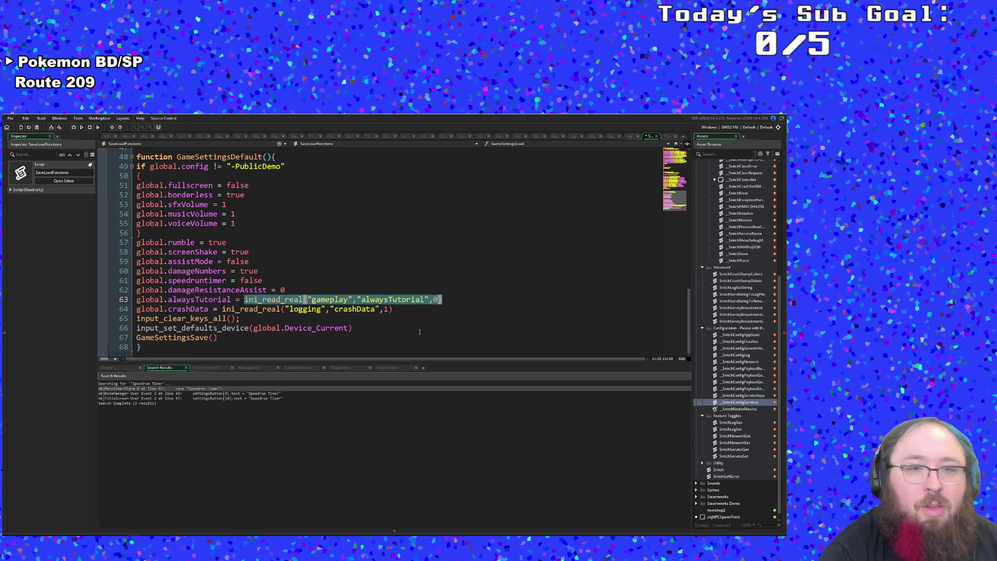
type("0")
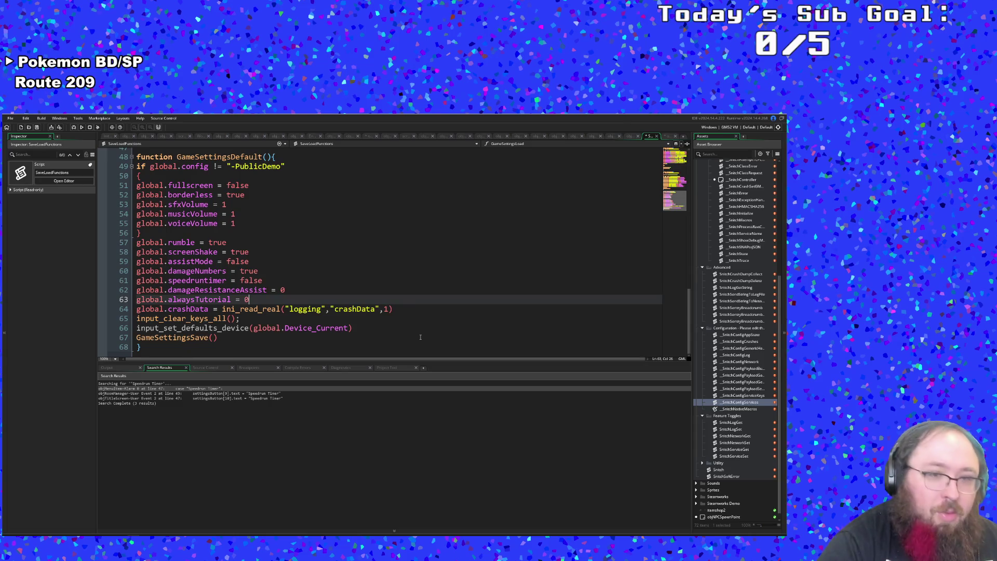
mouse_move(396, 309)
left_mouse_down()
mouse_move(138, 309)
mouse_move(223, 309)
left_mouse_up()
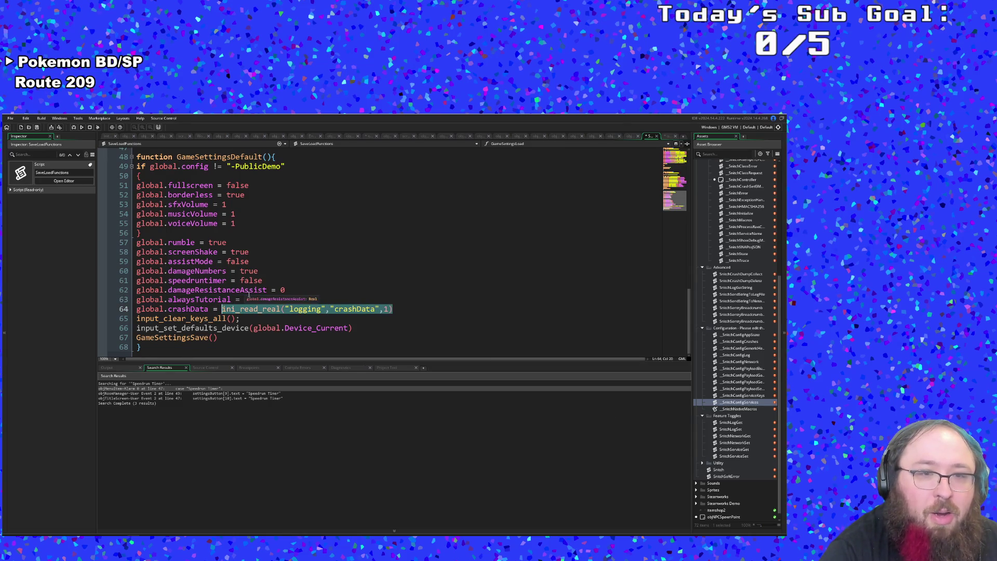
left_click(252, 299)
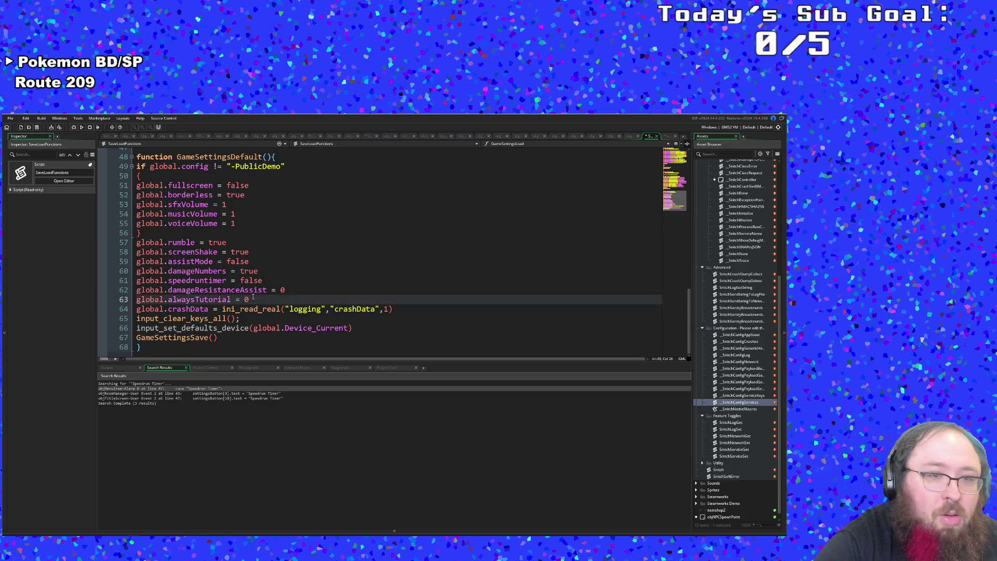
key("BackSpace")
type("false")
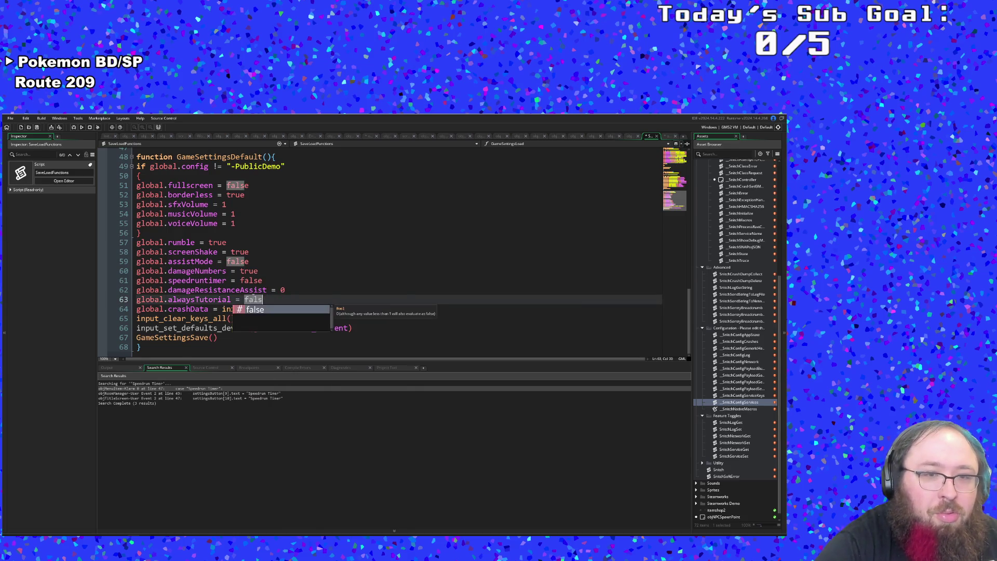
left_click(178, 299)
Replace line 64's ini_read_real call with true for global.crashData, then jump to GameSettingsSave.
mouse_move(222, 309)
left_mouse_down()
mouse_move(423, 318)
mouse_move(396, 310)
left_mouse_up()
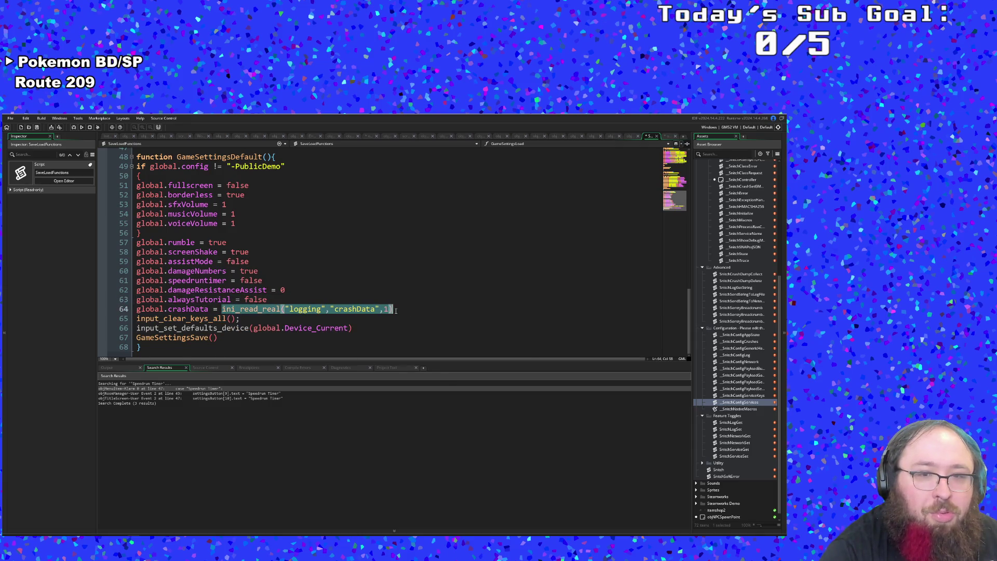
type("true")
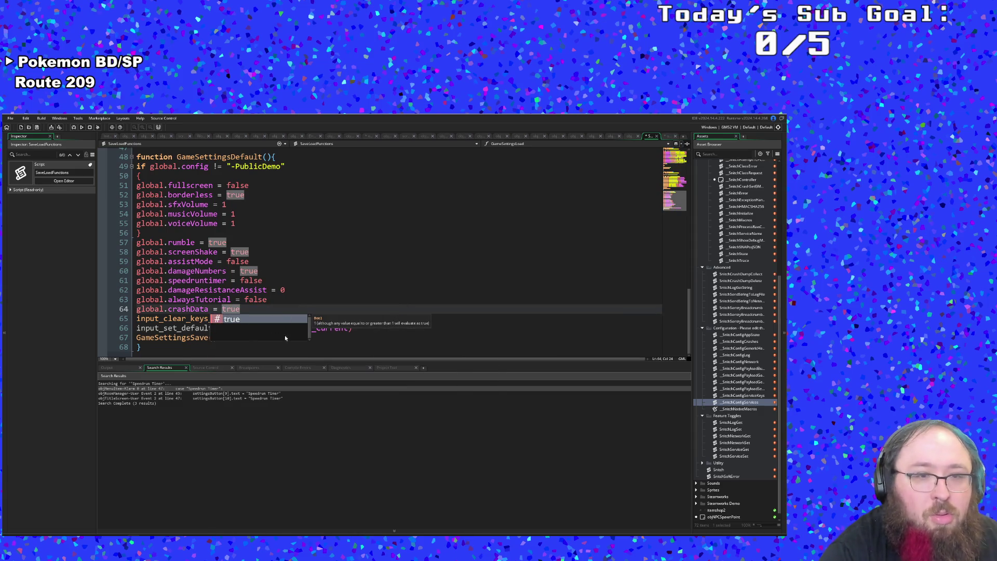
left_click(300, 335)
left_click(188, 319)
left_click(213, 319)
left_click(232, 328)
middle_click(198, 337)
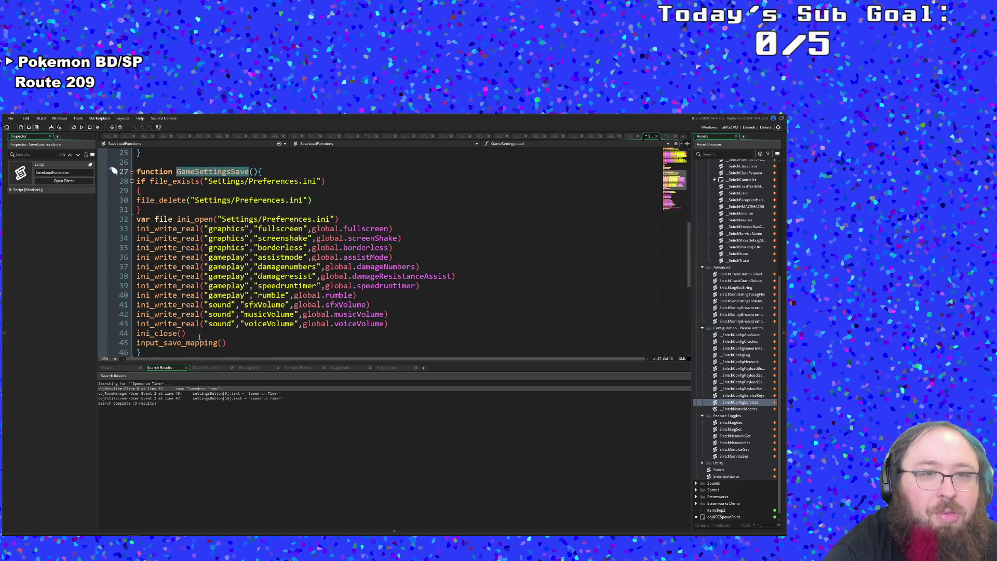
Paste the alwaysTutorial and crashData lines after line 43 in GameSettingsSave.
scroll(249, 260, "down", 1)
left_click(253, 289)
scroll(253, 289, "up", 2)
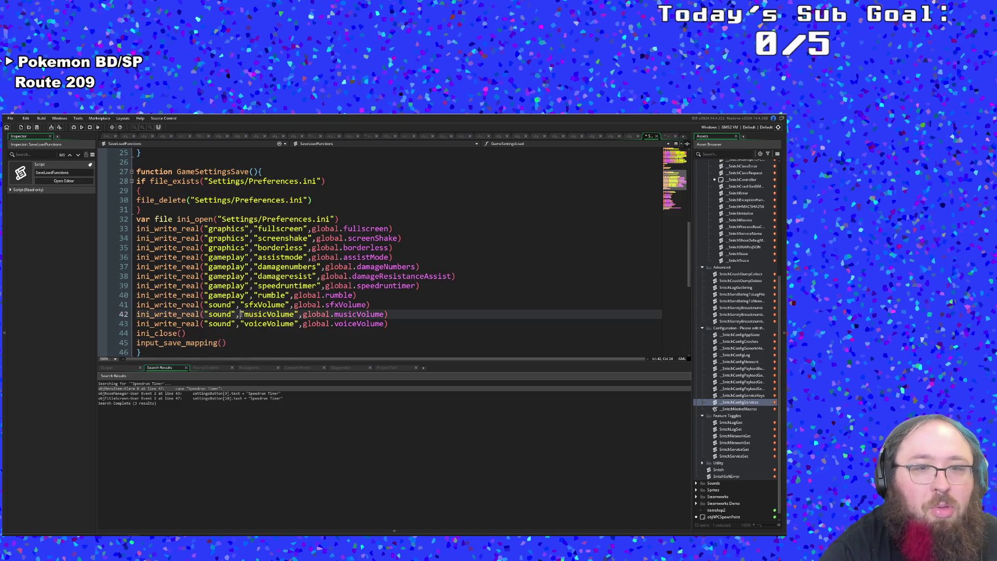
left_click_drag(393, 324, 311, 314)
left_click(394, 324)
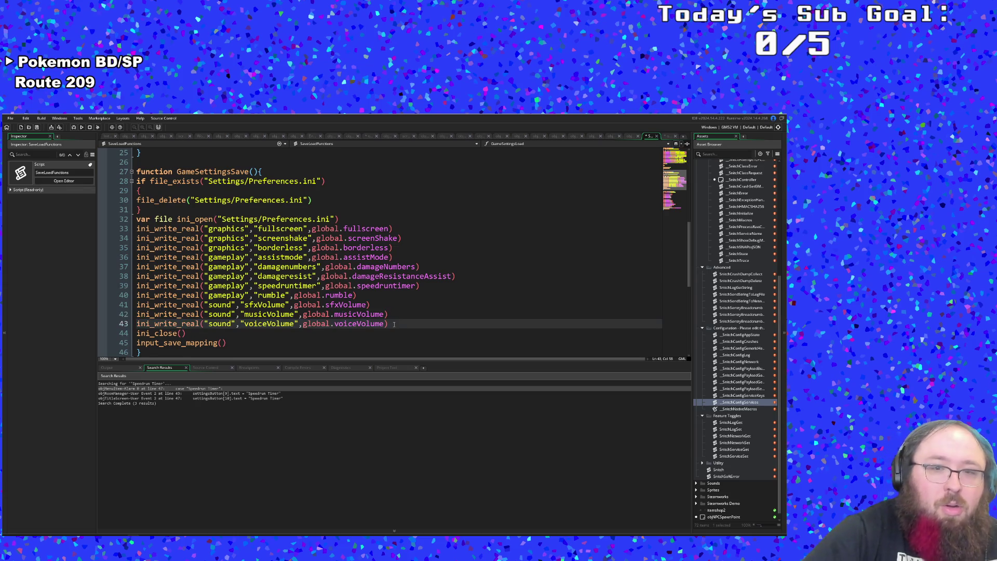
key("Return")
type("global.alwaysTutorial = ini_read_real(\"gameplay\",\"alwaysTutorial\",0) global.crashData = ini_read_real(\"logging\",\"crashData\",1)")
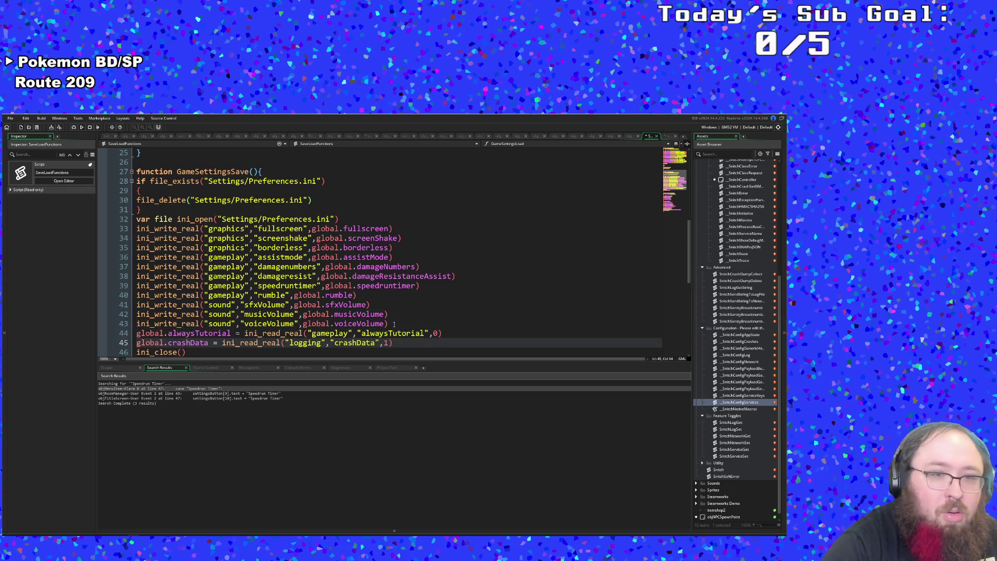
Strip the global assignments and turn both ini_read_real calls into ini_write_real.
left_click_drag(245, 333, 136, 333)
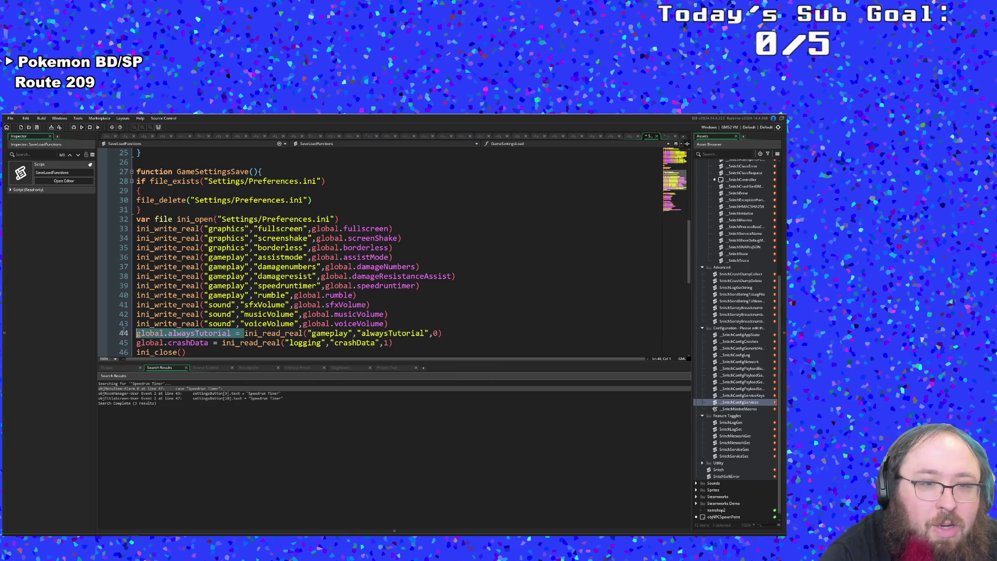
key("BackSpace")
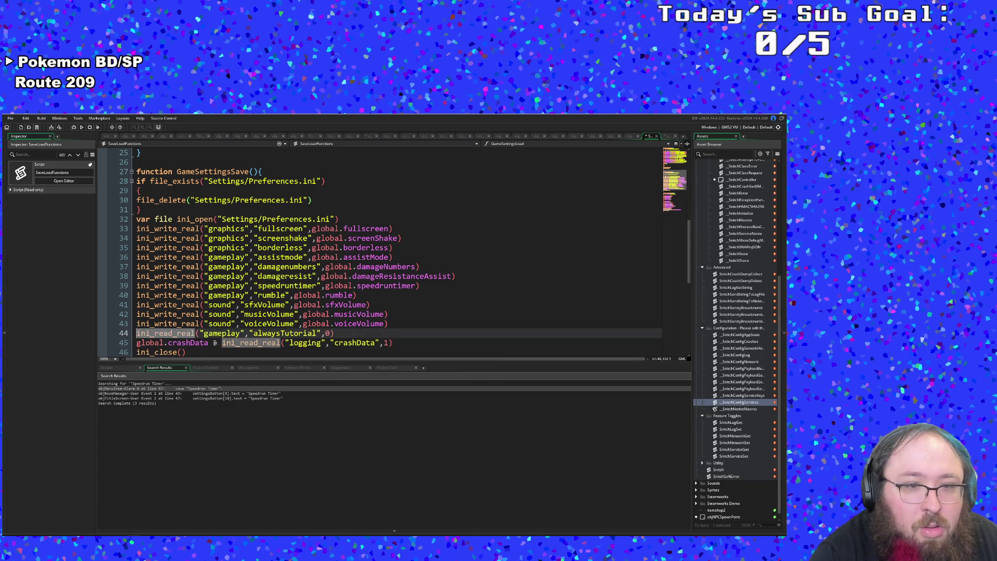
left_click_drag(221, 343, 136, 342)
key("BackSpace")
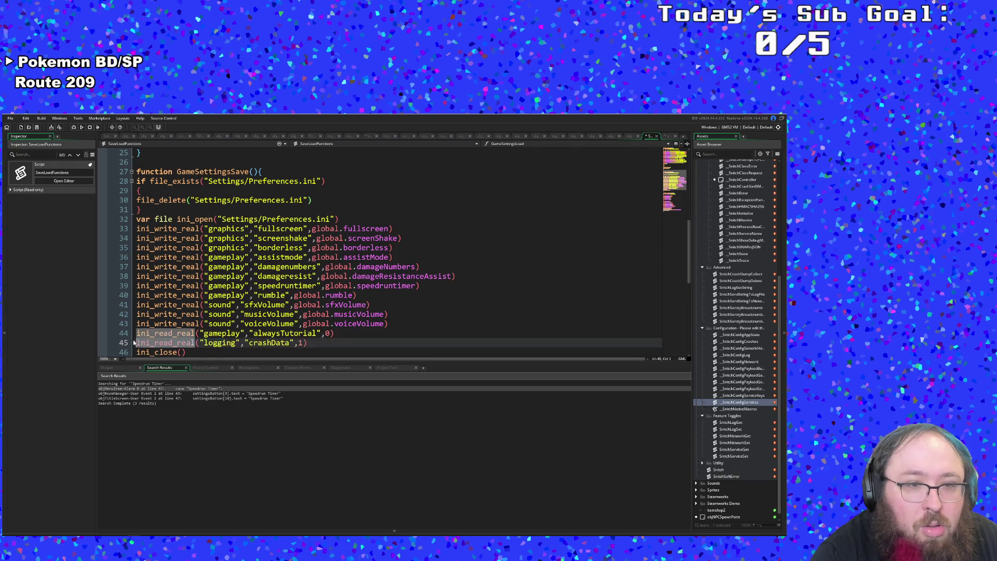
left_click(173, 343)
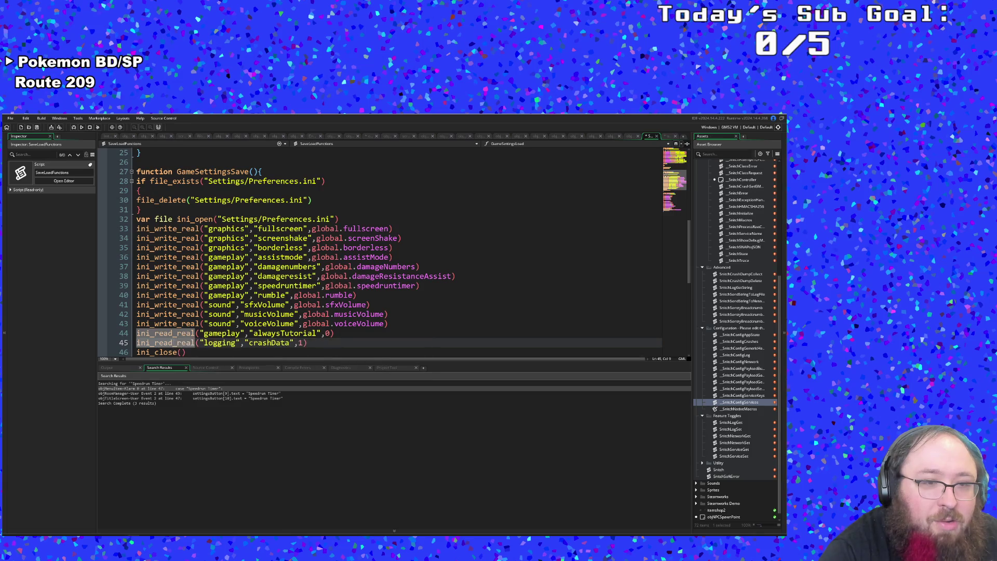
left_click(173, 336)
key("alt+shift+Down")
key("BackSpace")
key("BackSpace")
key("BackSpace")
type("write")
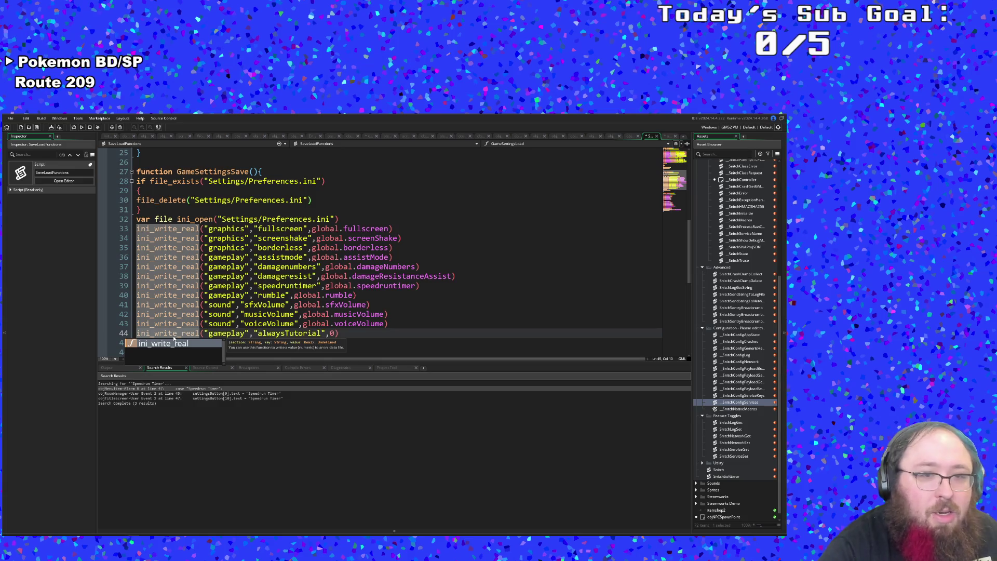
left_click(248, 323)
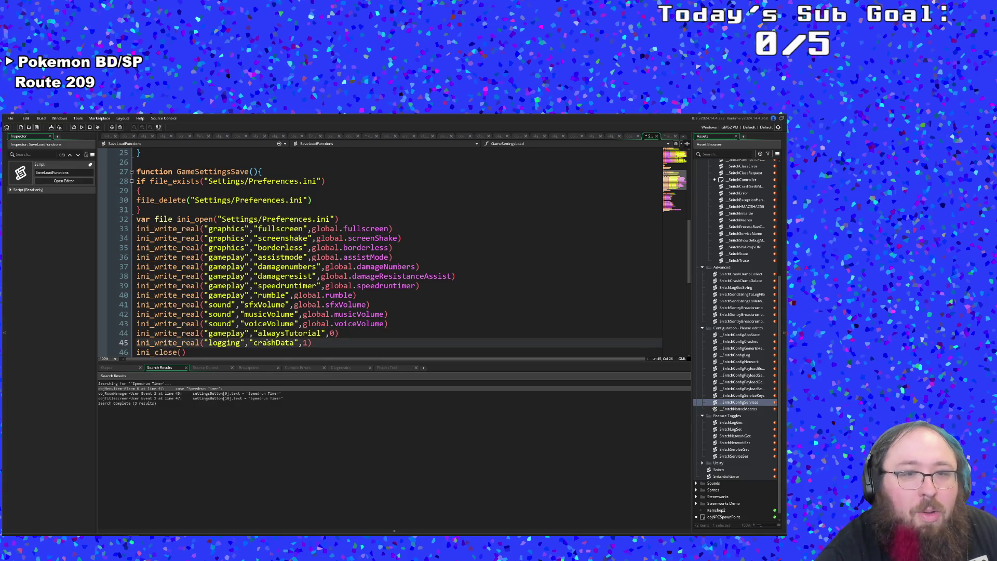
Move the alwaysTutorial write line to just below the rumble line.
left_click(346, 334)
mouse_move(338, 334)
left_mouse_down()
mouse_move(202, 325)
mouse_move(136, 334)
left_mouse_up()
key("ctrl+c")
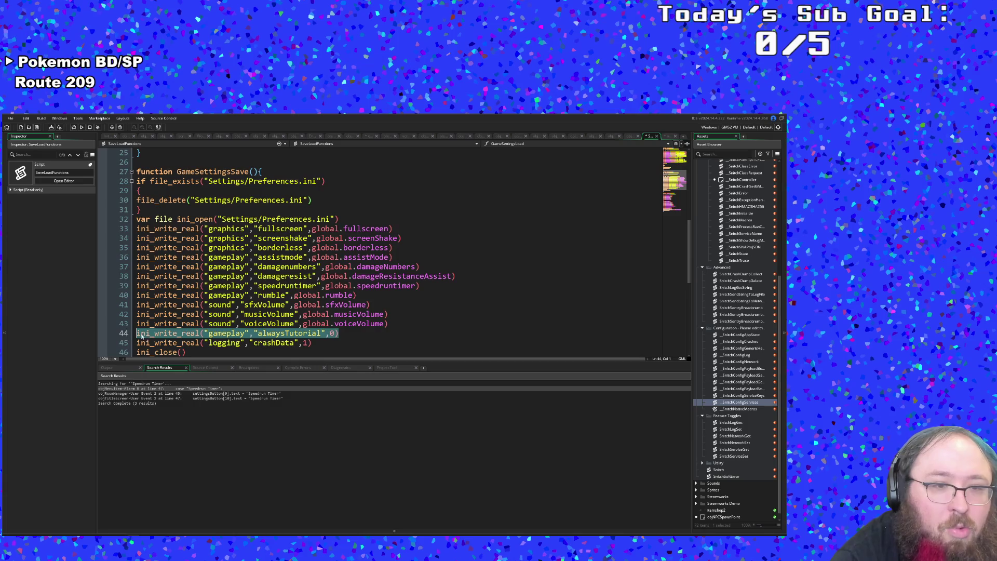
right_click(156, 335)
left_click(164, 363)
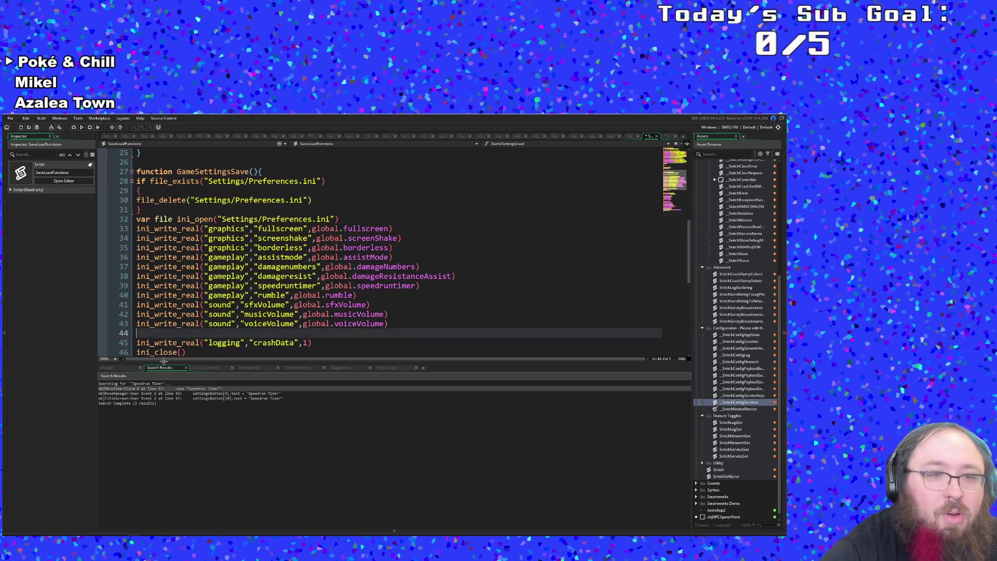
key("BackSpace")
key("Up")
key("Up")
key("Up")
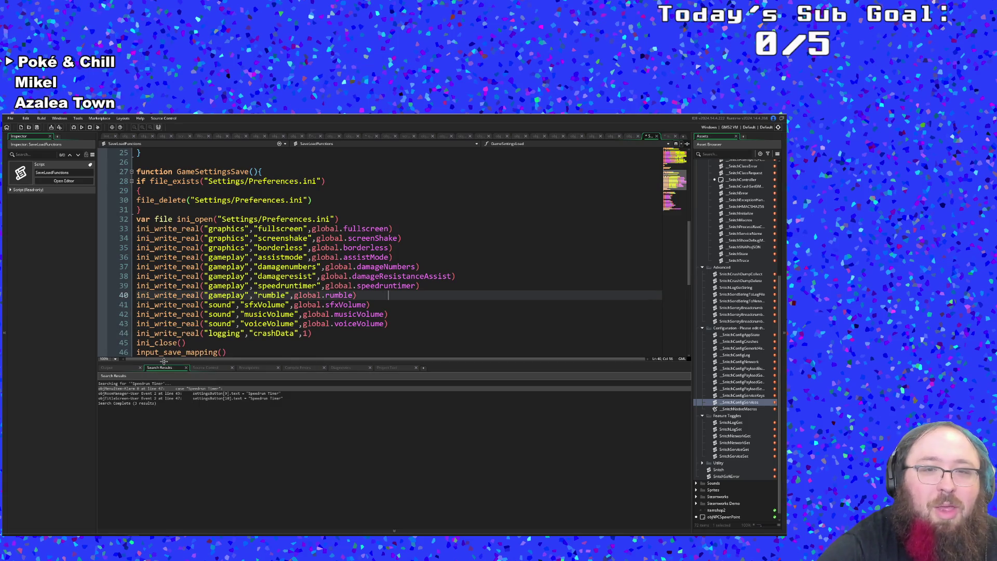
key("Return")
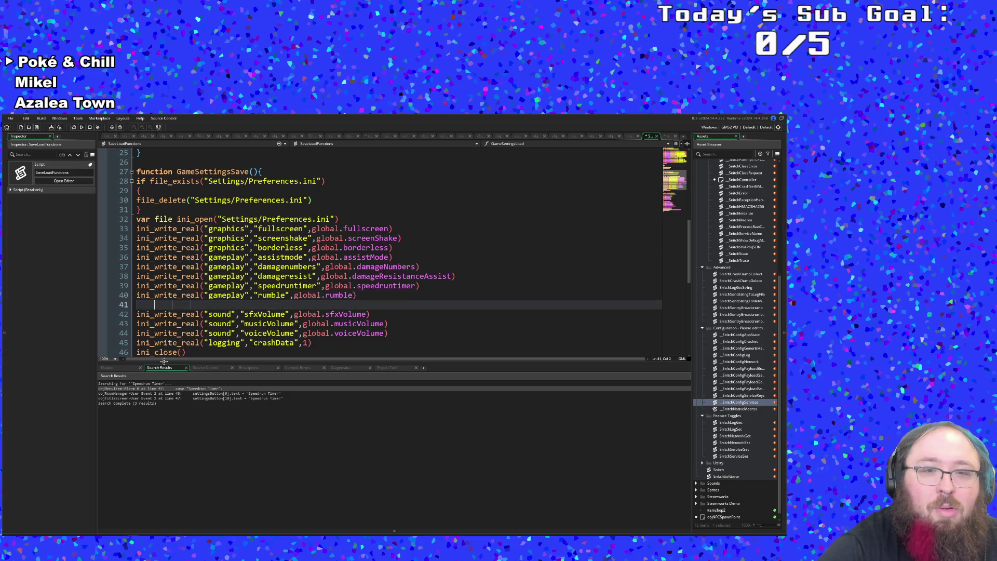
key("ctrl+v")
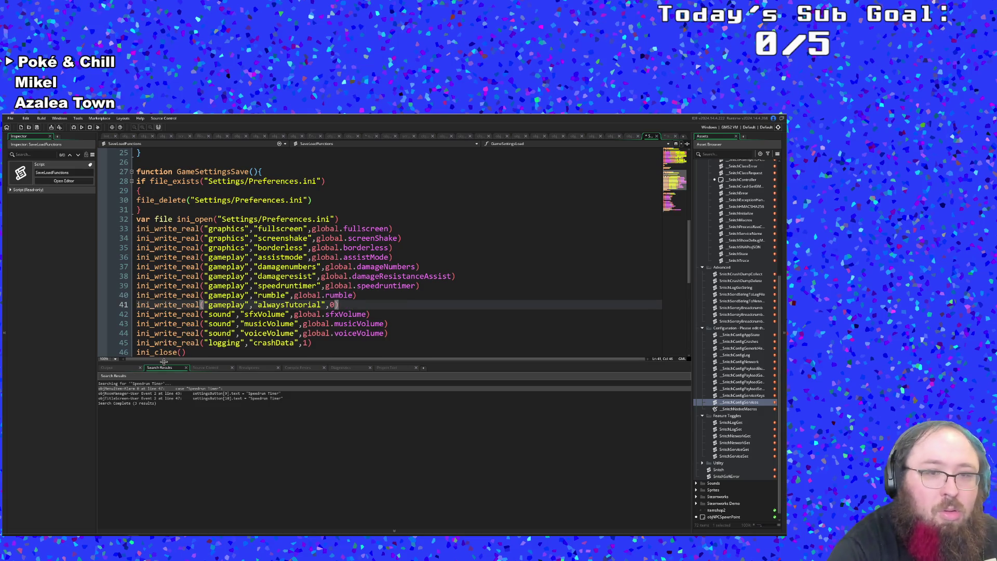
key("Down")
key("Down")
key("Down")
Replace the fixed 1 on the crashData line with global.crashData.
scroll(320, 297, "down", 2)
left_click(320, 297)
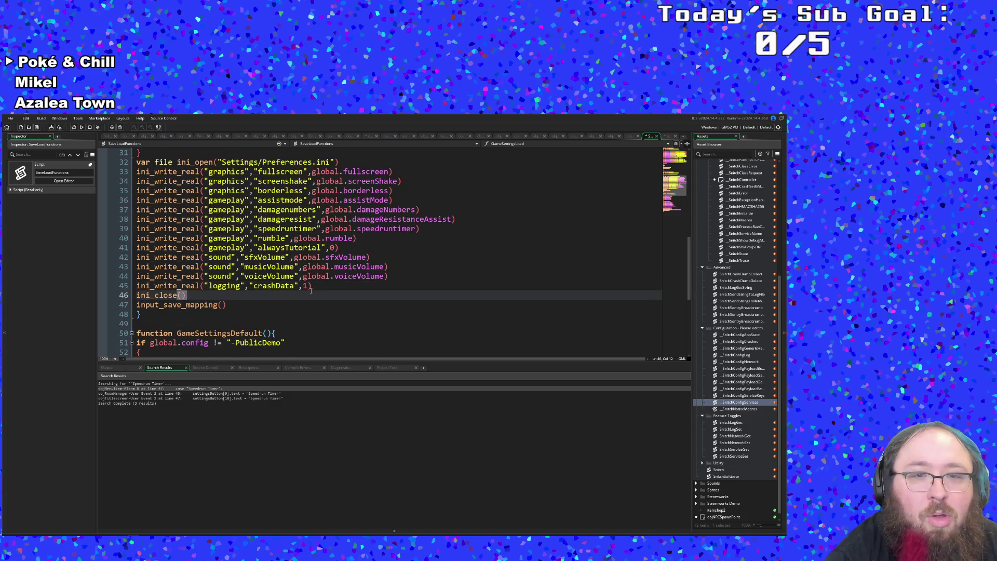
left_click(307, 286)
scroll(312, 302, "up", 2)
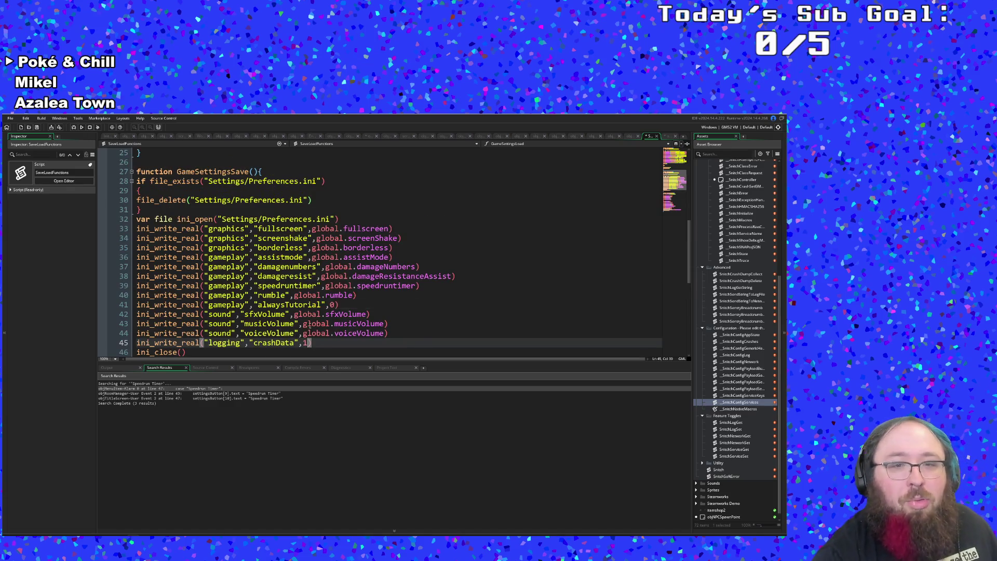
key("BackSpace")
type("global.")
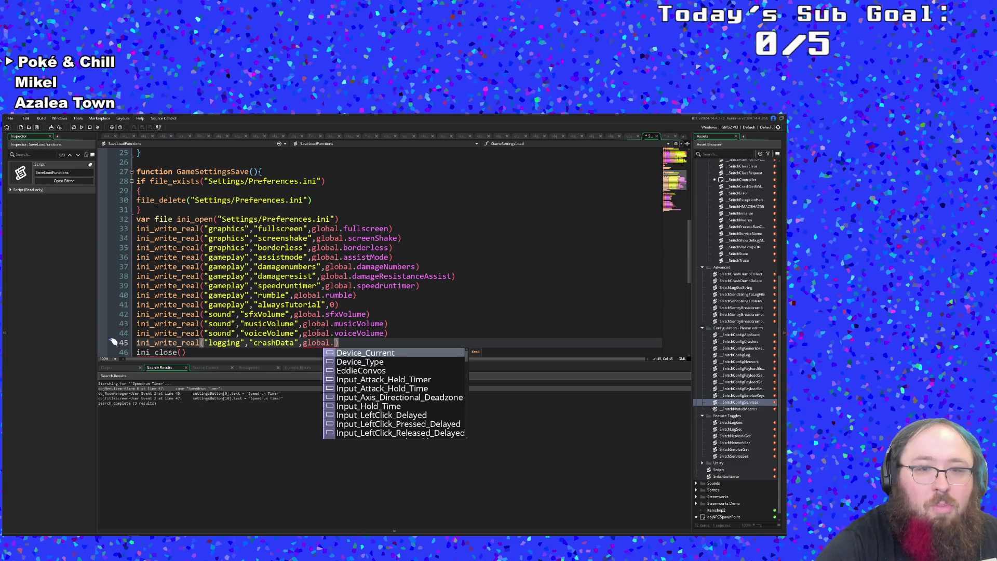
type("crashData")
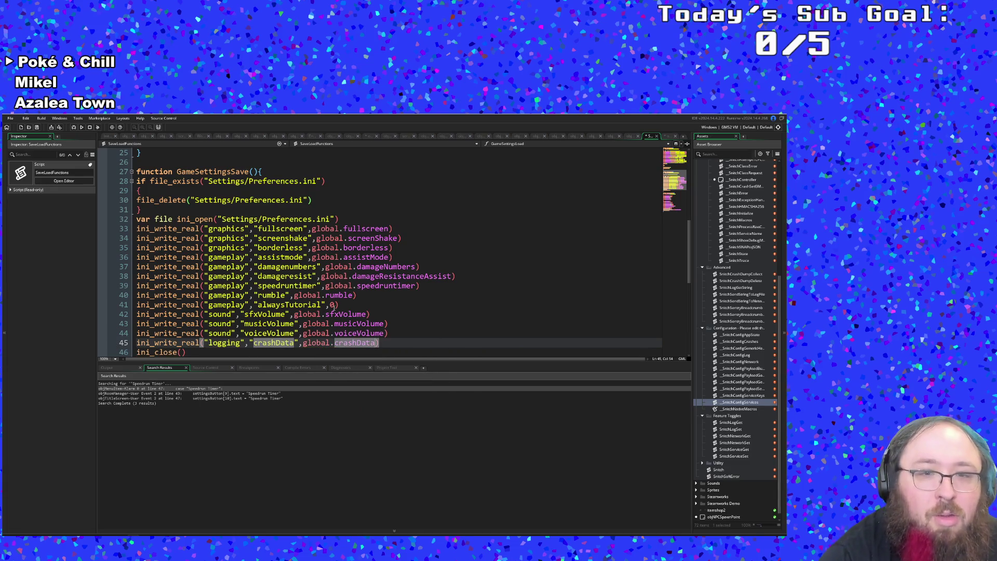
Replace the fixed 0 on the alwaysTutorial line with global.alwaysTutorial.
left_click(333, 307)
key("BackSpace")
type("global.")
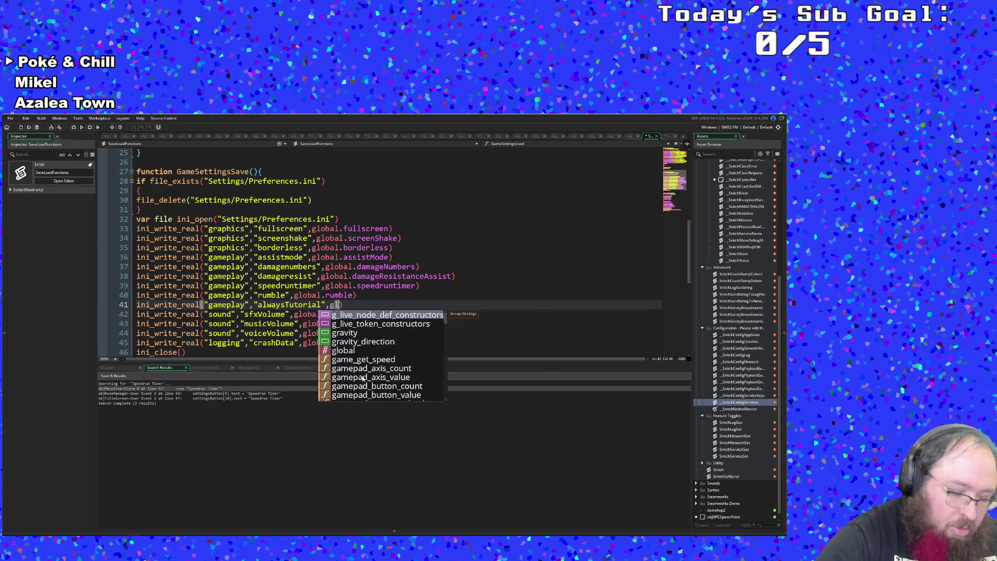
type("alw")
key("Return")
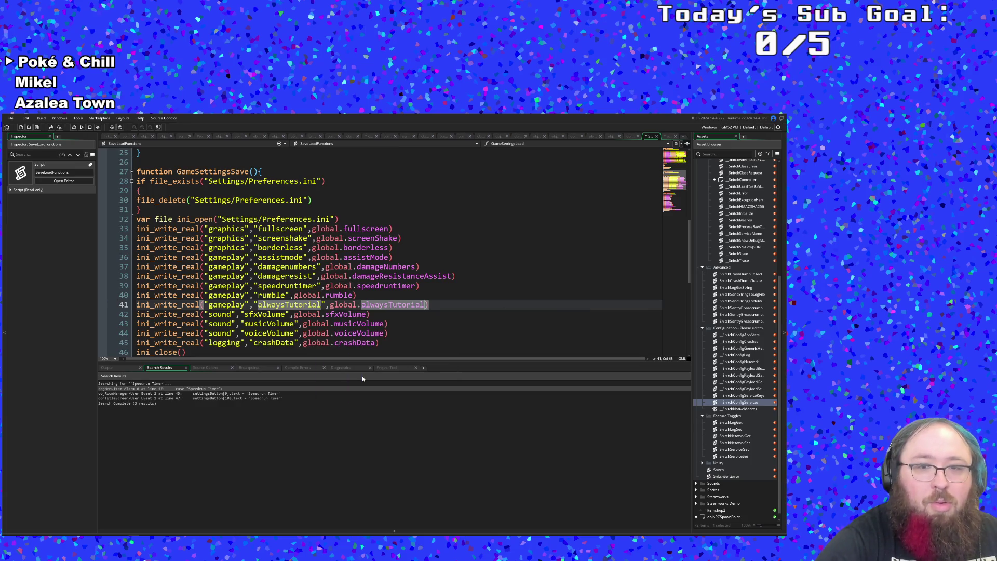
Review the save block and the crashData default, then close the SaveLoadFunctions script.
scroll(297, 332, "down", 2)
left_click(269, 307)
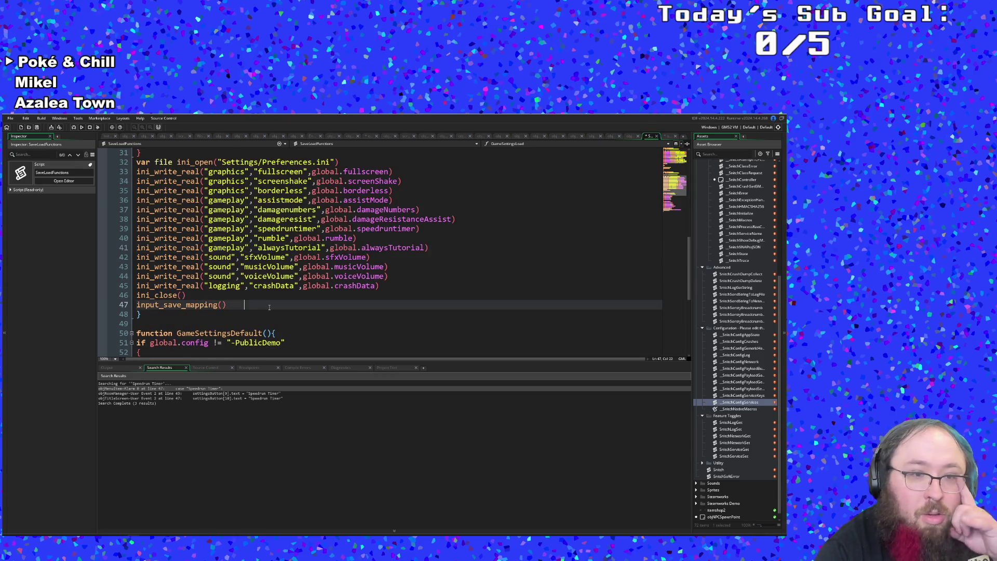
scroll(271, 307, "down", 2)
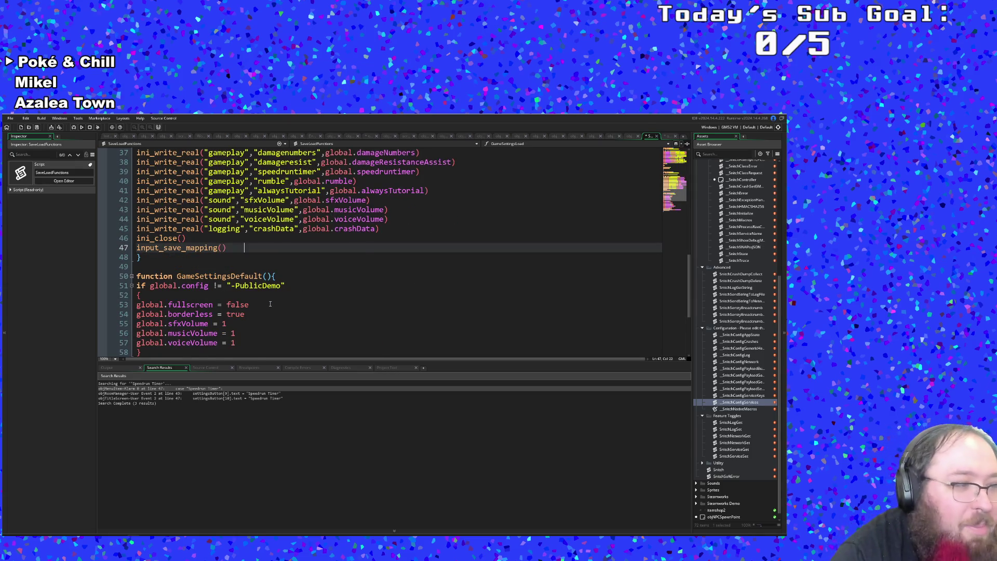
scroll(270, 304, "up", 2)
scroll(268, 300, "down", 4)
scroll(267, 301, "up", 4)
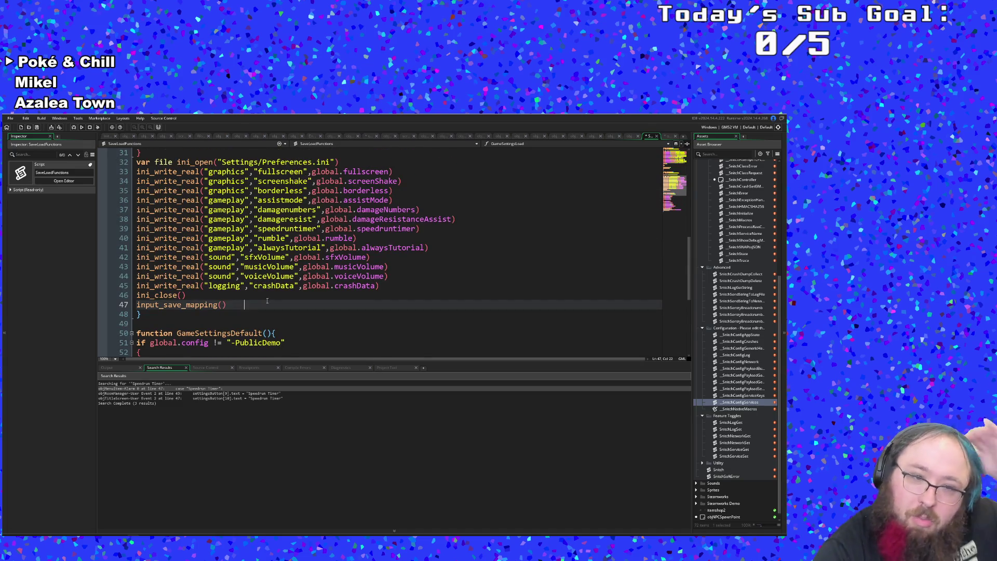
scroll(267, 300, "down", 6)
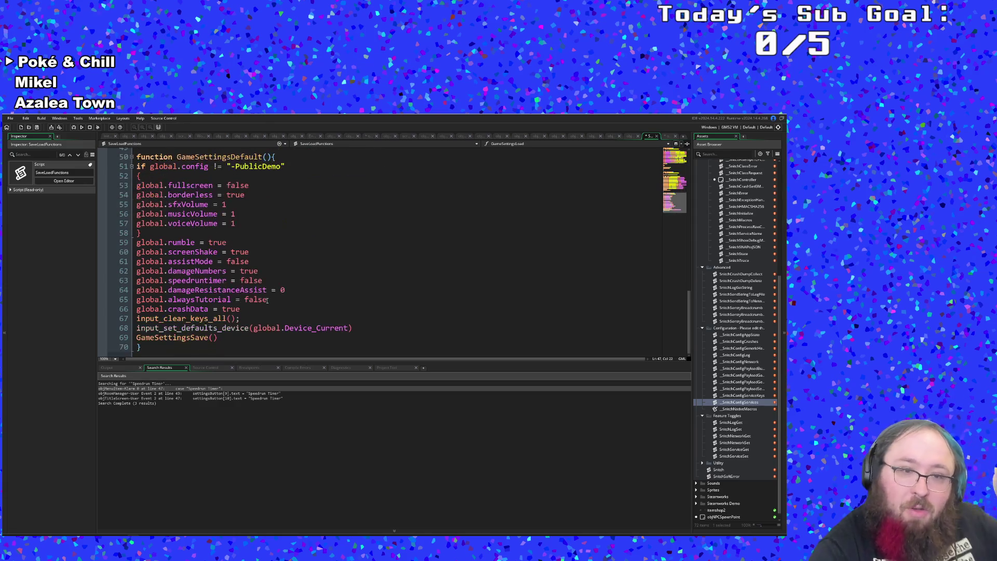
left_click(268, 318)
key("Up")
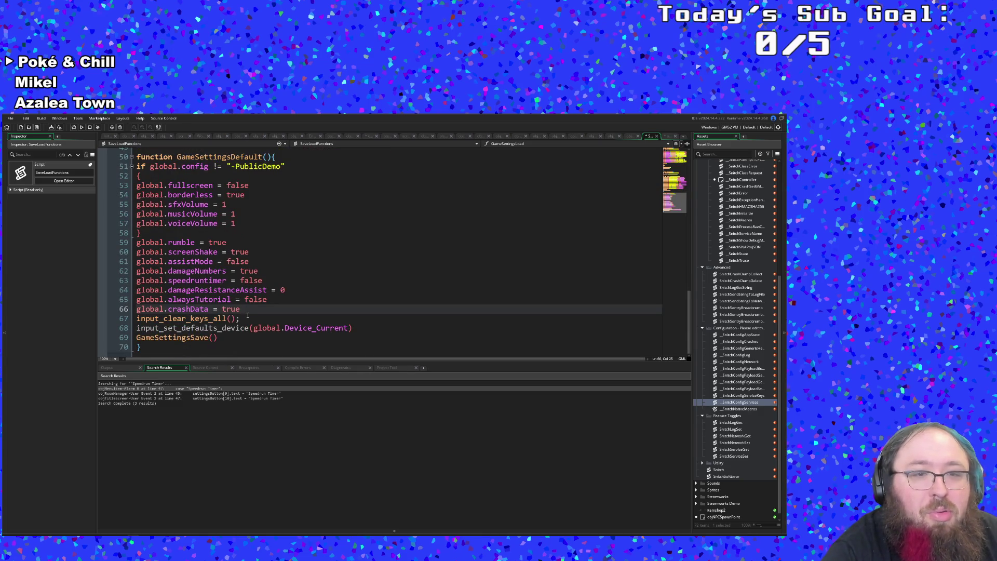
left_click(656, 137)
Search the assets with Ctrl+T for GameSettingsLoad and open it from the results.
scroll(485, 289, "down", 3)
scroll(484, 288, "up", 15)
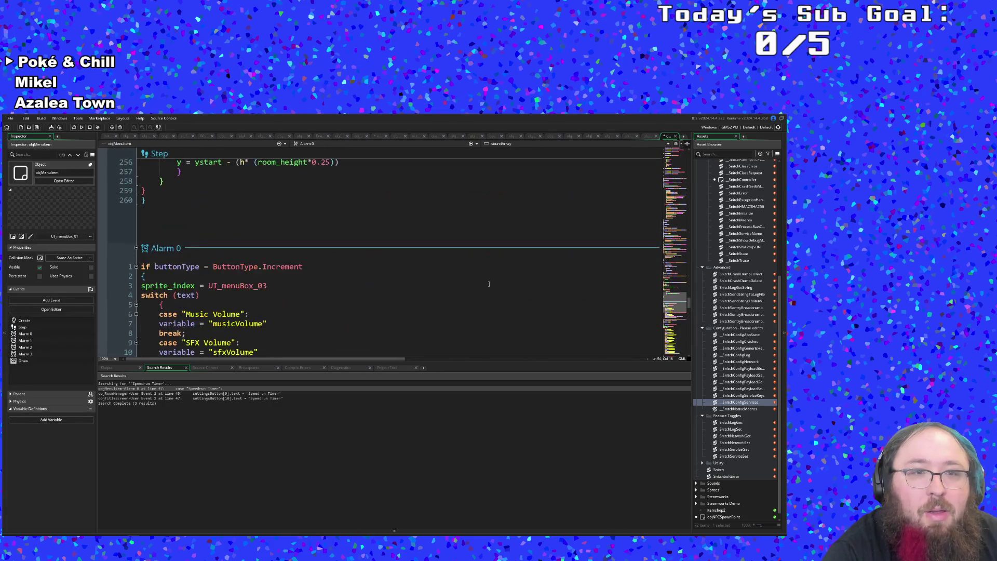
left_click(544, 265)
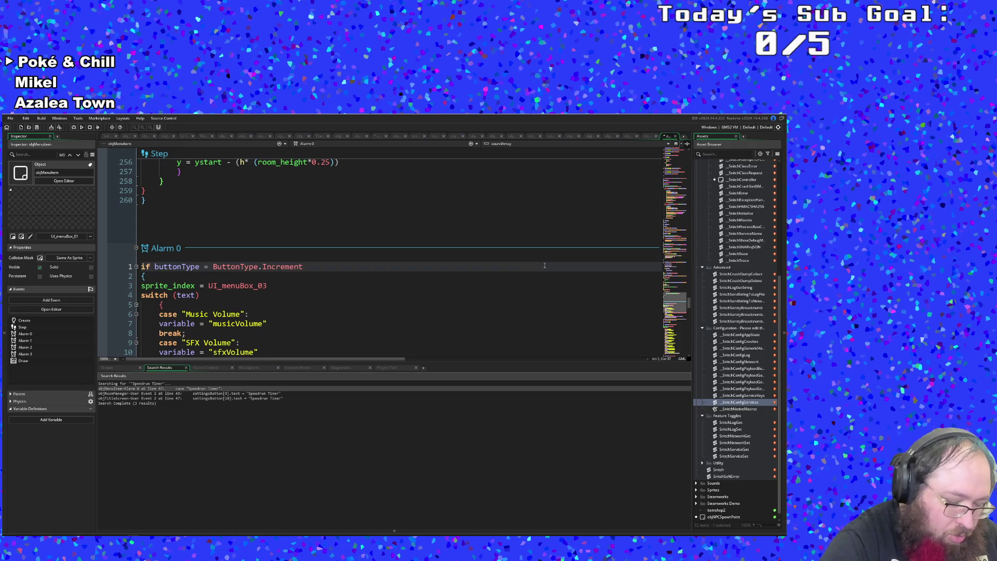
key("ctrl+t")
type("sc")
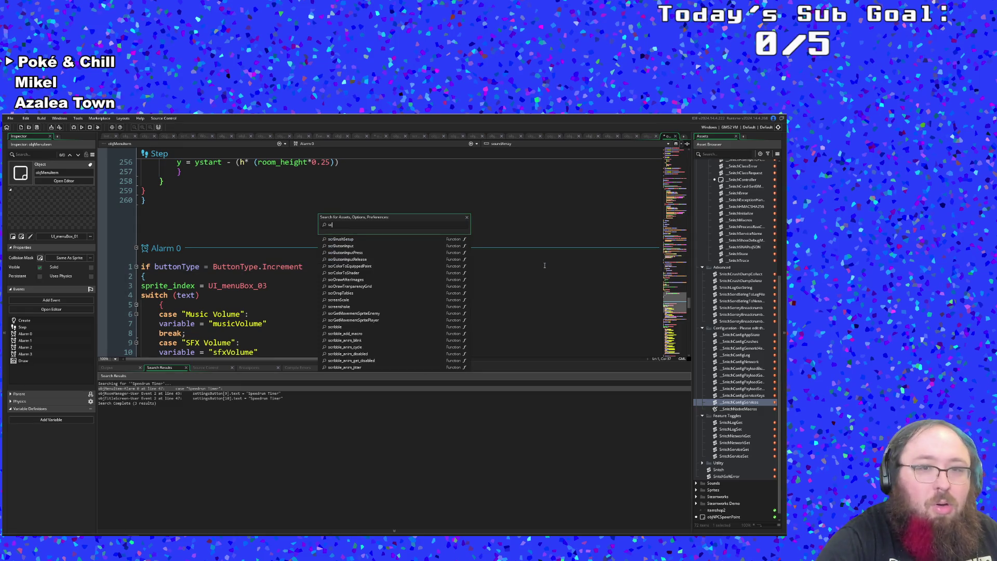
key("BackSpace")
key("BackSpace")
type("ame")
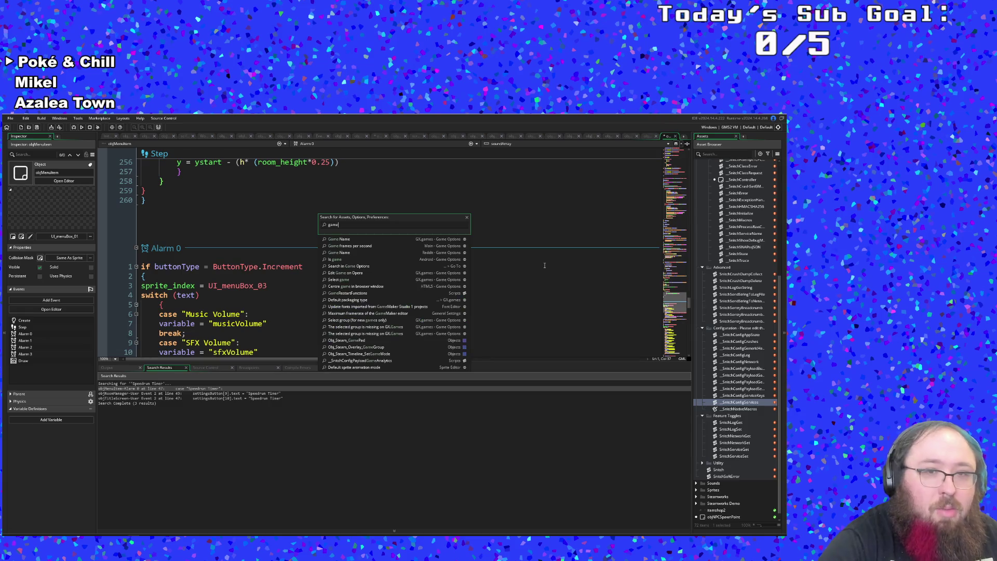
type("sett")
key("BackSpace")
key("BackSpace")
key("BackSpace")
type("o")
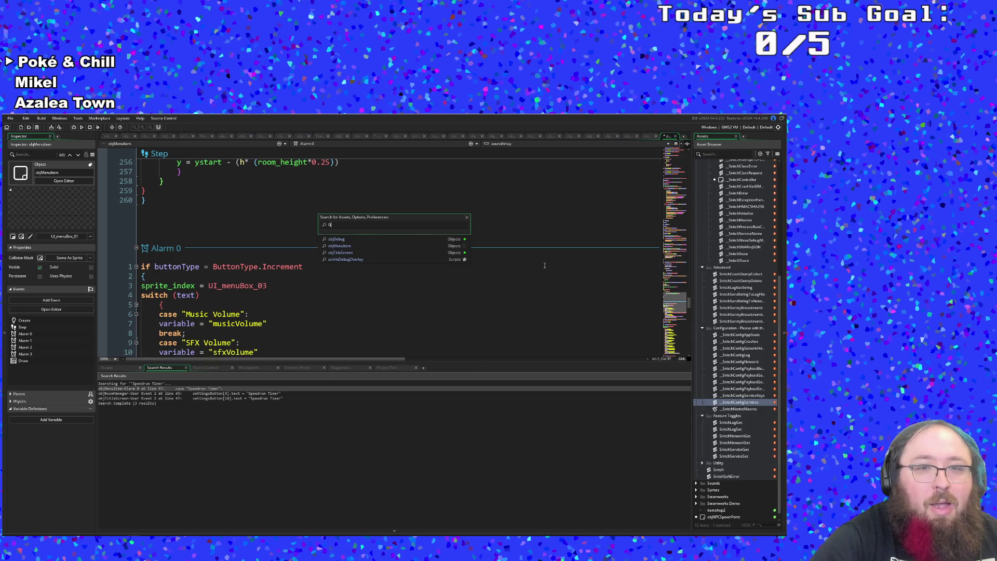
type("ameSe")
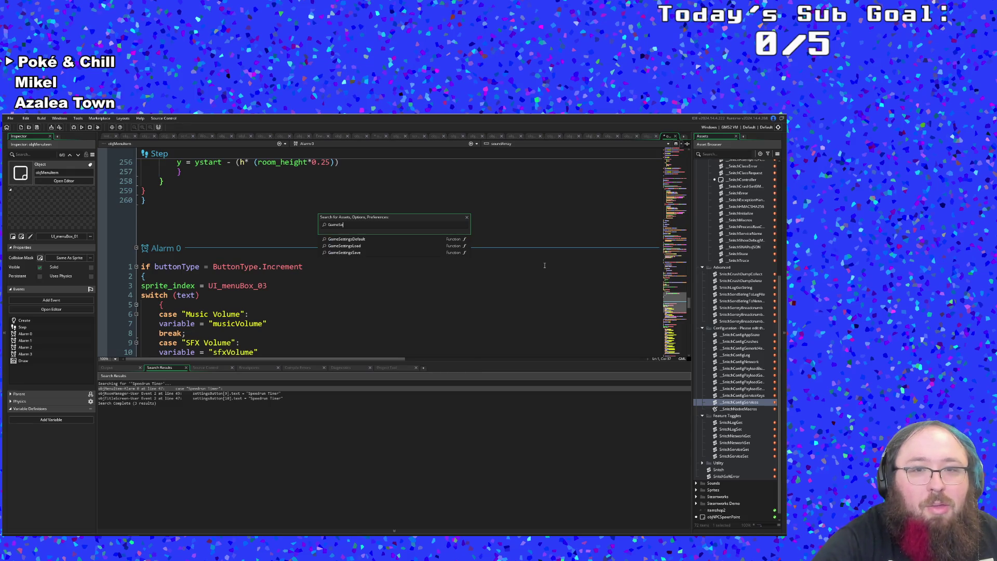
left_click(332, 246)
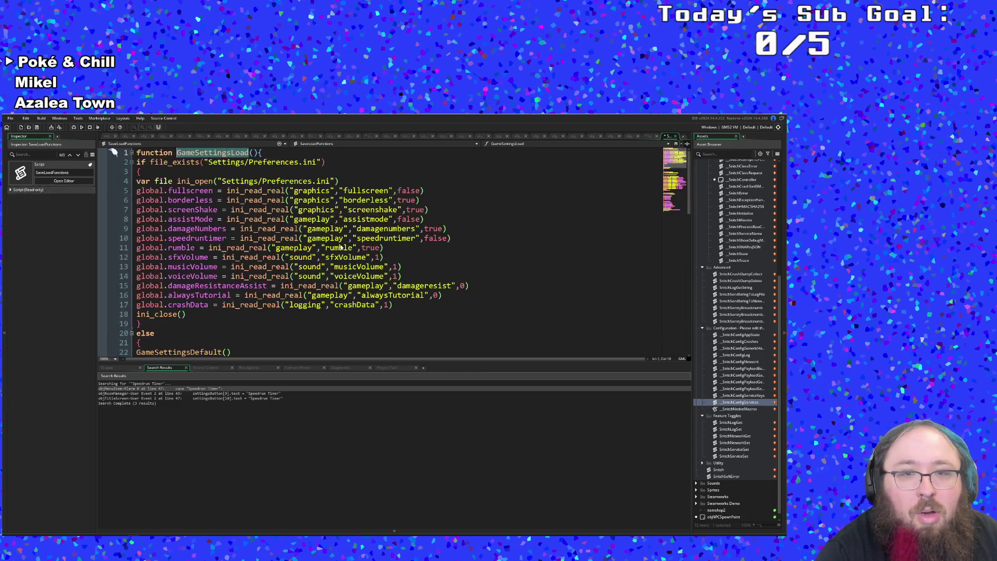
Open GameSettingsLoad and add an empty line at the start of the else block.
left_click(325, 257)
scroll(299, 277, "down", 4)
left_click(182, 238)
left_click(182, 245)
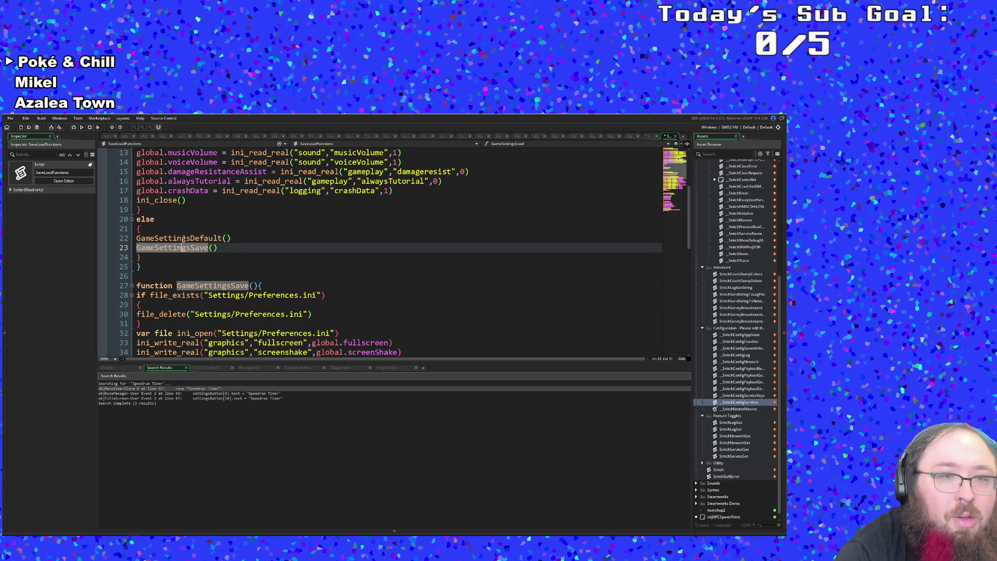
left_click(168, 238)
left_click(157, 228)
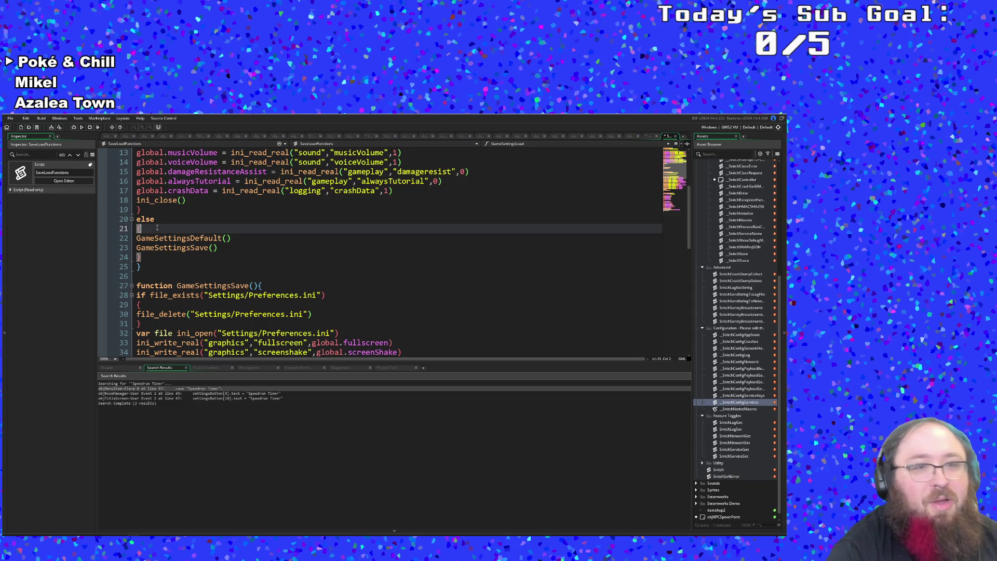
key("Return")
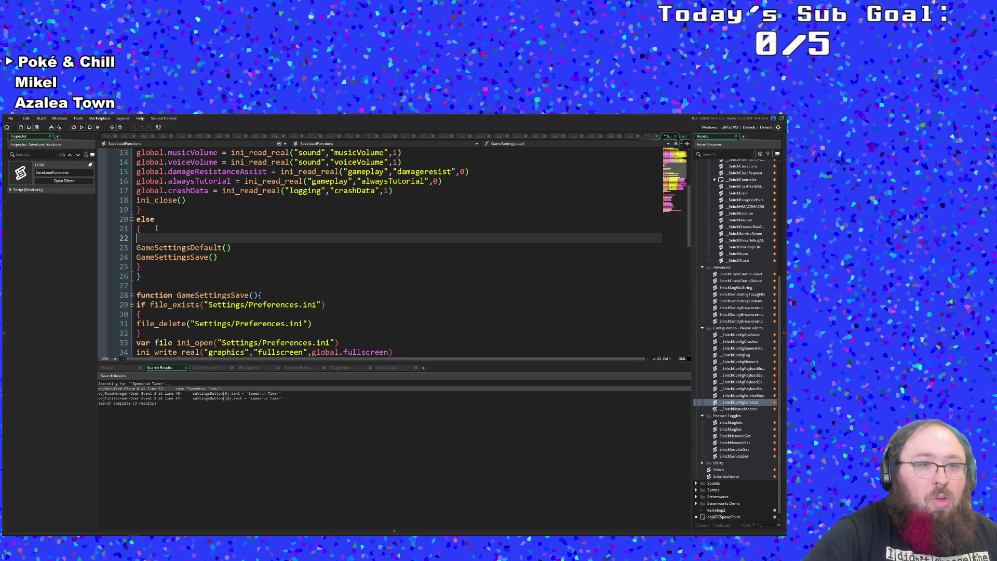
Type global.askForCrashLogs on the new line, correcting typos along the way.
type("global.")
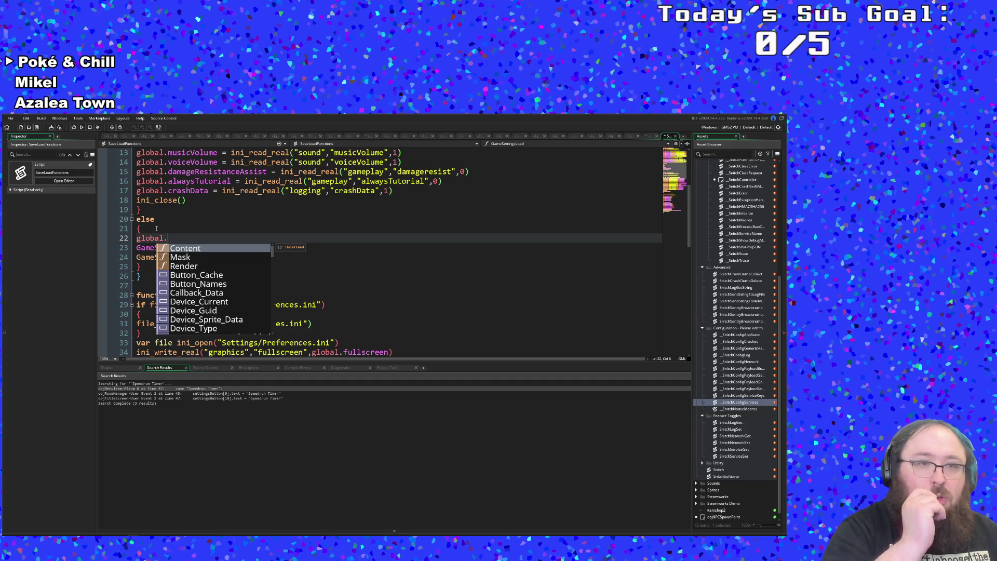
key("BackSpace")
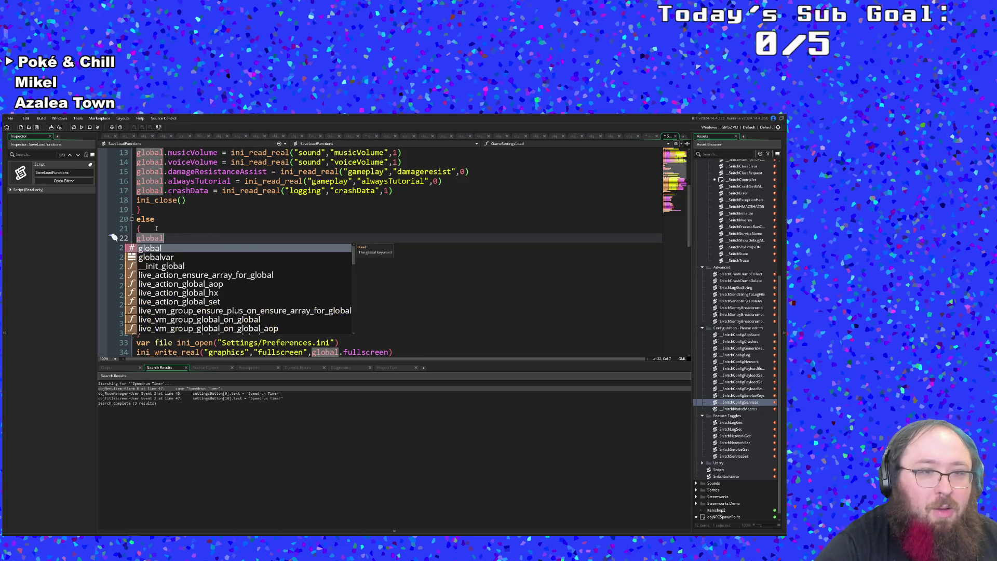
type(".")
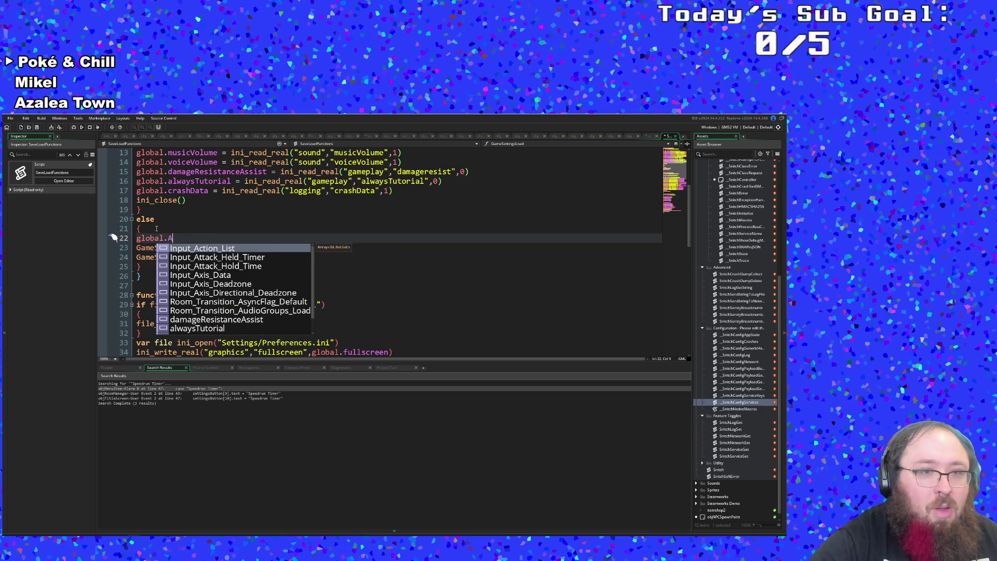
type("ask")
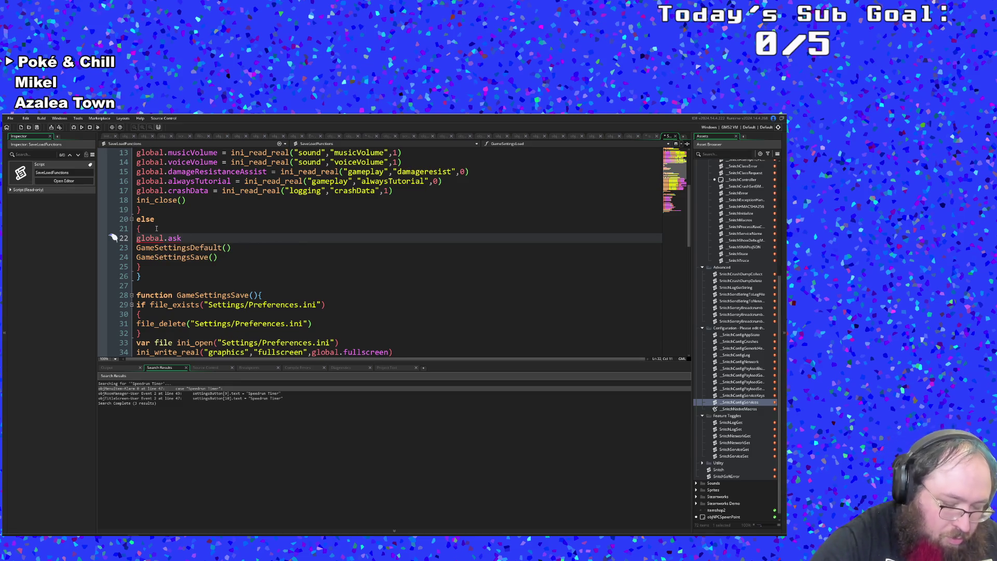
key("BackSpace")
type("k")
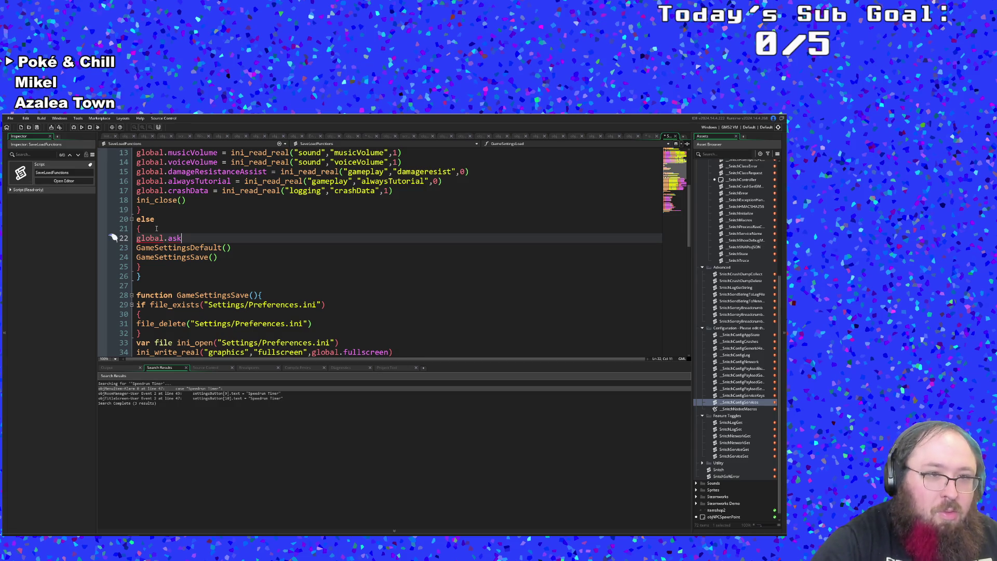
key("BackSpace")
key("BackSpace")
key("BackSpace")
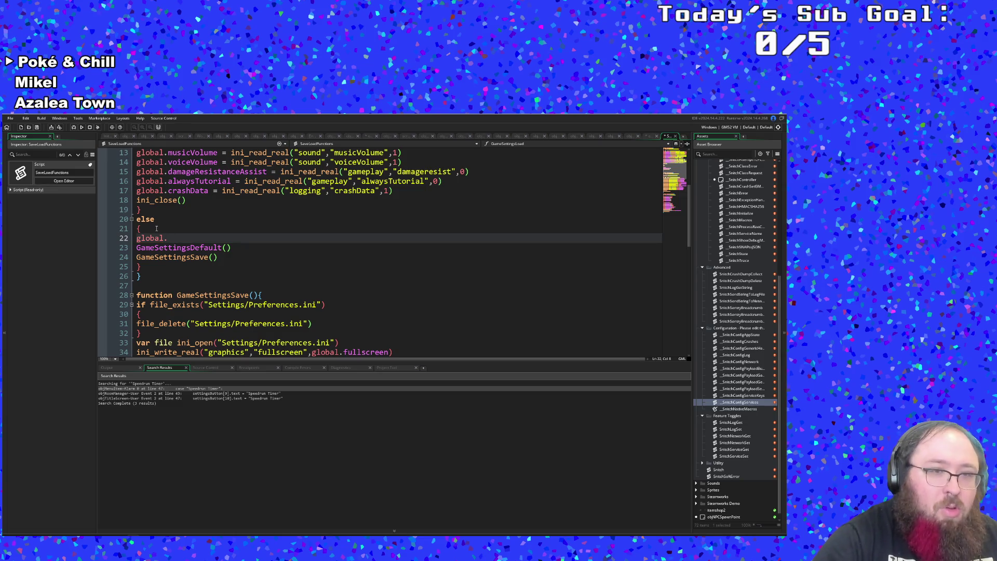
type("CrashLio")
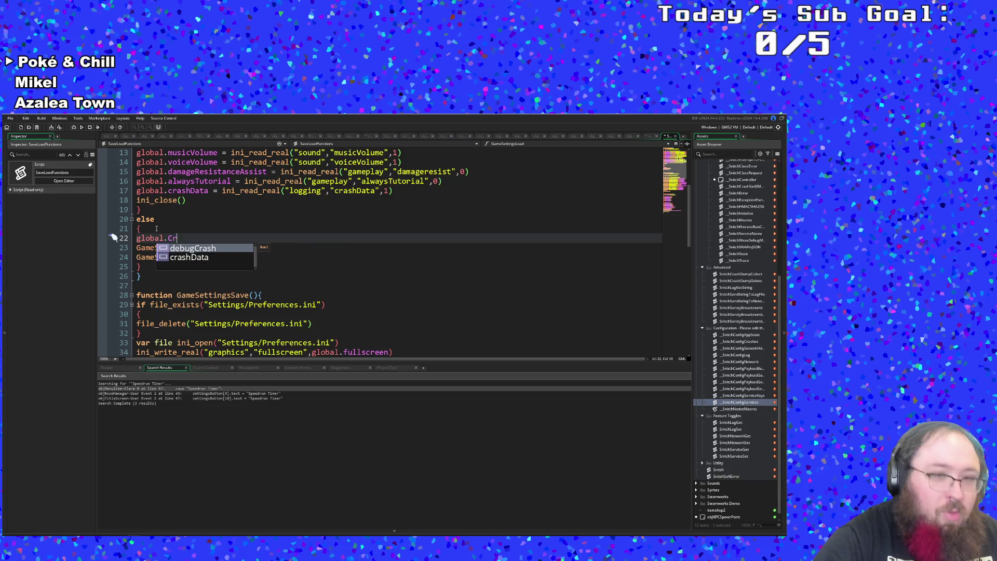
key("BackSpace")
key("BackSpace")
key("BackSpace")
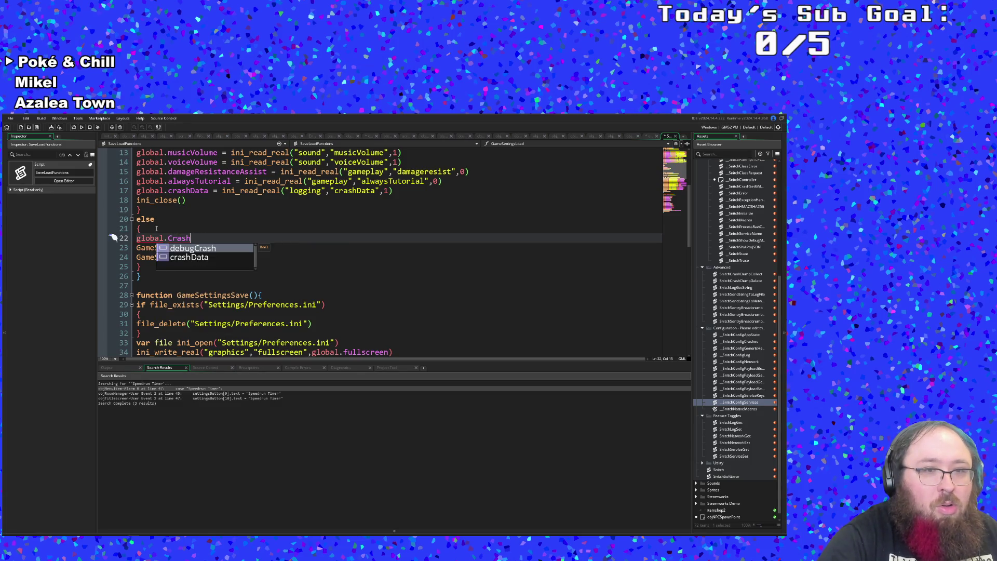
type("As")
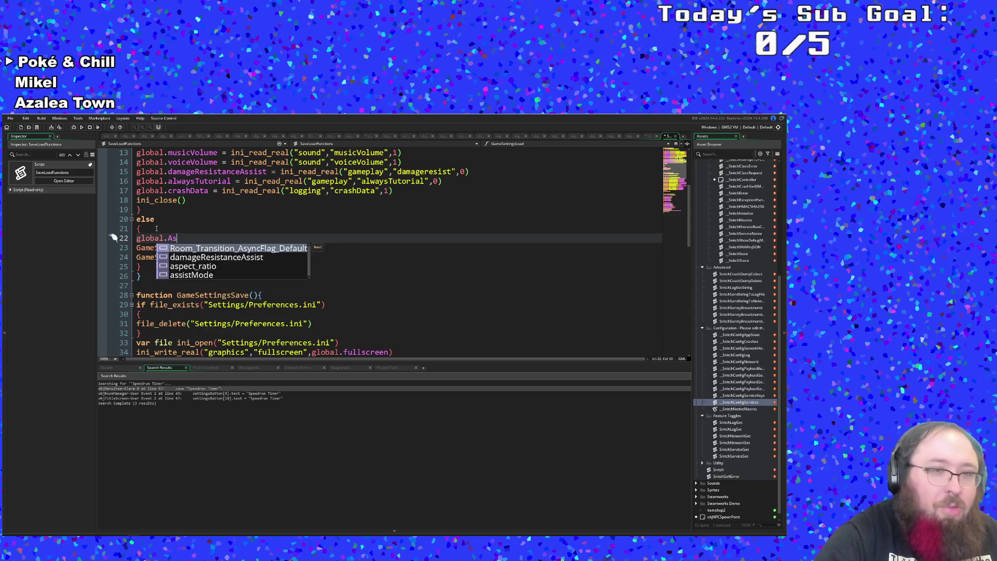
type("kUserFor")
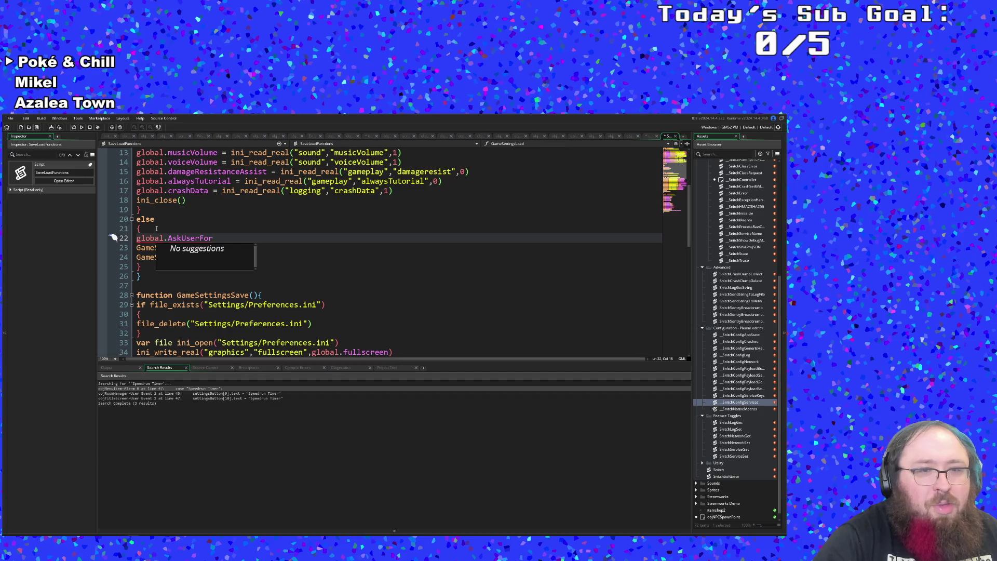
key("BackSpace")
key("BackSpace")
key("BackSpace")
key("BackSpace")
key("BackSpace")
key("BackSpace")
key("BackSpace")
type("ForCra")
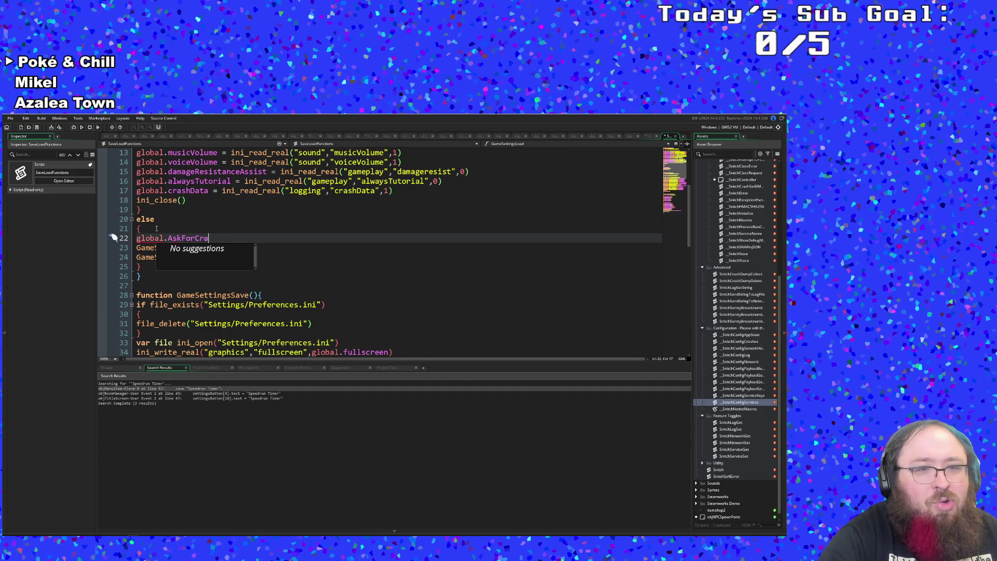
type("shLogs")
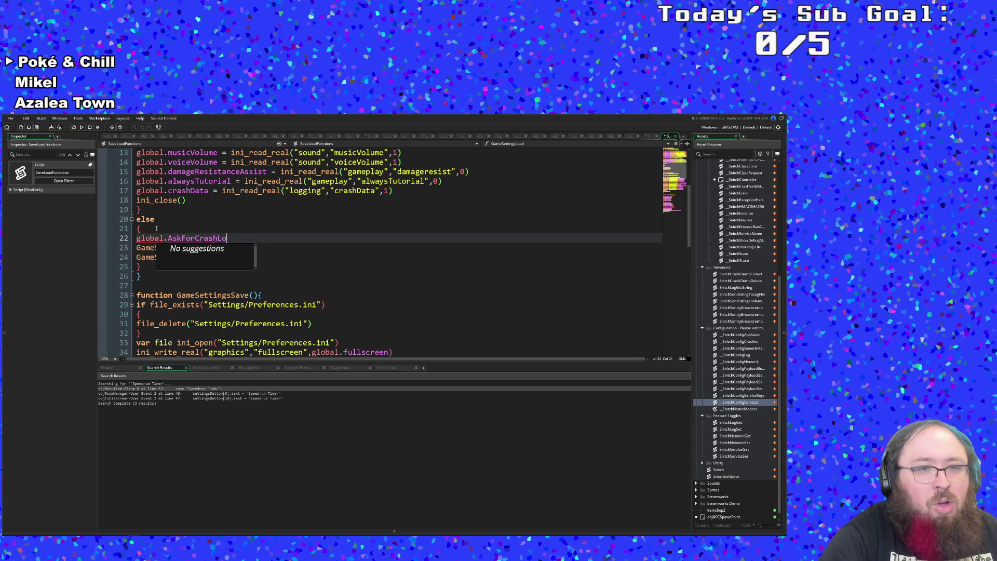
key("BackSpace")
type("a")
key("Down")
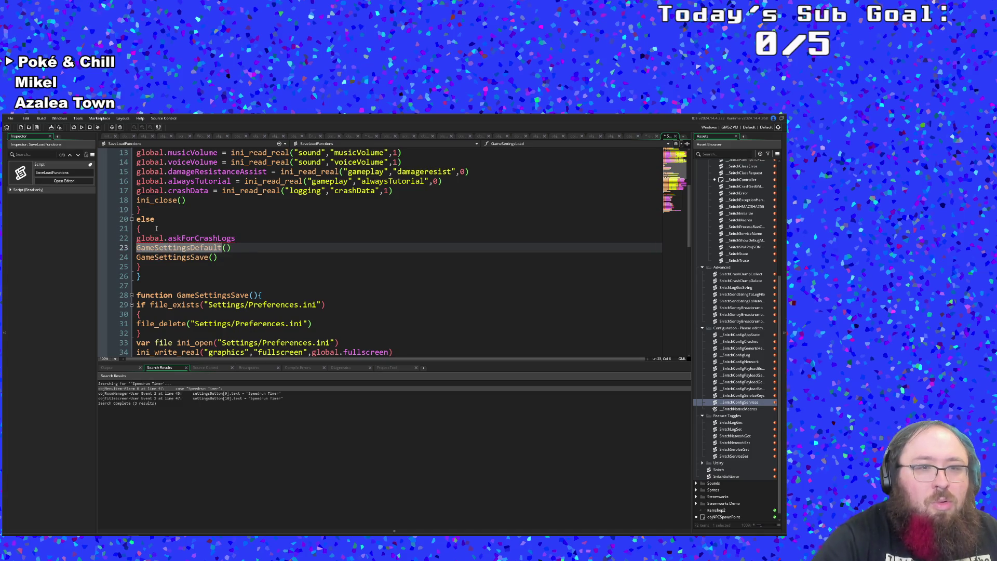
Assign true to global.askForCrashLogs at the end of line 22.
left_click_drag(235, 239, 200, 239)
left_click(249, 240)
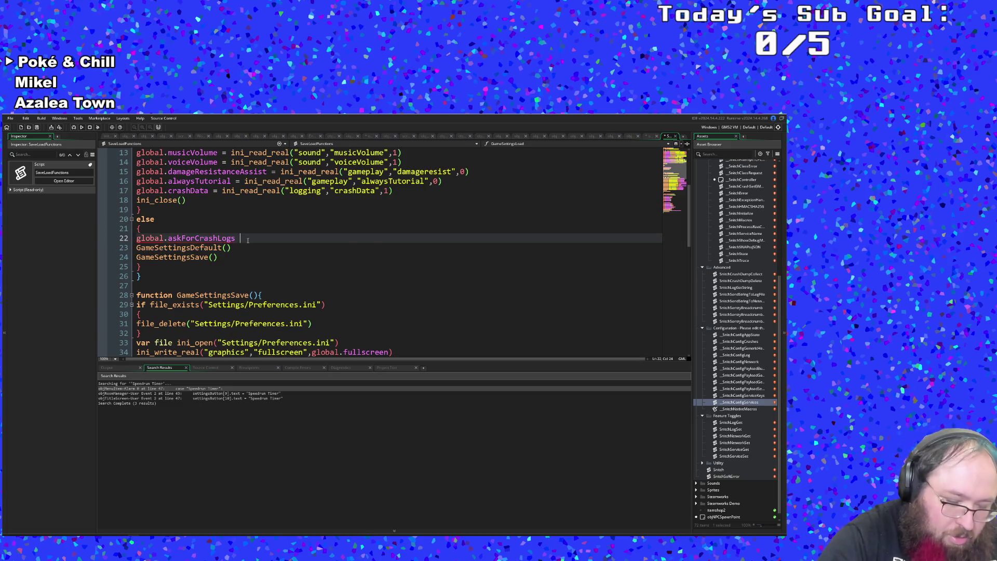
type("=")
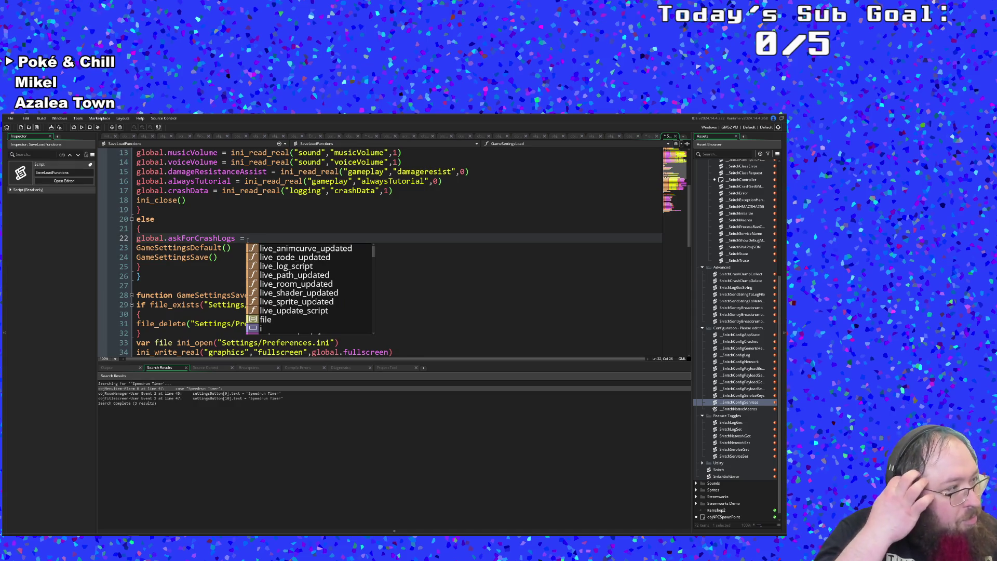
left_click(236, 248)
left_click(256, 239)
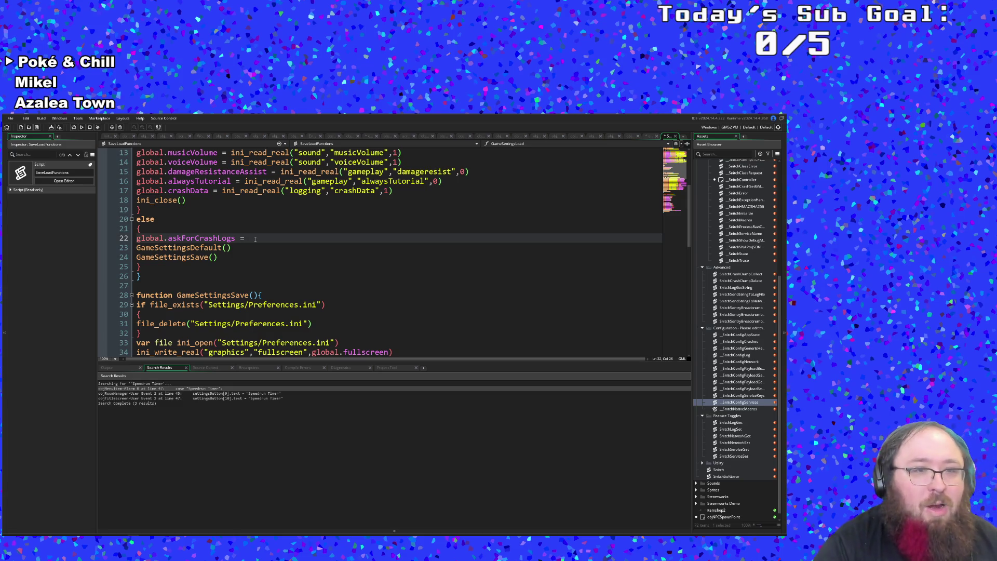
type("true")
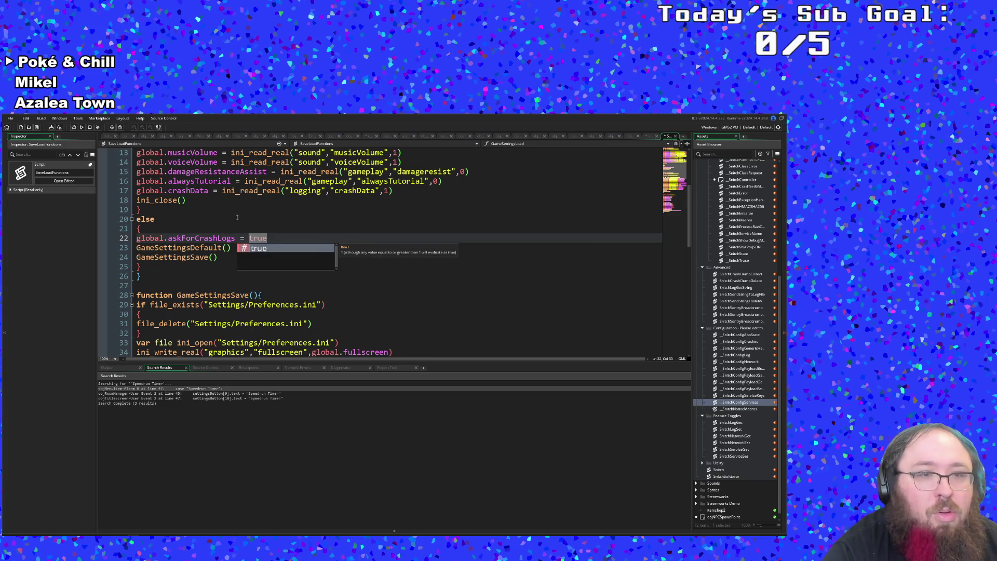
key("Escape")
Review the edit and select the whole global.askForCrashLogs = true line.
key("Down")
key("Down")
key("Up")
left_click(268, 240)
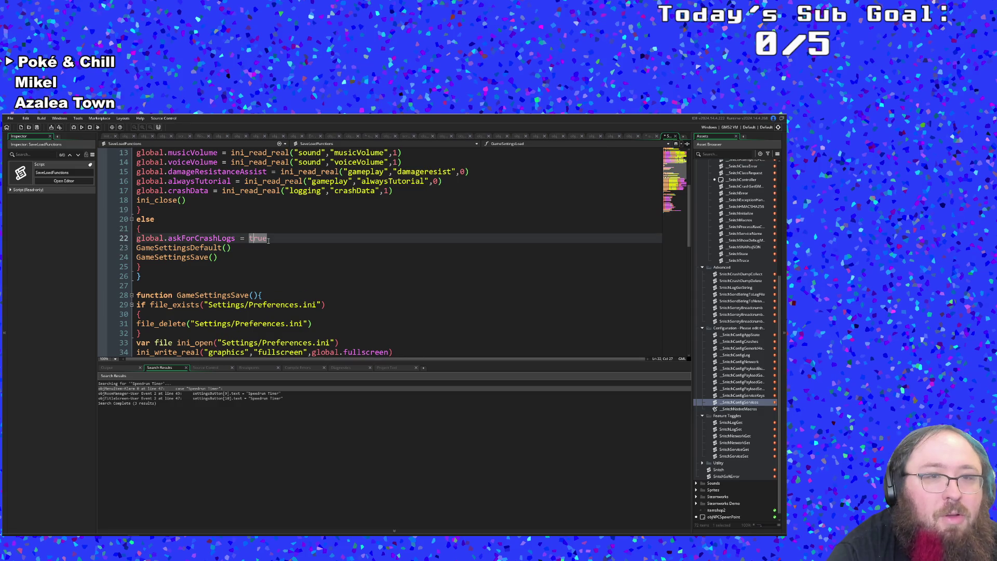
scroll(270, 238, "up", 2)
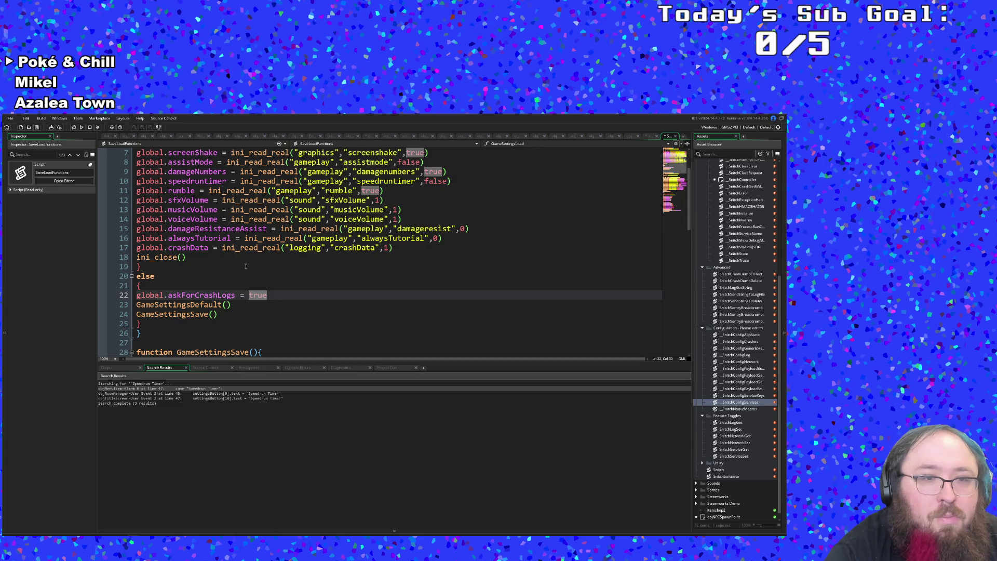
scroll(245, 266, "up", 2)
scroll(247, 275, "down", 2)
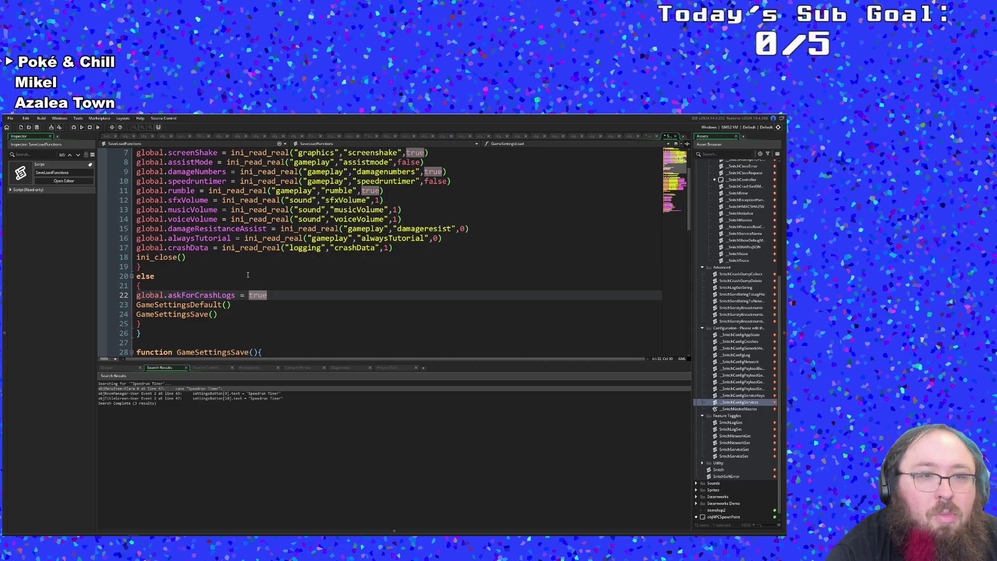
left_click_drag(267, 295, 136, 295)
Copy the global.askForCrashLogs line and paste it below the crashData read on line 17.
right_click(148, 297)
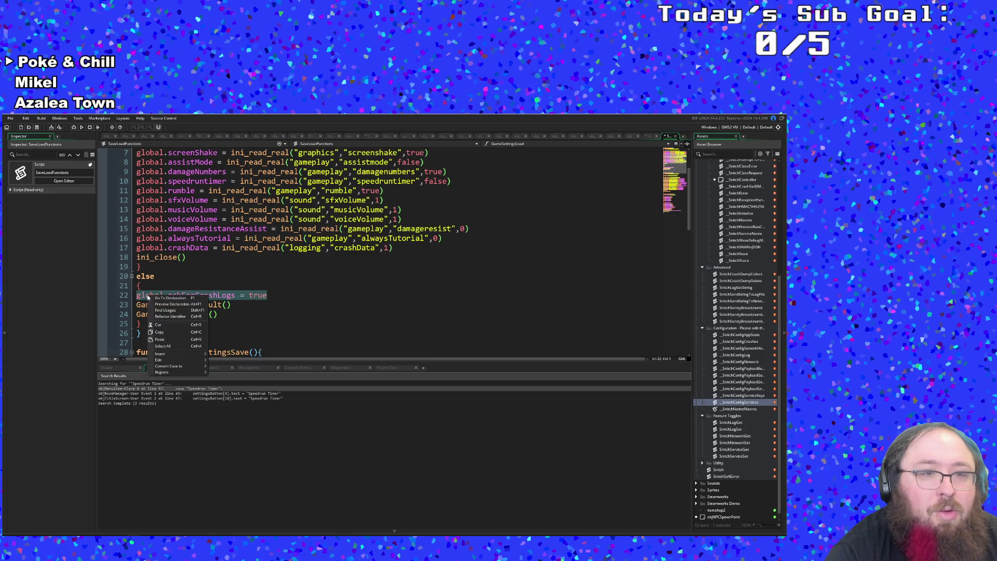
left_click(159, 332)
left_click(401, 248)
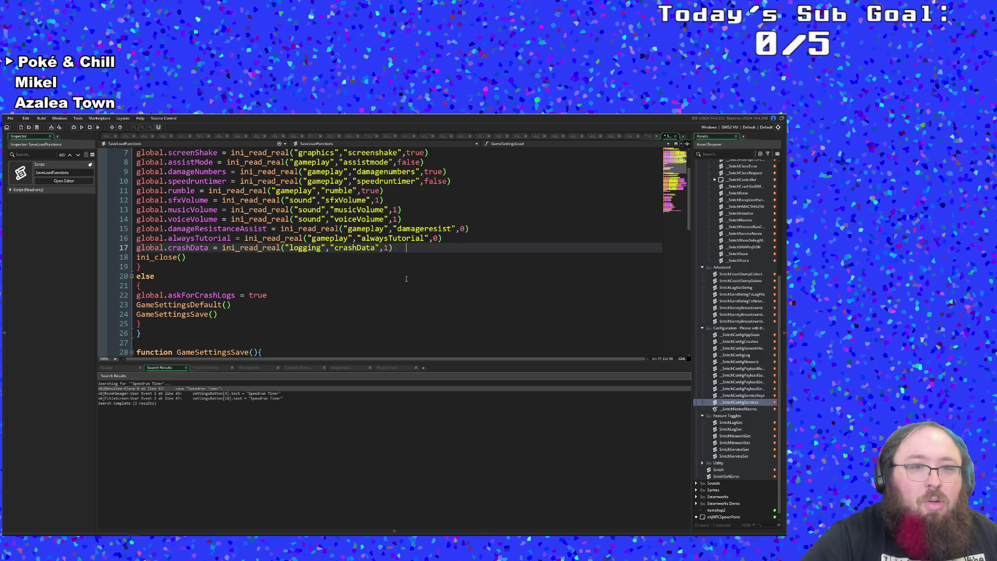
key("Return")
key("Tab")
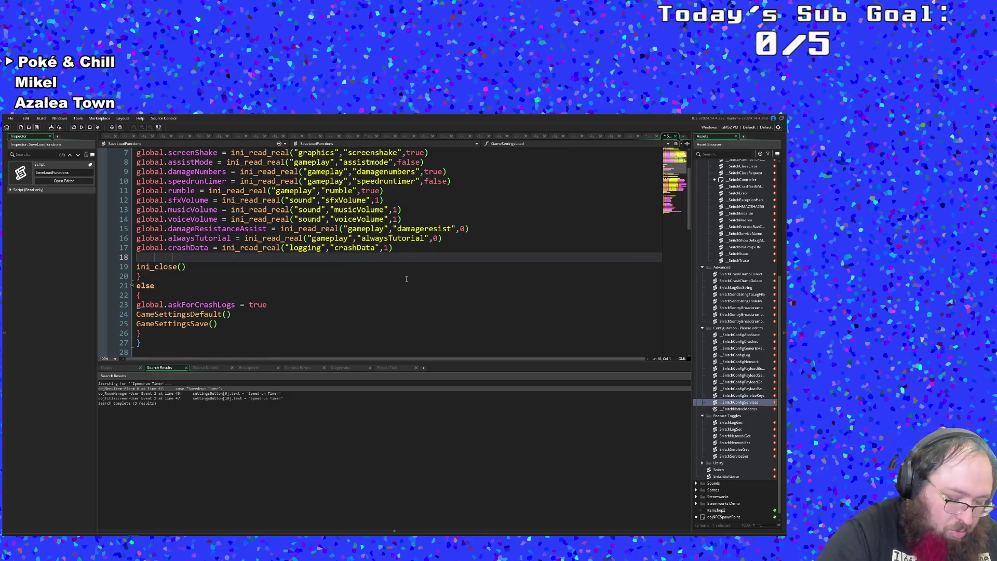
key("ctrl+v")
Change the pasted askForCrashLogs value from true to false.
left_click(402, 299)
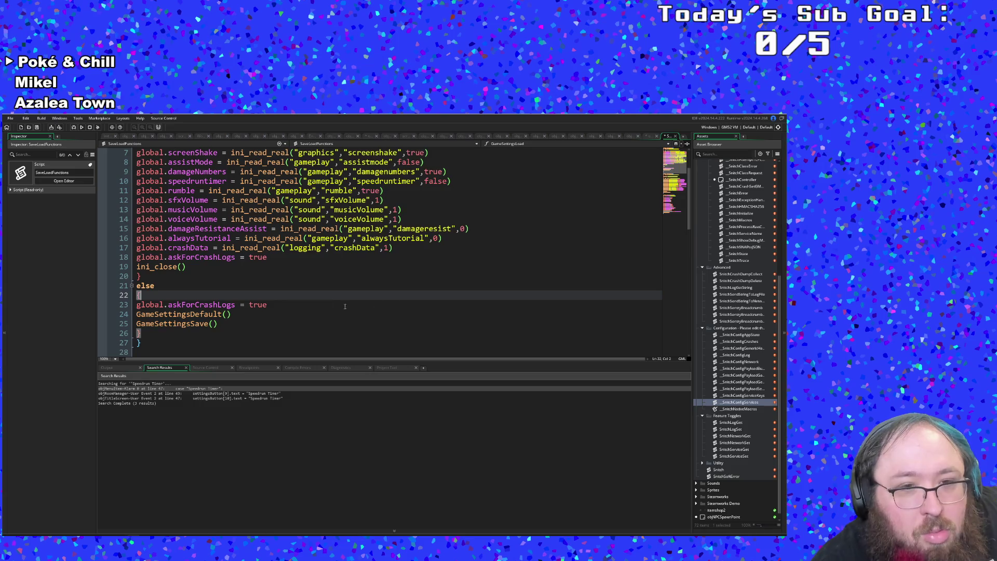
double_click(257, 257)
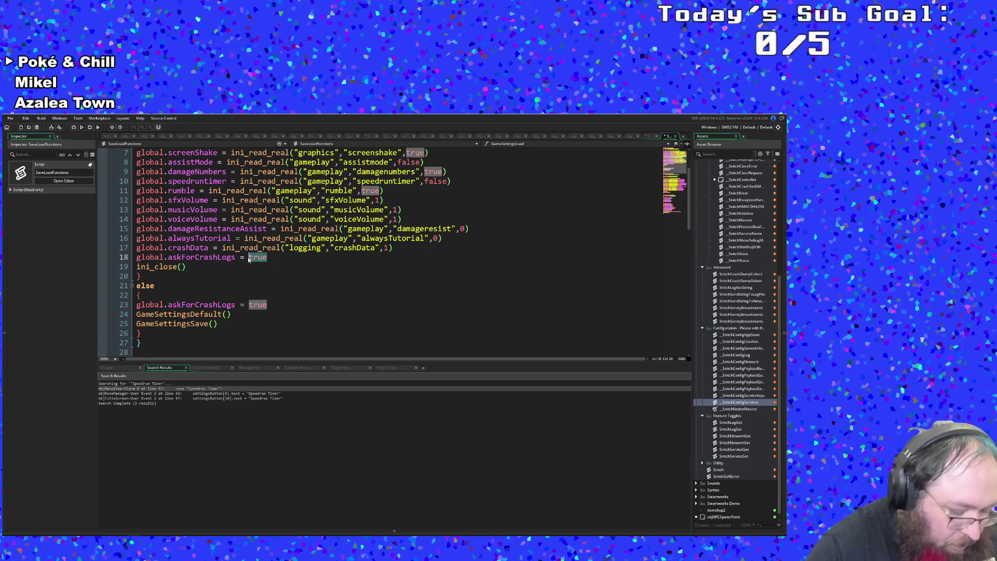
type("false")
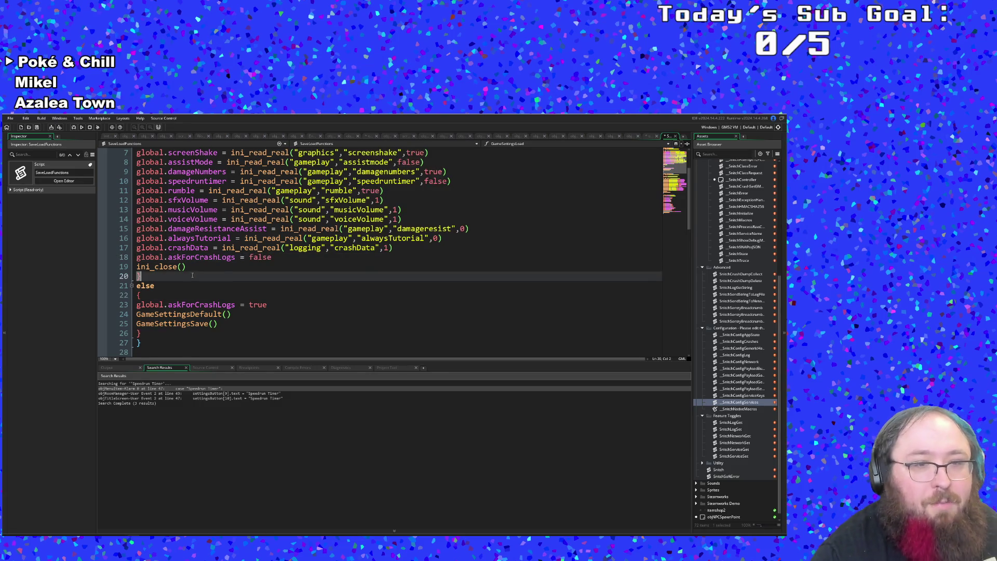
scroll(237, 265, "down", 2)
left_click(243, 257)
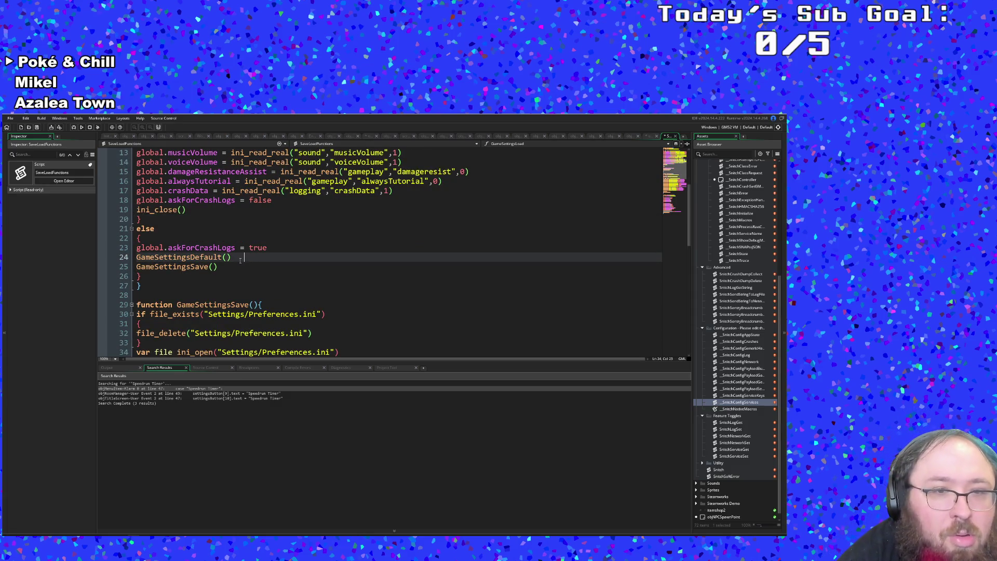
scroll(240, 260, "up", 2)
left_click(242, 292)
scroll(242, 289, "up", 2)
Search the project for GameSettingsLoad and open the objTitle Game Start call.
left_click(243, 295)
key("ctrl+f")
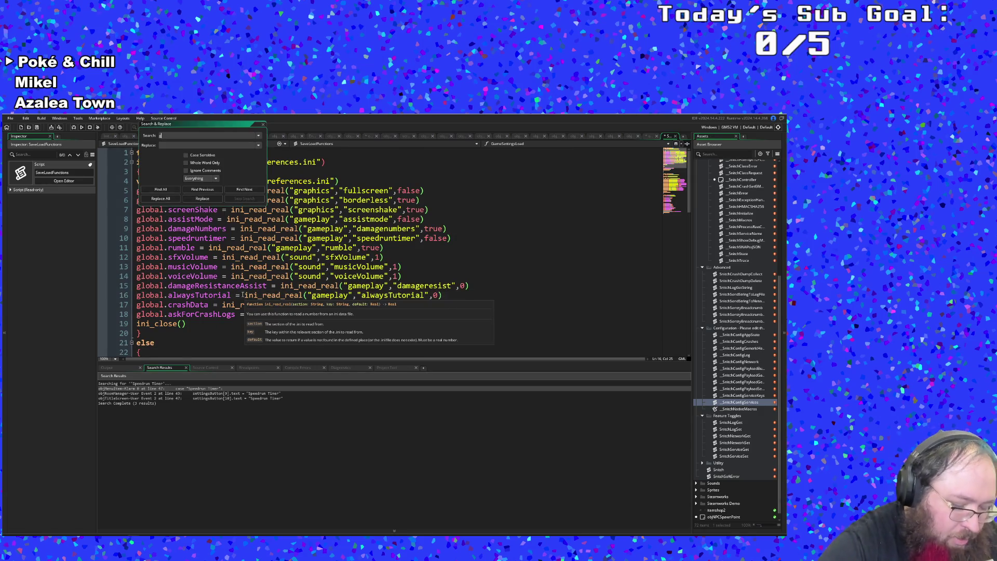
type("game")
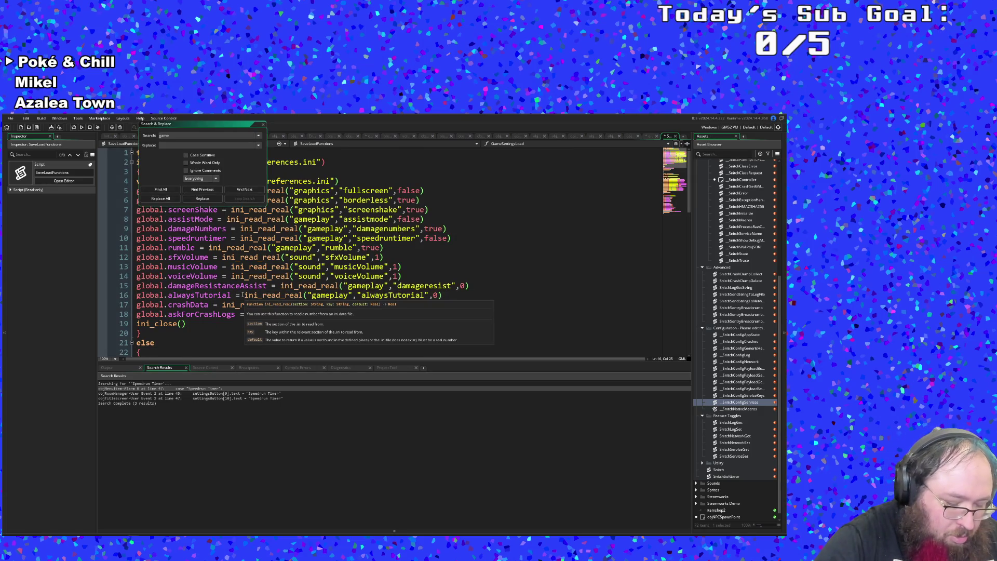
key("BackSpace")
key("BackSpace")
key("BackSpace")
type("ameSe")
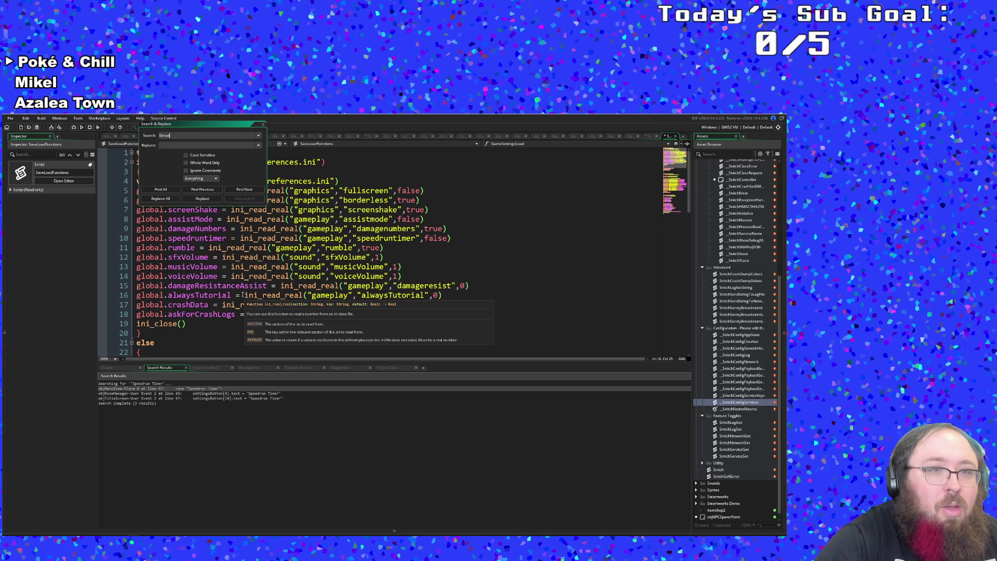
type("ttin")
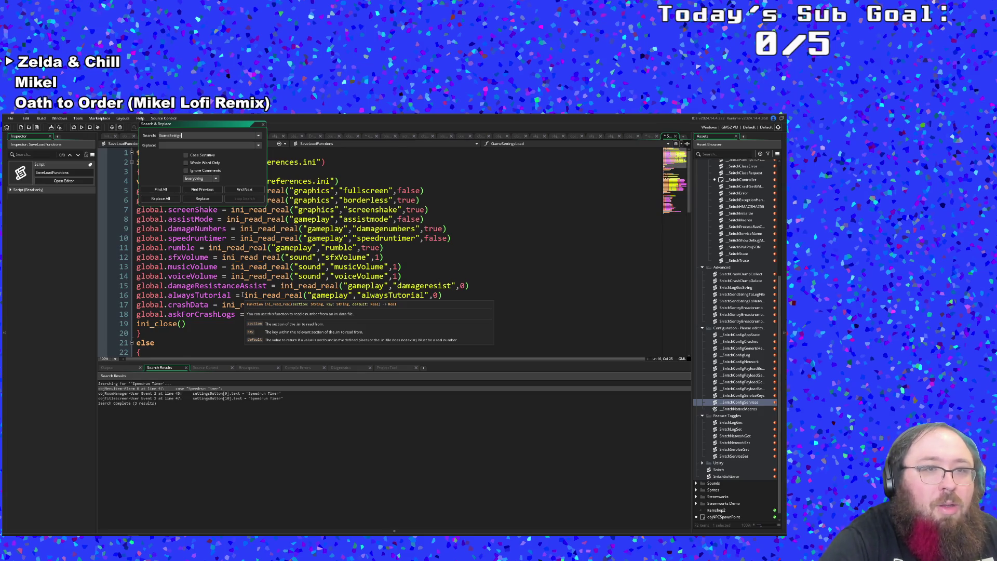
type("gsL")
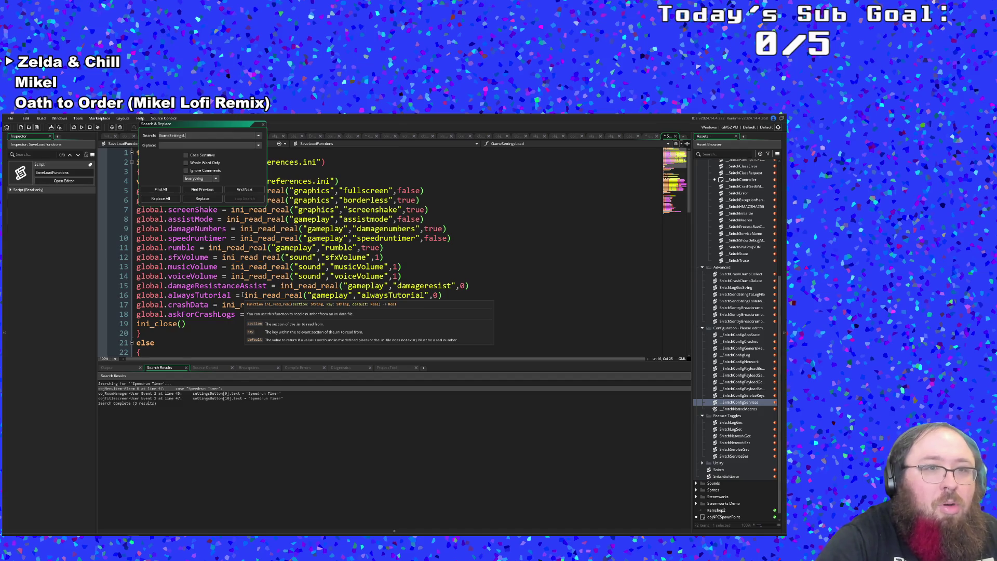
key("Return")
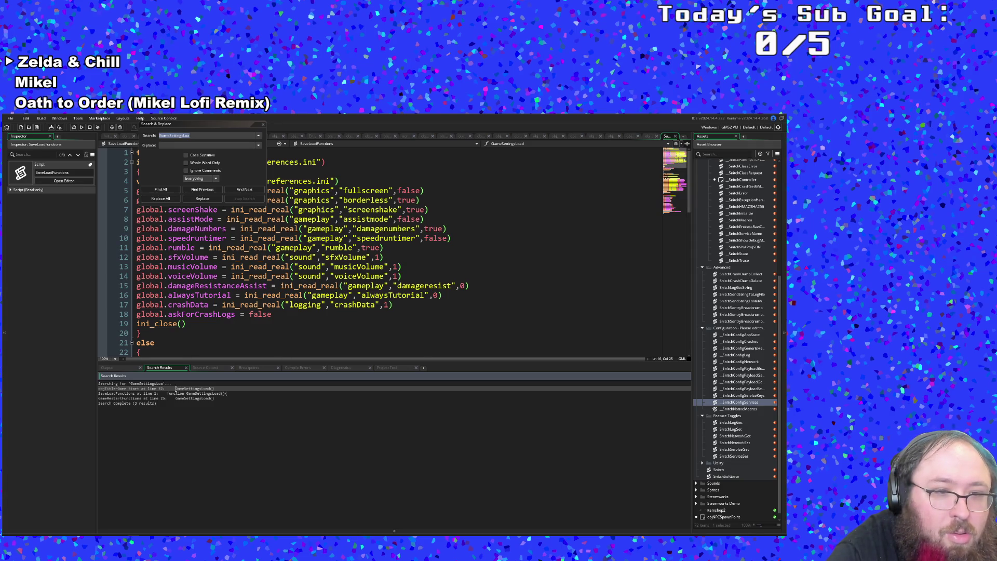
double_click(176, 389)
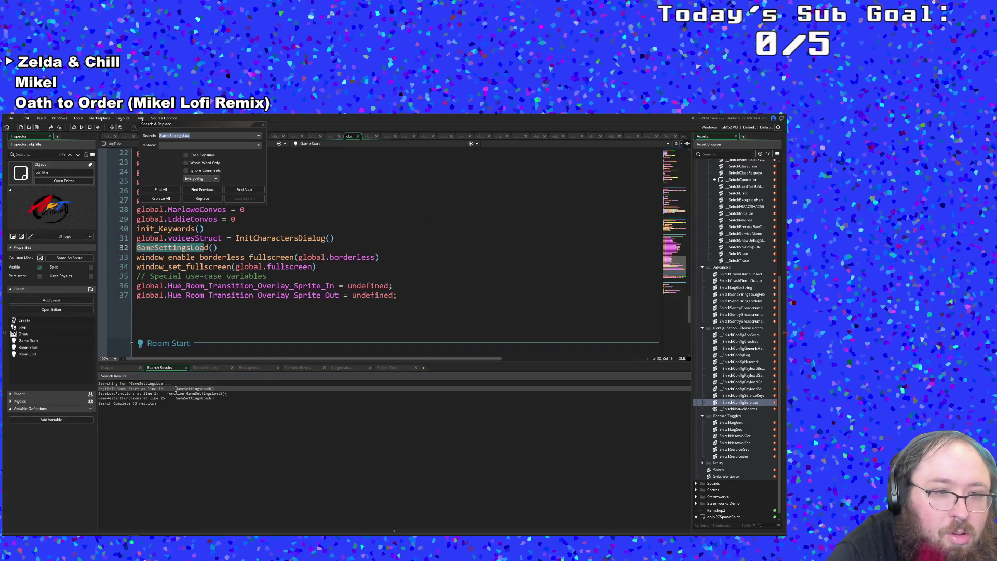
left_click(263, 125)
left_click(228, 249)
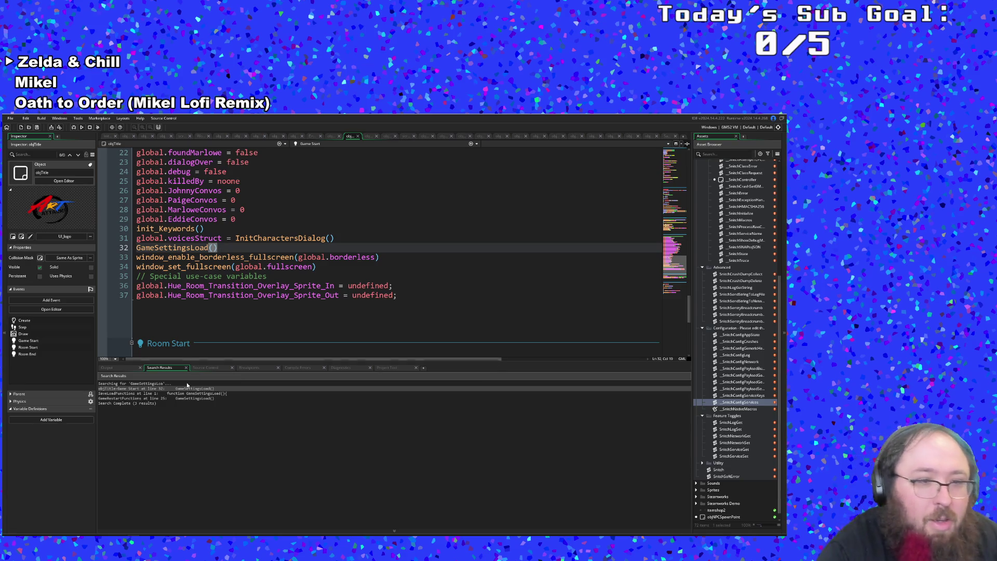
double_click(165, 398)
scroll(228, 333, "up", 5)
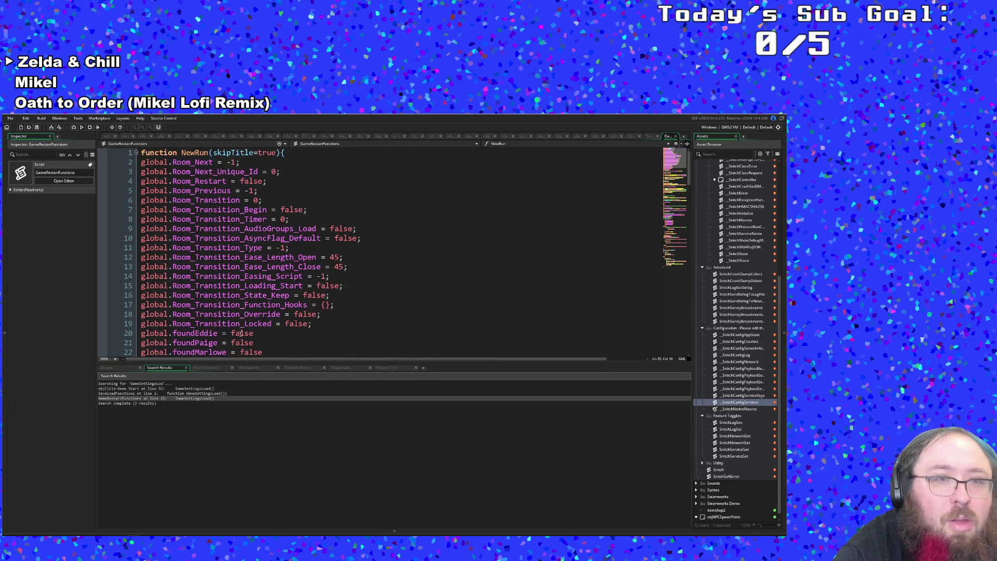
left_click(676, 136)
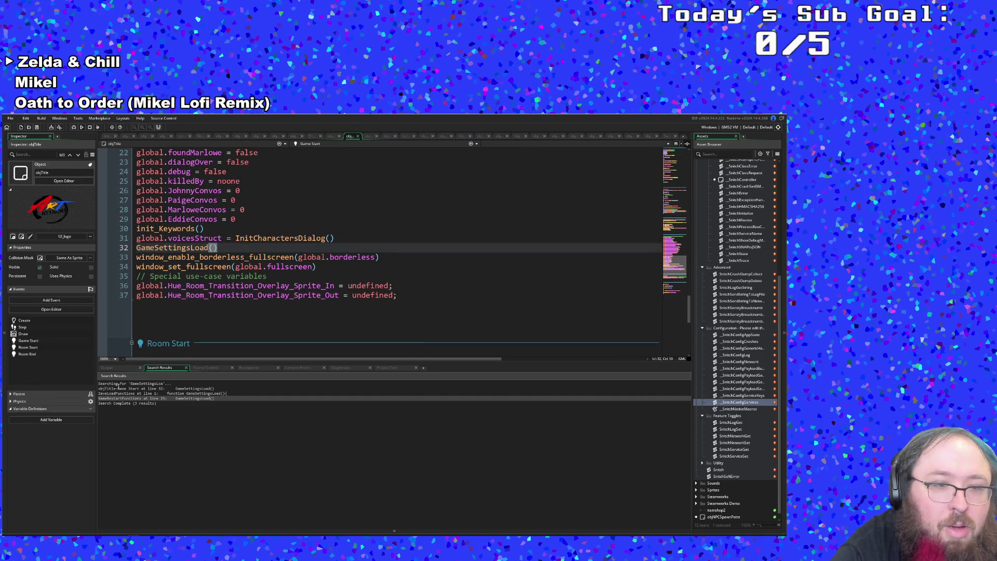
left_click(215, 285)
scroll(218, 281, "down", 2)
scroll(218, 281, "up", 2)
left_click(217, 267)
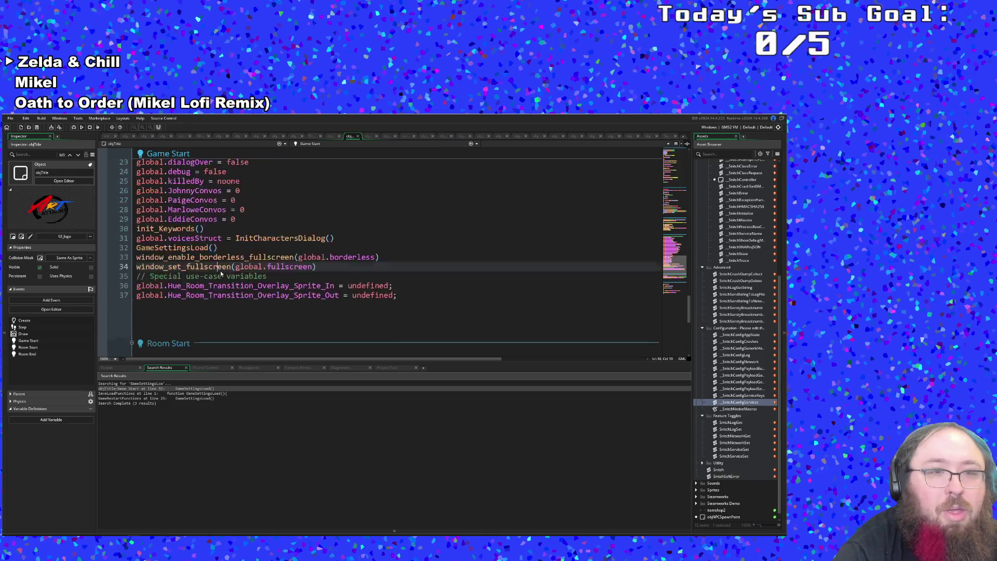
scroll(220, 270, "down", 5)
scroll(225, 276, "down", 3)
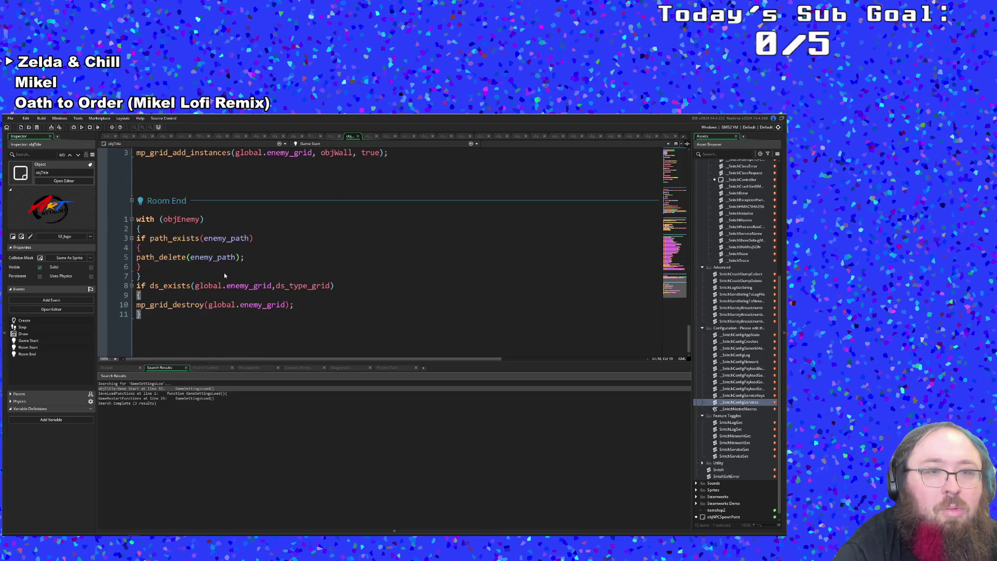
scroll(225, 275, "up", 10)
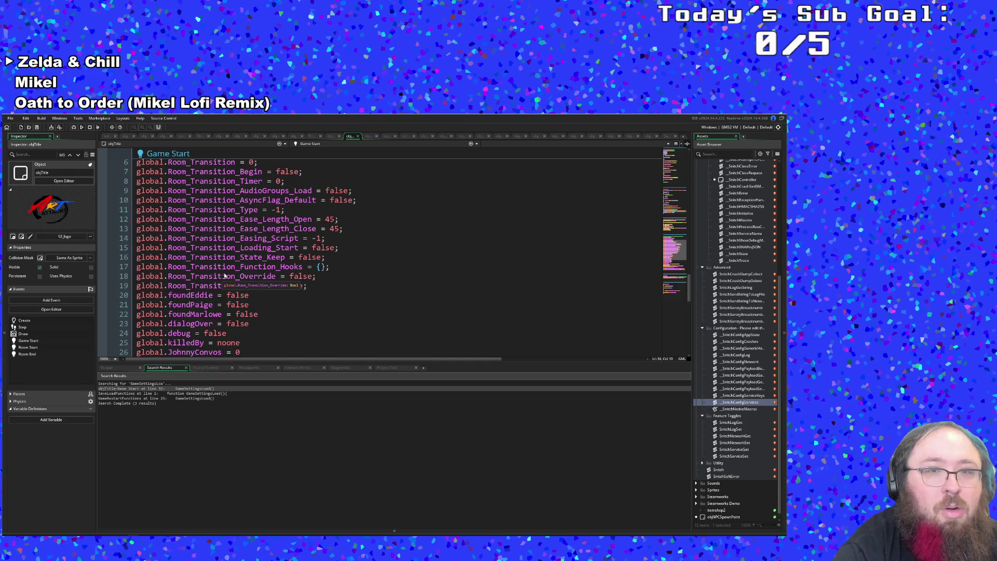
scroll(224, 276, "up", 6)
scroll(221, 278, "down", 12)
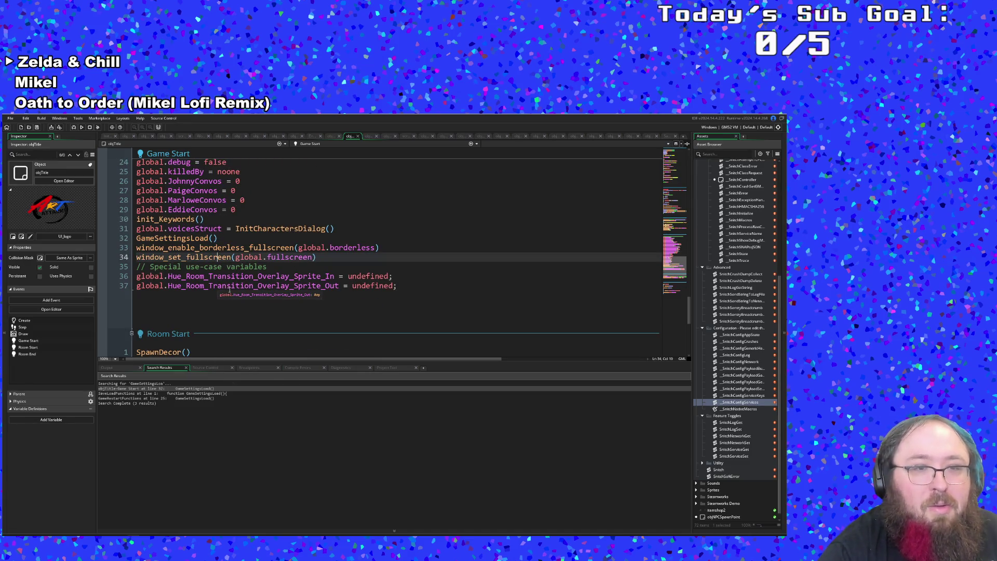
left_click(271, 265)
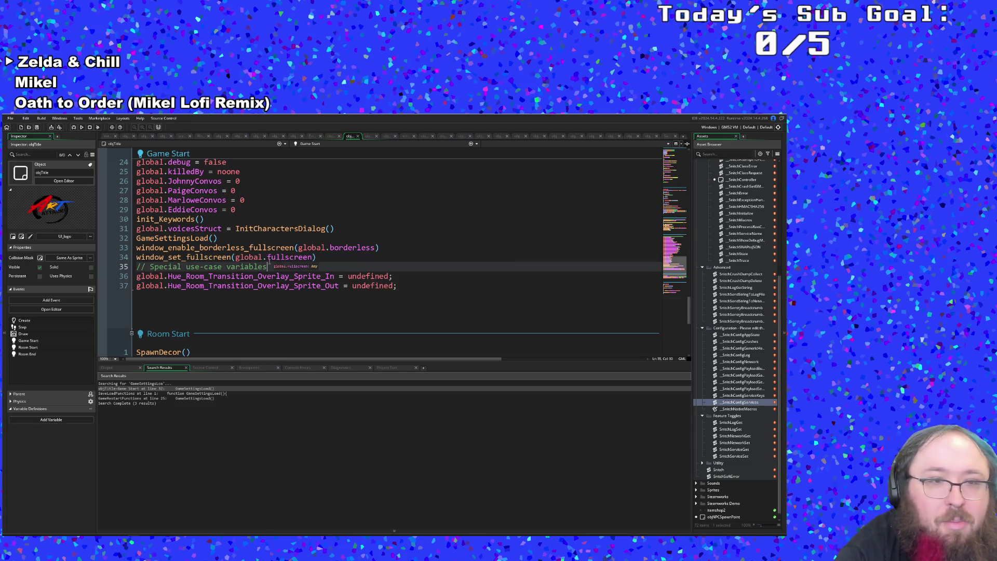
scroll(277, 287, "down", 2)
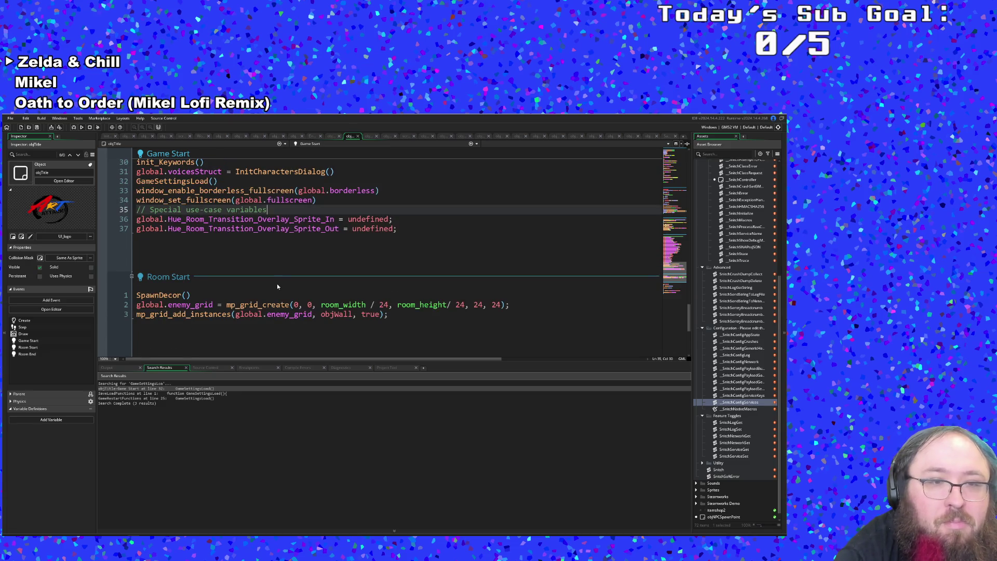
scroll(277, 285, "down", 2)
scroll(275, 284, "up", 4)
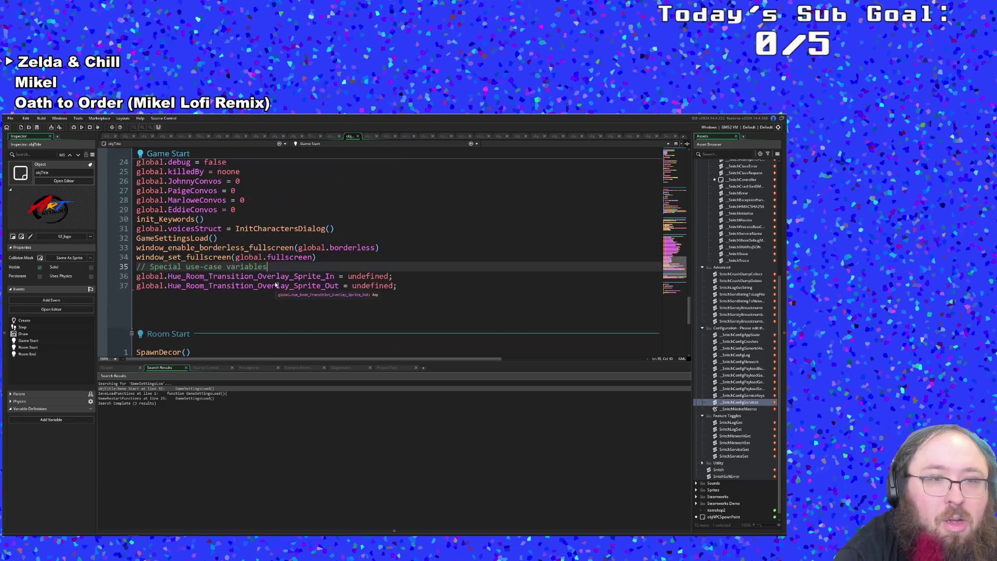
scroll(273, 289, "down", 7)
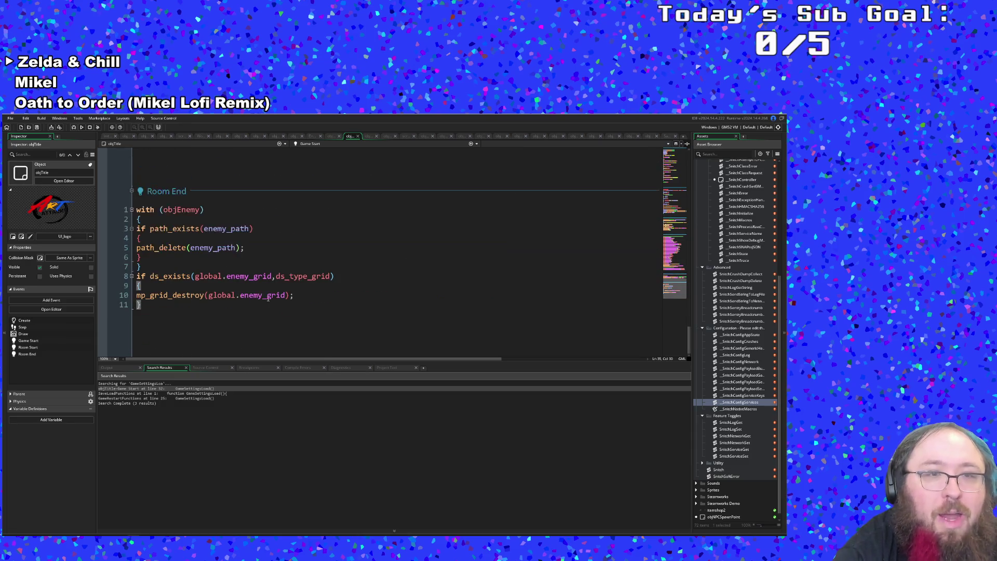
scroll(267, 300, "up", 3)
scroll(267, 301, "down", 3)
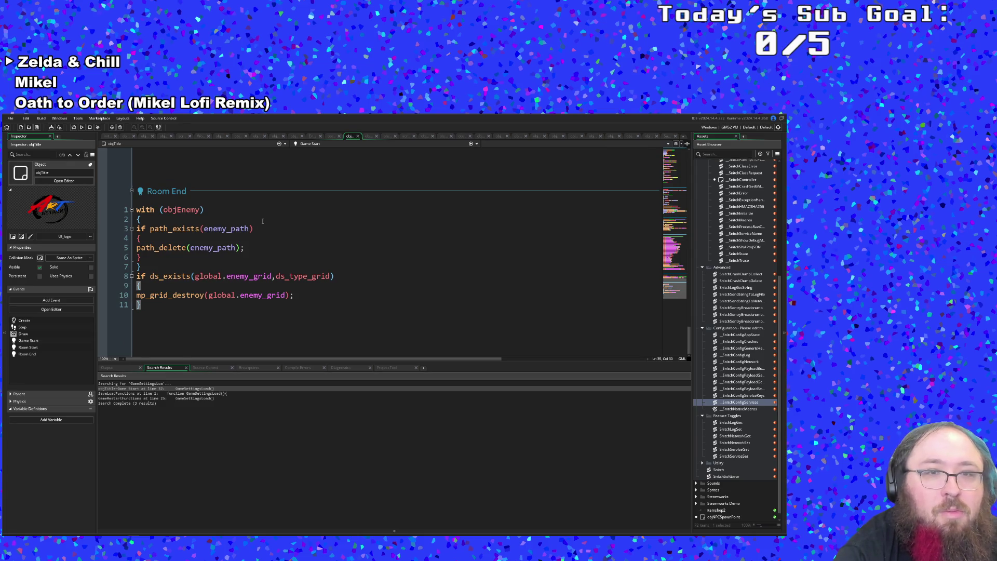
scroll(264, 274, "up", 10)
scroll(267, 279, "up", 4)
scroll(267, 283, "down", 12)
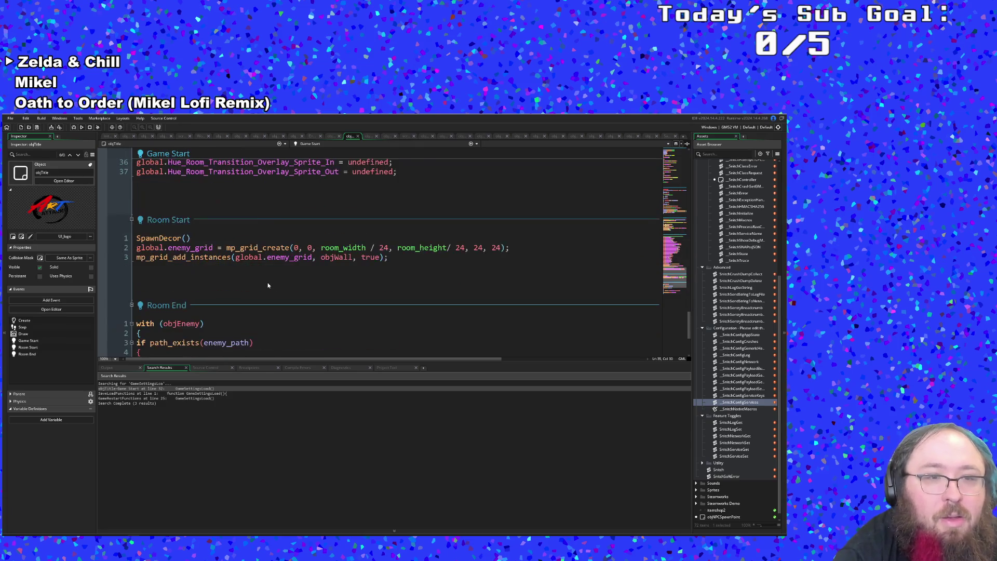
scroll(268, 285, "down", 5)
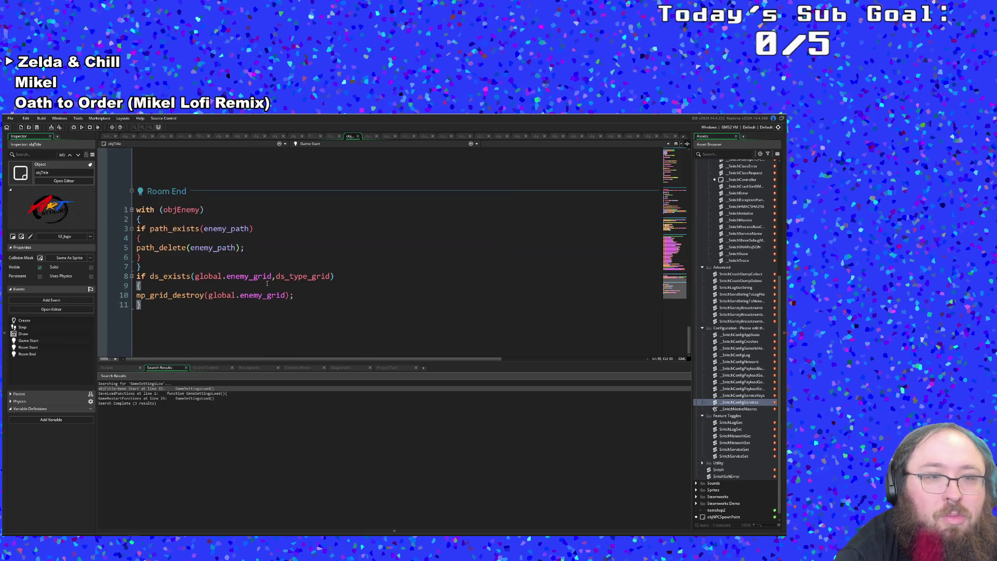
scroll(266, 288, "up", 4)
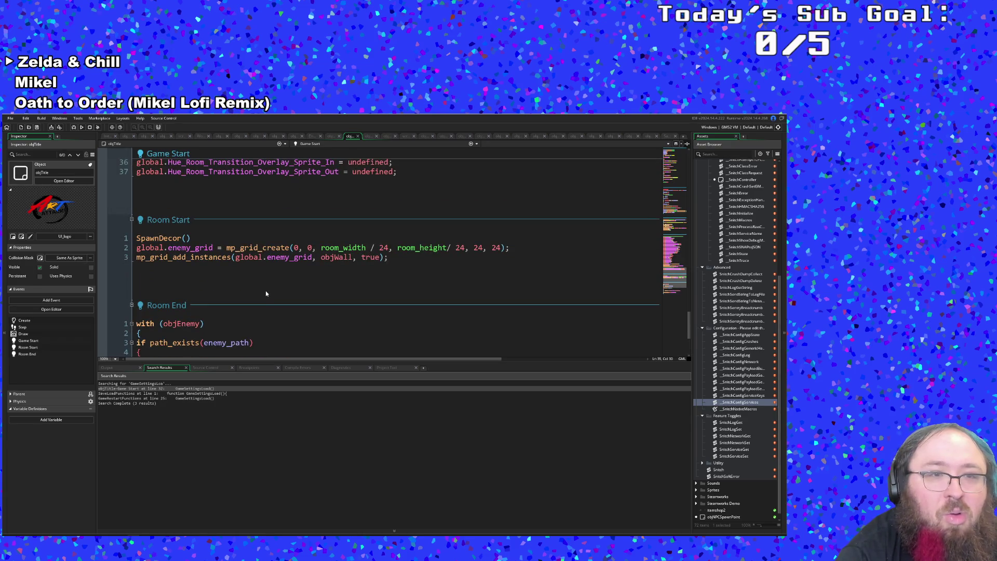
scroll(266, 290, "up", 15)
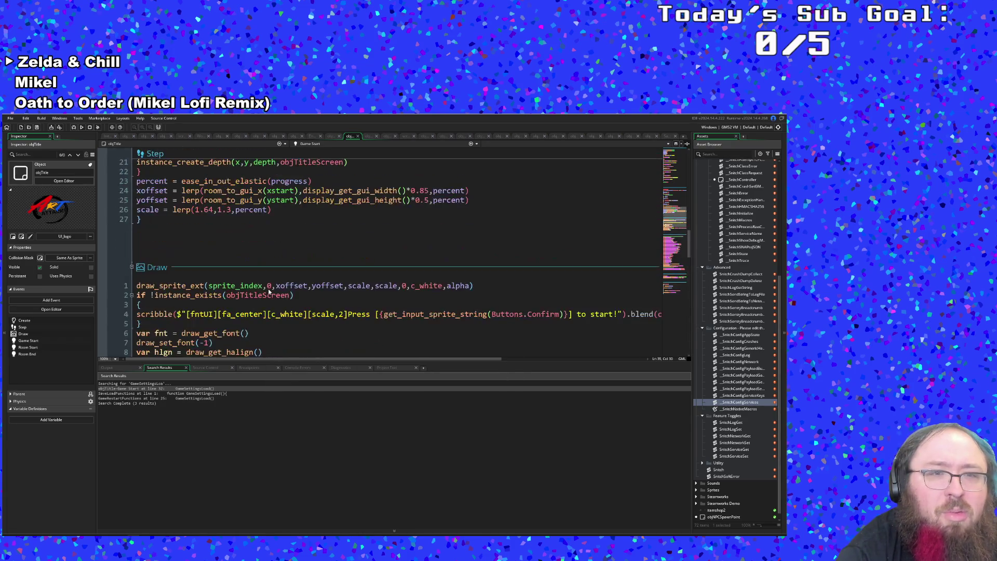
scroll(268, 291, "up", 15)
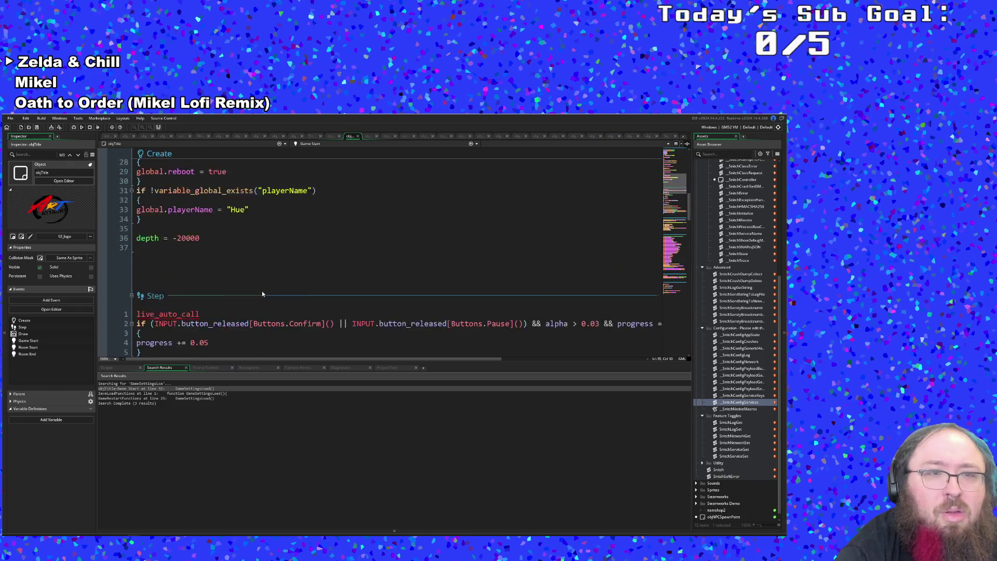
scroll(262, 292, "down", 12)
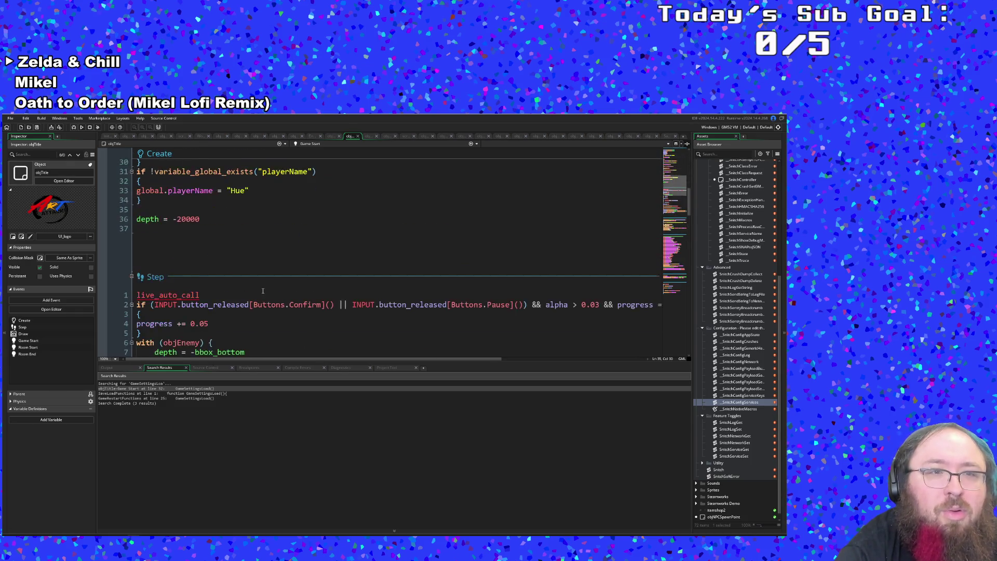
scroll(262, 293, "down", 20)
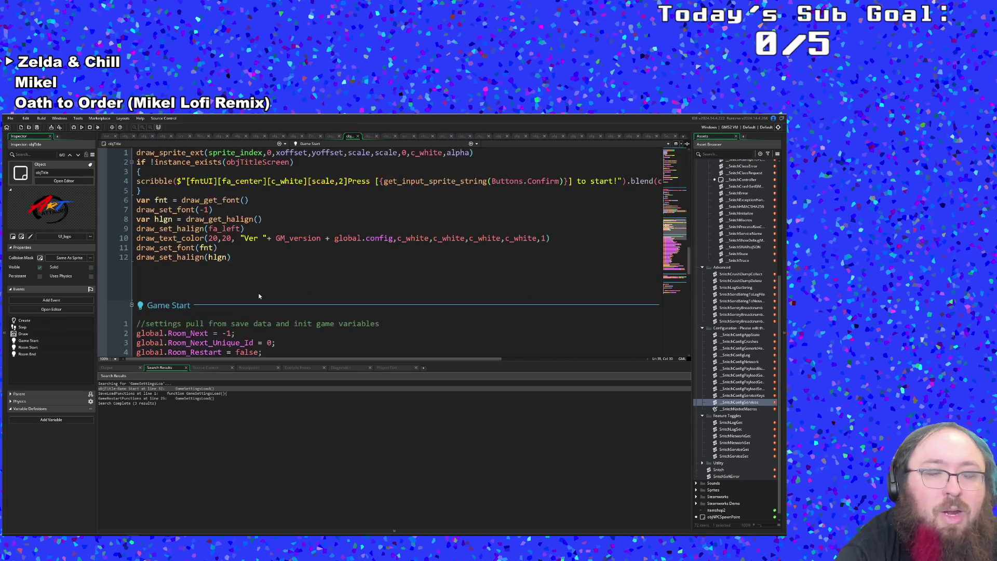
scroll(246, 273, "up", 2)
Append '&& global.askForCrashLogs = false' to line 2's if condition in the Draw event.
key("Up")
key("Up")
key("Up")
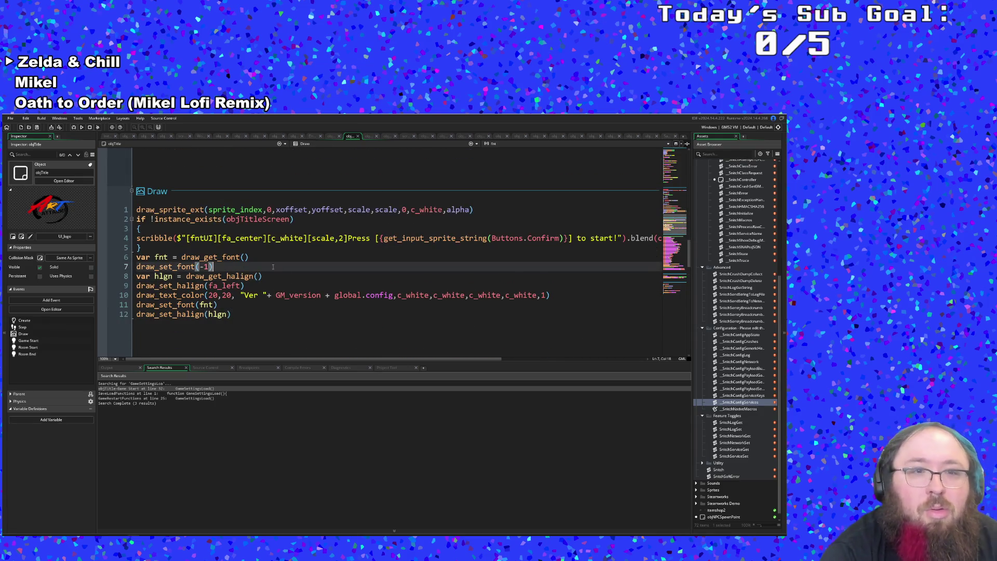
left_click(297, 220)
type("&& ")
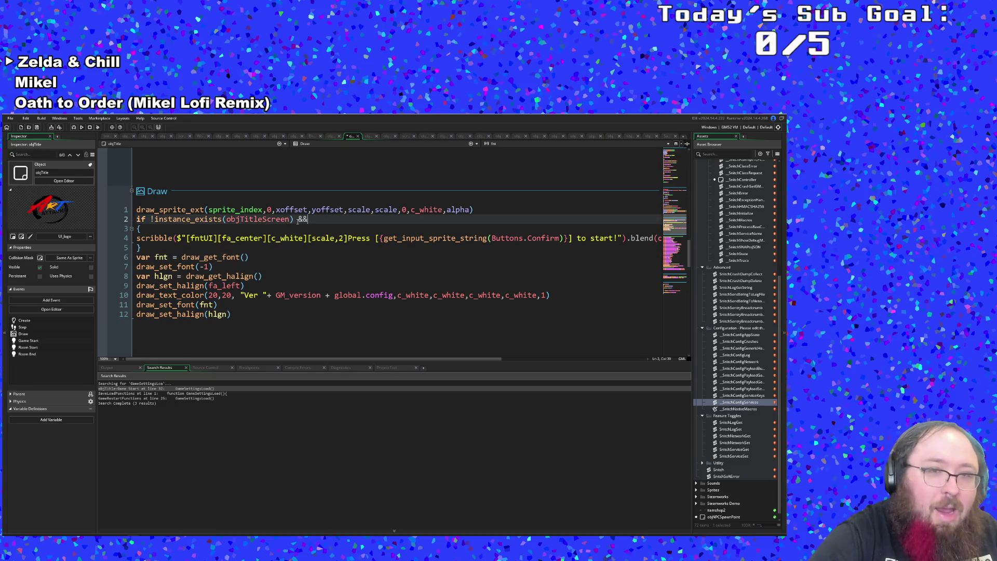
type("glo")
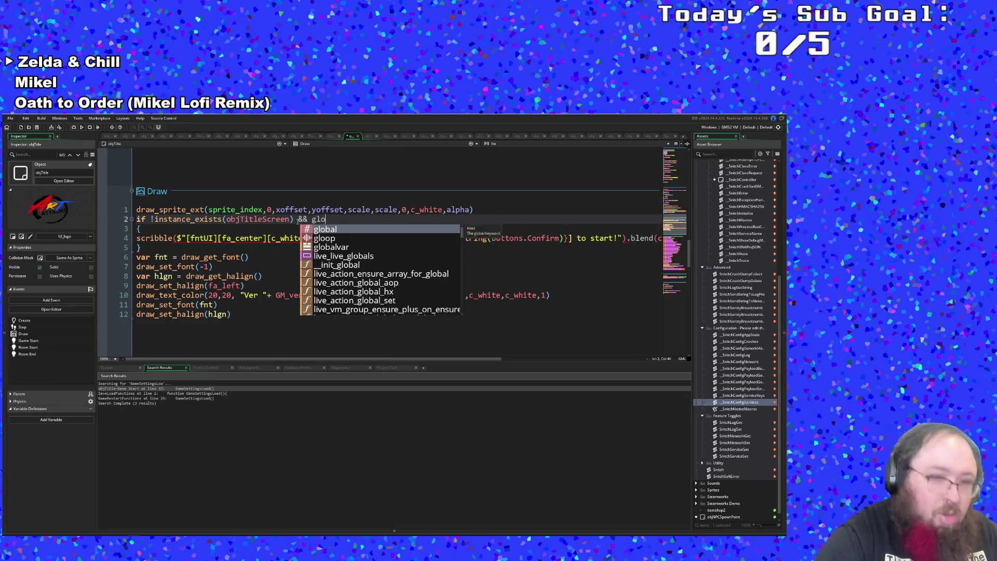
type("bal.Ask")
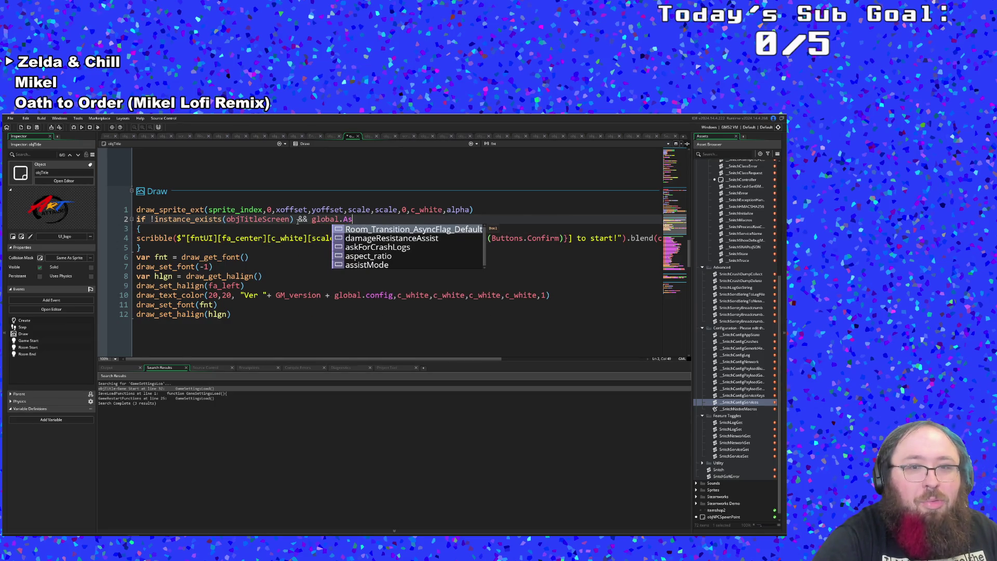
key("Return")
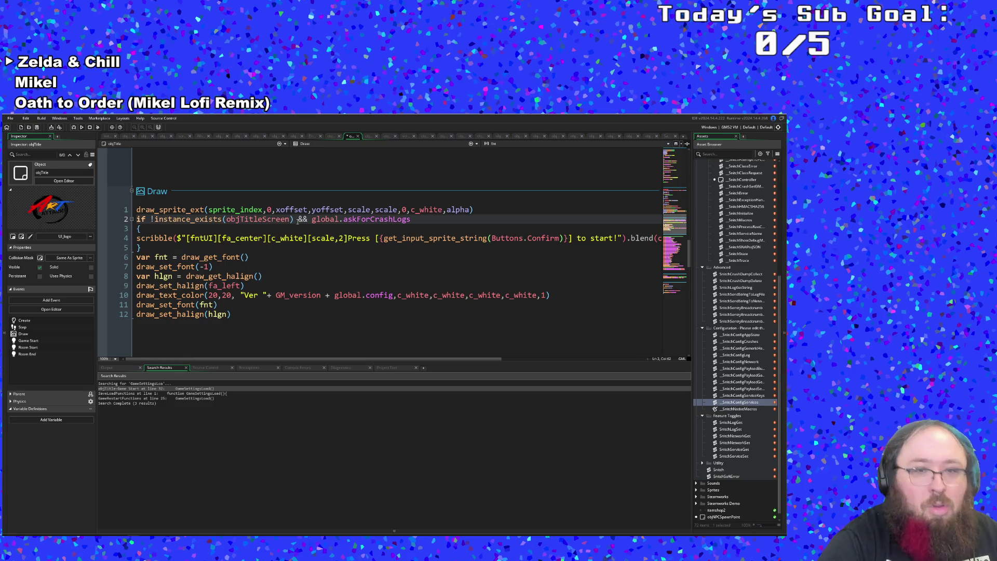
type(" =")
type(" false")
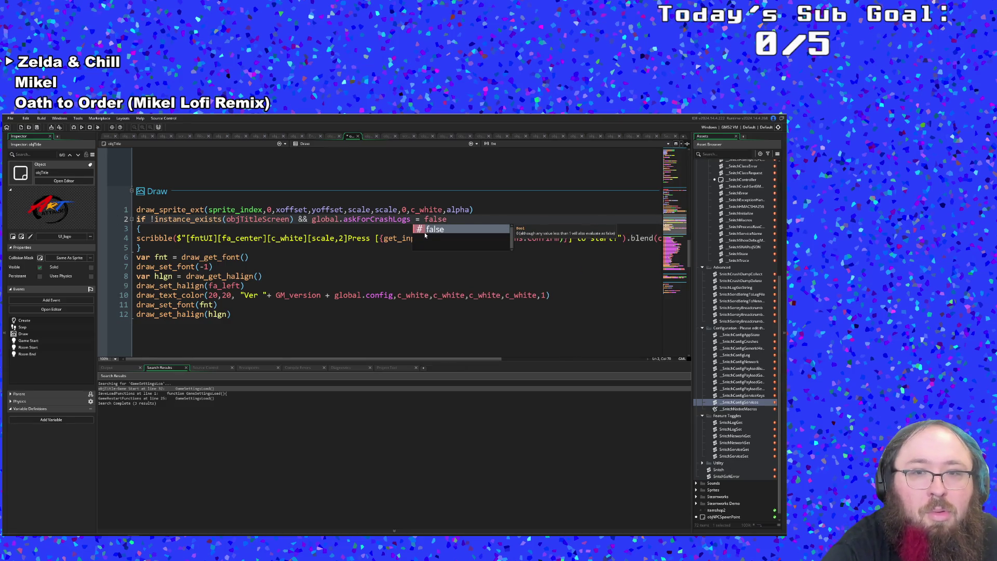
key("Escape")
left_click(360, 265)
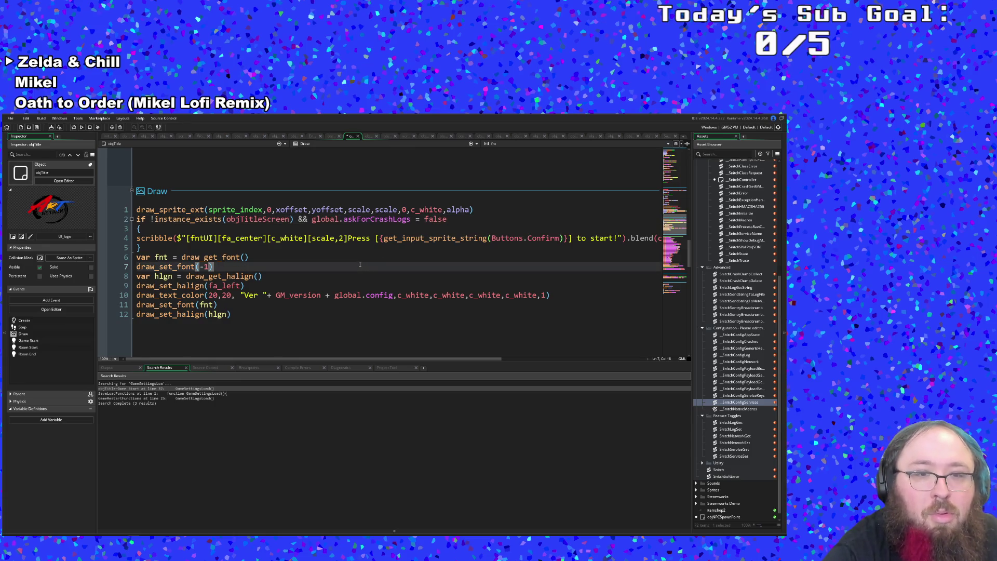
key("Up")
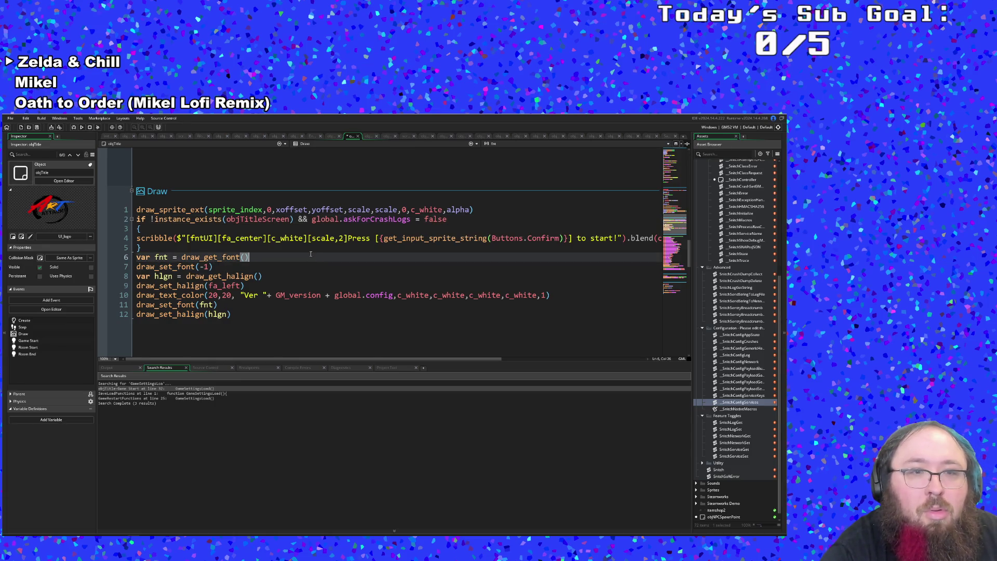
scroll(312, 258, "up", 8)
scroll(296, 255, "down", 4)
scroll(297, 256, "down", 2)
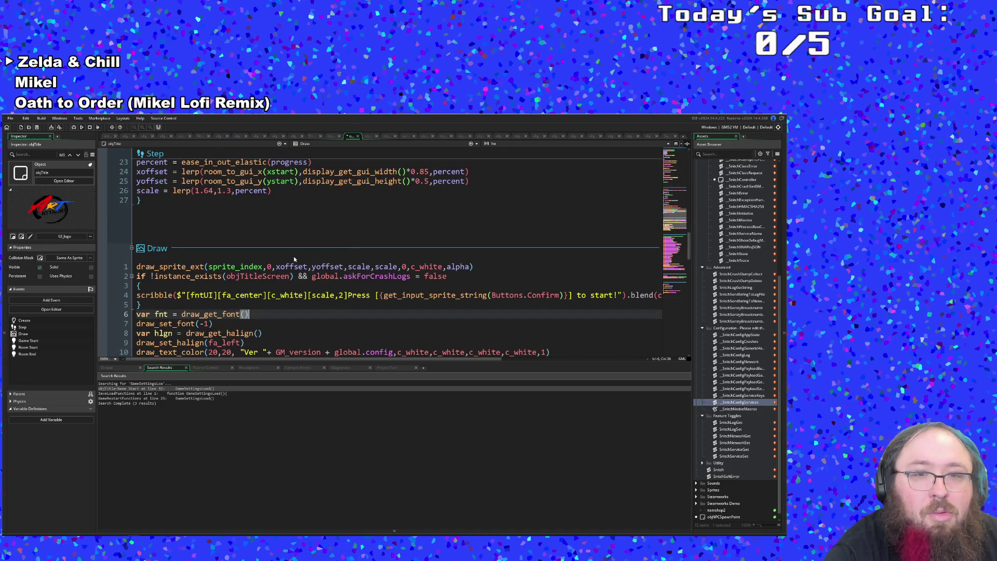
left_click(447, 277)
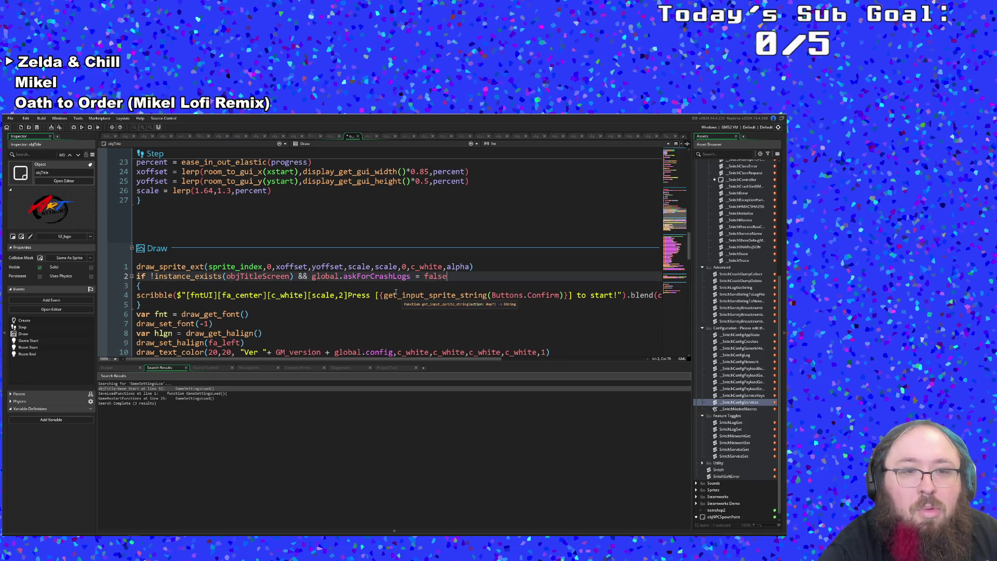
scroll(363, 303, "up", 8)
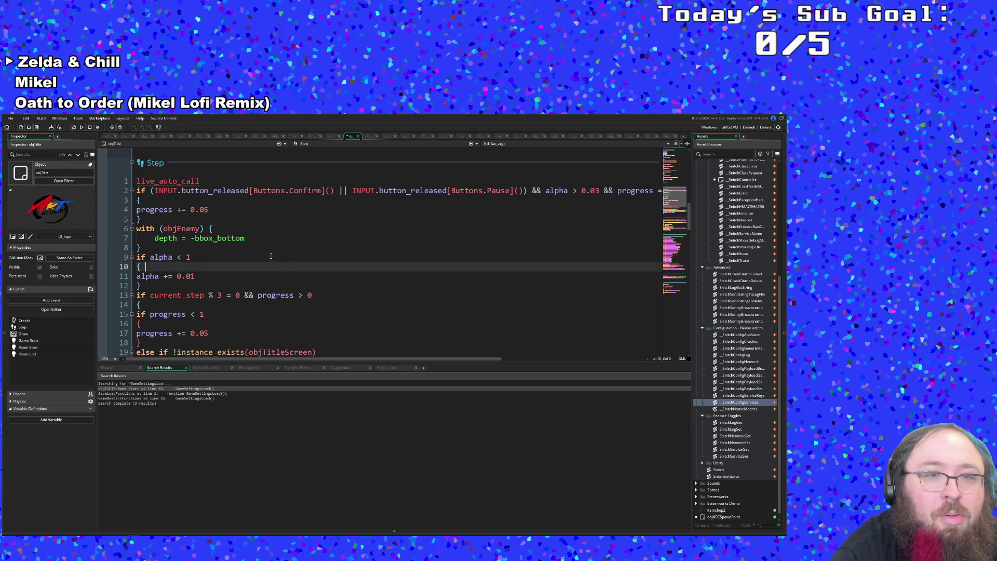
Look through the Step event code to find its if condition on line 2.
left_click(271, 250)
key("Down")
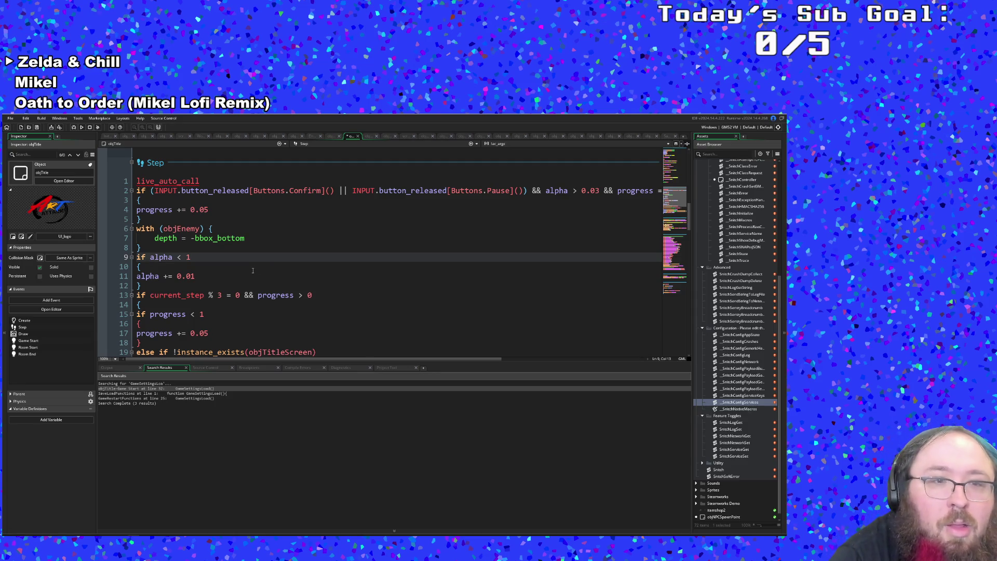
scroll(250, 272, "down", 2)
scroll(250, 272, "down", 2)
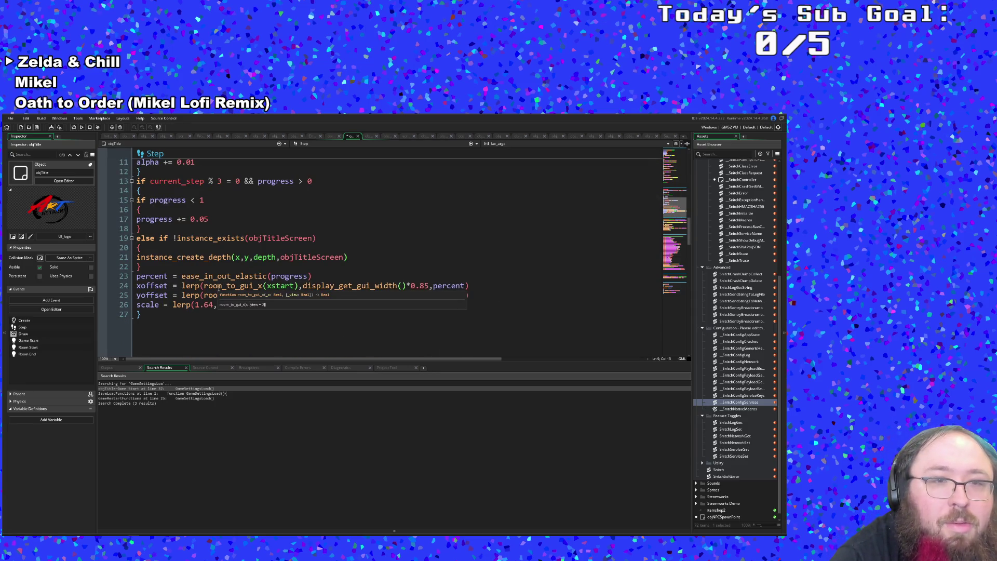
scroll(219, 286, "up", 5)
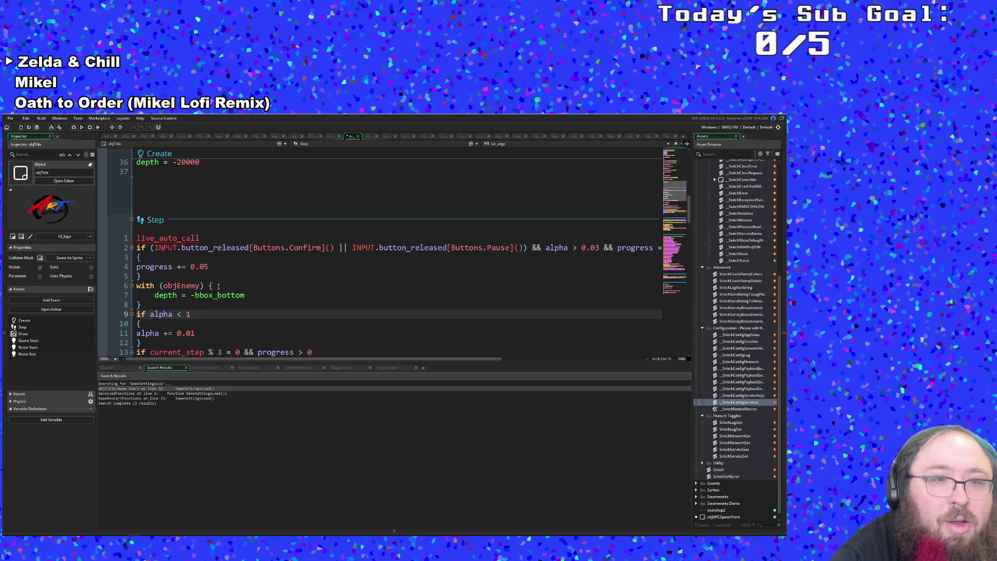
left_click(248, 269)
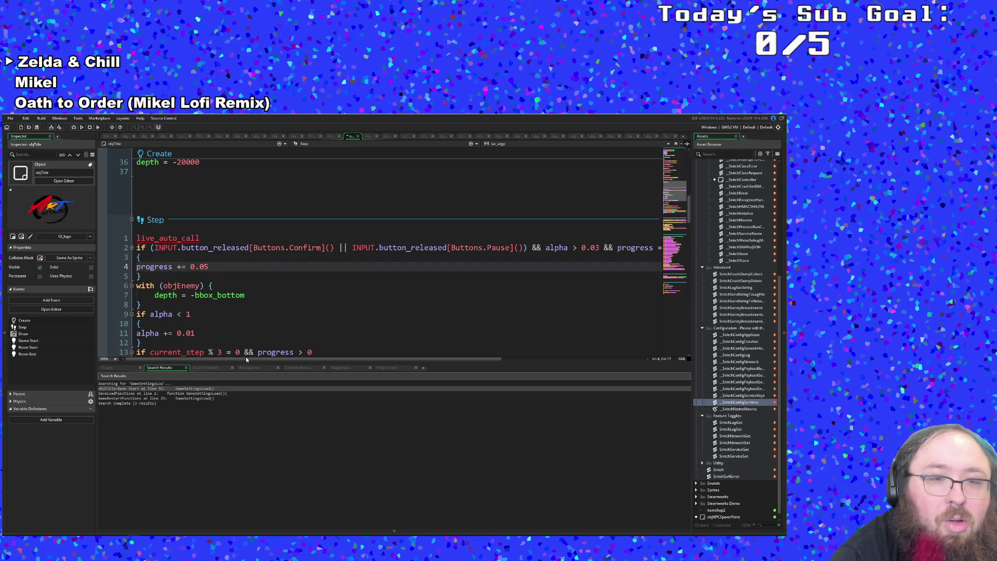
mouse_move(247, 359)
left_mouse_down()
mouse_move(334, 367)
mouse_move(199, 356)
left_mouse_up()
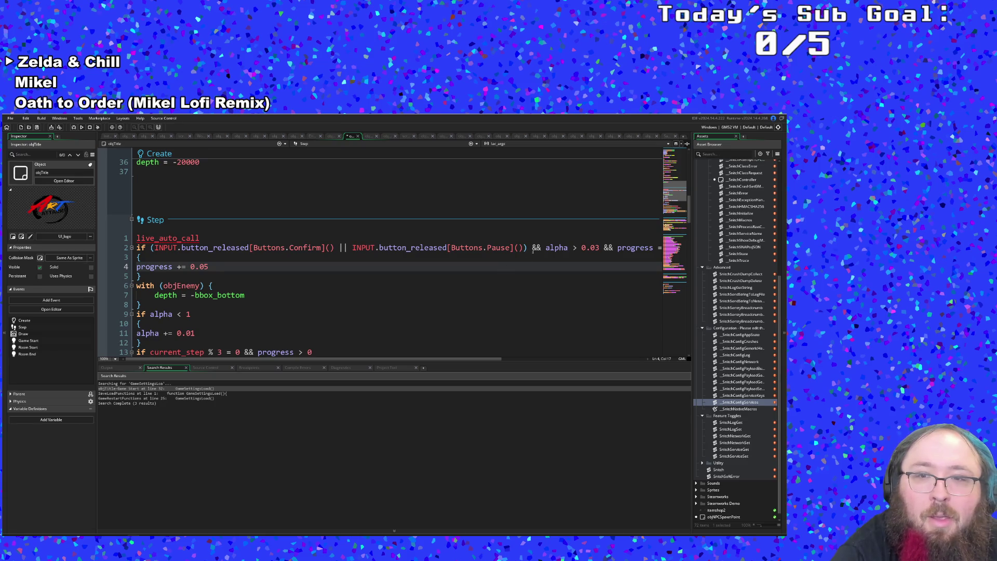
left_click_drag(448, 360, 559, 365)
Append '&& global.askForCrashLogs = false' to the Step event's if condition.
left_click(513, 248)
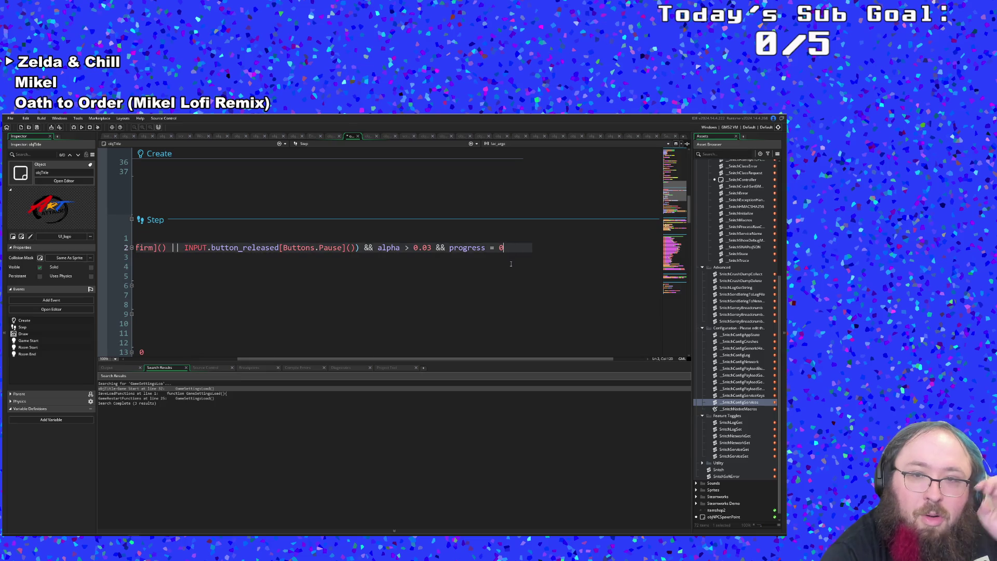
type("&& ")
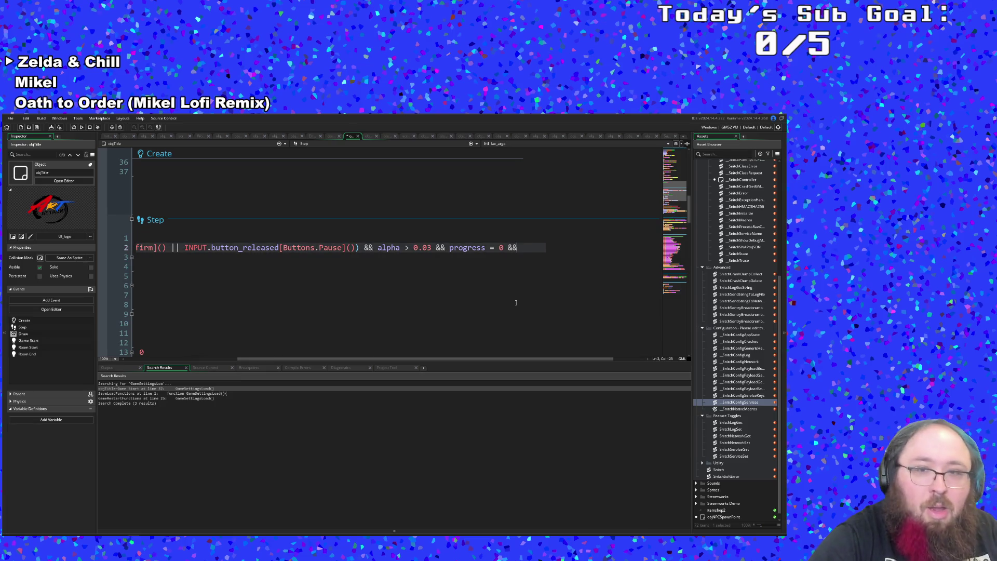
type("global.")
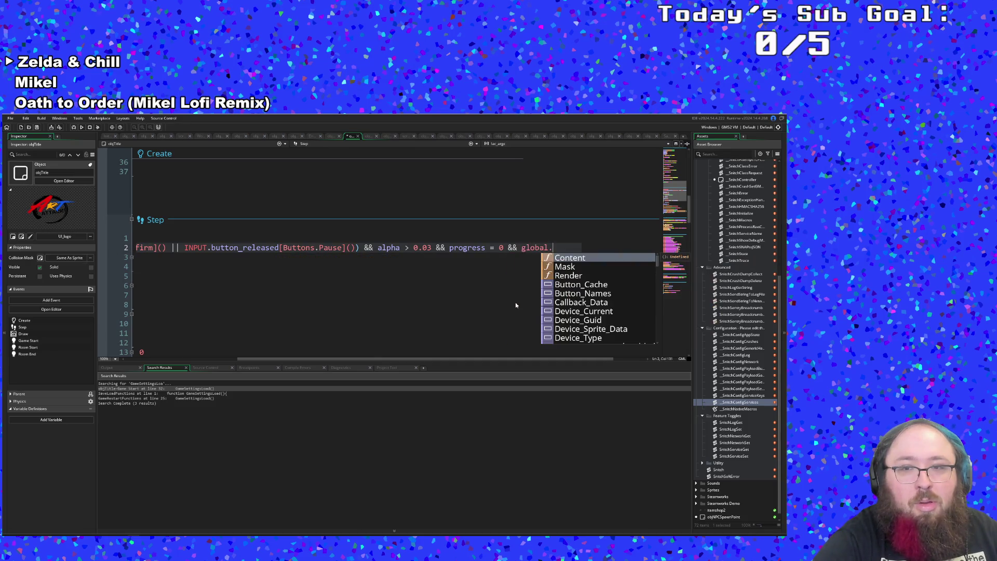
type("ask")
key("Return")
type("=")
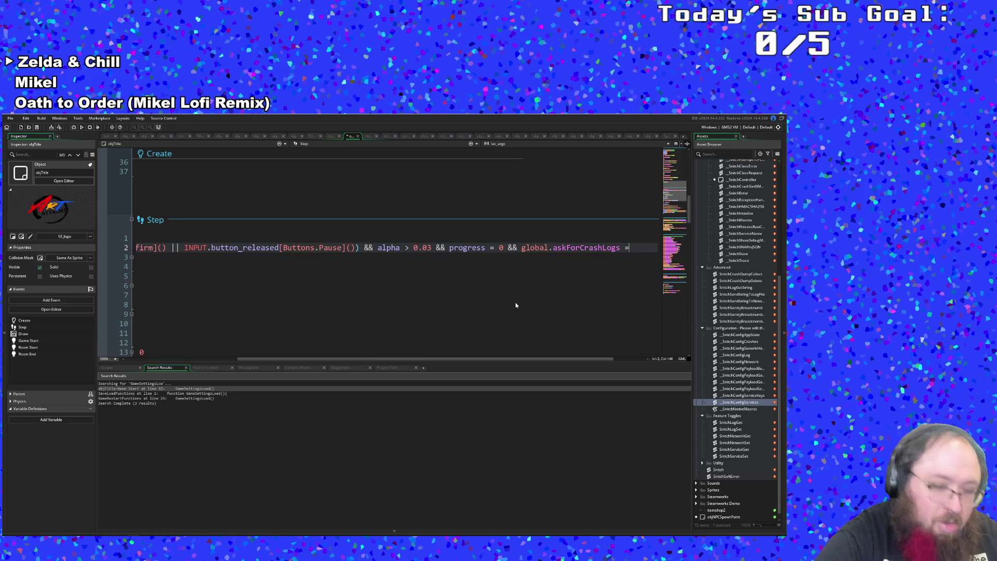
type(" false")
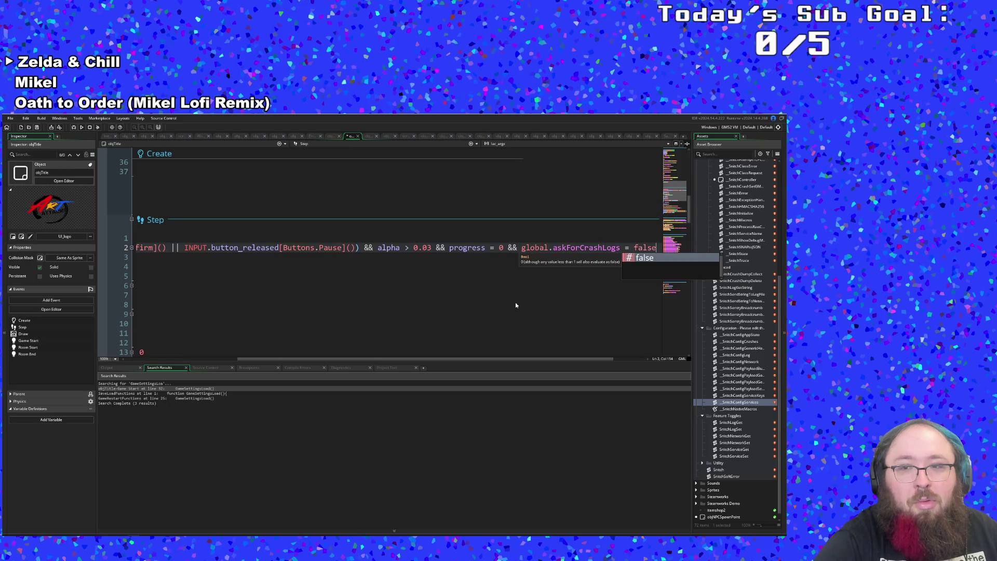
key("Escape")
key("Down")
key("Down")
key("Down")
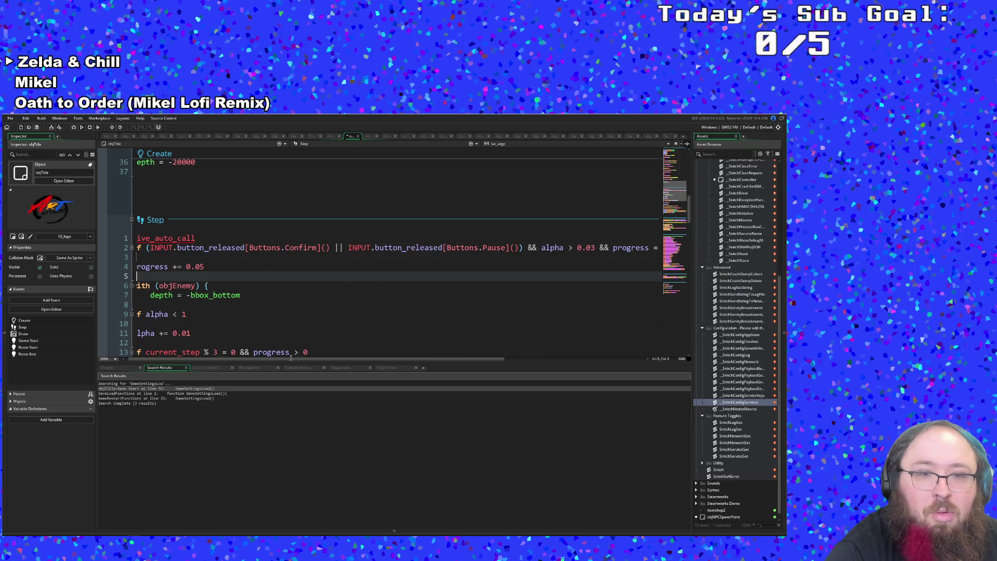
scroll(292, 359, "left", 1)
scroll(260, 312, "down", 10)
Add an 'else { }' block right after the Draw event's if block.
scroll(225, 314, "down", 2)
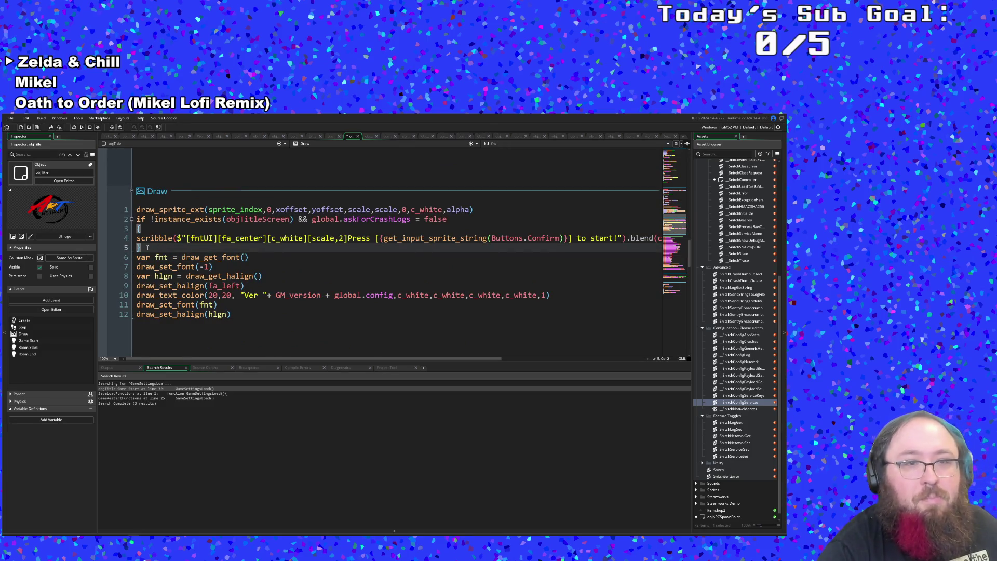
key("Left")
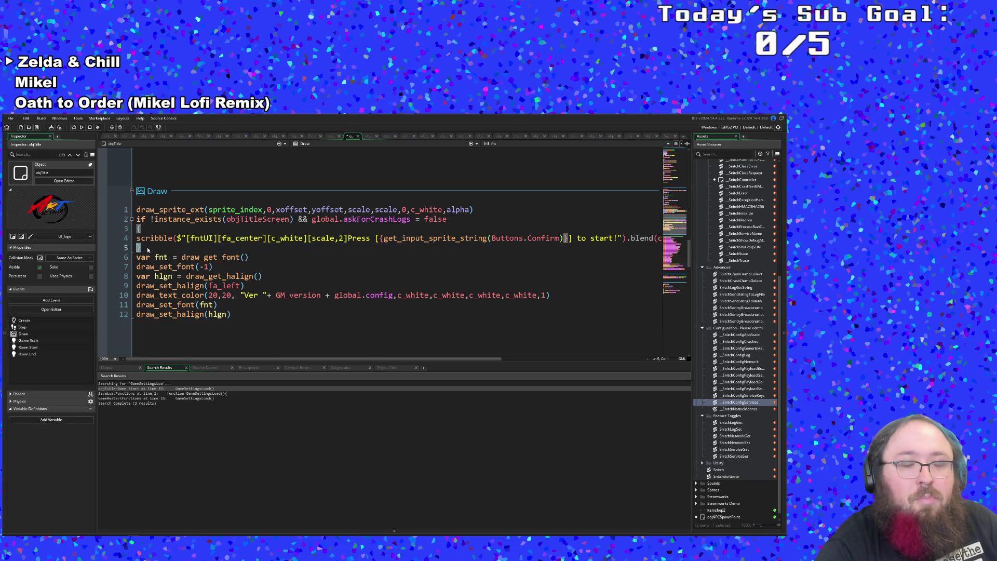
key("Right")
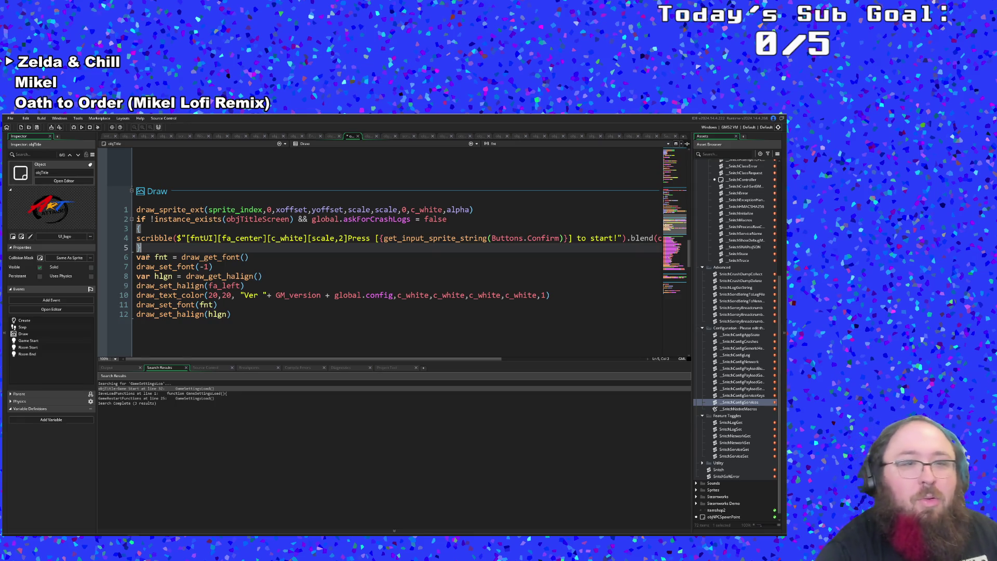
left_click(151, 257)
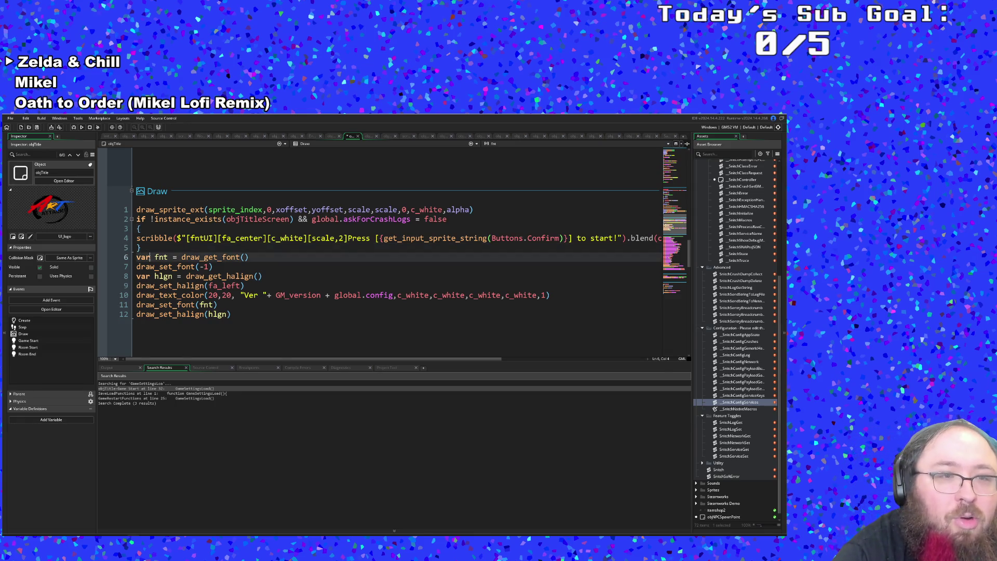
left_click(146, 250)
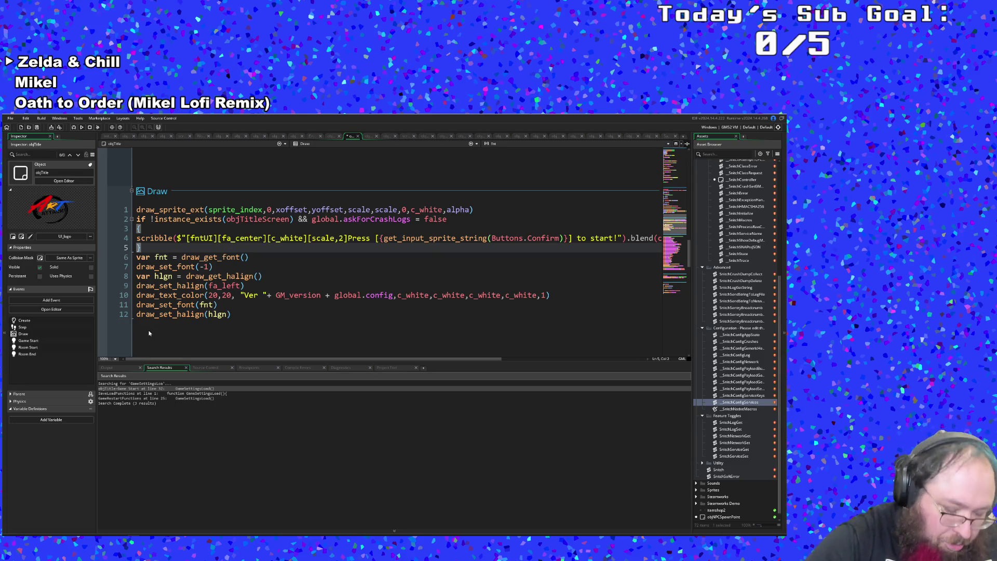
key("Return")
type("else")
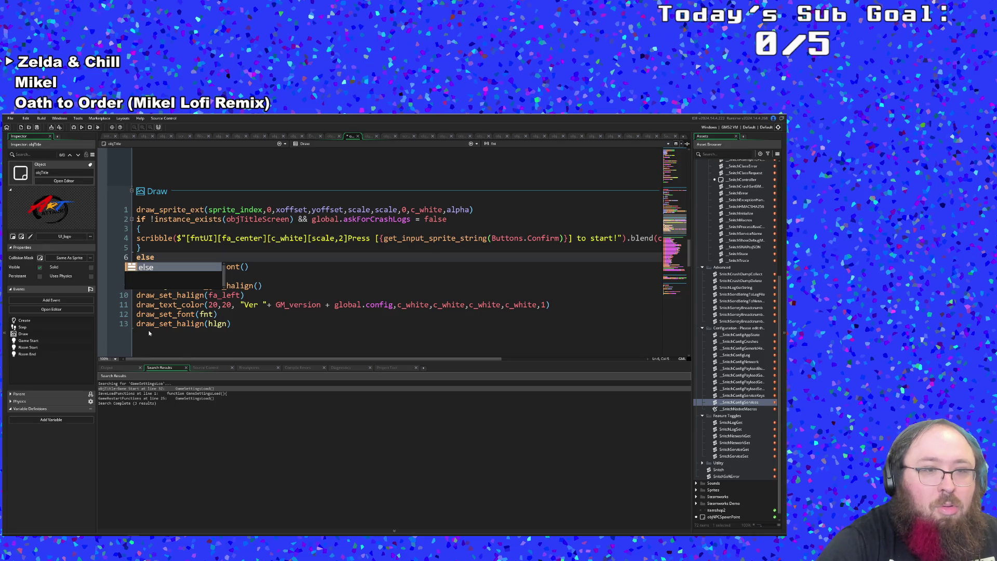
key("Return")
type("{")
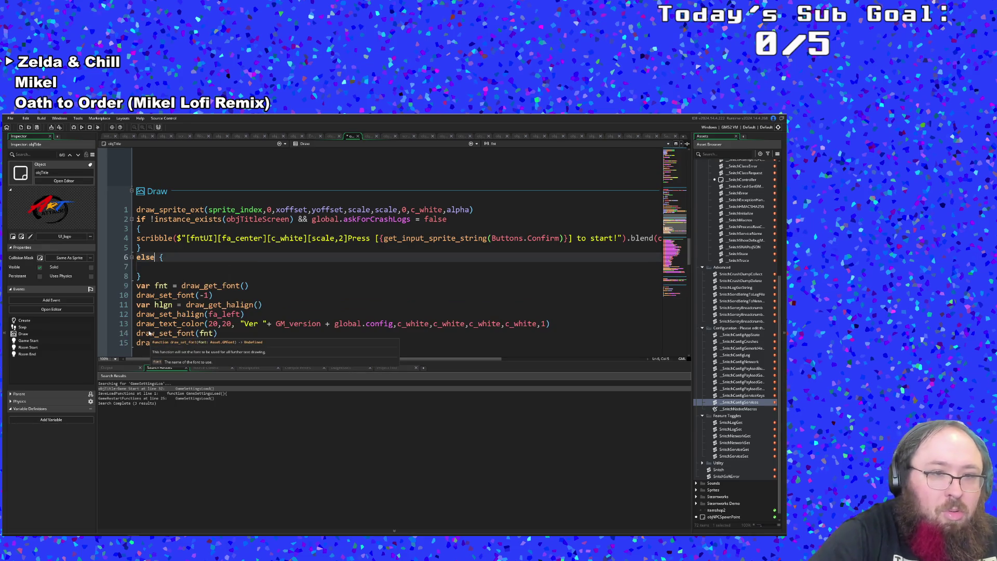
key("Return")
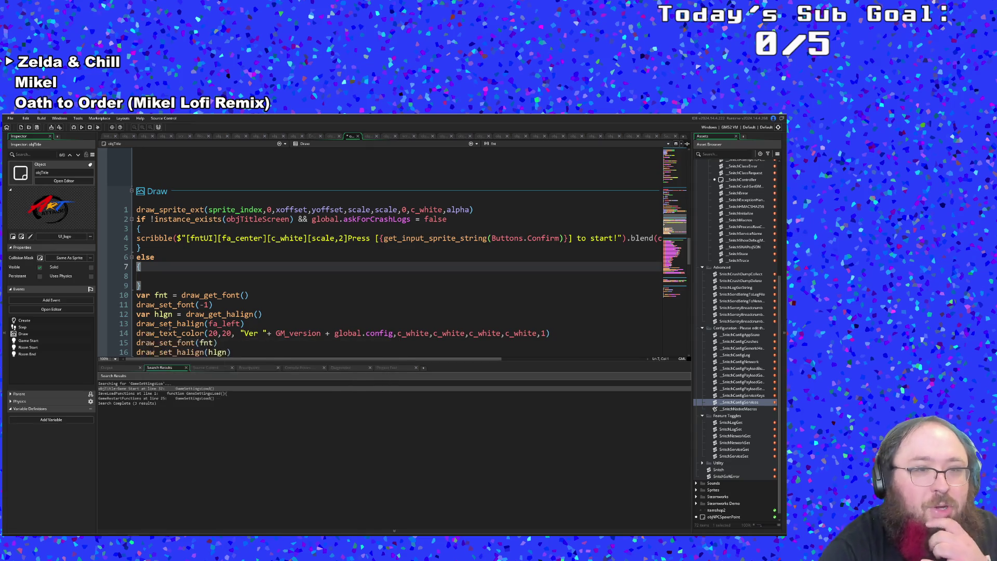
Try fade and PLAYER references inside the else block, then erase them.
left_click(164, 273)
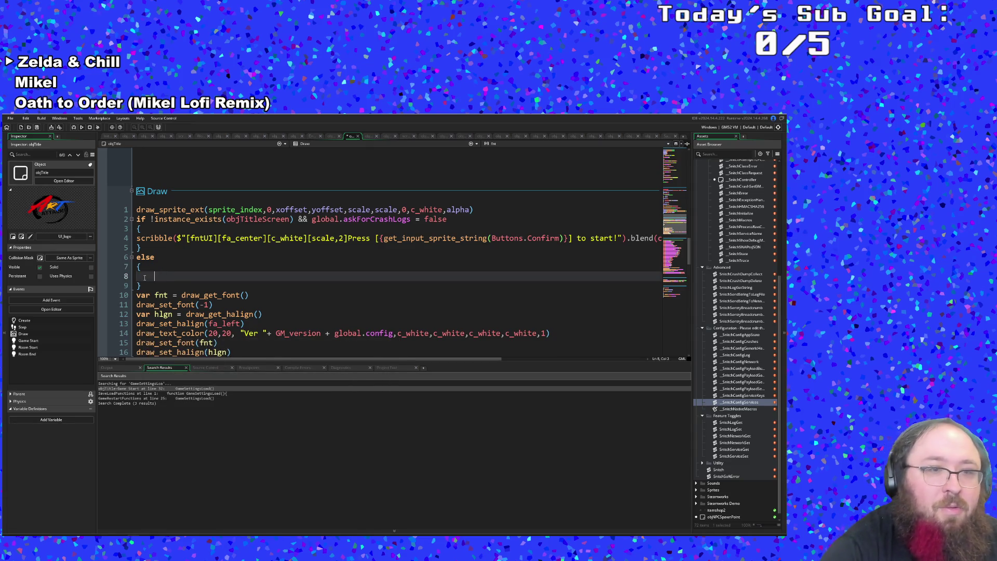
key("BackSpace")
key("Return")
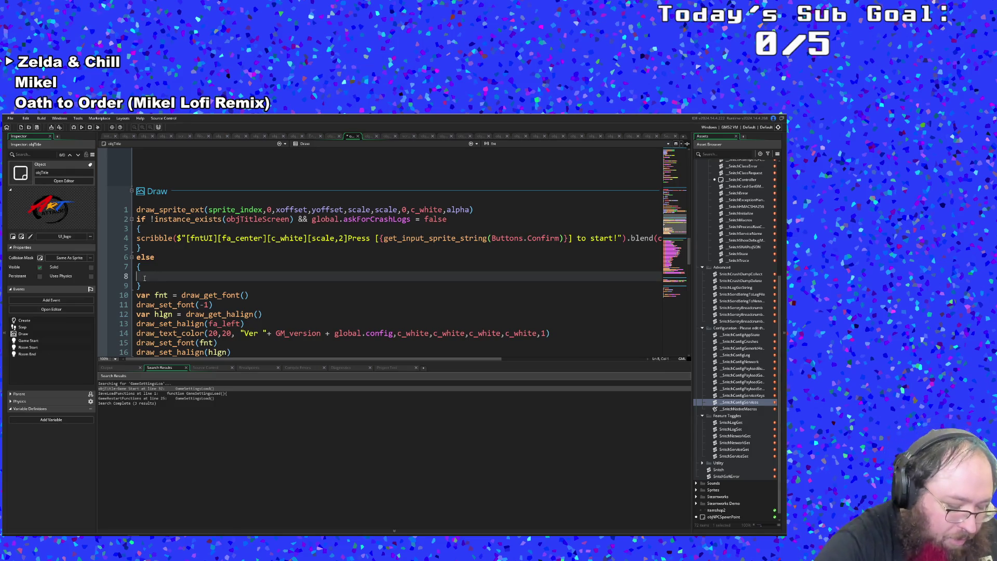
type("fade")
key("BackSpace")
key("BackSpace")
key("BackSpace")
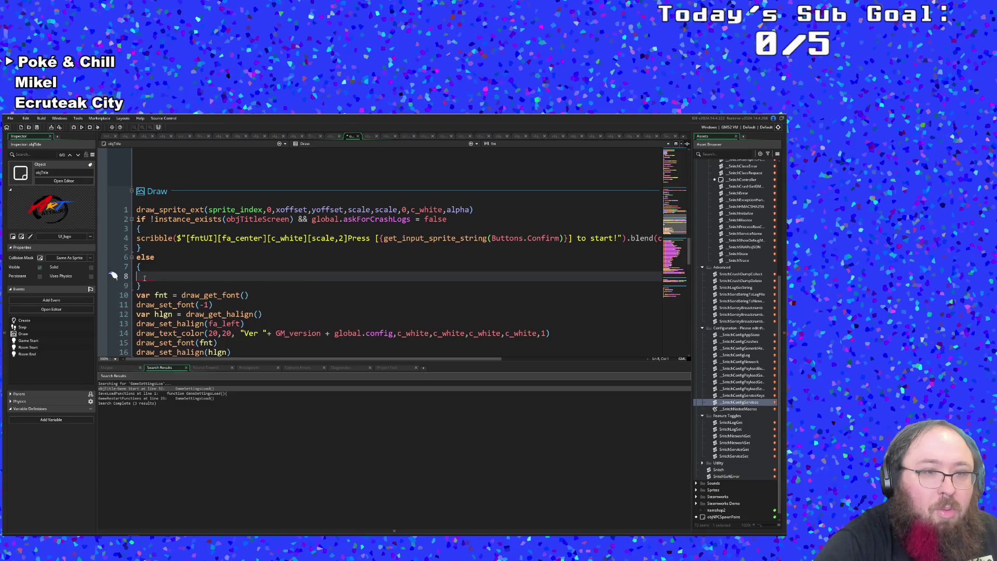
type(".")
key("BackSpace")
type("PA")
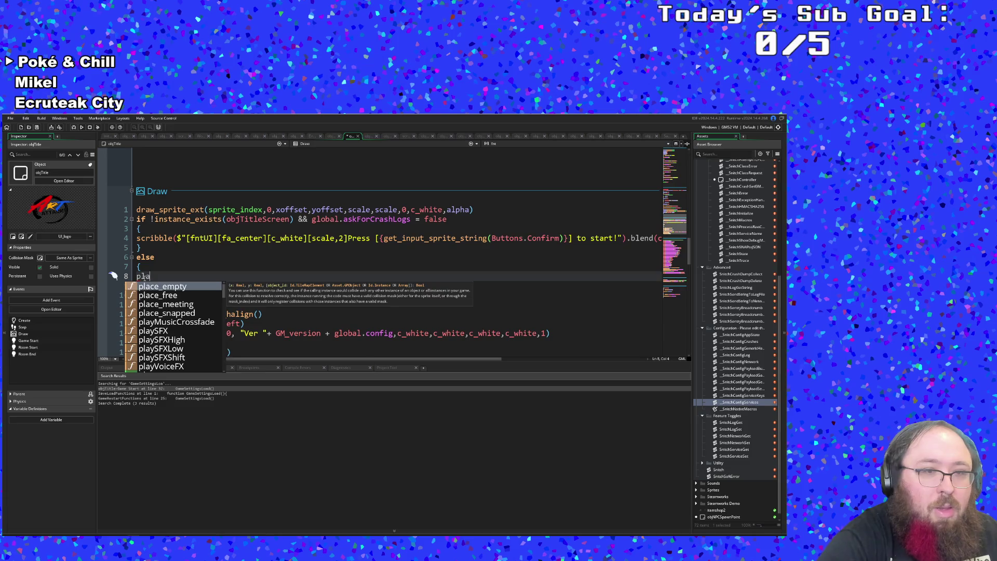
key("BackSpace")
type("LA")
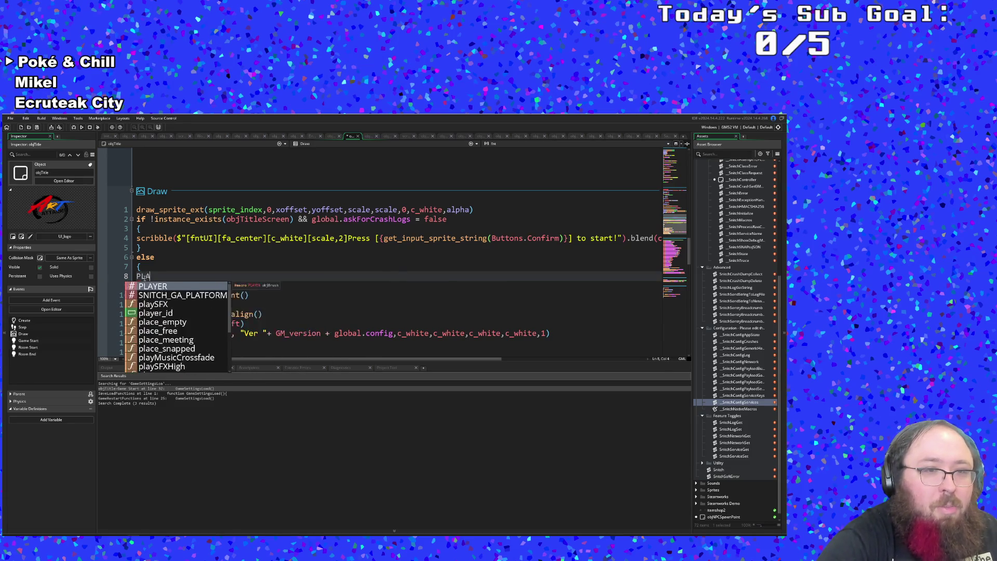
type("YER.F")
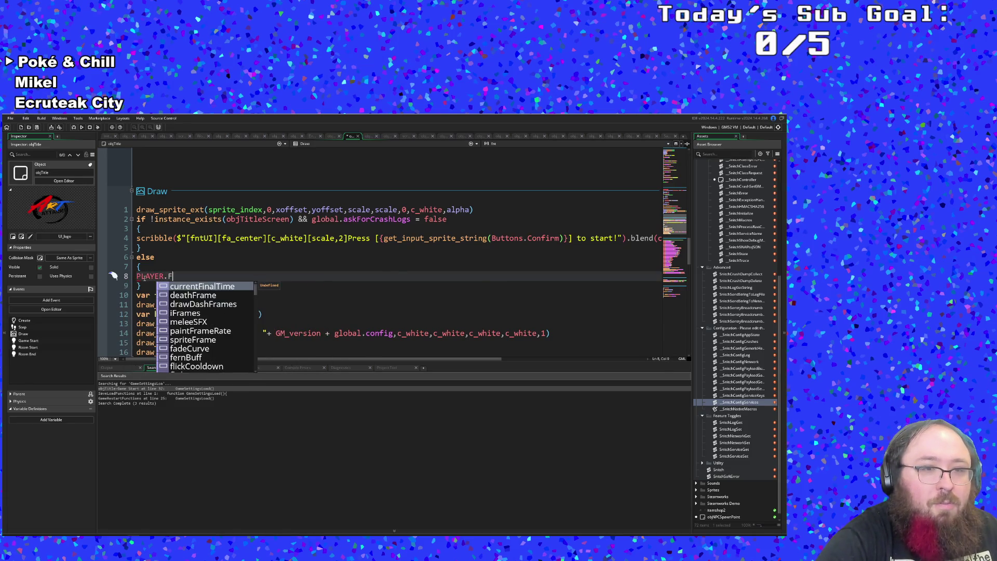
key("Escape")
key("BackSpace")
key("BackSpace")
key("BackSpace")
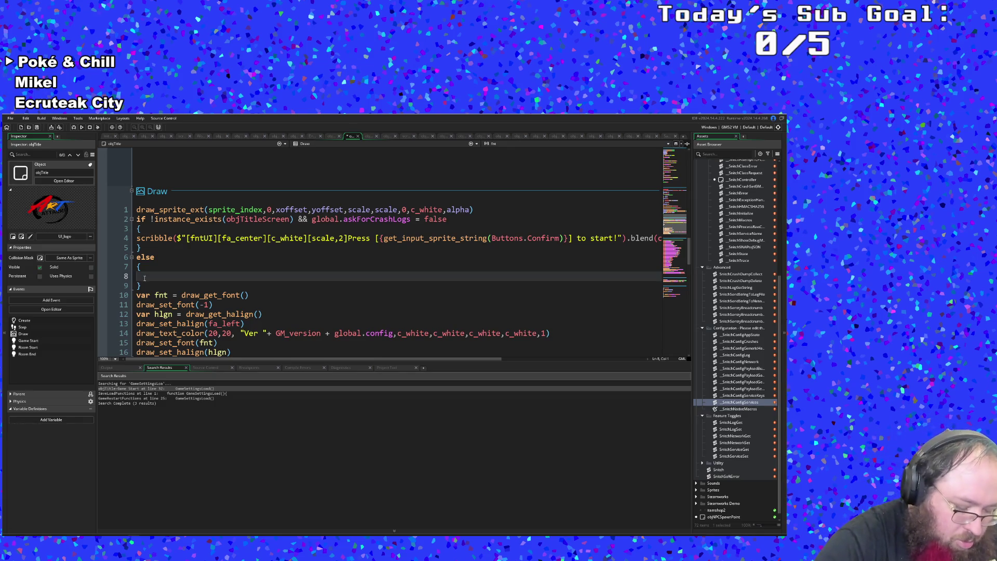
Insert a draw_rectangle_spr call in the else block and view its definition.
type("draw")
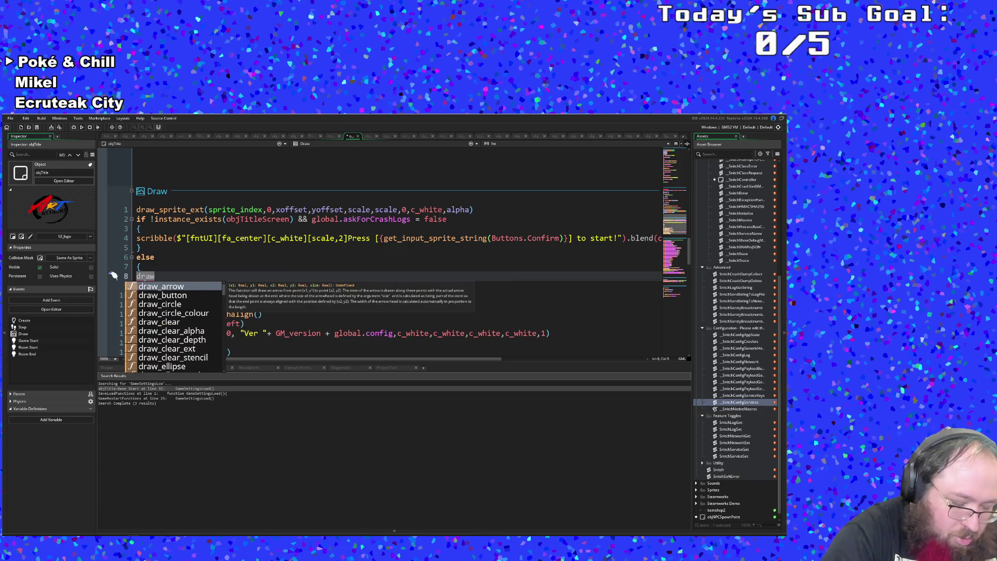
type("_rec")
key("Down")
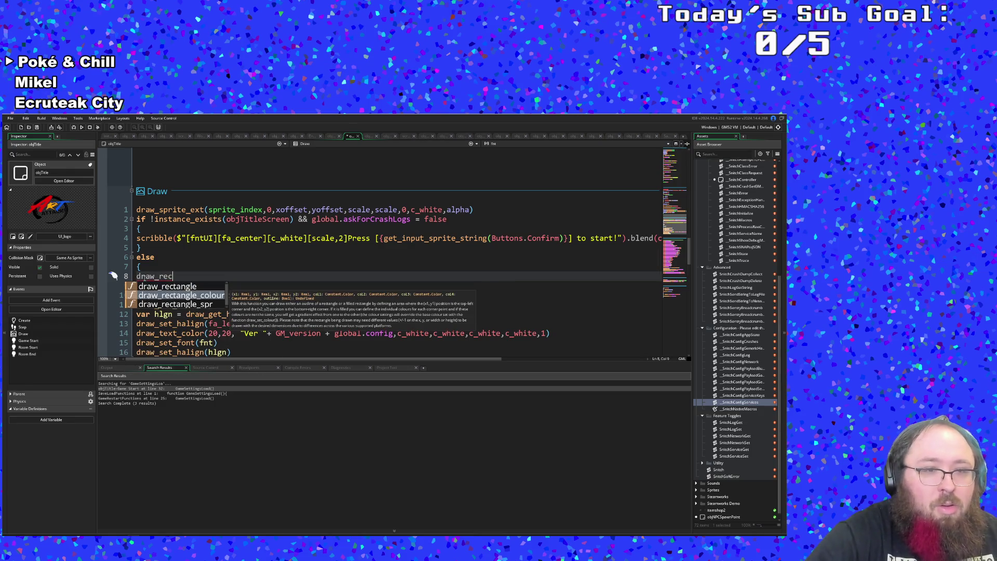
key("Down")
key("Up")
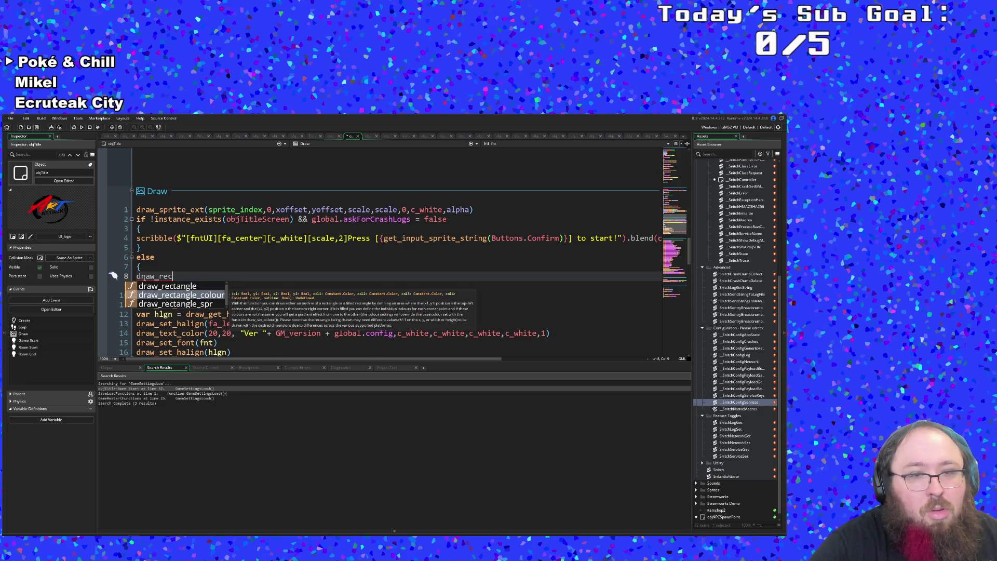
key("Down")
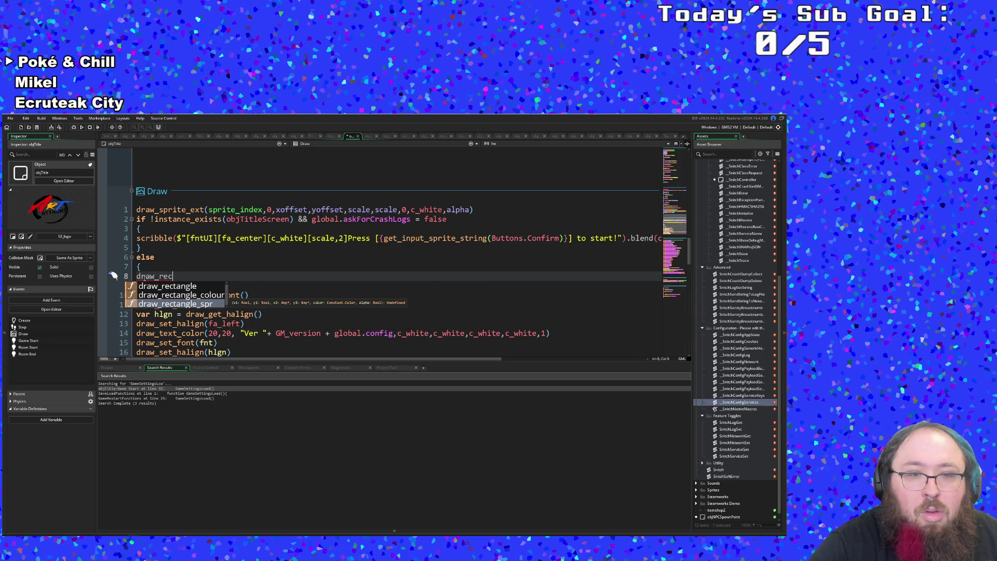
key("Return")
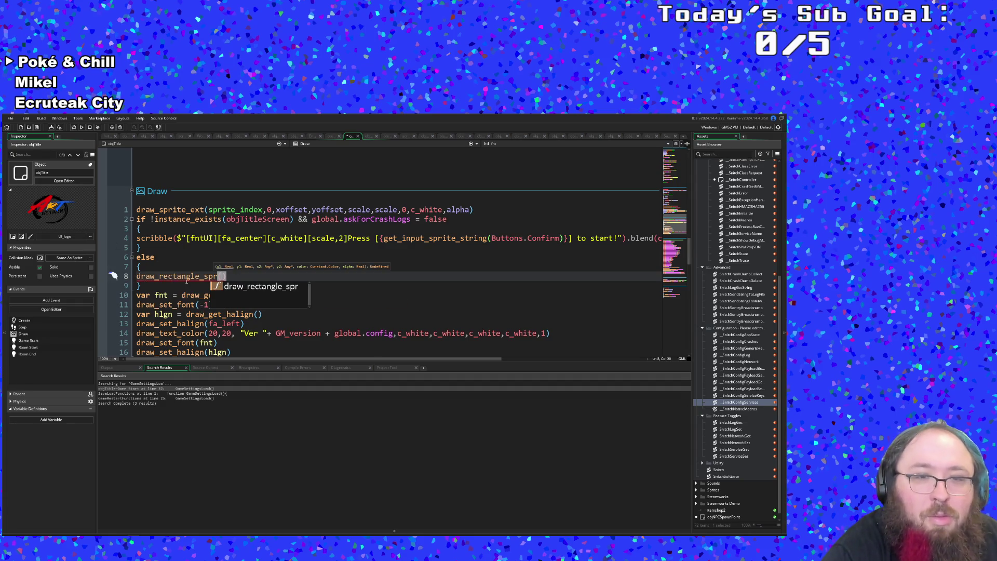
middle_click(173, 276)
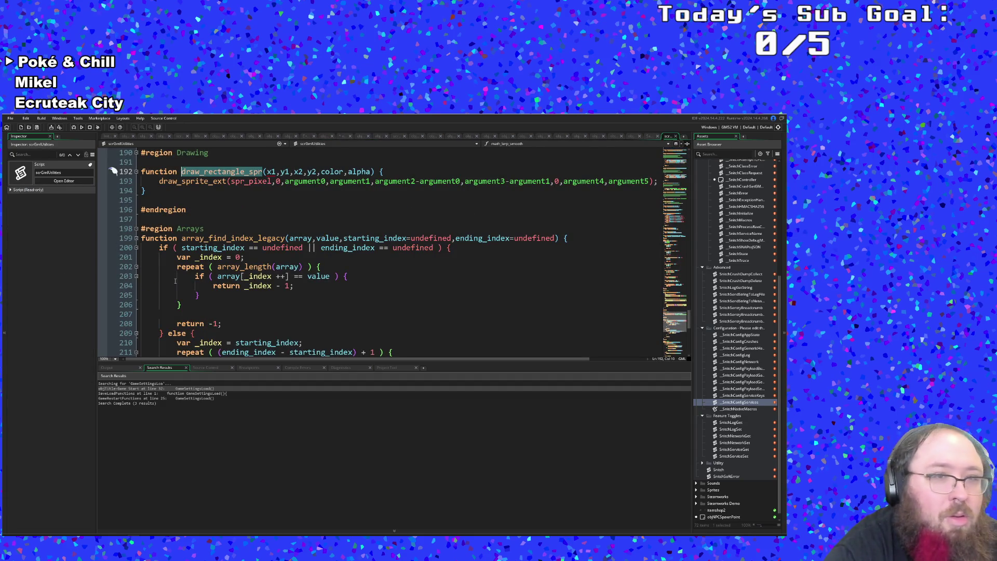
scroll(275, 230, "up", 1)
scroll(269, 286, "down", 1)
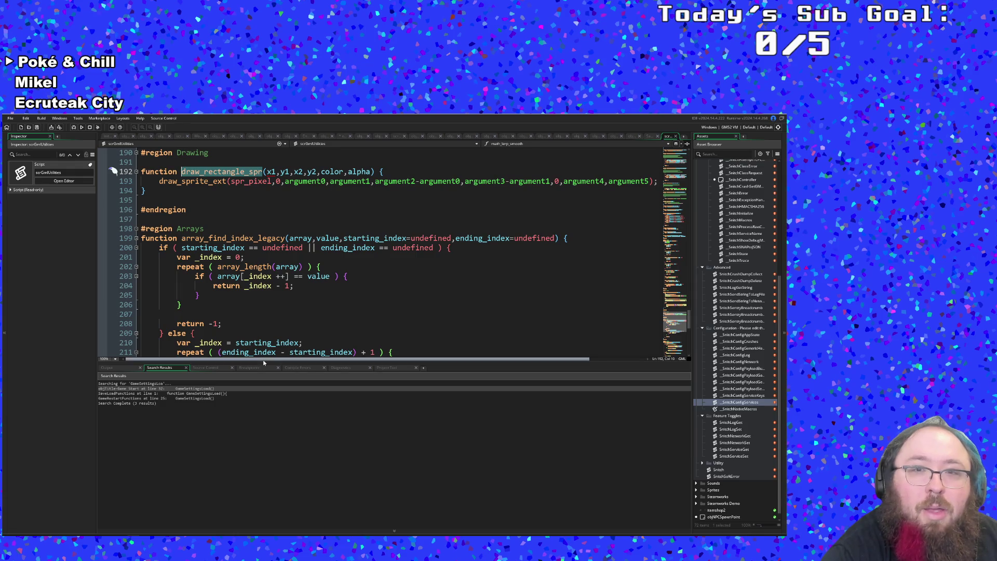
left_click_drag(264, 363, 279, 360)
mouse_move(190, 182)
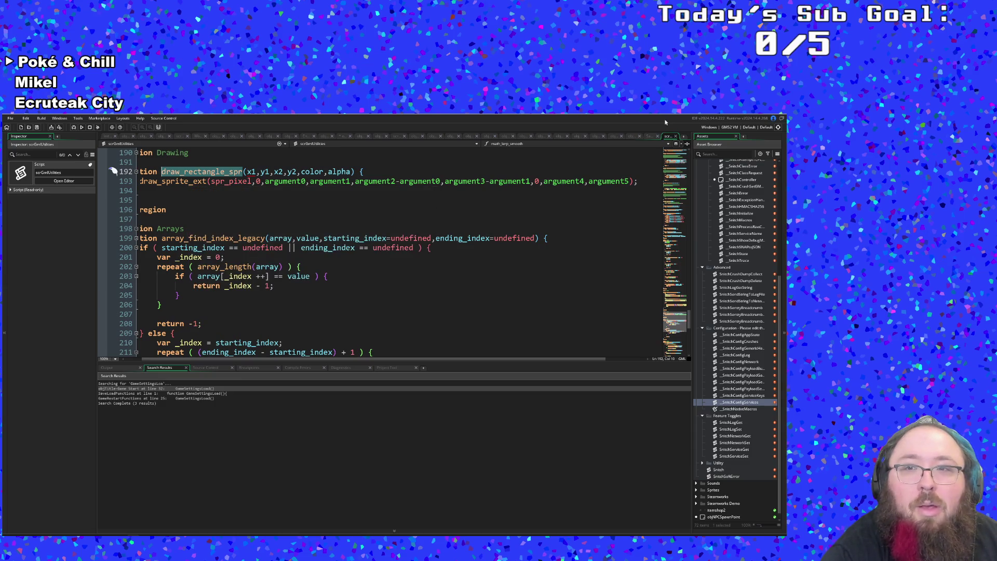
left_click(676, 137)
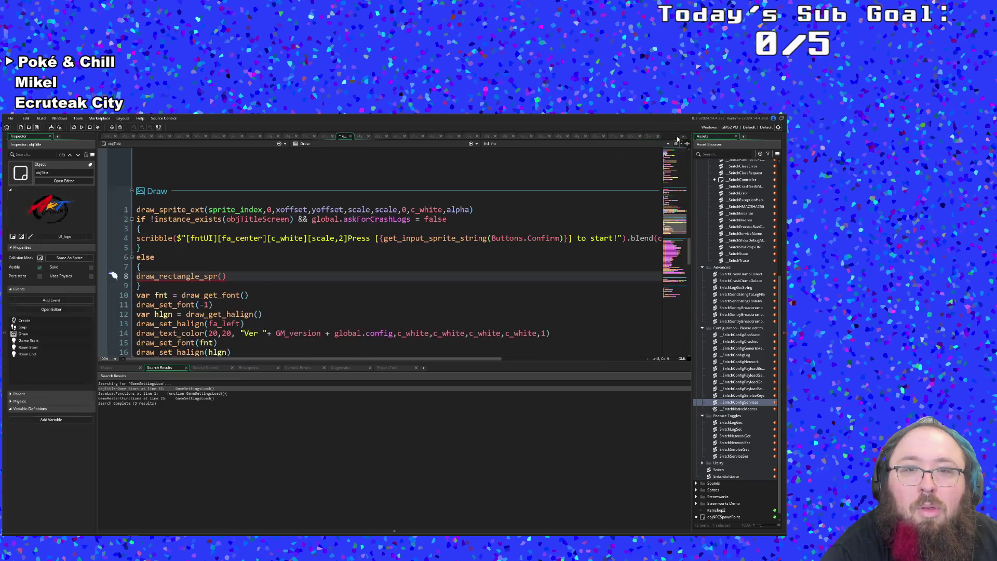
Enter -10,-10 as the first draw_rectangle_spr arguments on line 8.
left_click(222, 276)
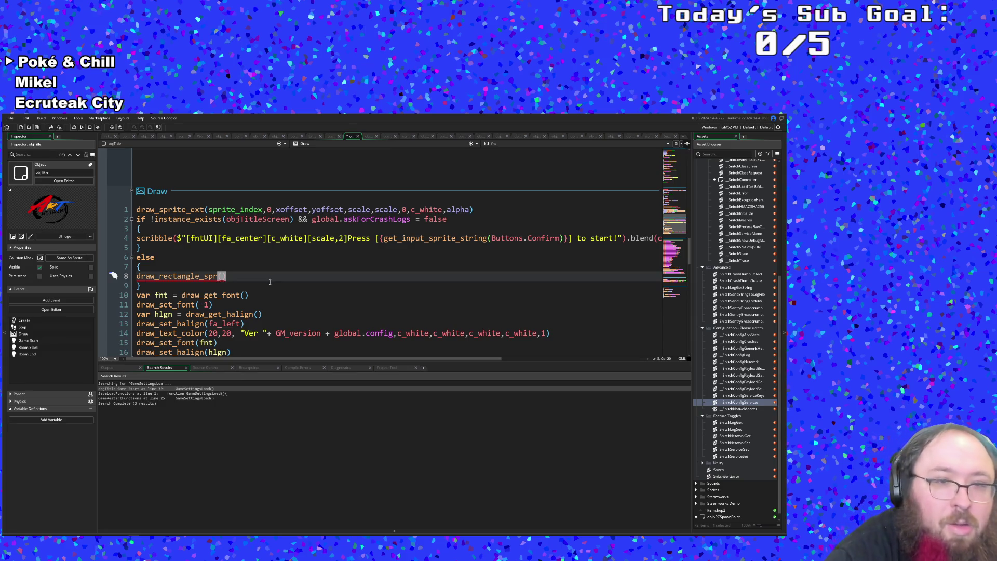
left_click(227, 276)
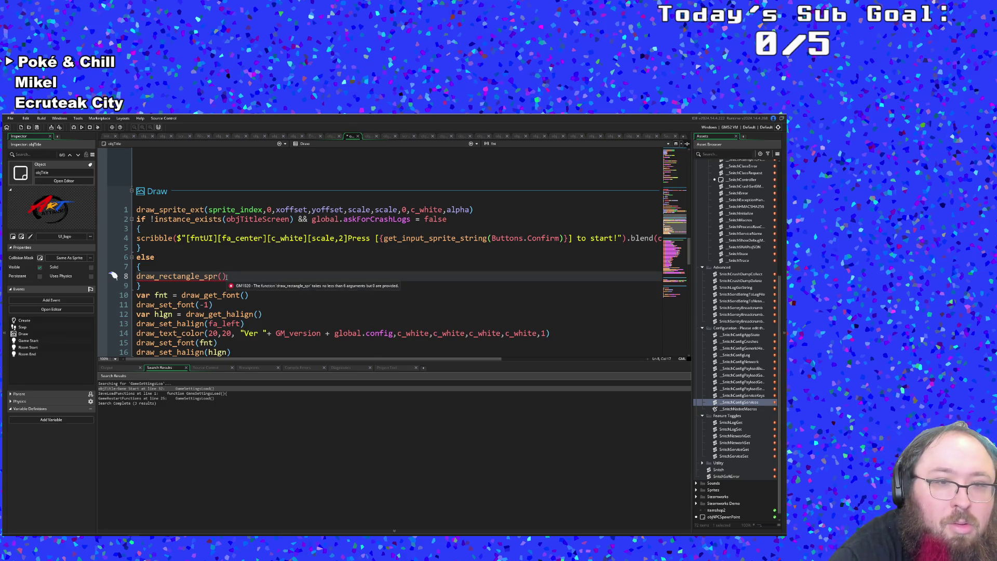
left_click(223, 277)
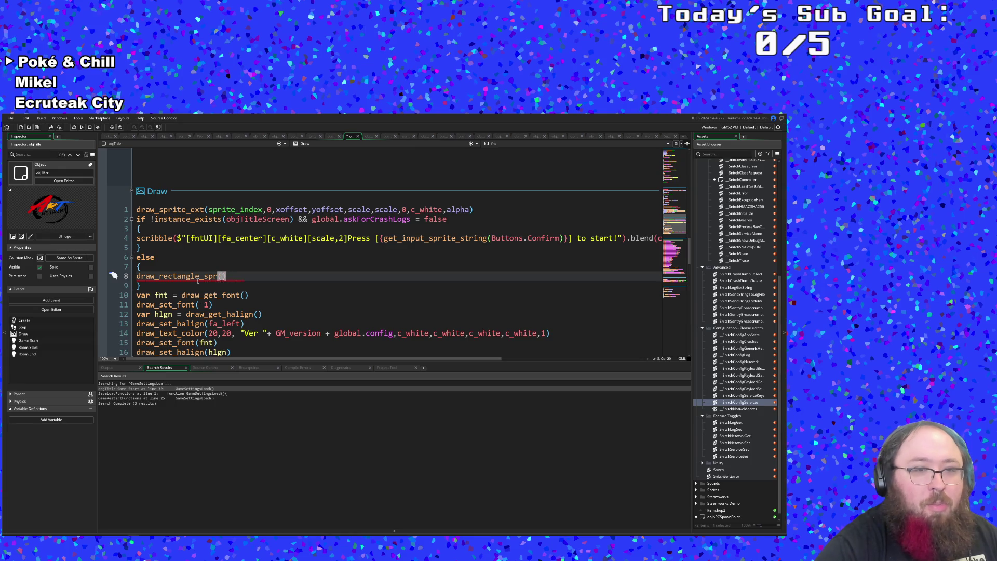
type("-10")
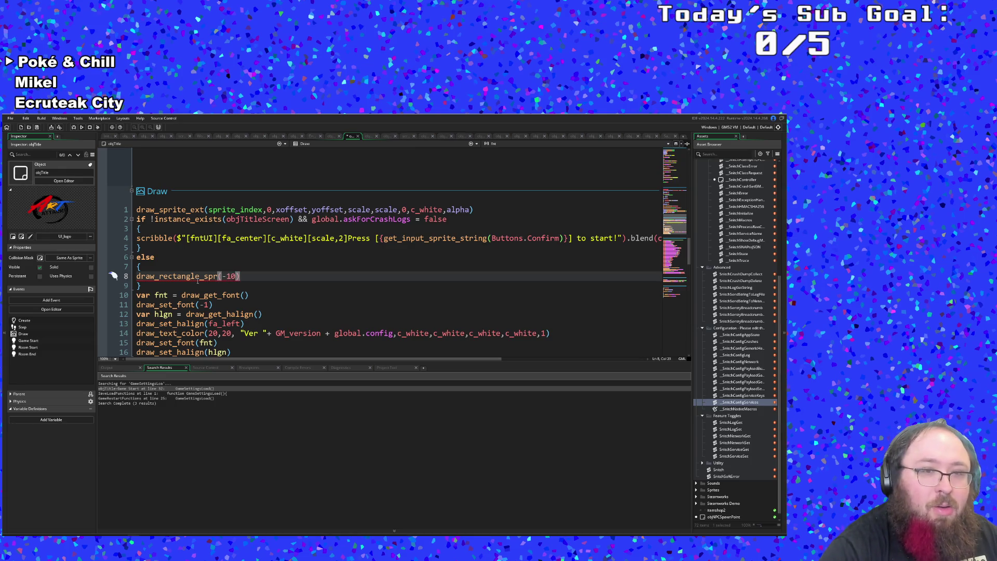
type(",")
type("-10")
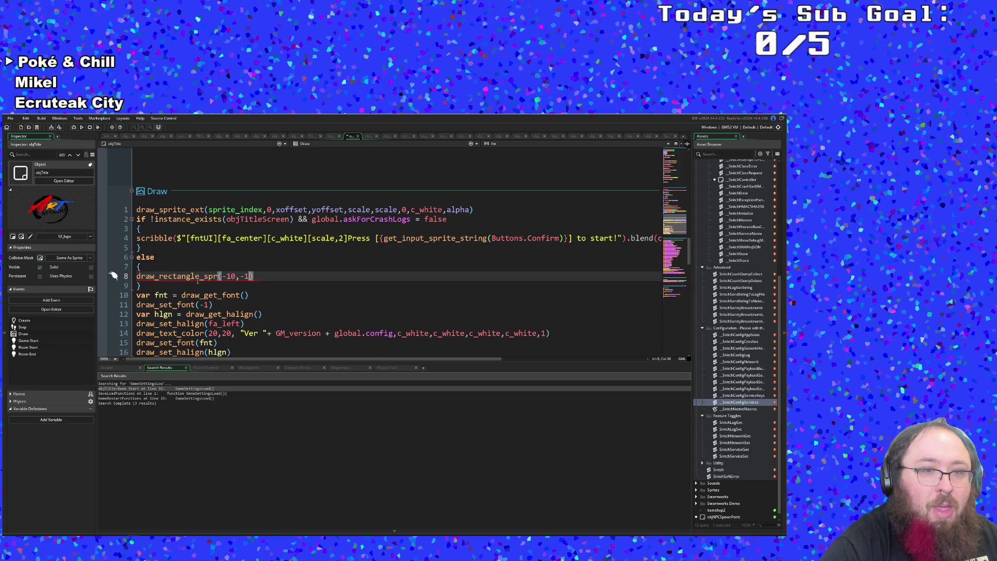
type(",")
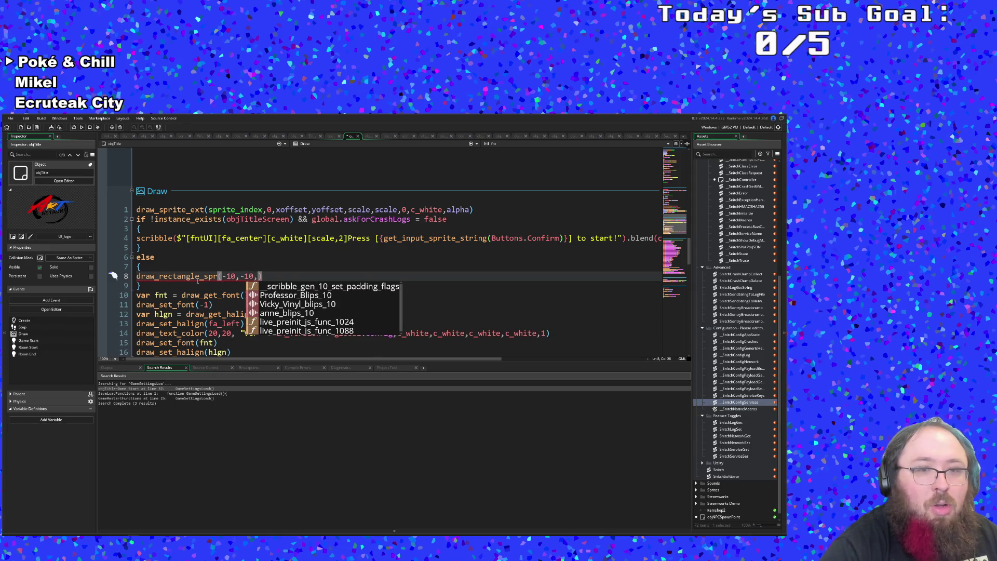
key("BackSpace")
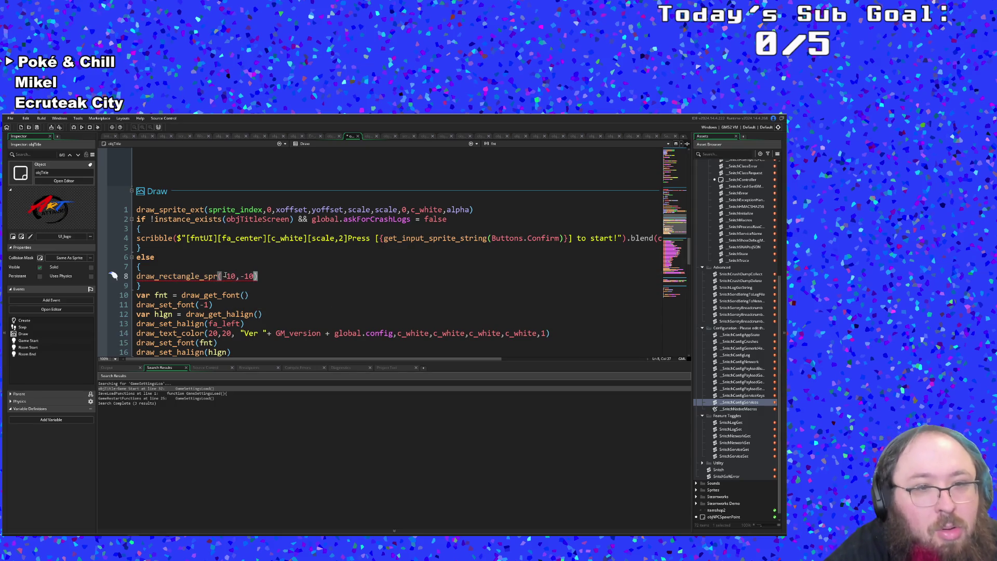
left_click(223, 275)
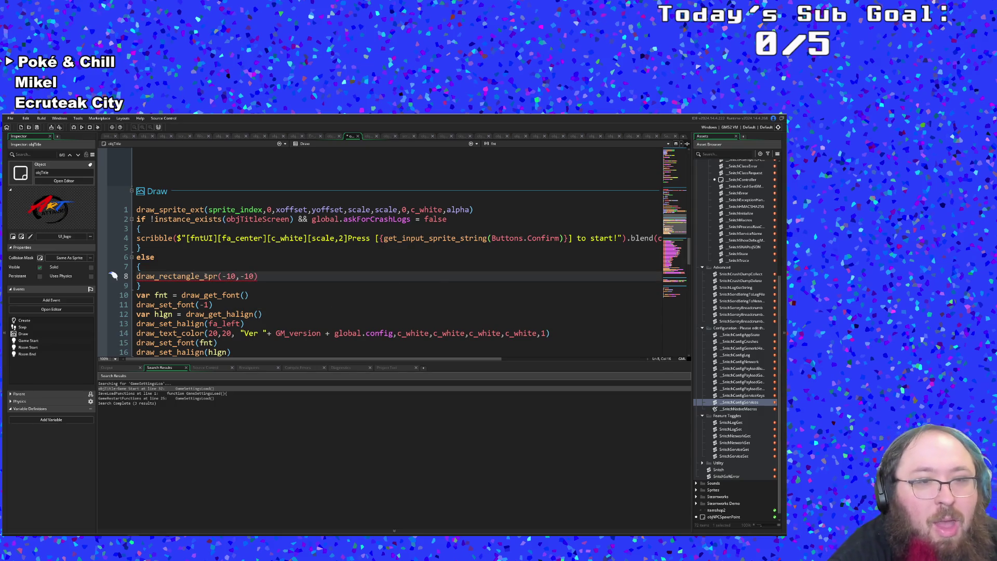
mouse_move(205, 276)
key("Right")
key("Right")
key("Right")
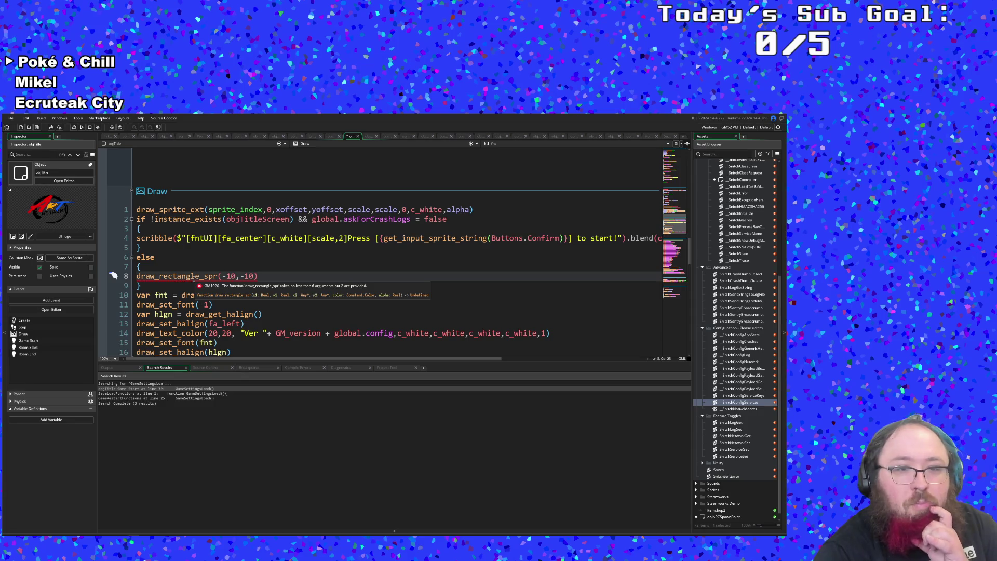
left_click(201, 276)
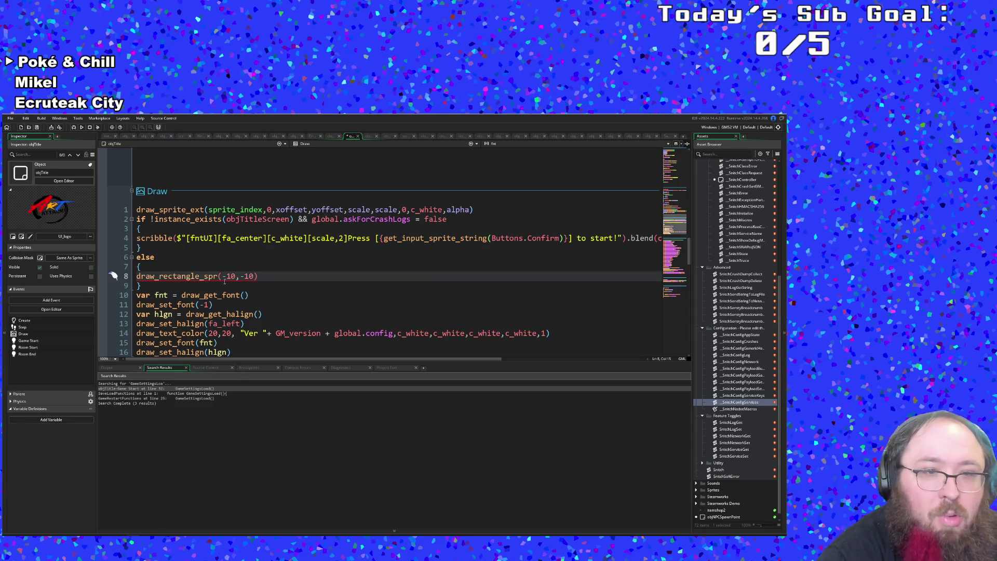
key("Down")
mouse_move(208, 277)
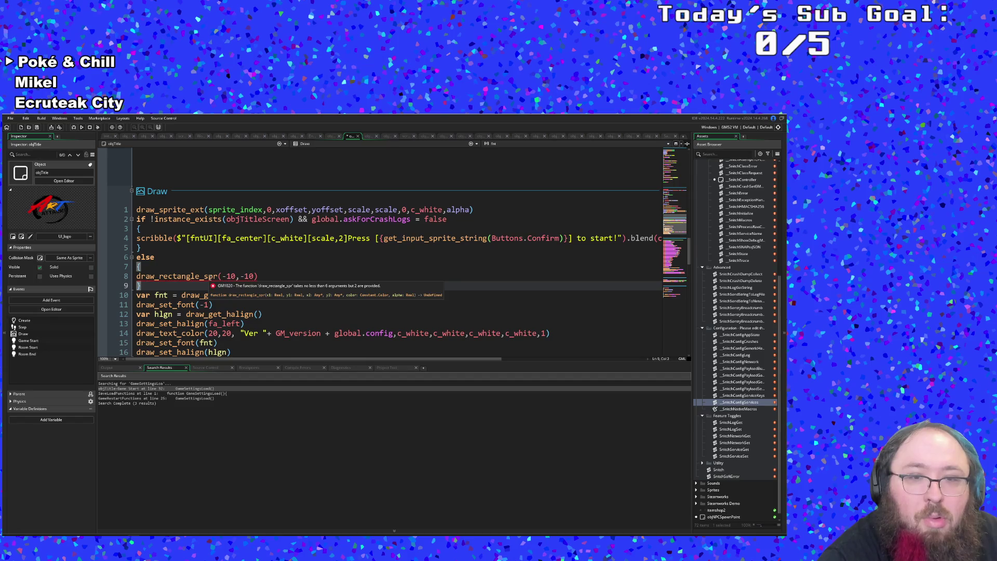
left_click(254, 276)
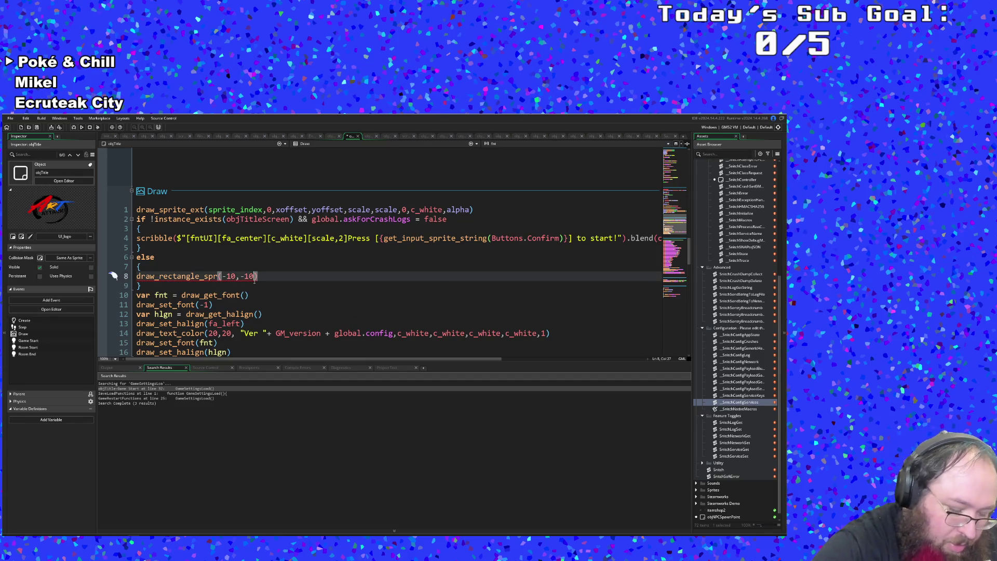
Add room_width + 10, room_height +10, c_white and 1 as the remaining arguments.
type(",")
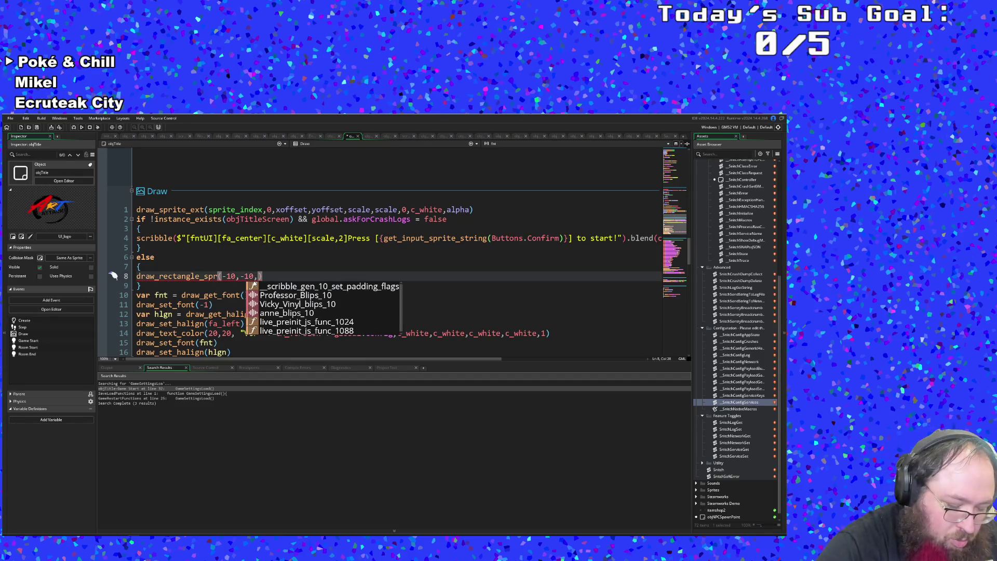
type("room_widh")
key("BackSpace")
type("th")
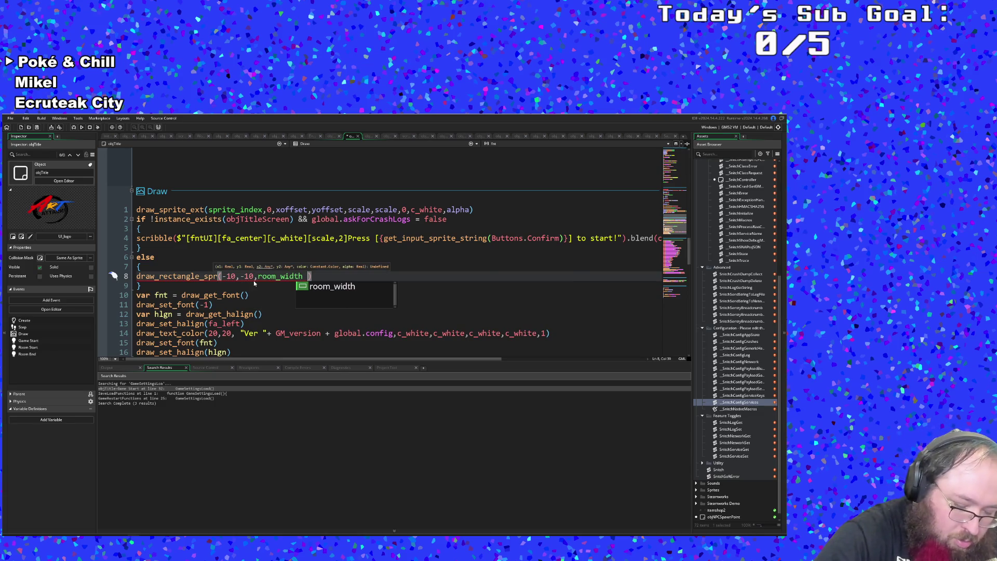
type(" + 10,")
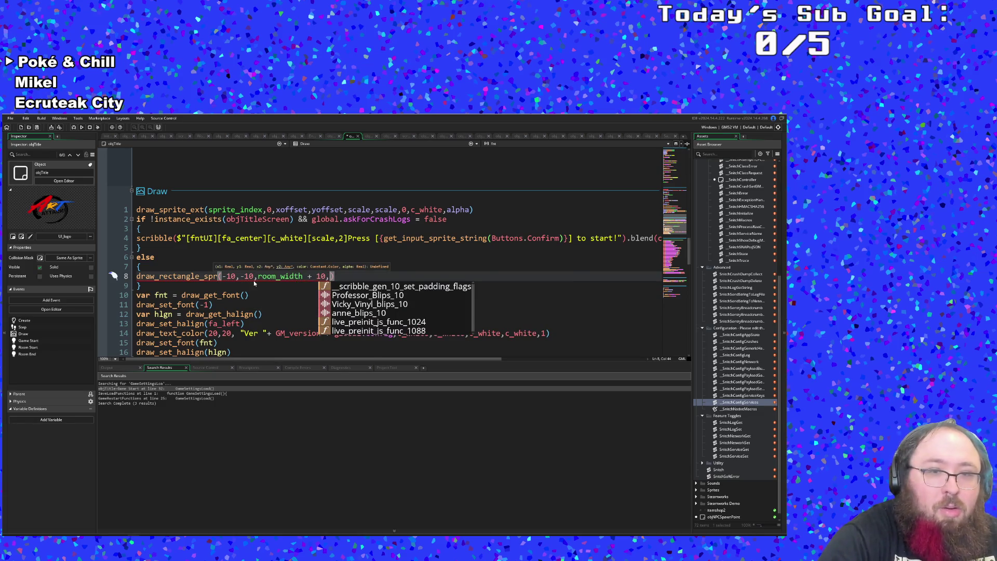
type(" roo")
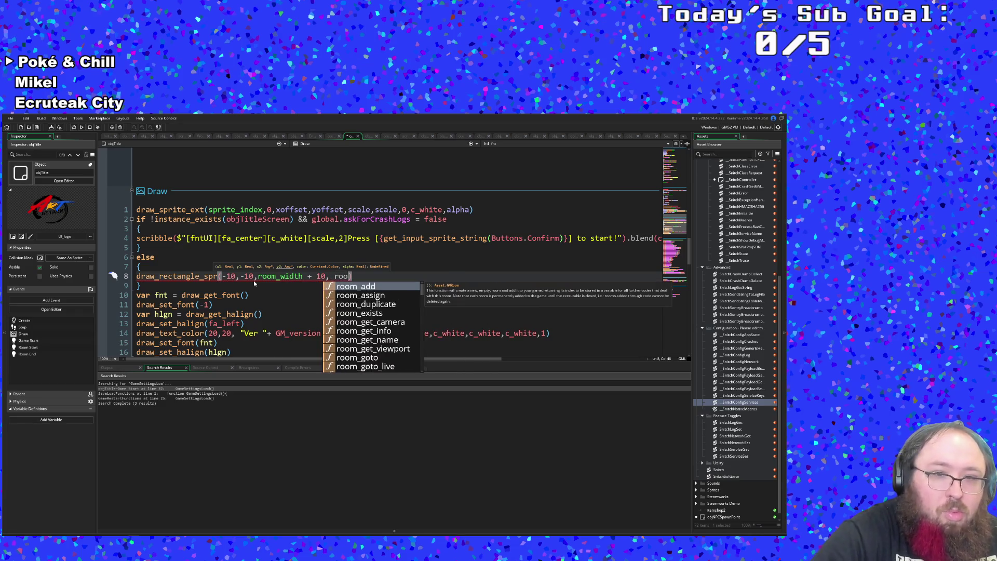
type("m_hei")
key("Return")
type("+10")
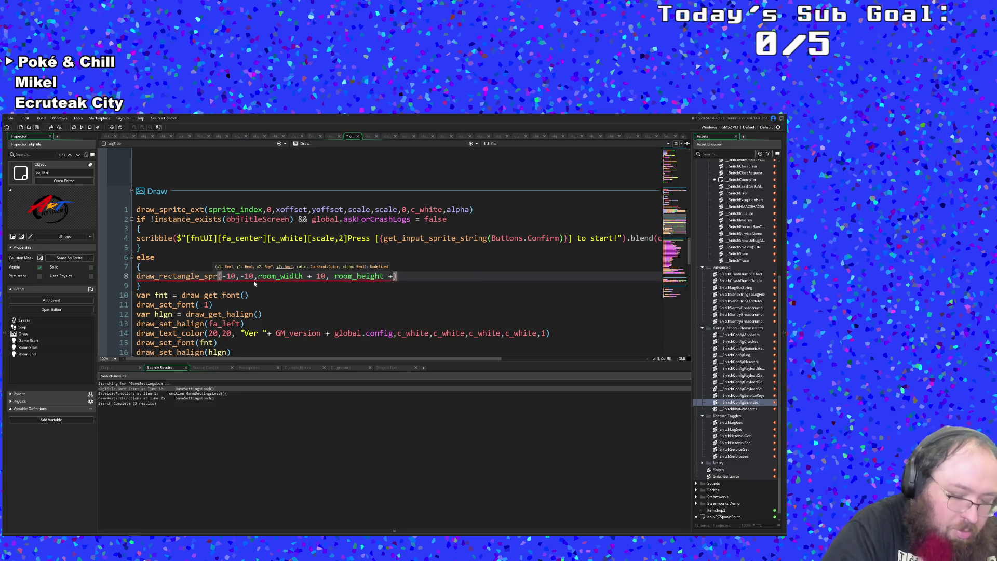
key("Left")
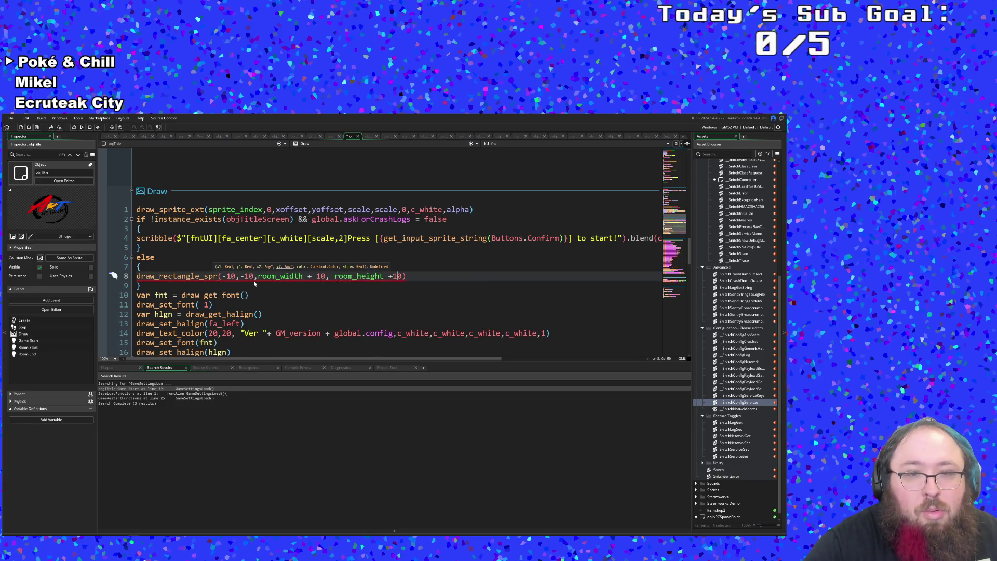
key("Right")
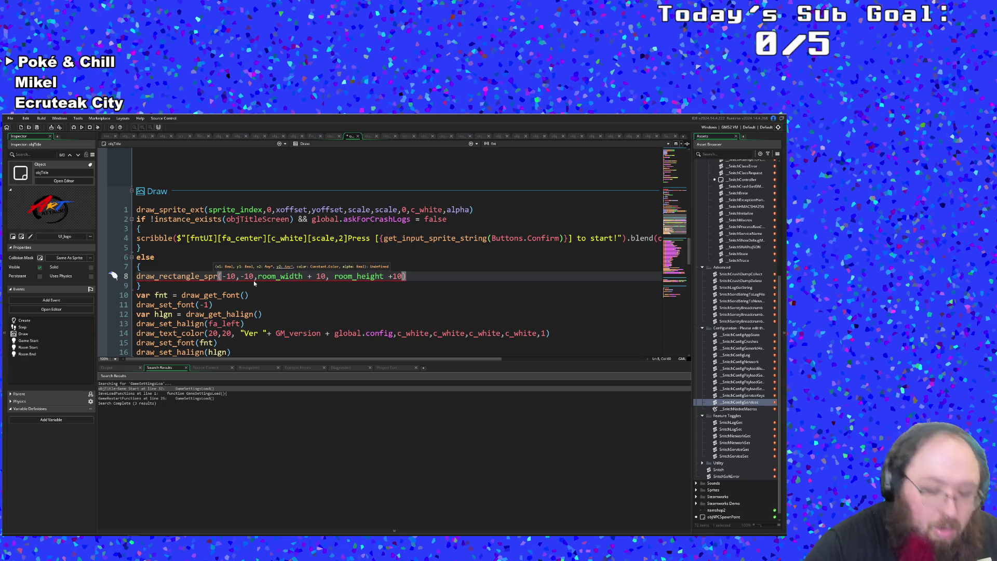
type(",c_wh")
key("Return")
type(",")
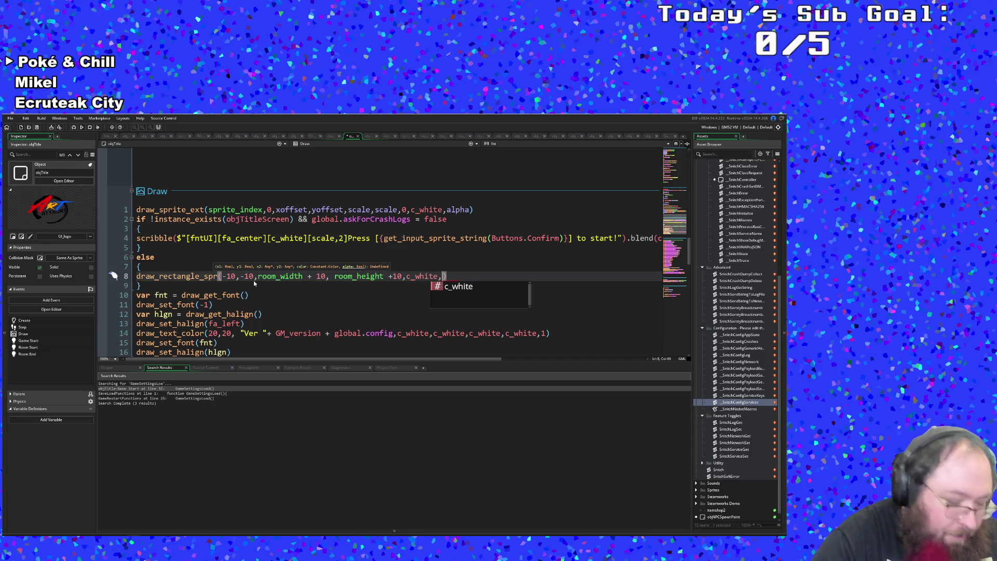
type("1")
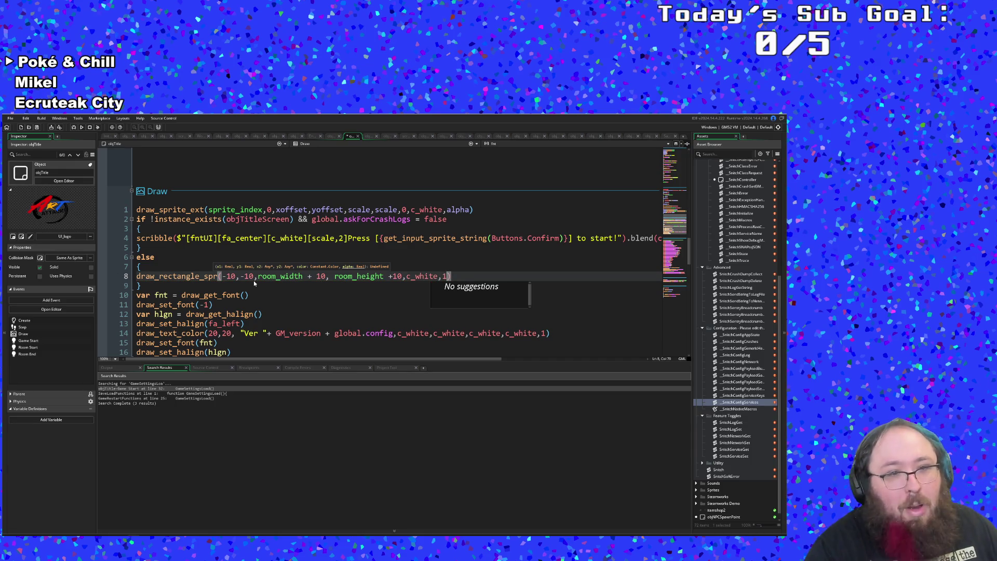
left_click(289, 286)
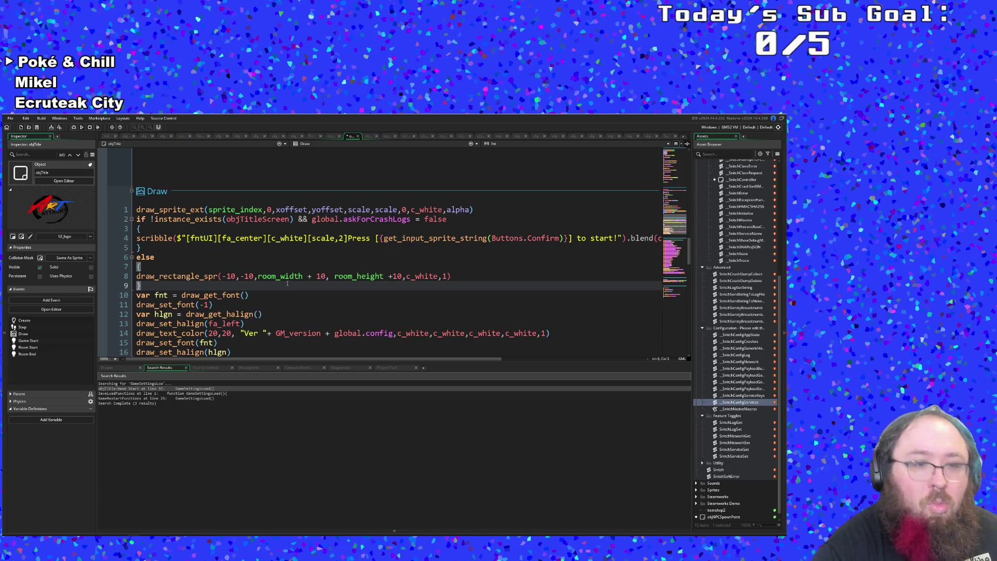
scroll(287, 304, "up", 10)
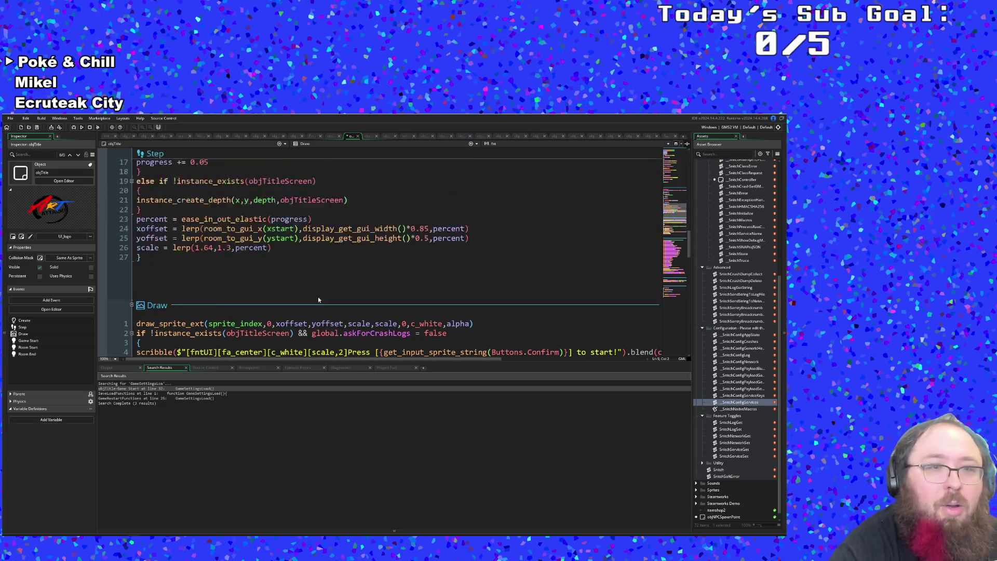
Find objAudio with the Ctrl+T asset search and open it.
scroll(321, 301, "down", 5)
scroll(321, 301, "down", 10)
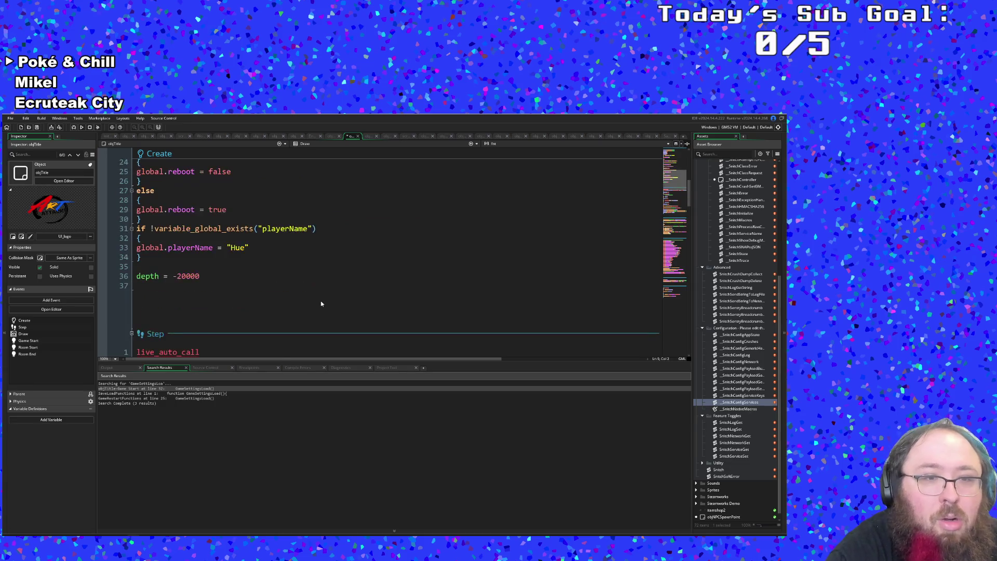
scroll(320, 301, "down", 10)
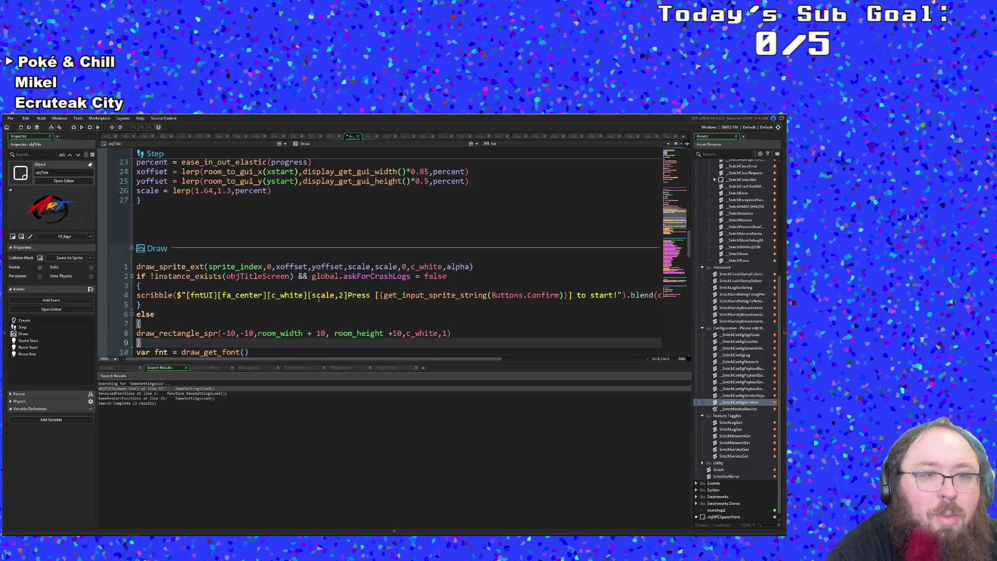
left_click(309, 239)
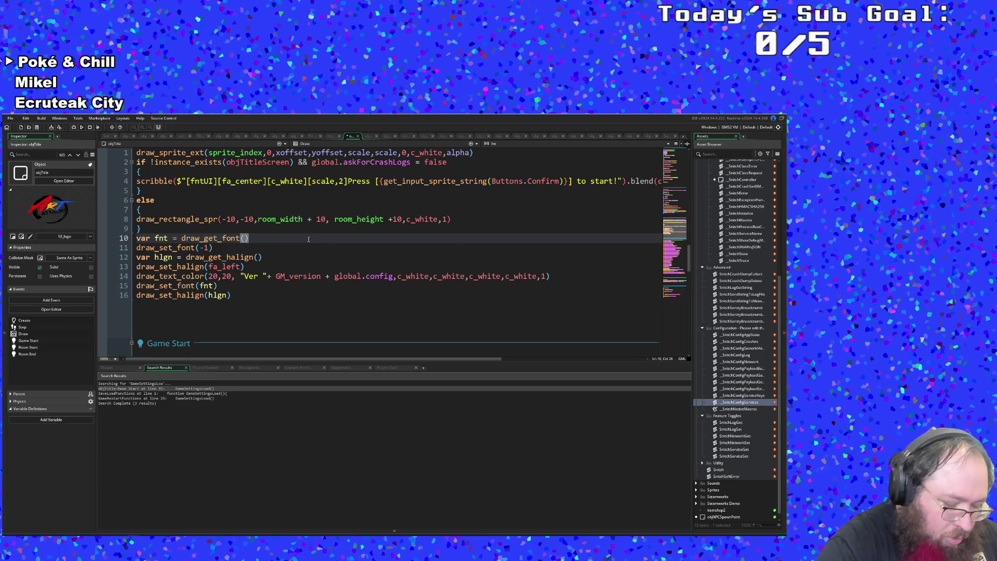
key("ctrl+t")
type("objAudio")
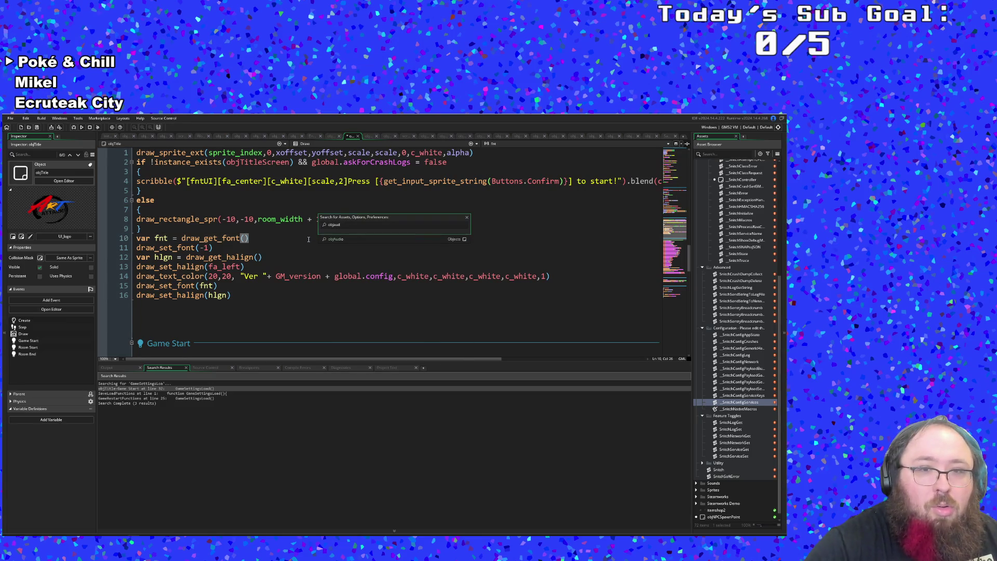
key("Return")
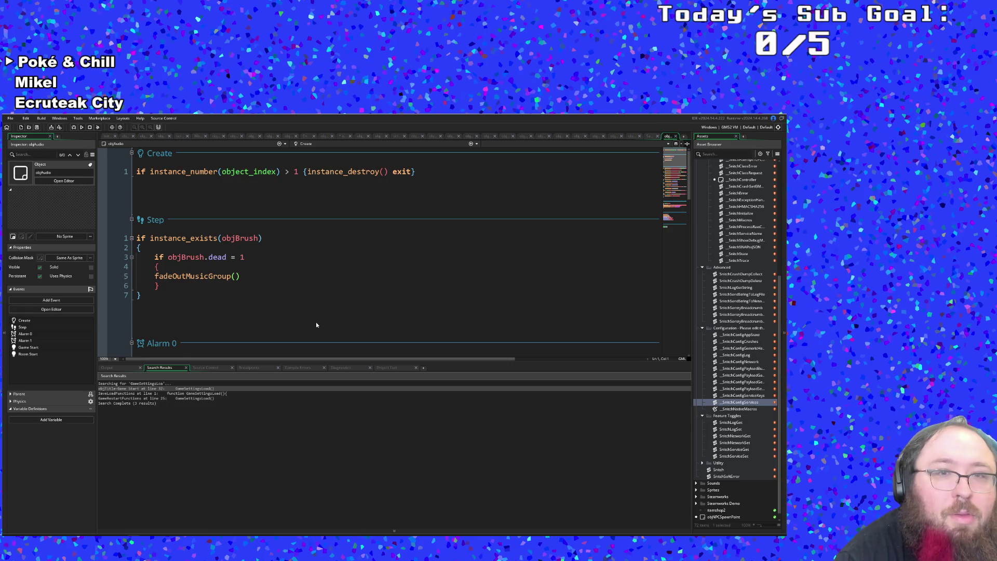
scroll(316, 322, "down", 5)
scroll(306, 315, "down", 2)
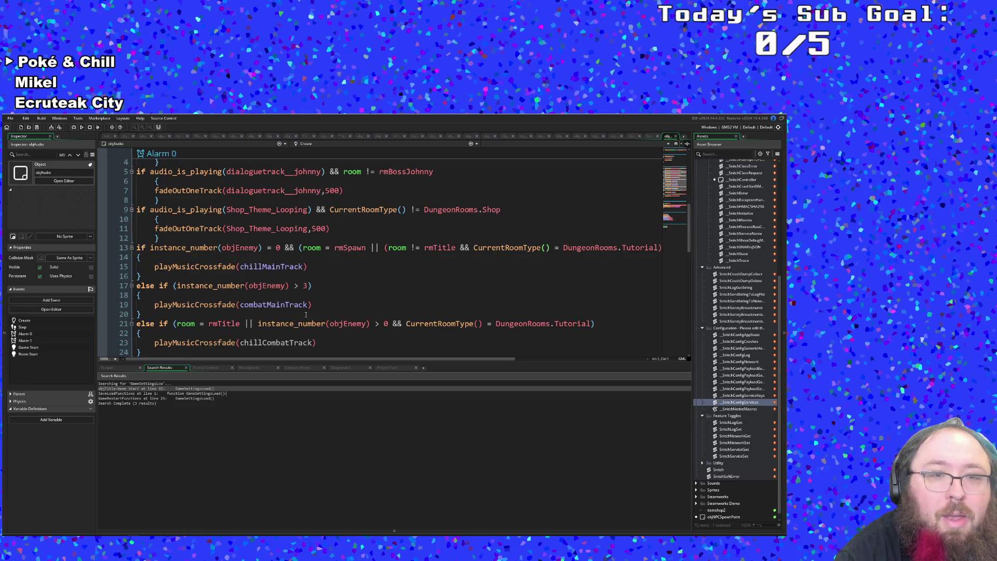
scroll(306, 315, "down", 2)
left_click(279, 300)
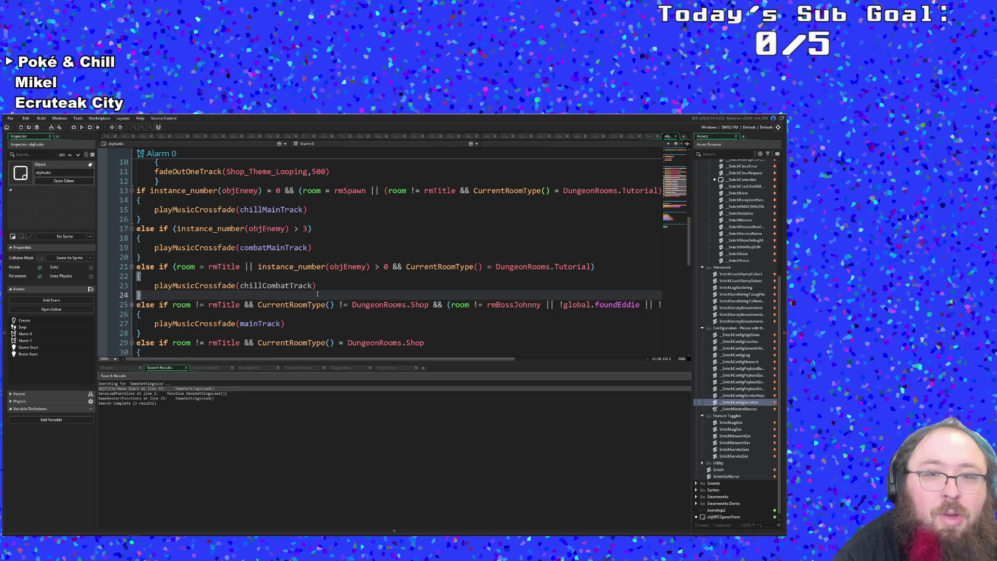
scroll(333, 292, "down", 2)
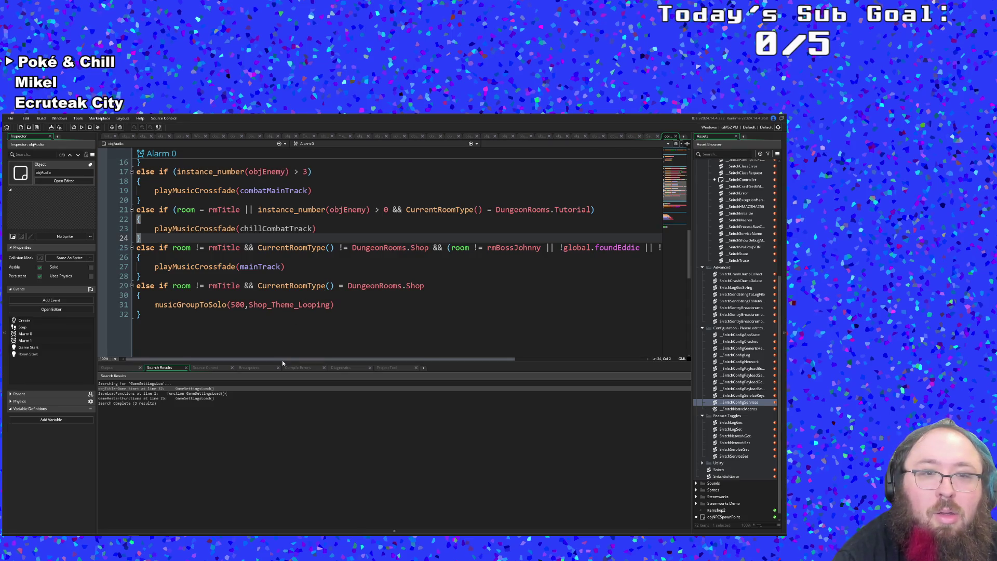
scroll(293, 333, "up", 2)
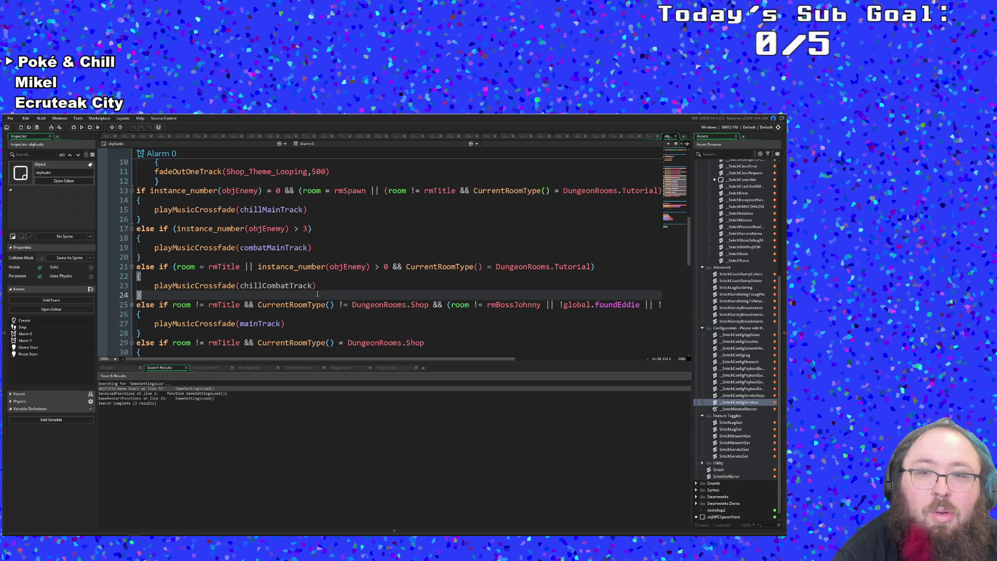
key("shift+Left")
scroll(312, 298, "up", 2)
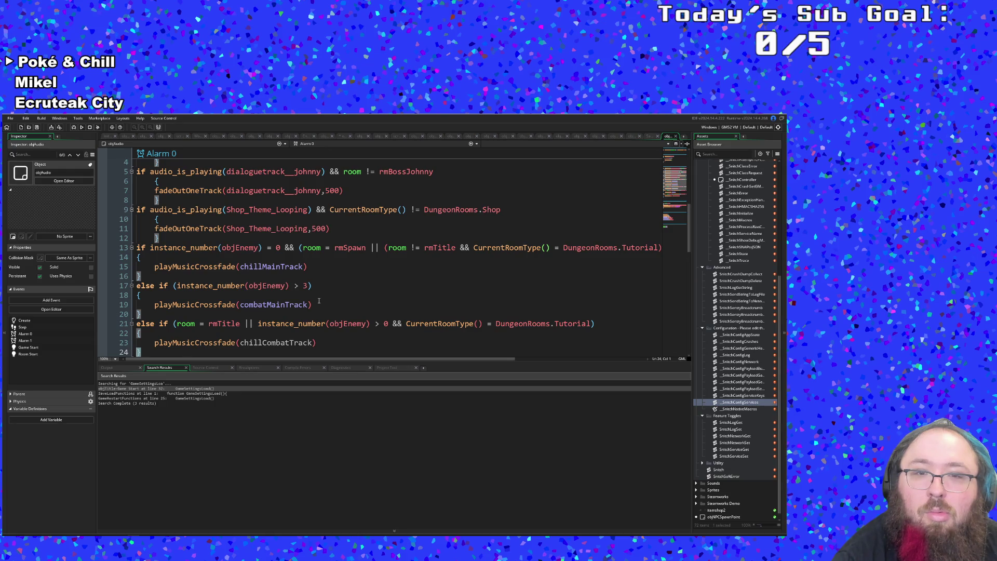
scroll(319, 301, "up", 7)
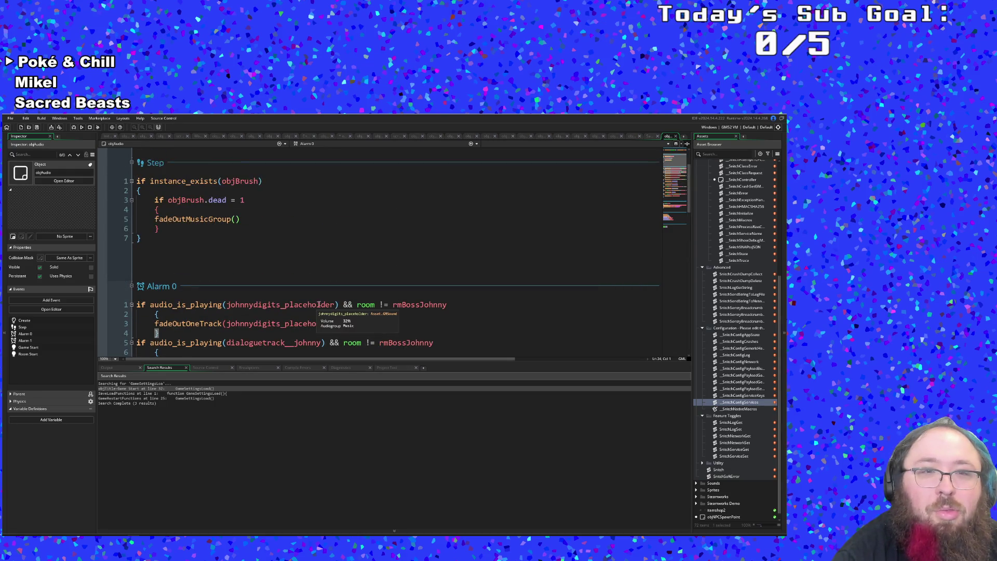
Cut alarm[1] = 2 from Room Start, leaving alarm[0] = 4, and close objAudio.
scroll(319, 306, "down", 10)
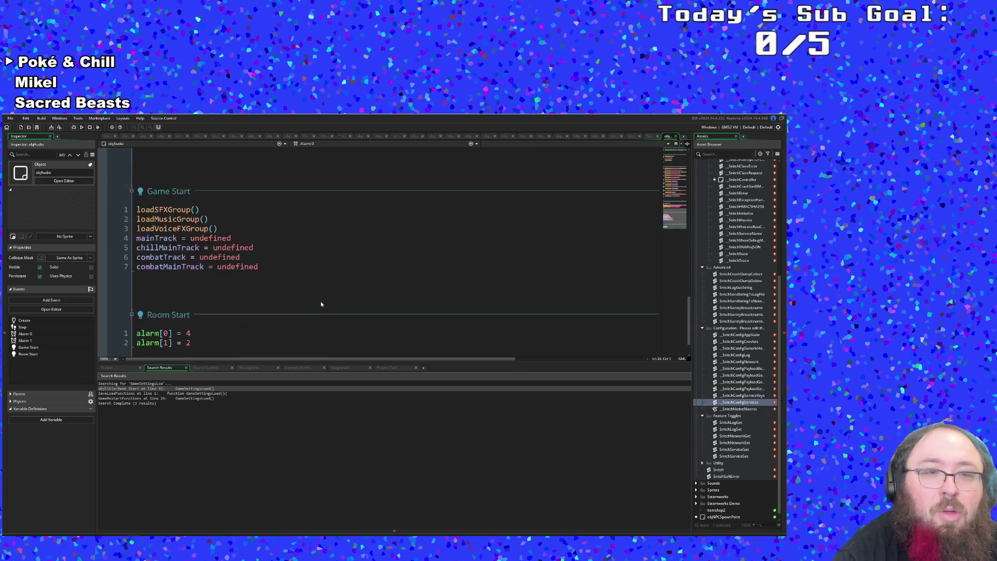
scroll(306, 296, "up", 3)
left_click(291, 257)
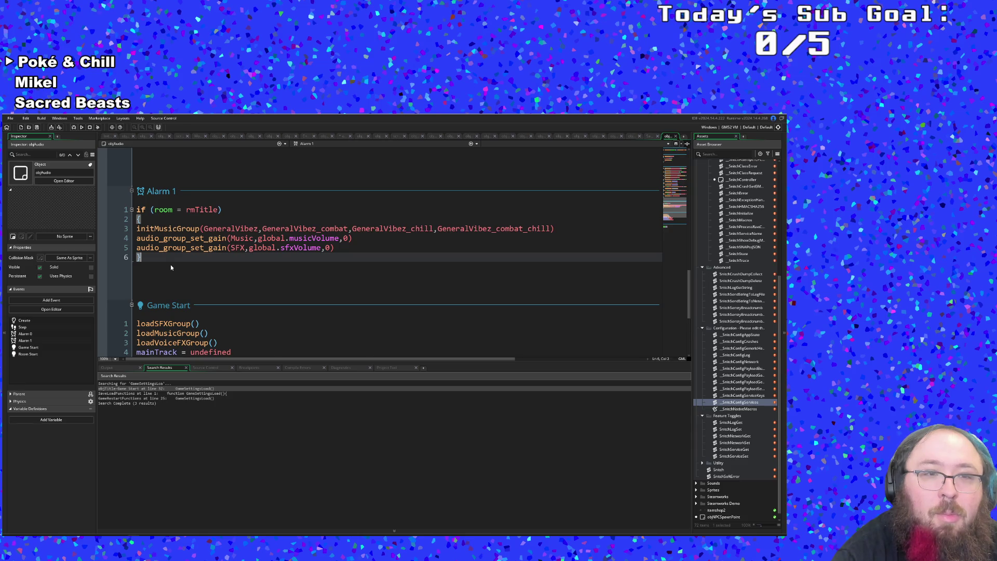
scroll(172, 265, "up", 7)
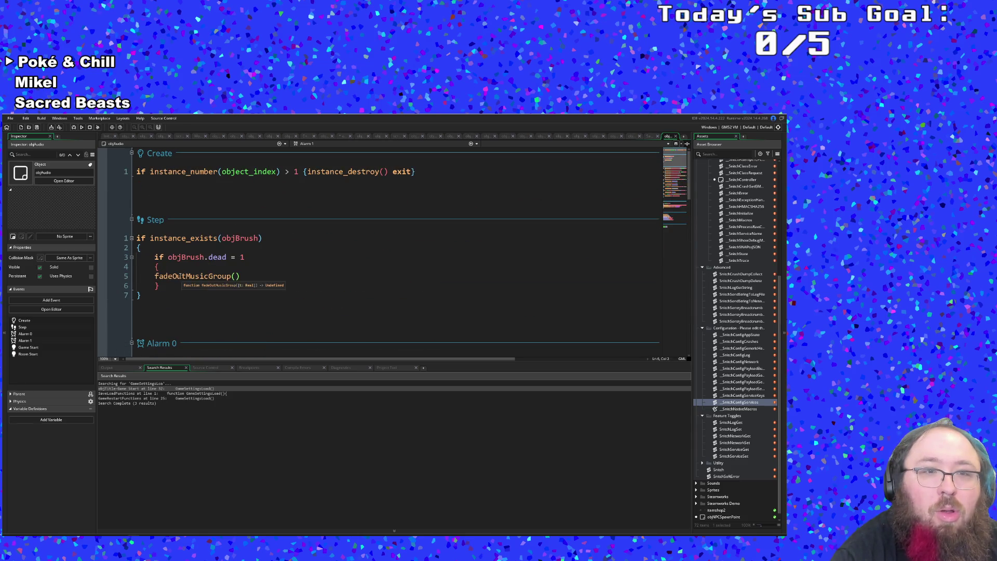
scroll(180, 274, "down", 10)
left_click(203, 309)
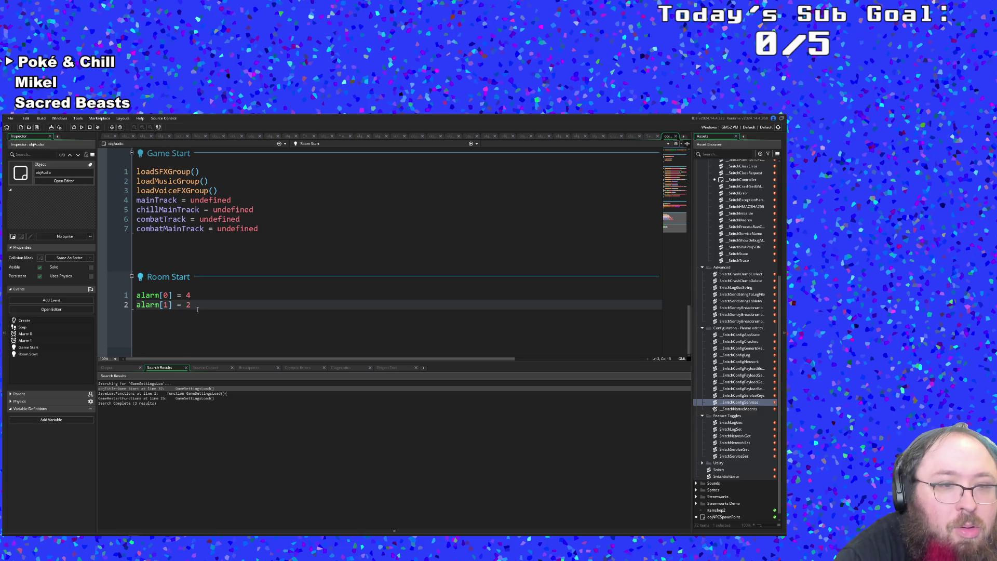
left_click_drag(197, 310, 136, 305)
right_click(144, 306)
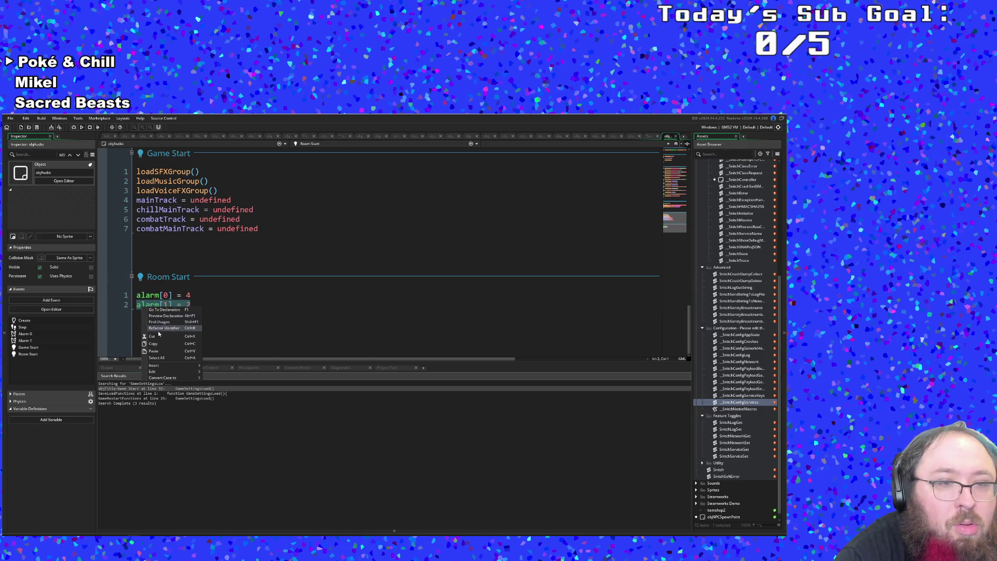
left_click(157, 335)
key("BackSpace")
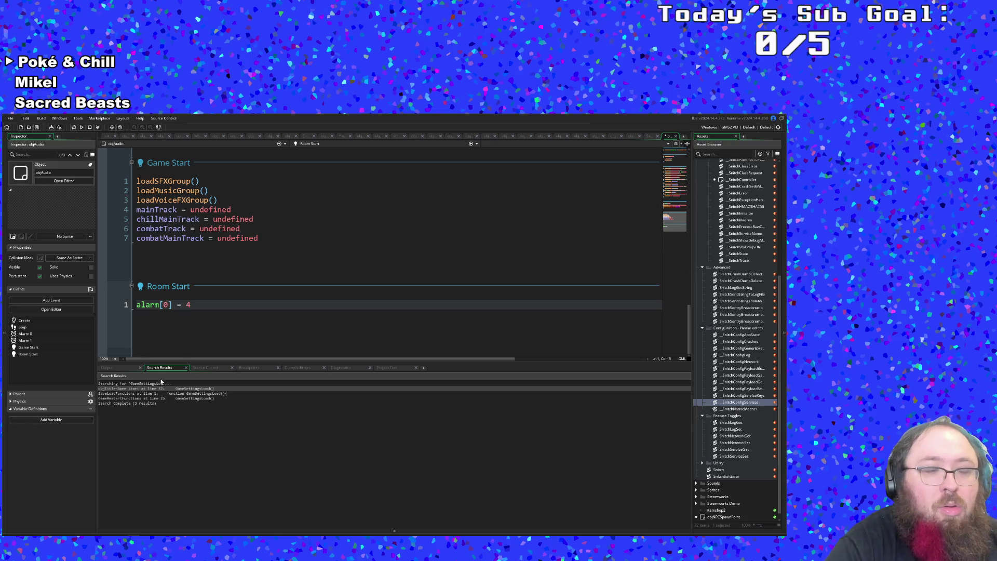
left_click(674, 137)
left_click(309, 261)
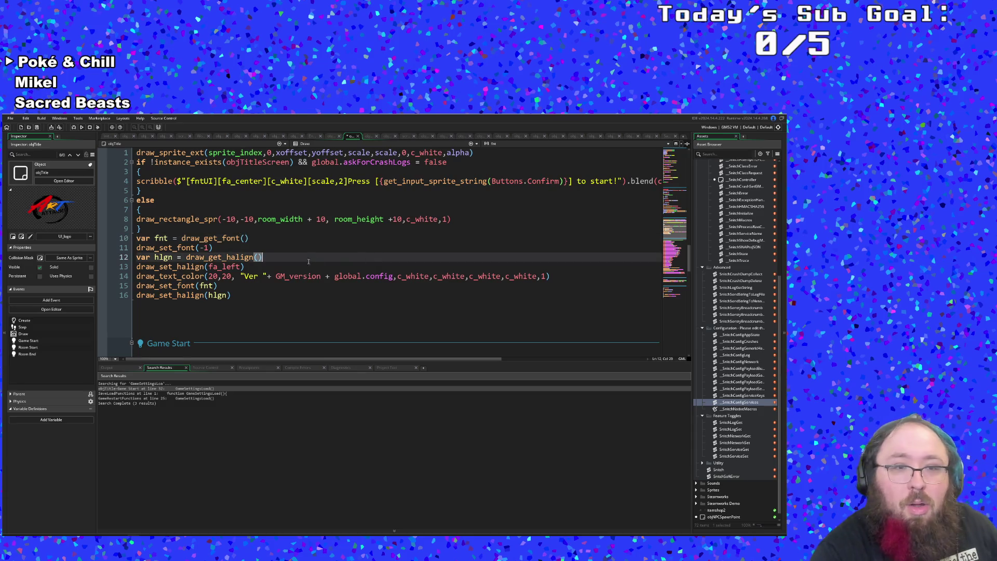
scroll(286, 247, "up", 1)
scroll(257, 288, "up", 10)
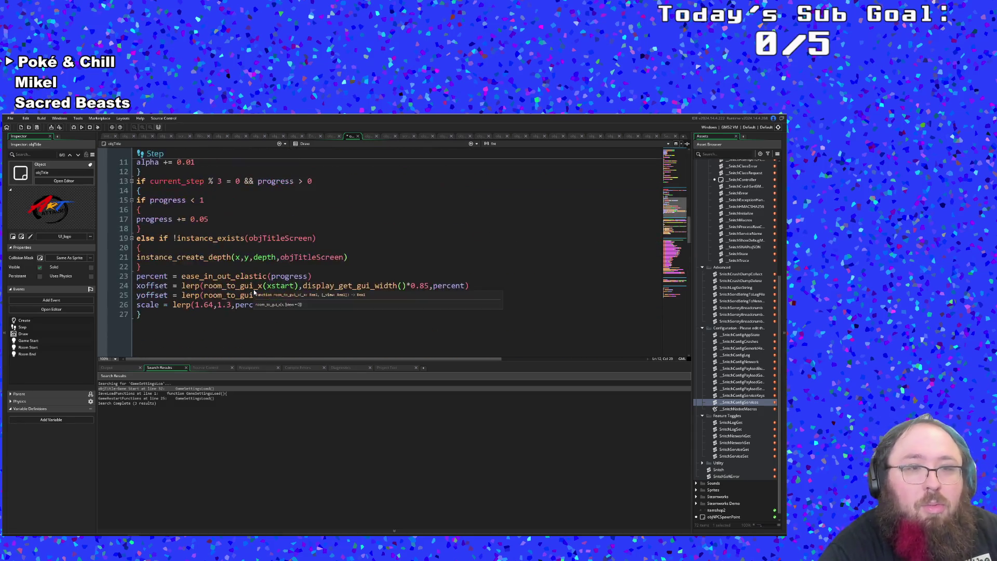
scroll(256, 292, "down", 5)
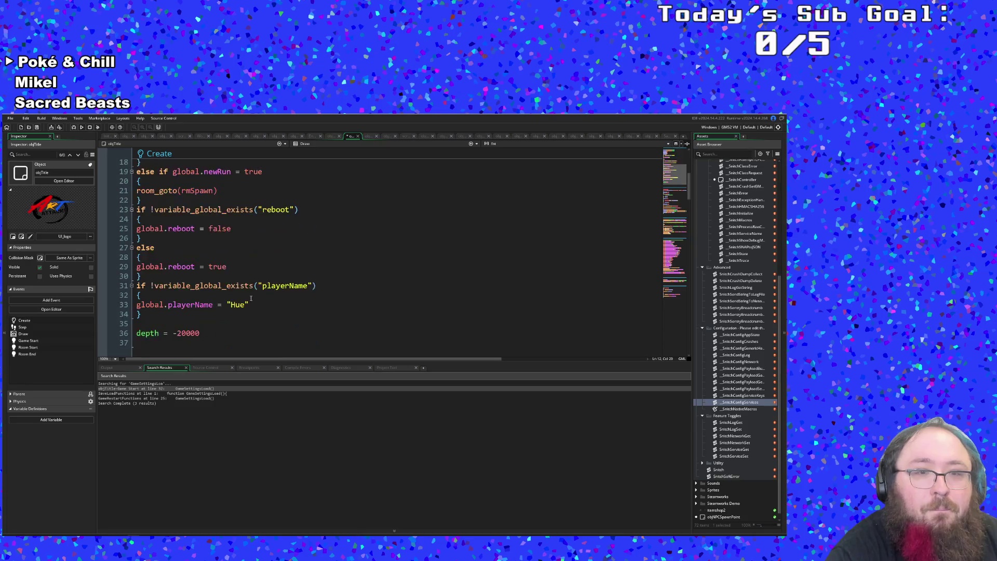
scroll(252, 301, "up", 5)
scroll(250, 303, "down", 5)
scroll(244, 306, "down", 1)
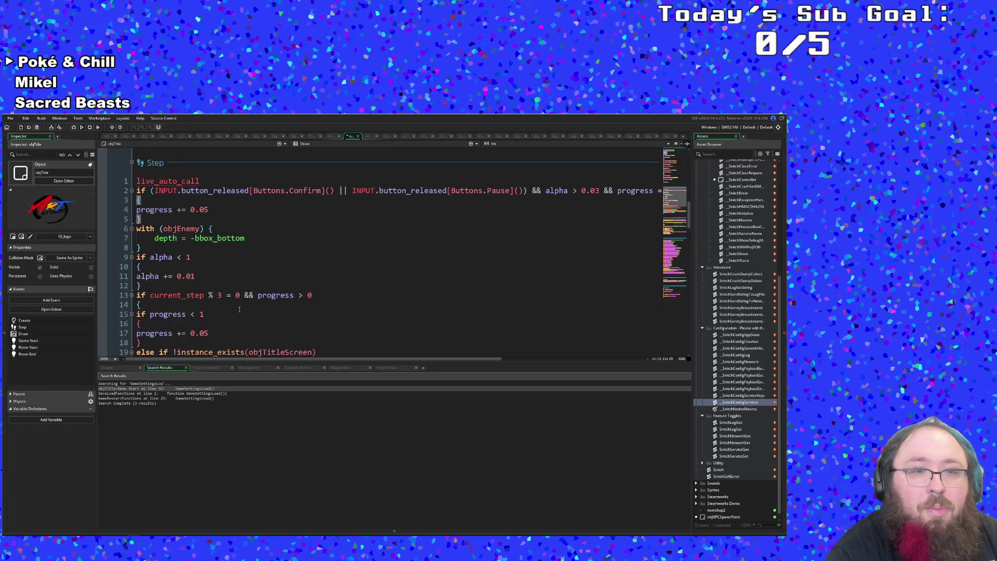
left_click(211, 208)
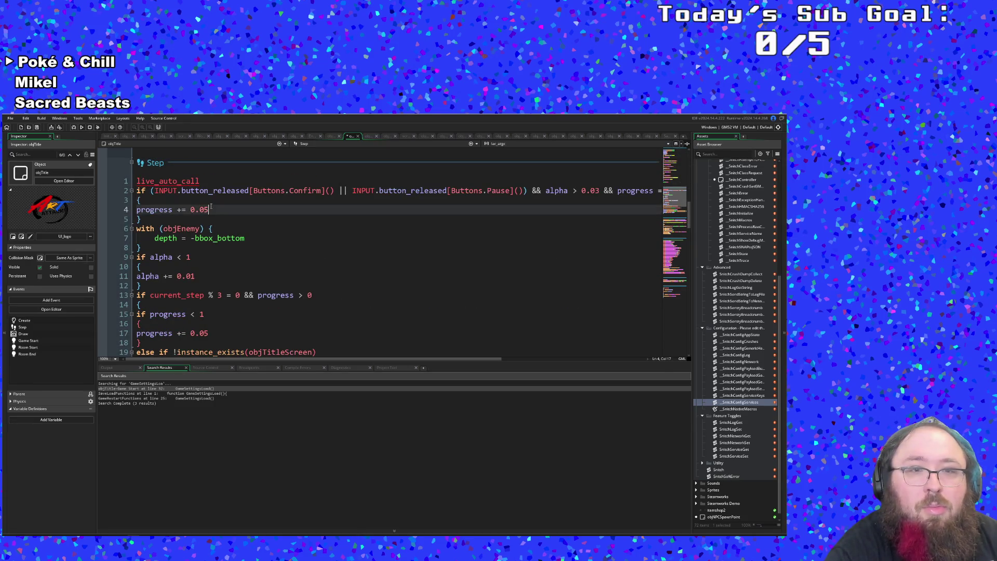
key("Return")
key("Tab")
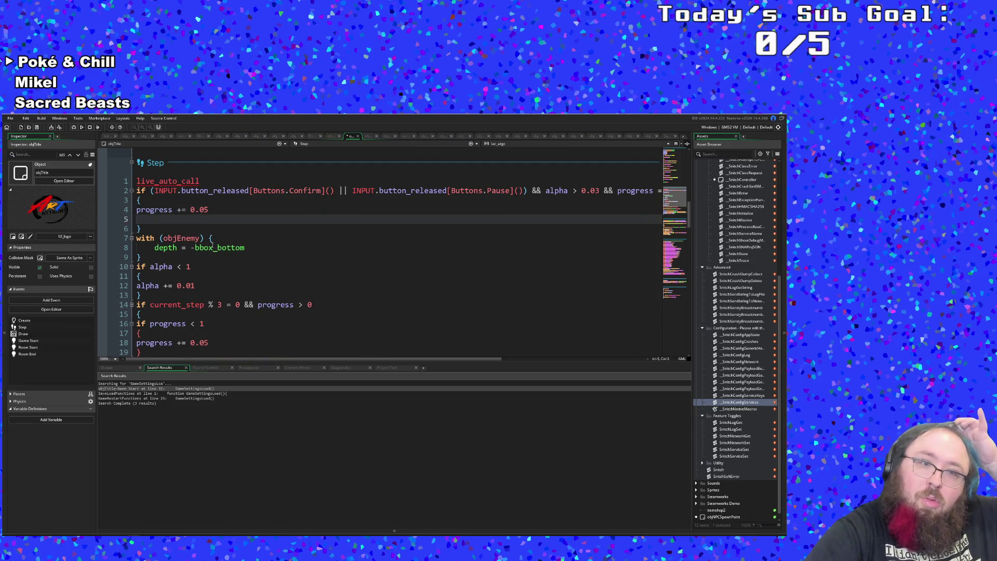
type("alarm[1] = 2")
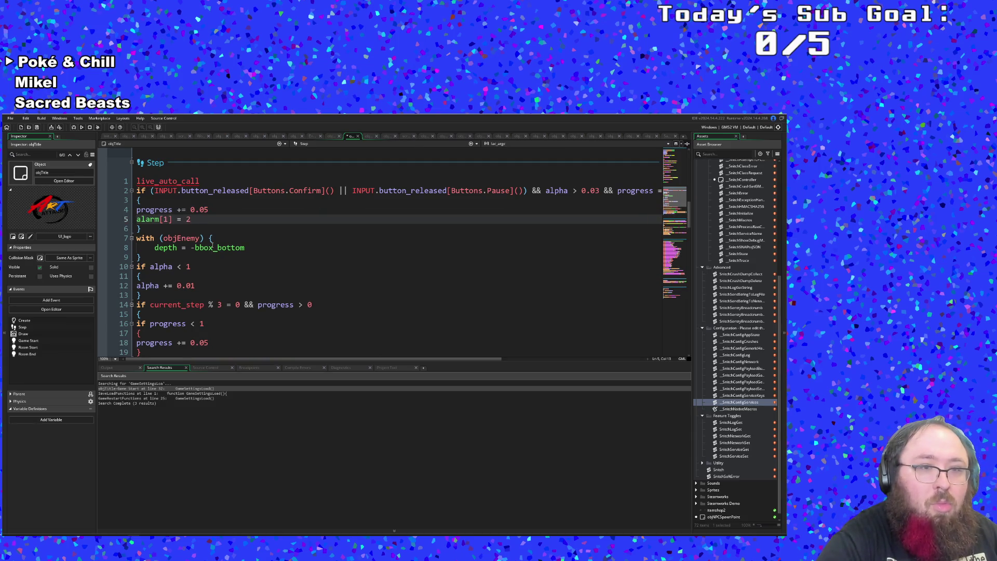
left_click(148, 219)
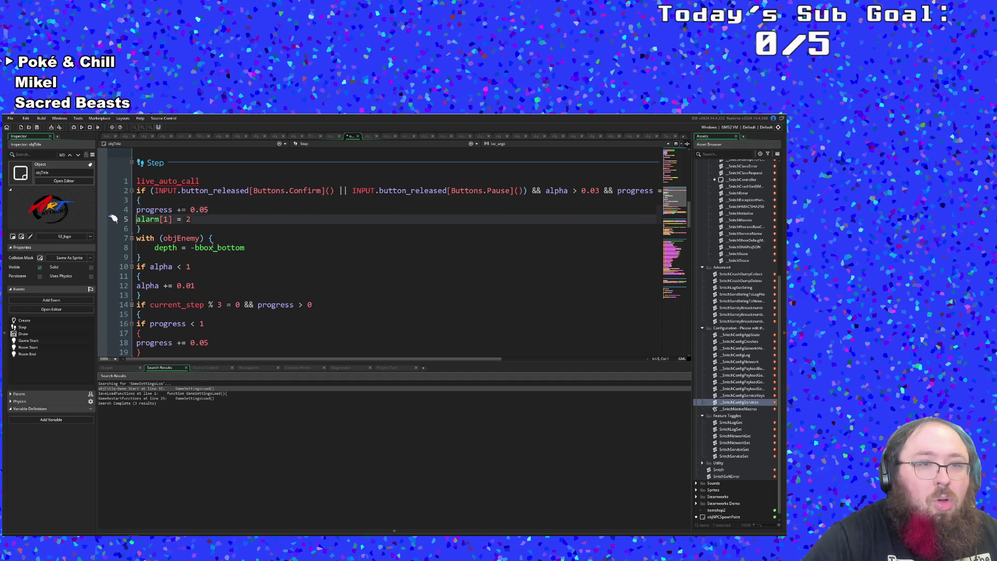
left_click(195, 221)
left_click(113, 218)
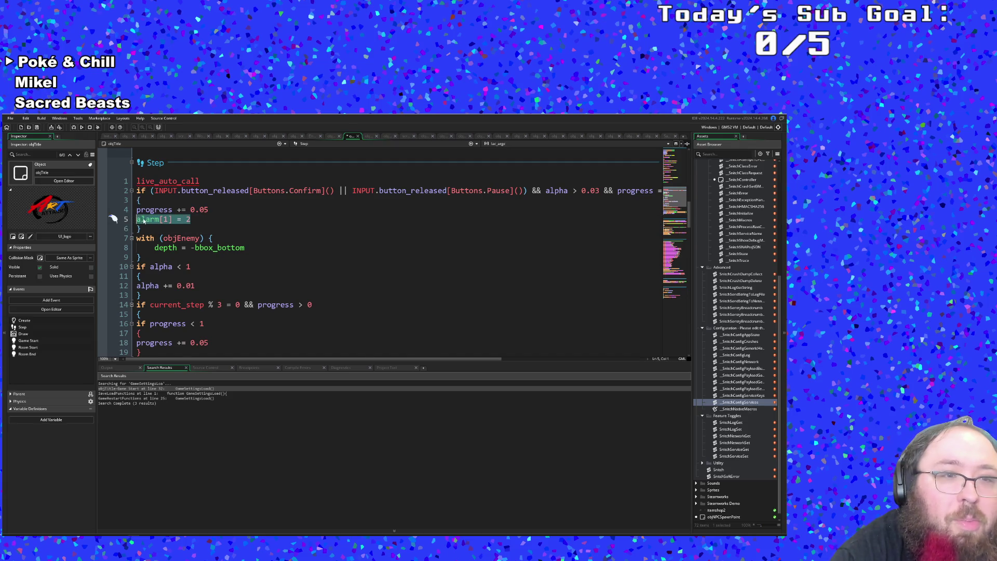
right_click(150, 218)
left_click(158, 249)
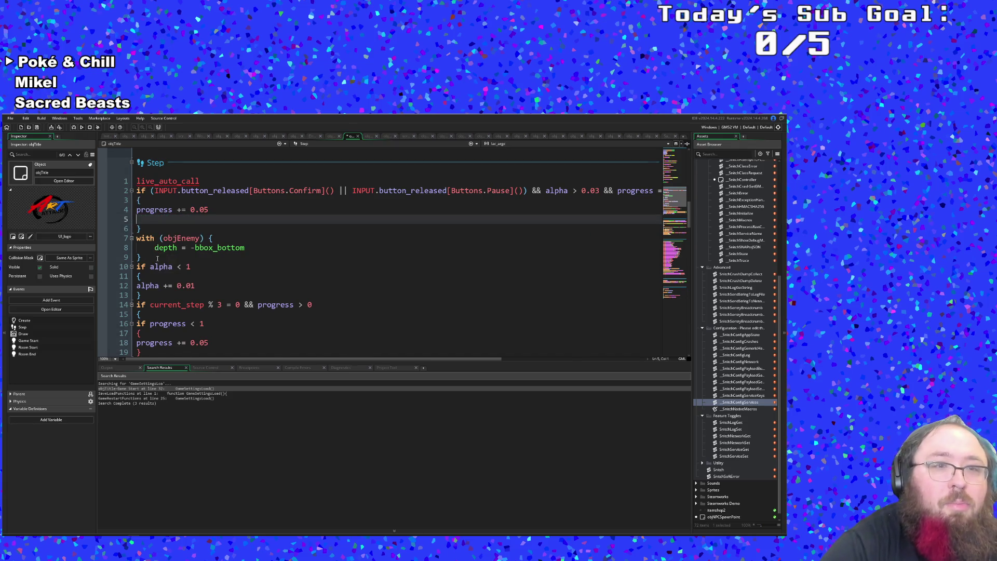
key("BackSpace")
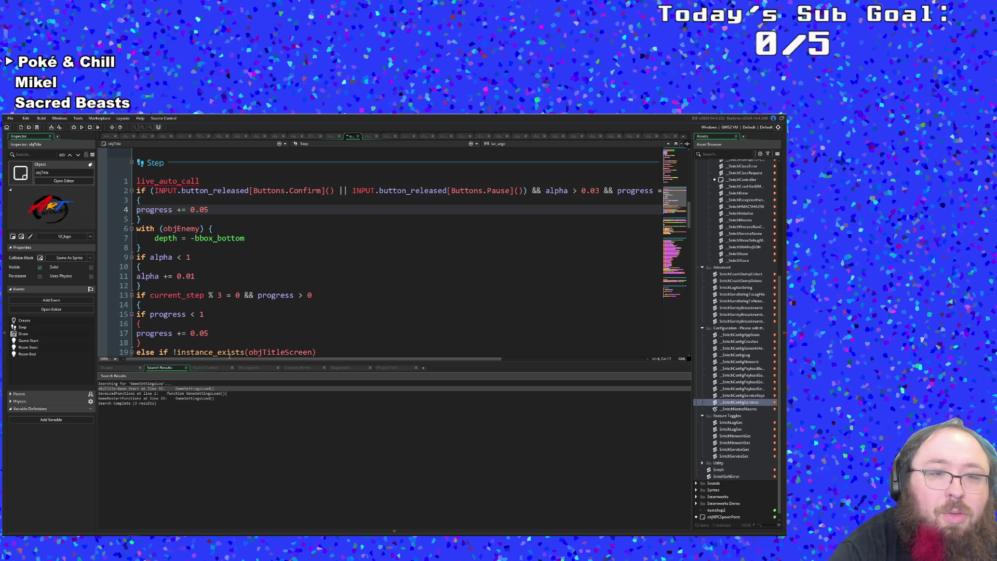
Add a new line alarm[1] = 2 below progress += 0.05 in objTitle's Step code.
scroll(267, 360, "right", 5)
mouse_move(296, 359)
left_mouse_down()
mouse_move(375, 350)
mouse_move(205, 358)
left_mouse_up()
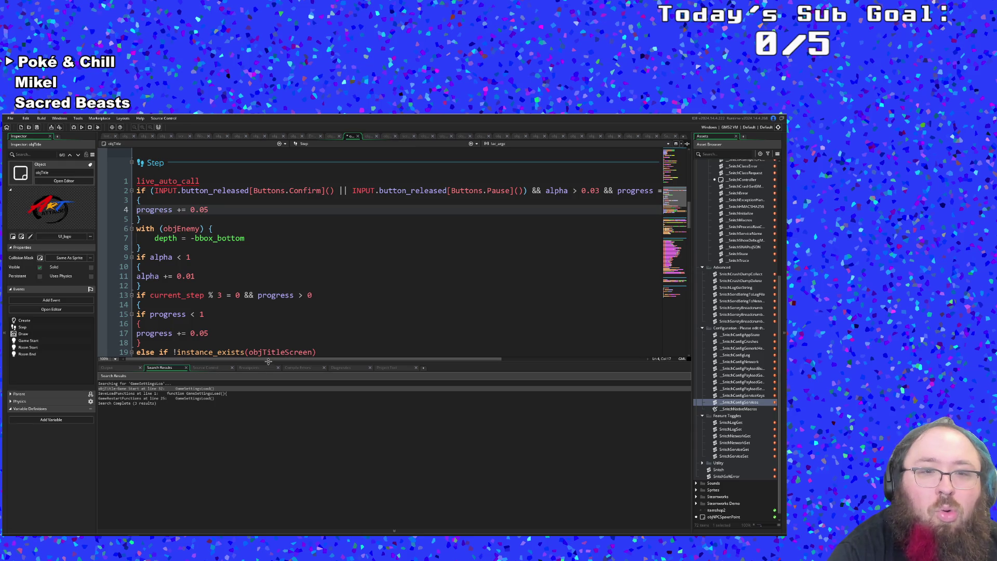
mouse_move(267, 359)
left_mouse_down()
mouse_move(415, 359)
mouse_move(255, 366)
left_mouse_up()
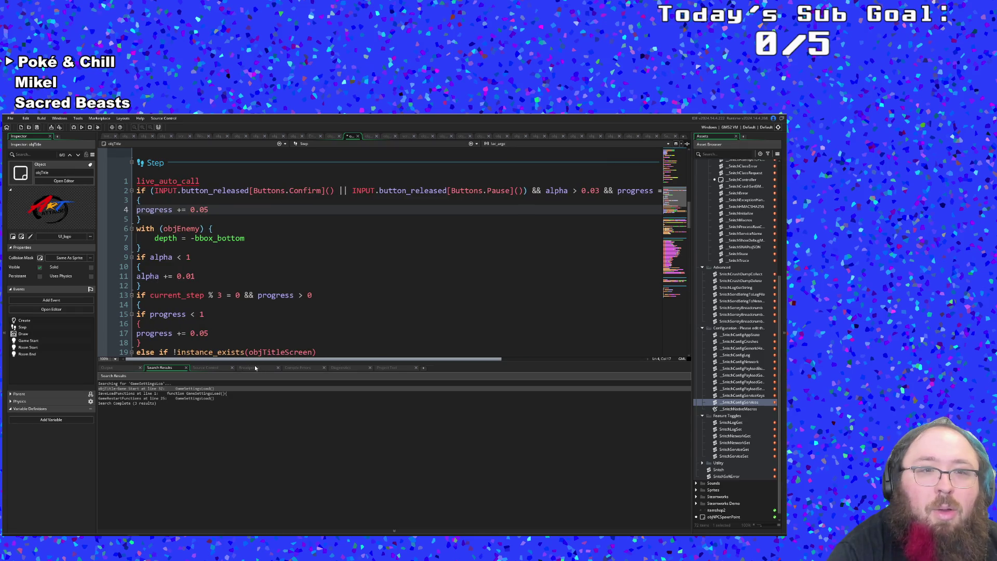
left_click(231, 280)
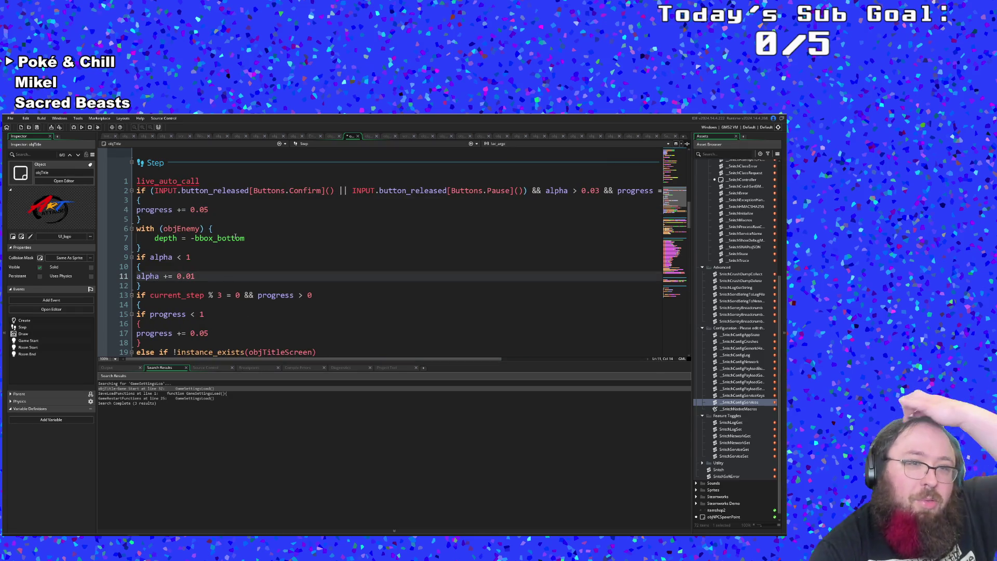
left_click(212, 209)
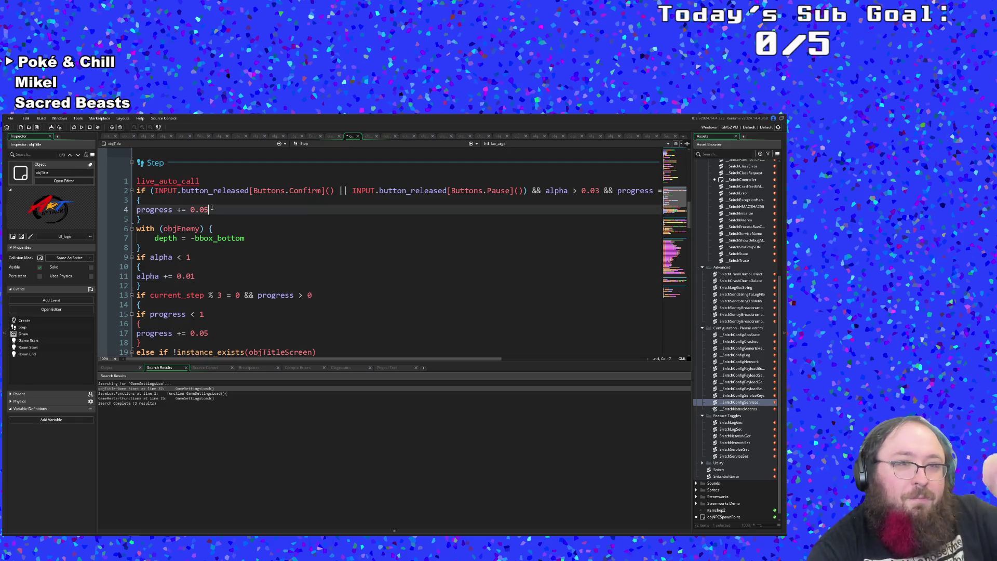
key("Return")
key("BackSpace")
type("alarm[1] = 2")
key("Up")
key("Down")
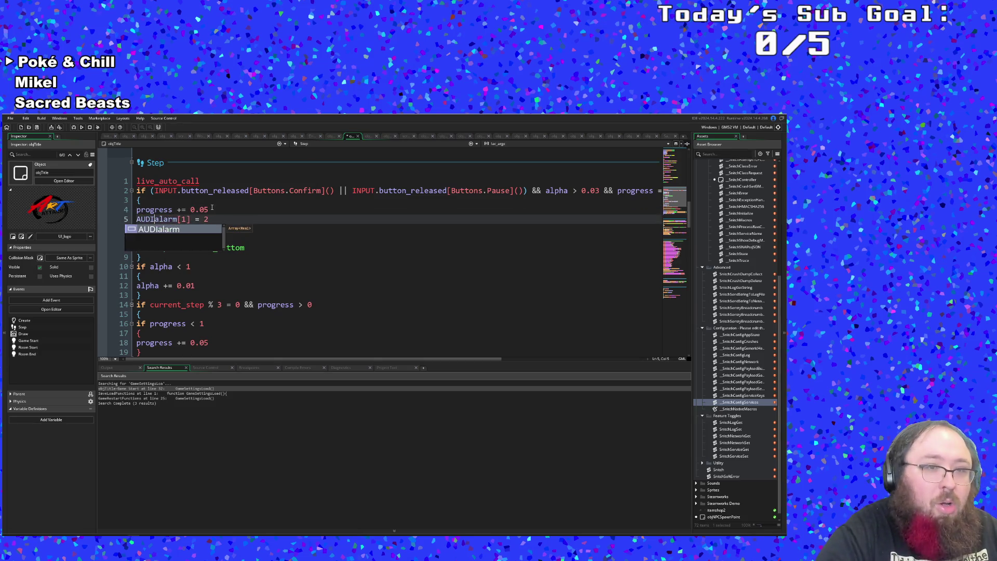
Change that line to objAudio.alarm[1] = 1.
type("obj")
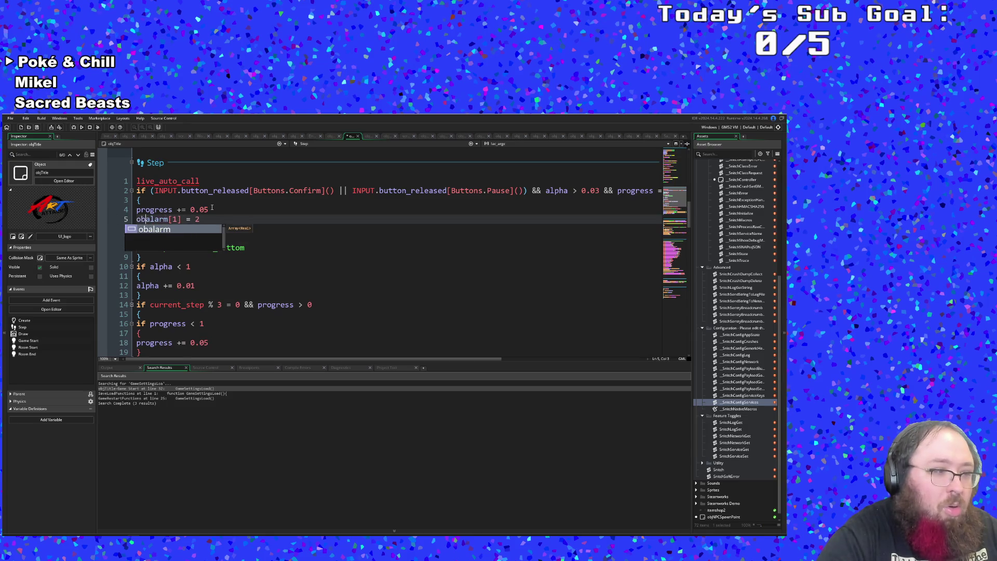
type("Audio")
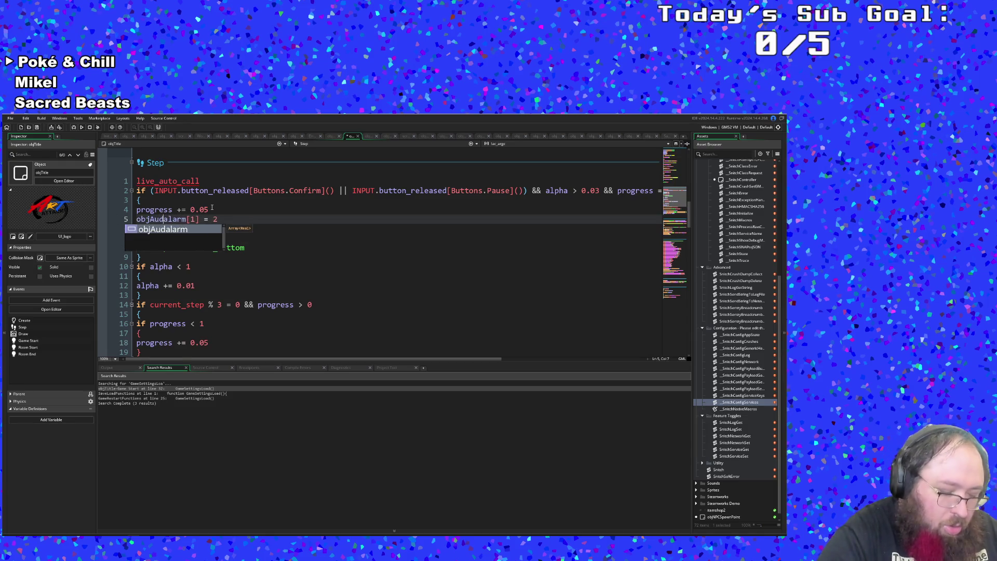
type(" =")
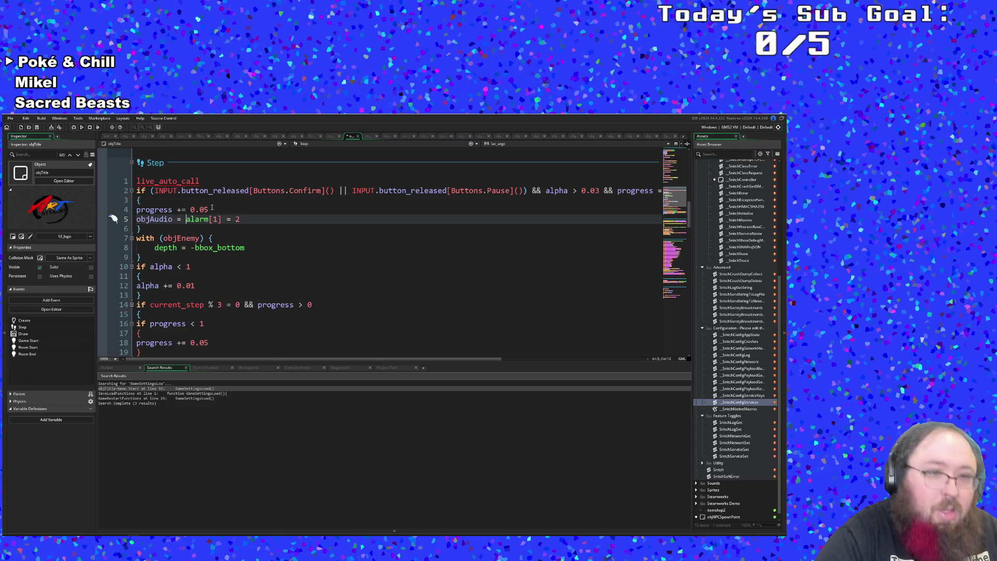
key("BackSpace")
key("BackSpace")
key("BackSpace")
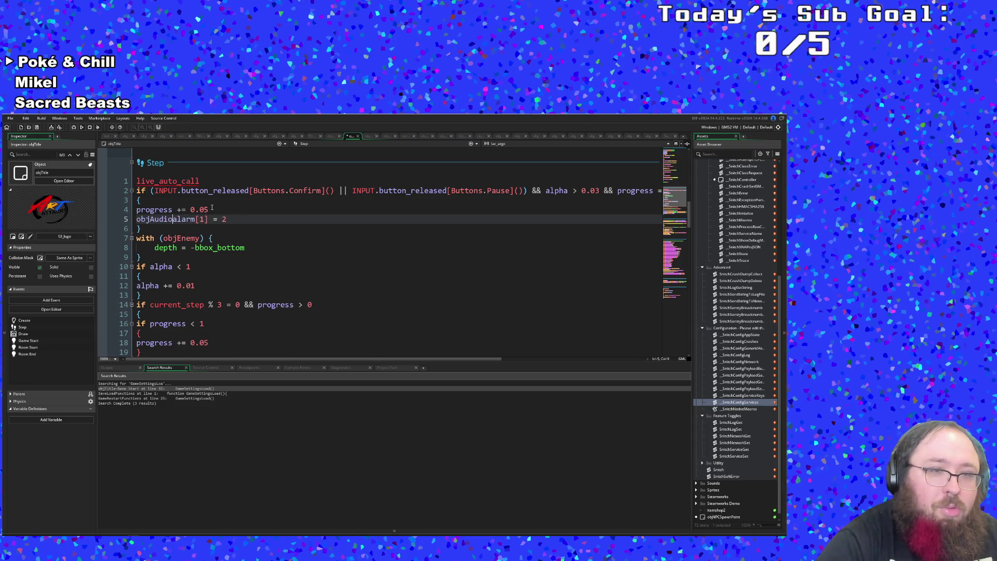
type(".")
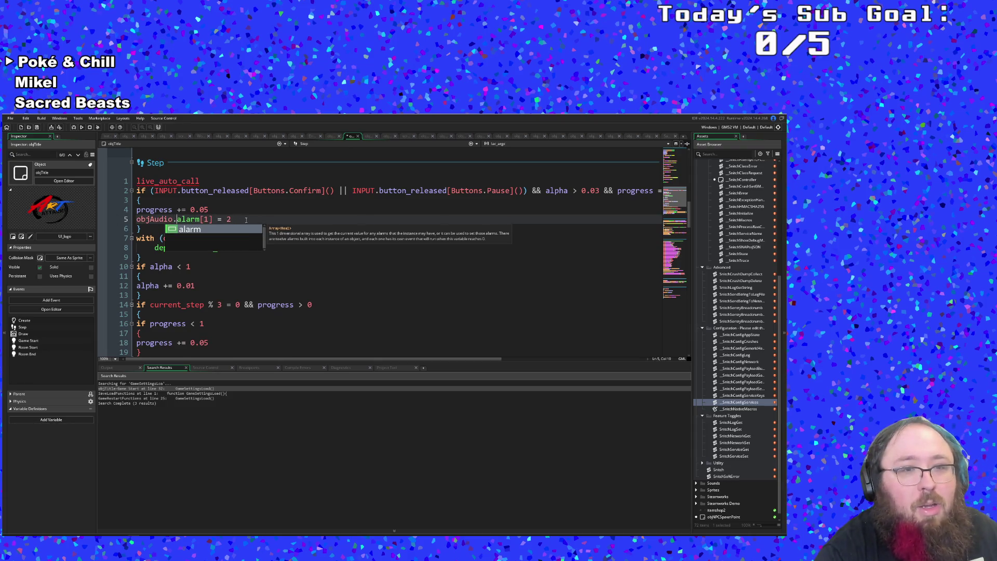
left_click(245, 220)
key("BackSpace")
key("BackSpace")
type("1")
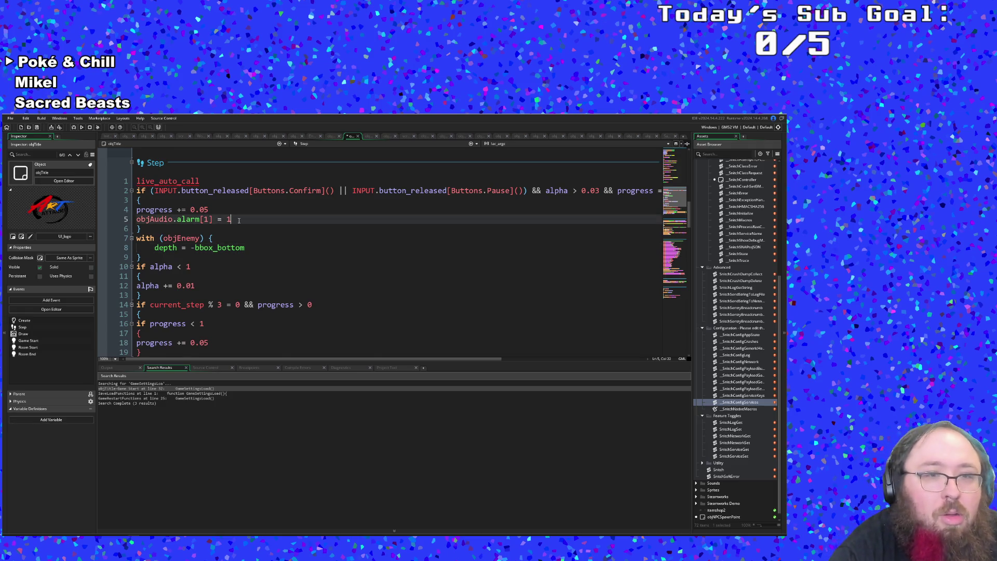
Cut the objAudio.alarm[1] = 1 line out and remove the leftover empty line.
left_click_drag(228, 219, 137, 219)
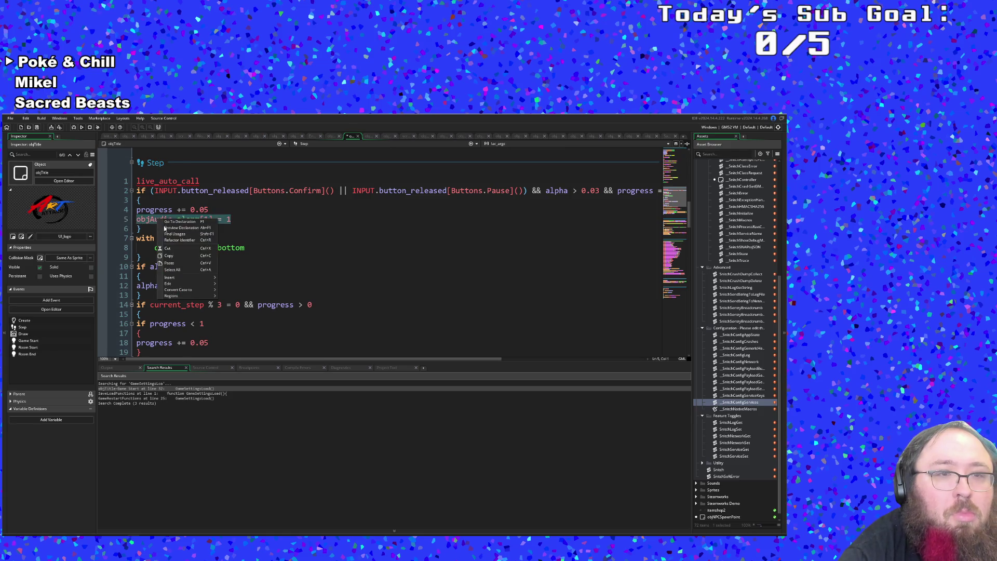
left_click(242, 220)
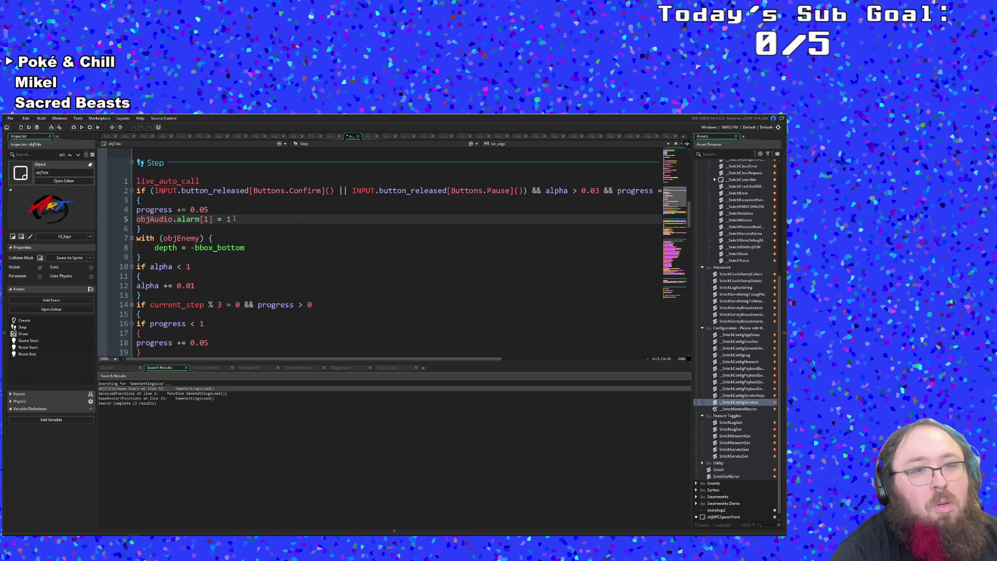
key("Left")
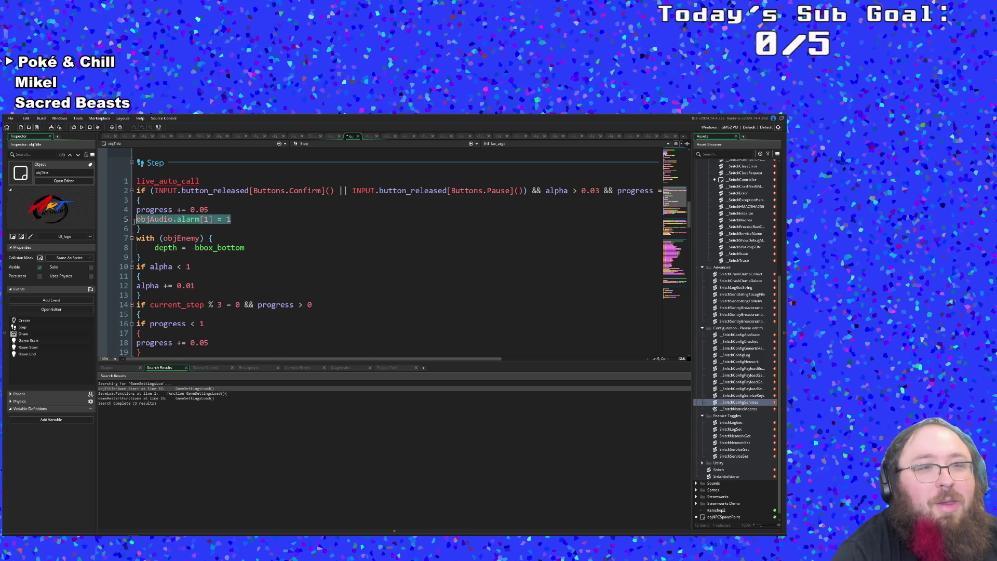
right_click(144, 227)
left_click_drag(136, 219, 237, 215)
right_click(221, 221)
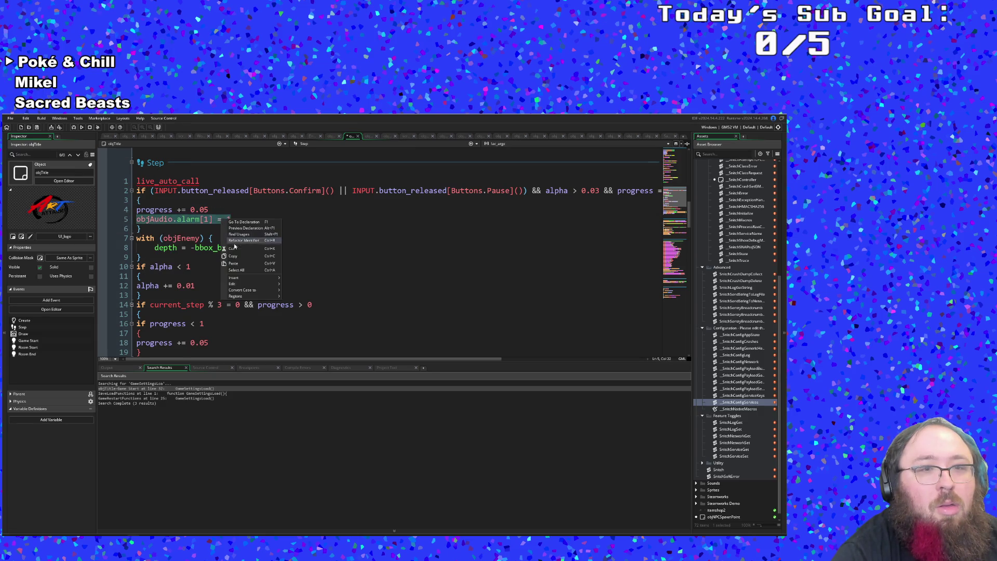
left_click(236, 244)
key("BackSpace")
Insert a blank line directly under live_auto_call at the top of objTitle's Step event.
key("Up")
key("Up")
key("Up")
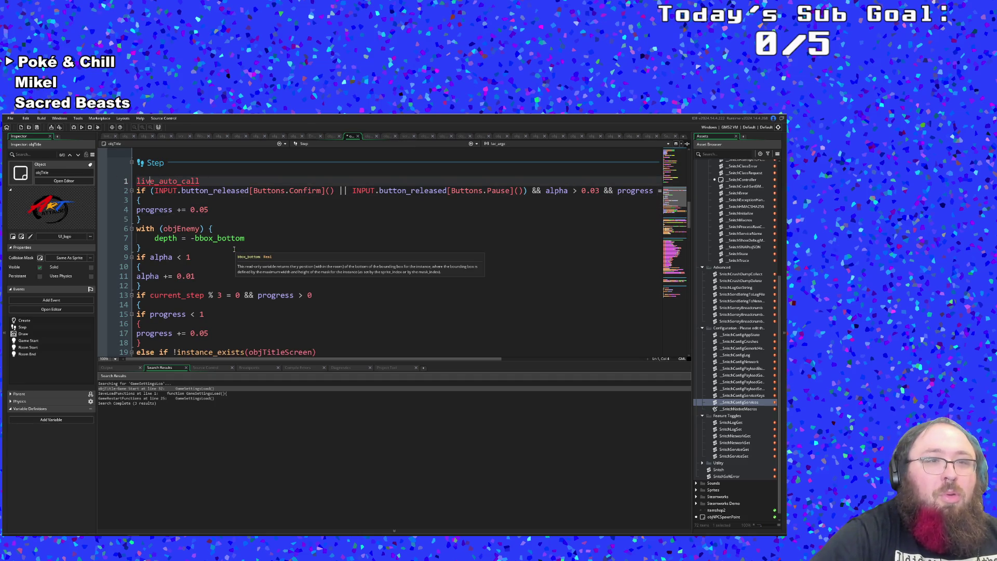
key("Home")
key("Return")
key("Up")
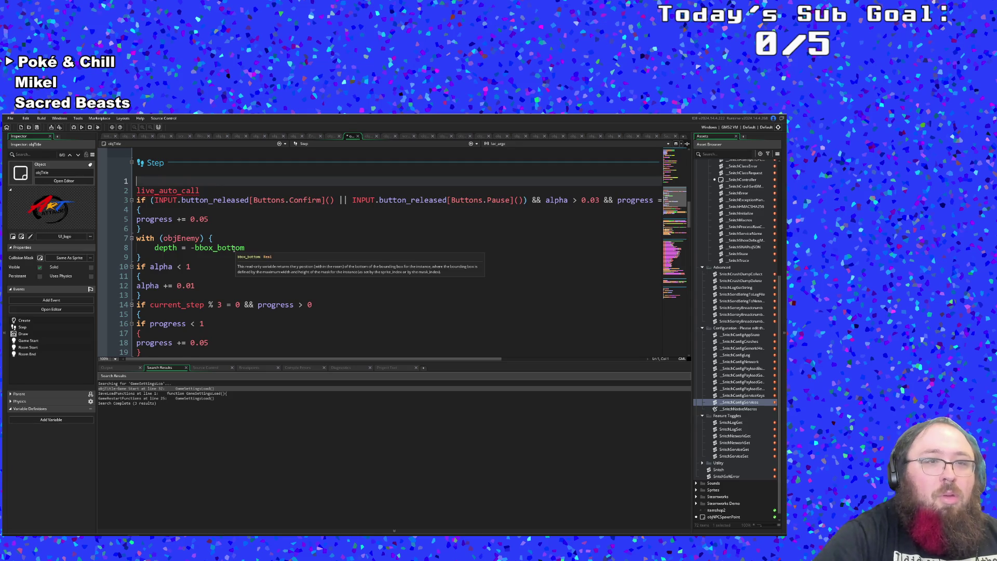
key("Down")
key("BackSpace")
key("End")
key("Return")
Write the condition if global.askForCrashLogs = true with an opening brace block.
type("if glboa")
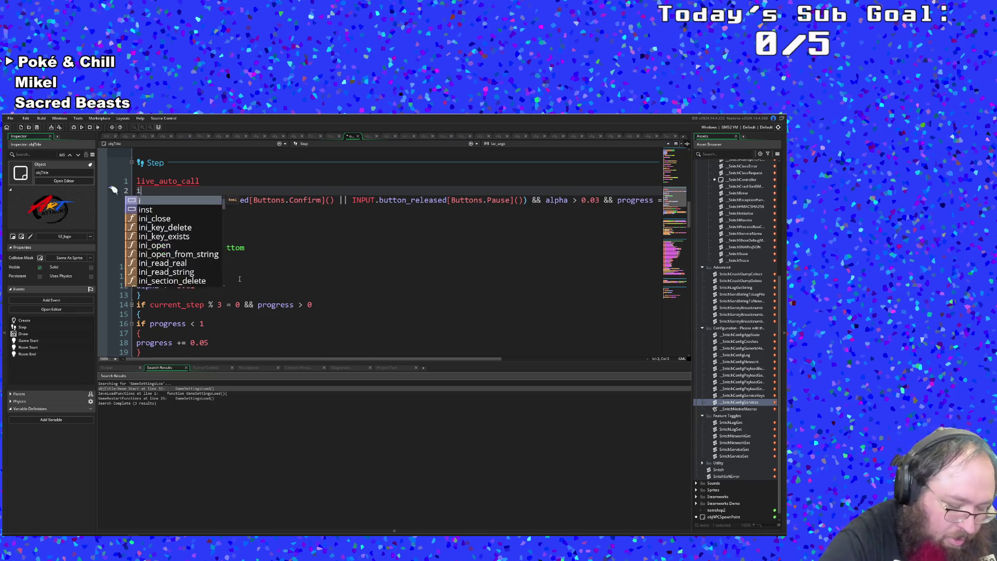
key("BackSpace")
key("BackSpace")
key("BackSpace")
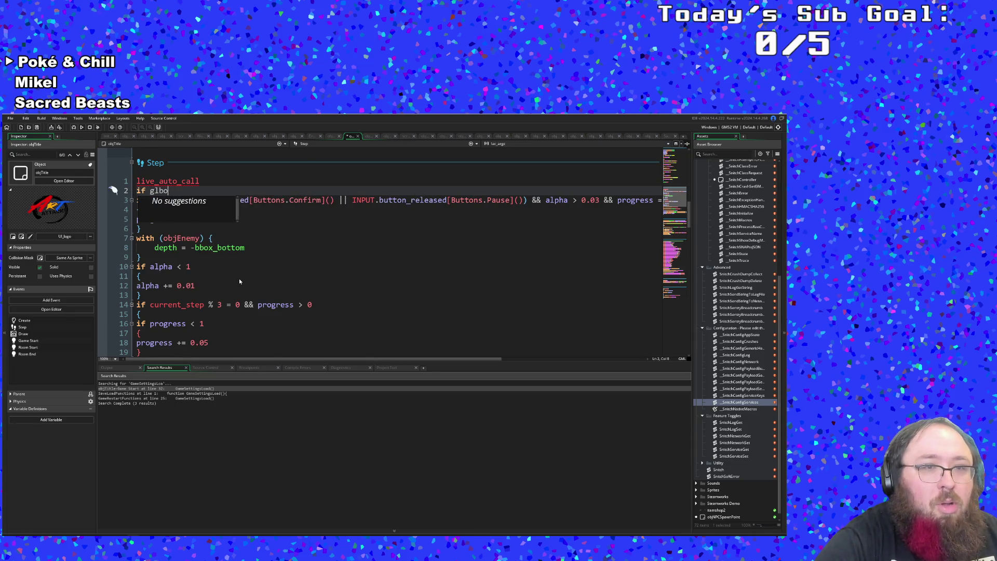
type("obal.")
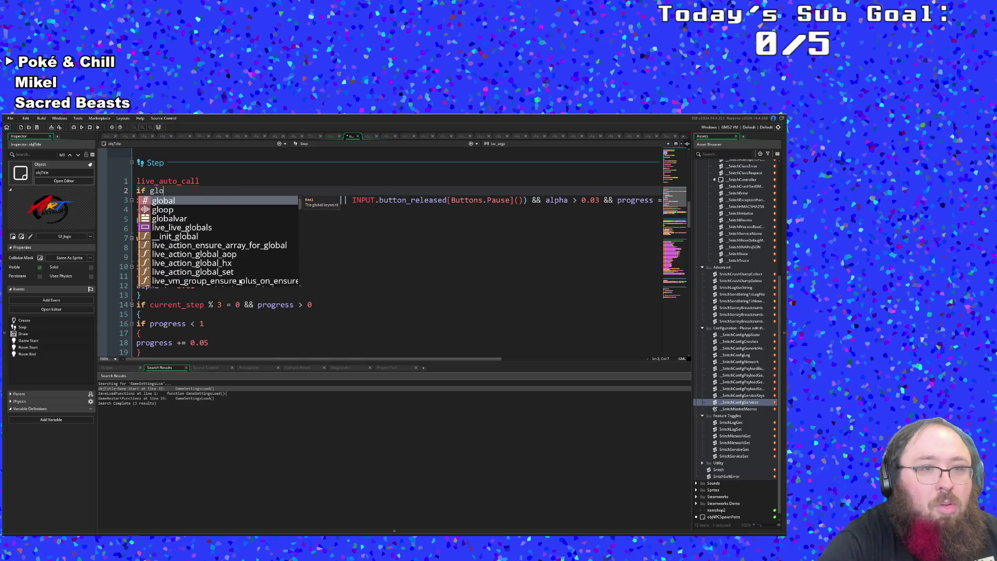
type("ask")
key("Return")
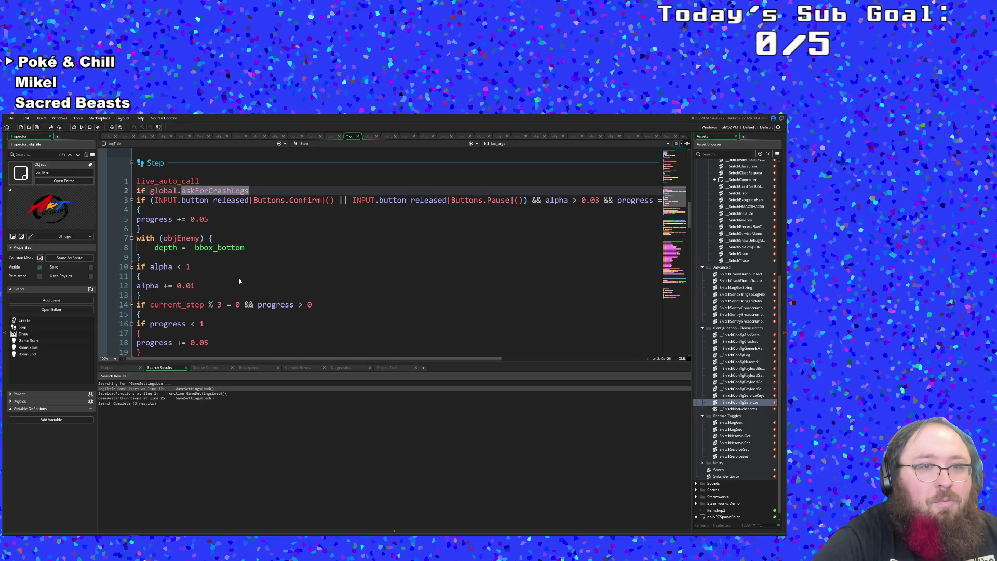
type(" = true")
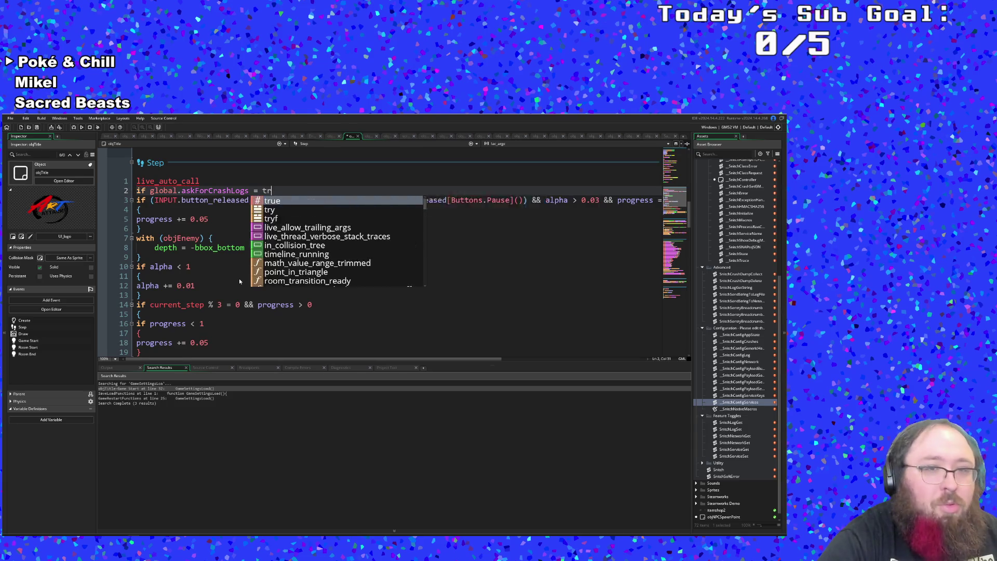
key("Return")
type("{")
key("Return")
Set objAudio.alarm[1] = 5 inside the if block.
type("objAudio.alarm[1] = 1")
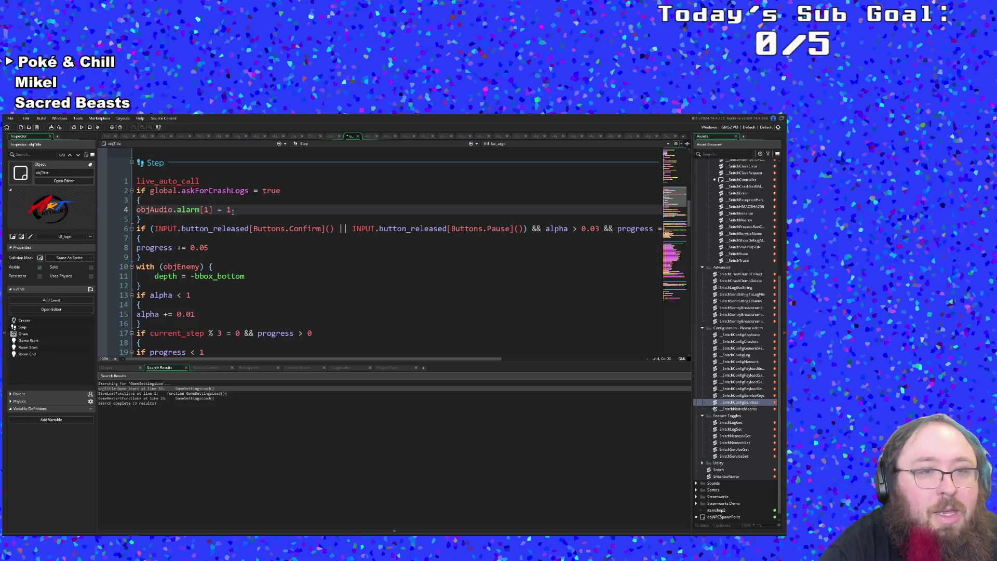
key("BackSpace")
type("5")
key("Down")
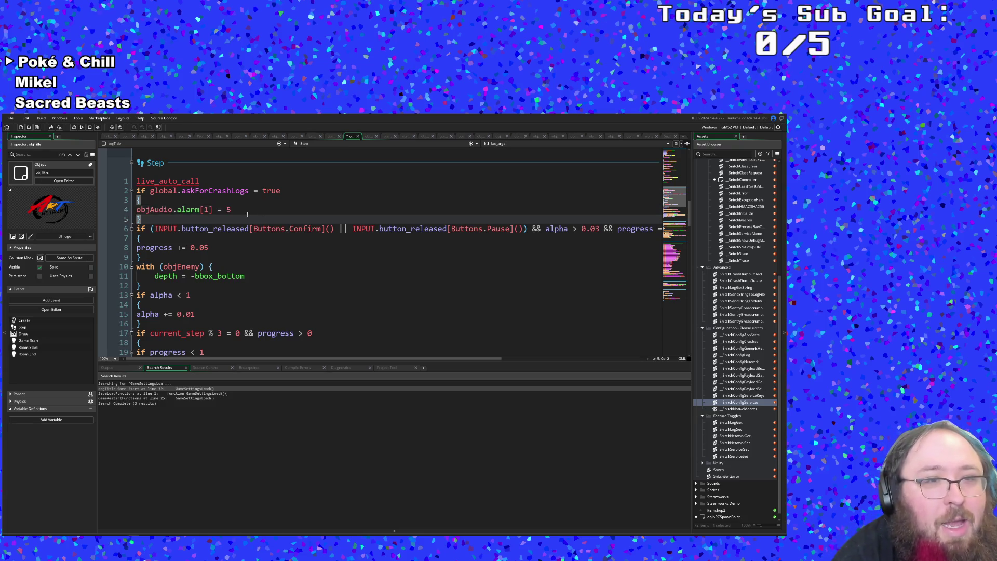
left_click(242, 210)
left_click(224, 247)
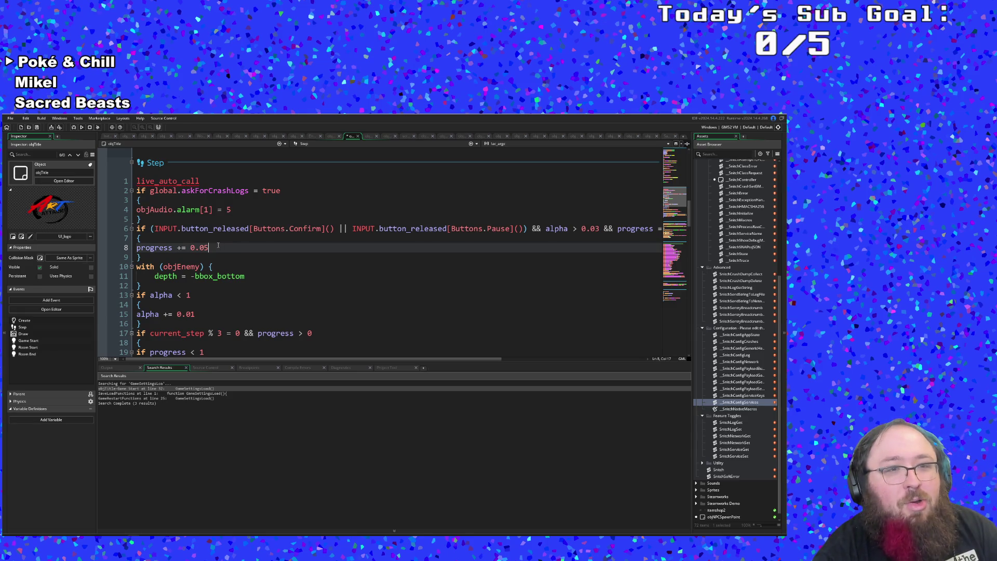
left_click(219, 223)
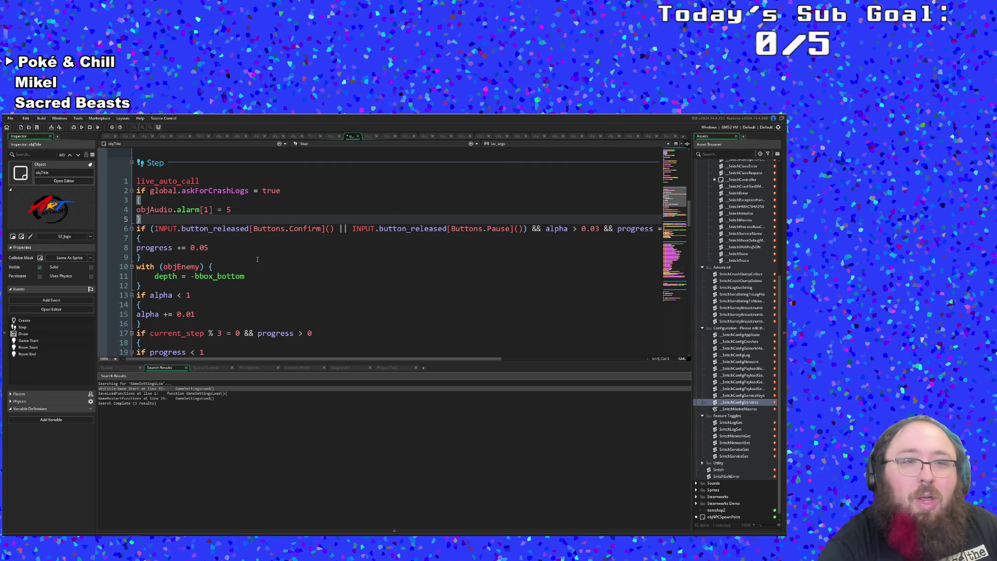
left_click(238, 255)
key("ctrl+t")
Open objAudio via asset search and add an alarm[1] line under alarm[0] = 4 in Room Start.
type("objAud")
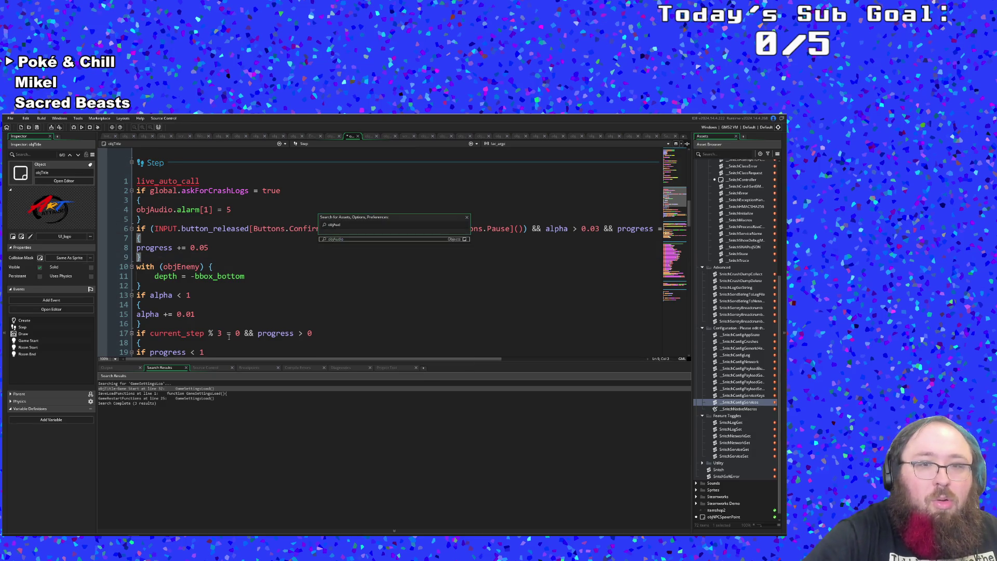
key("Return")
scroll(187, 285, "down", 5)
scroll(186, 283, "down", 10)
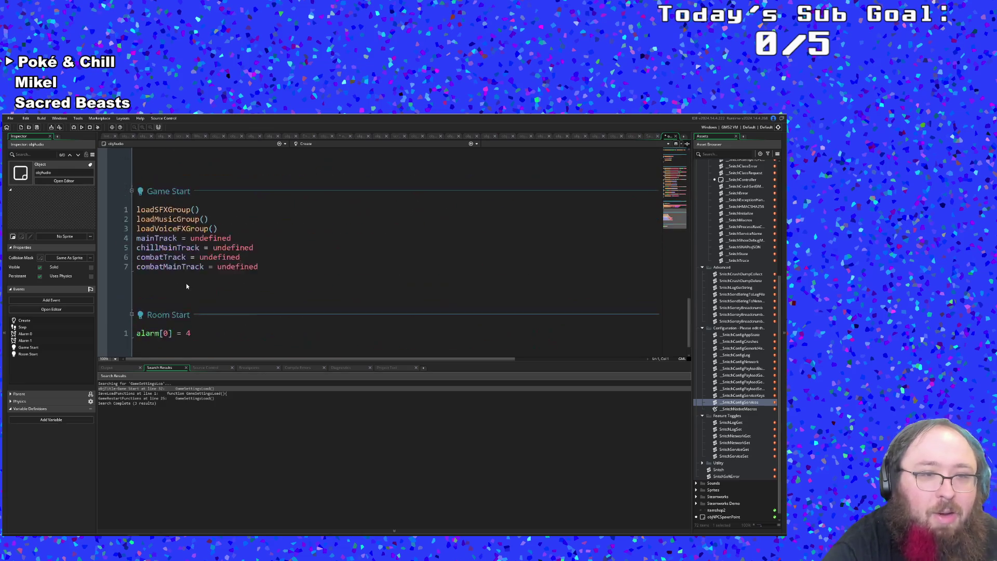
left_click(193, 305)
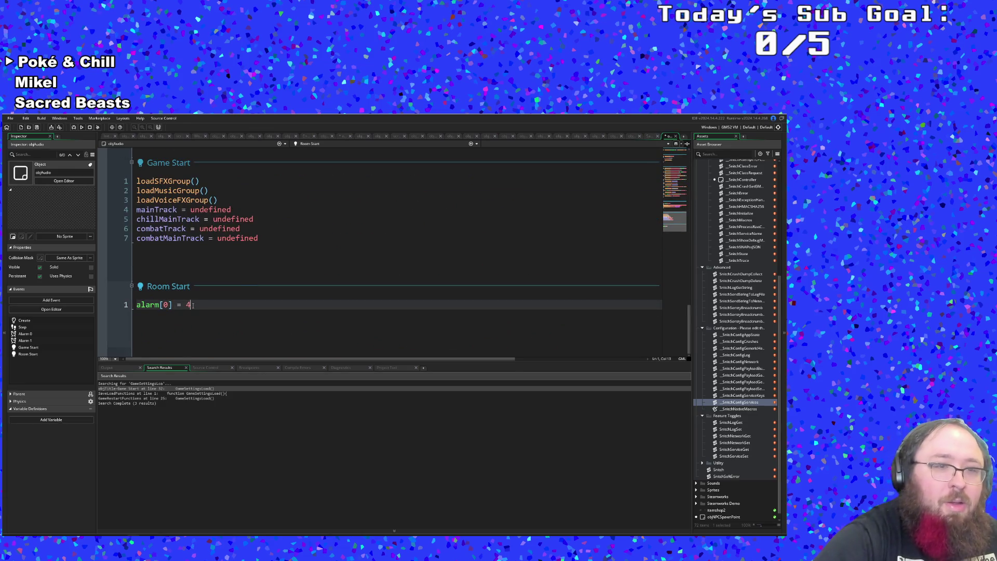
key("Return")
type("objAudio.alarm[1] = 1")
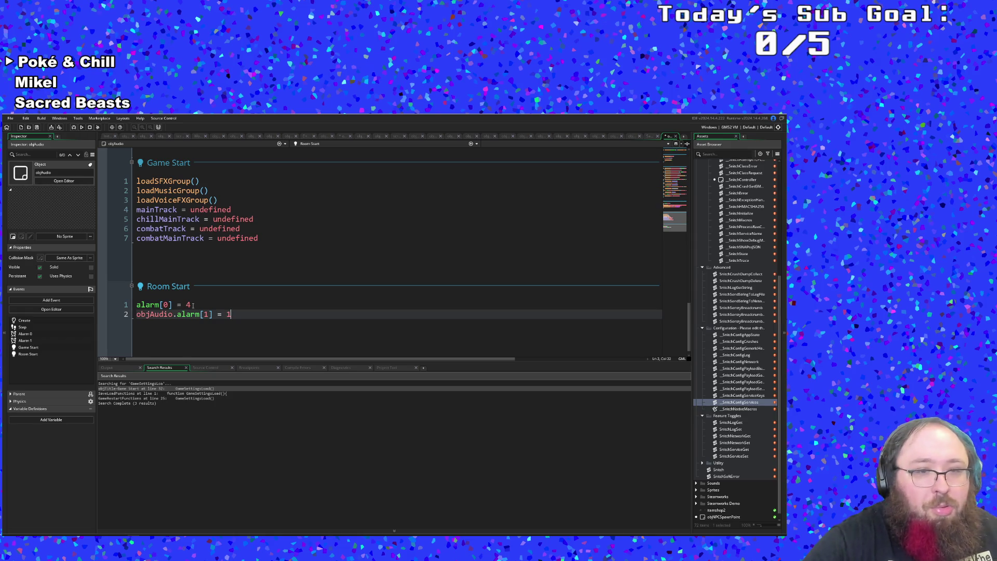
key("Left")
key("Left")
key("Left")
key("Left")
key("Left")
key("Left")
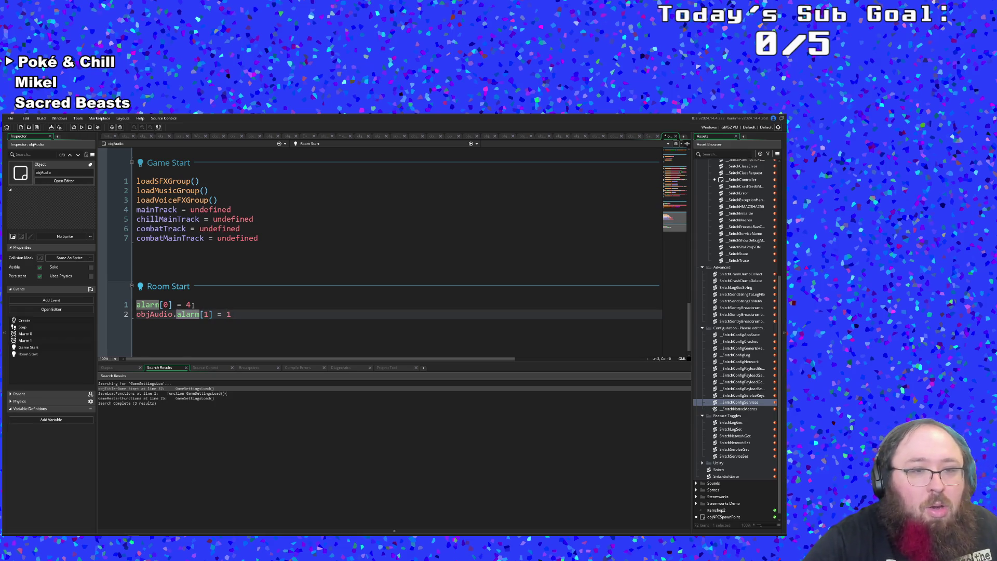
key("BackSpace")
key("BackSpace")
key("BackSpace")
key("BackSpace")
key("BackSpace")
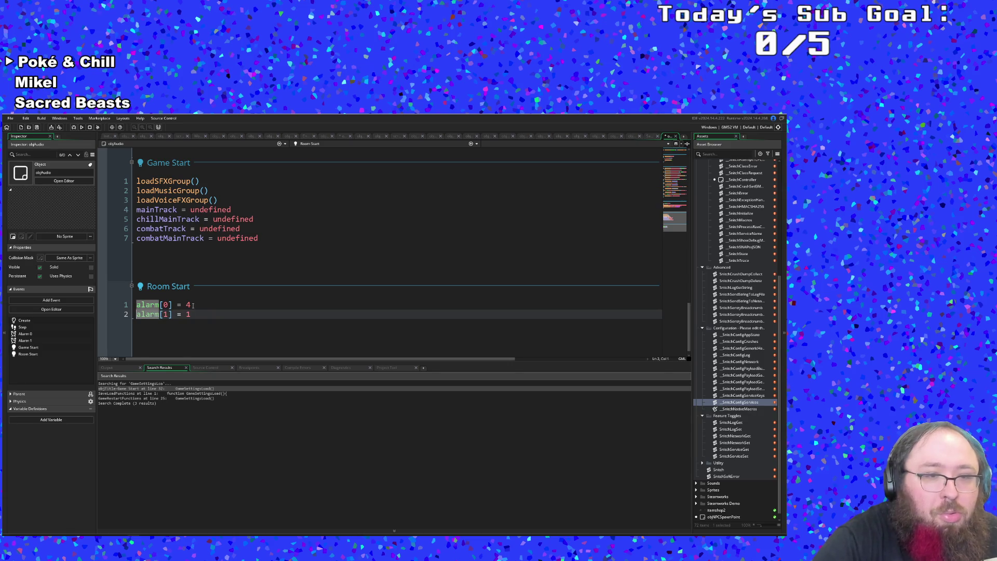
Make the new Room Start line read alarm[1] = 2, then close the objAudio tab.
scroll(193, 305, "up", 2)
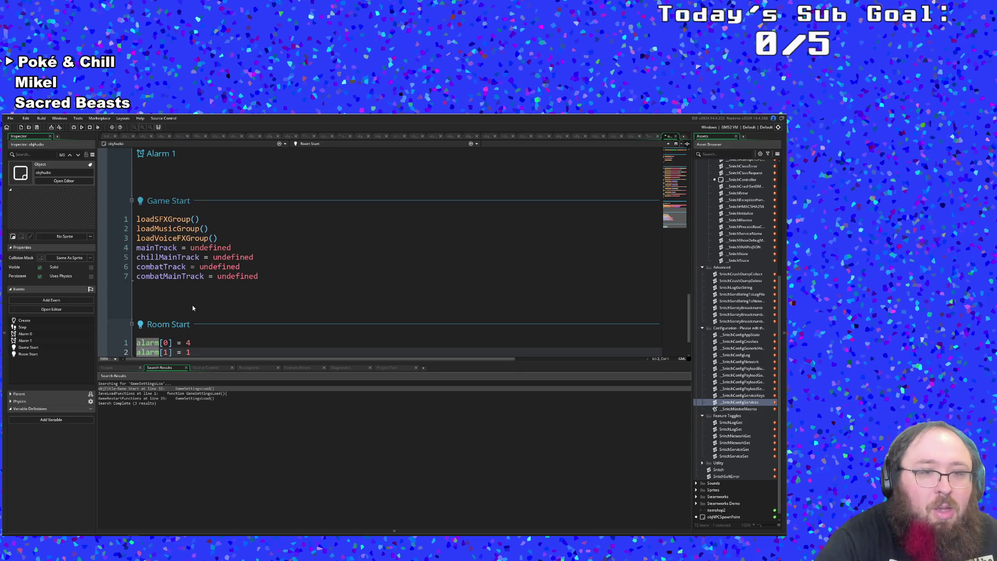
scroll(184, 310, "down", 2)
left_click(195, 304)
type("3")
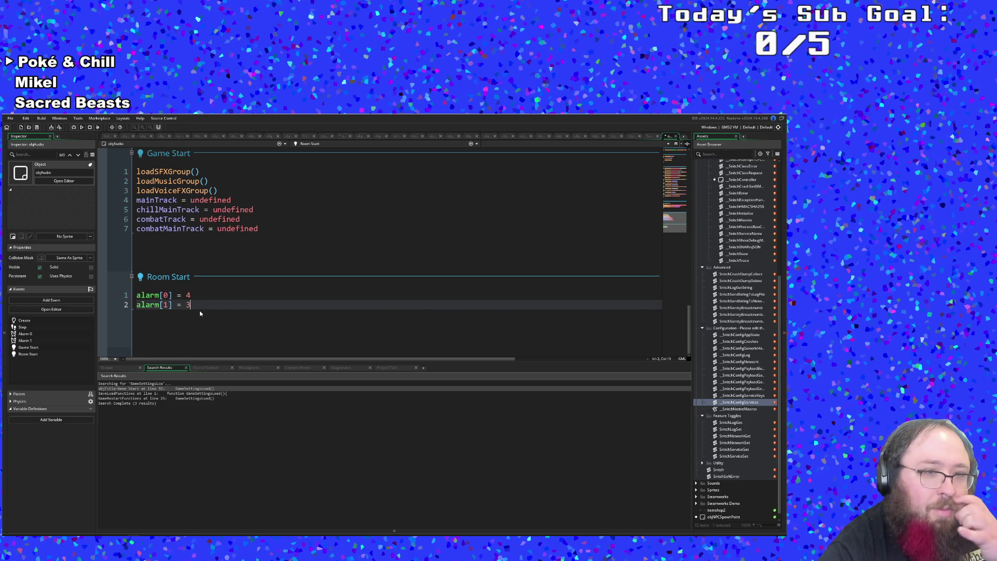
scroll(201, 312, "up", 10)
scroll(204, 307, "down", 5)
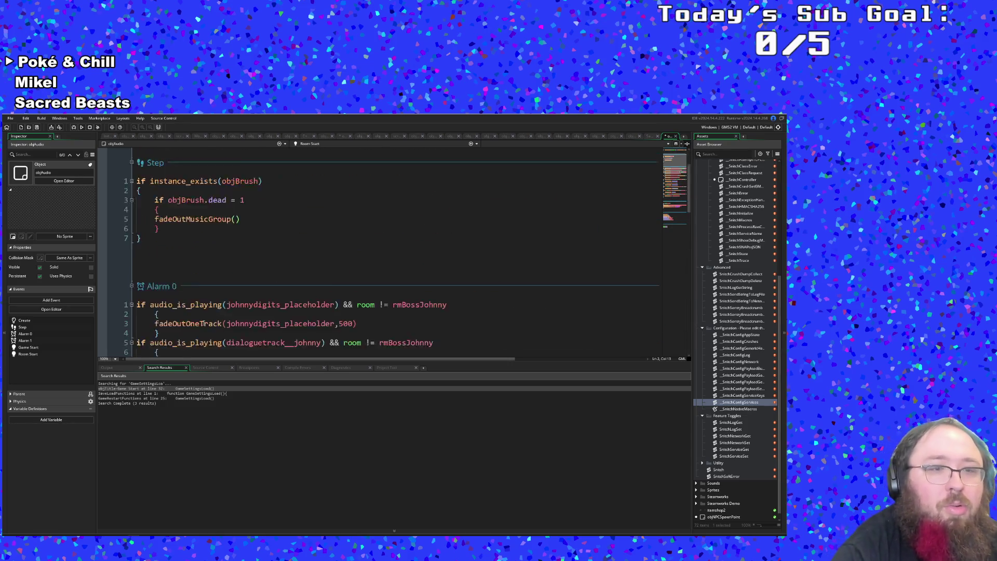
scroll(204, 323, "down", 5)
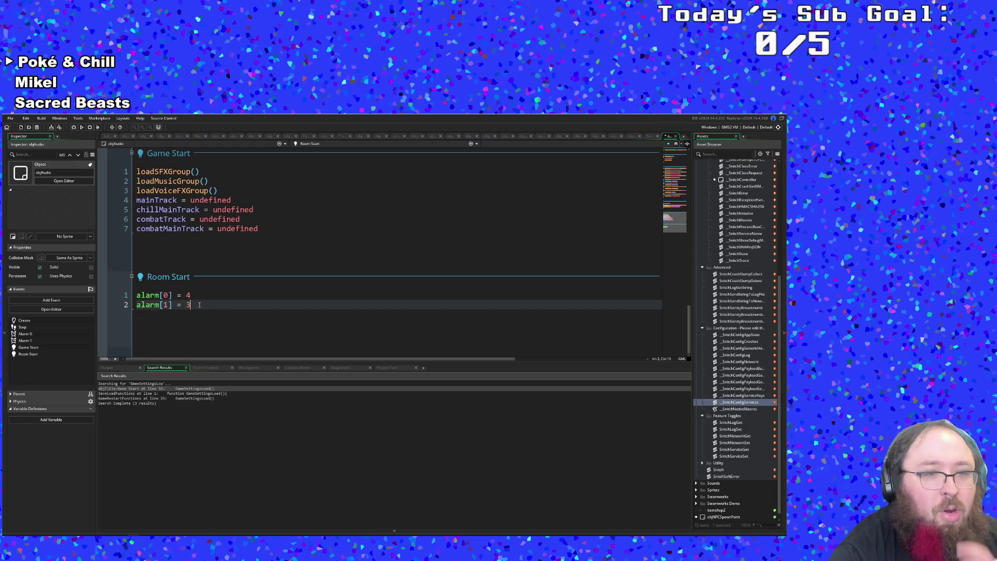
key("BackSpace")
type("2")
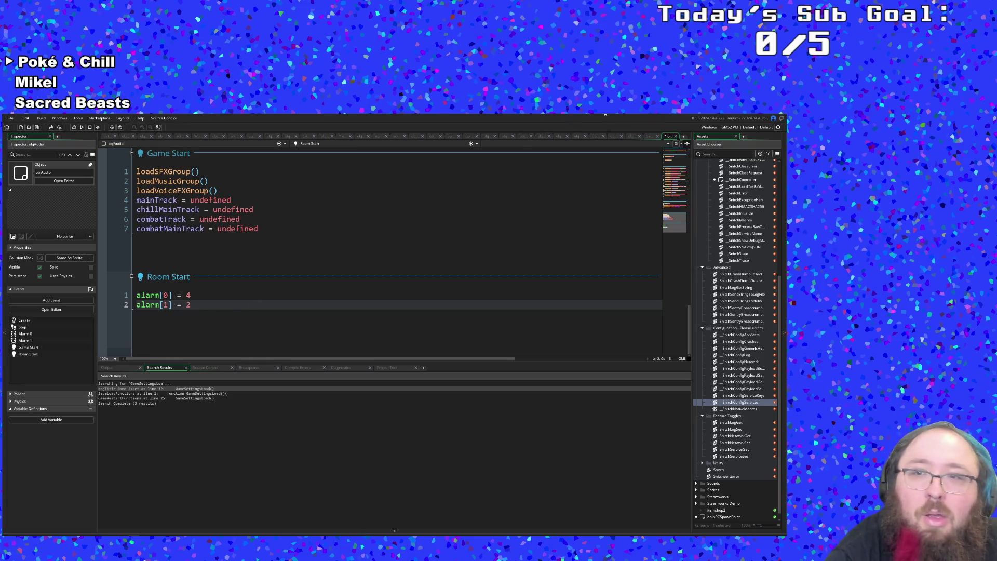
left_click(675, 137)
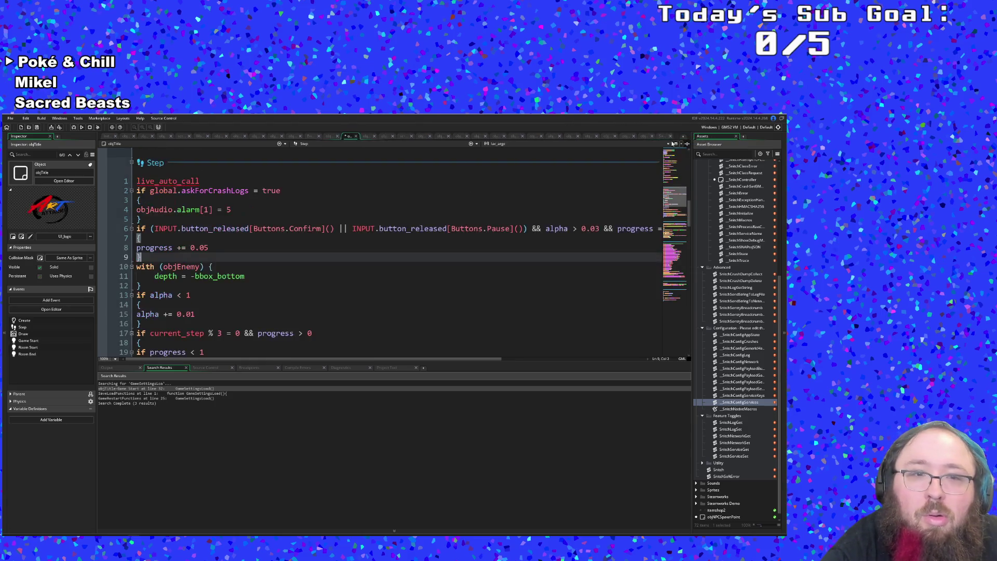
Look over the SaveLoadFunctions script tab, then close it.
left_click(274, 268)
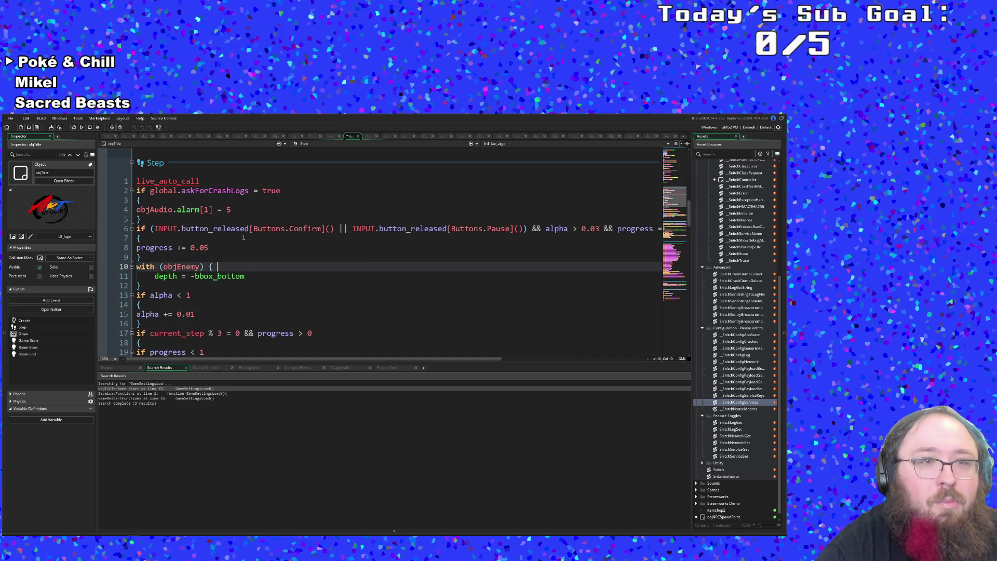
left_click(233, 210)
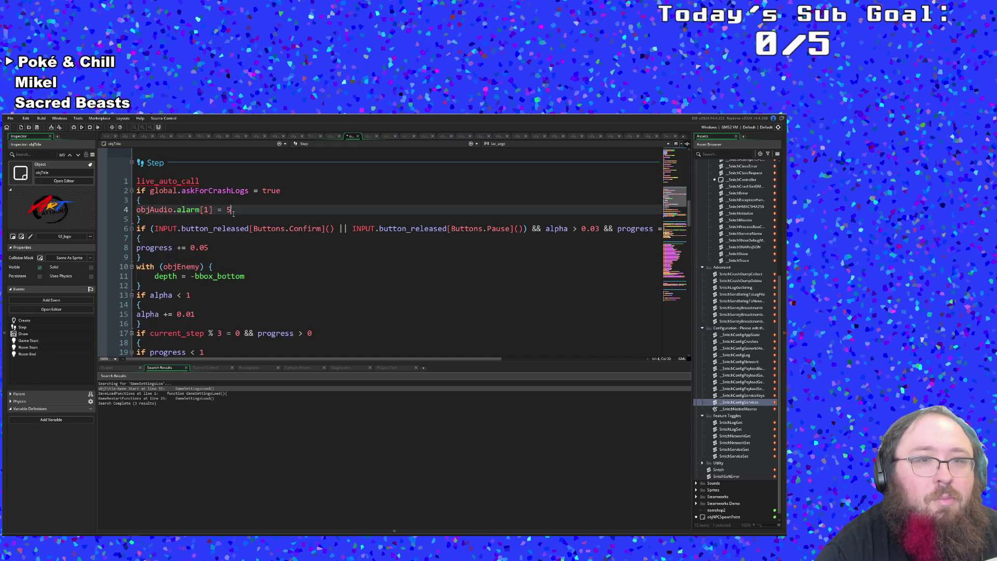
left_click(667, 136)
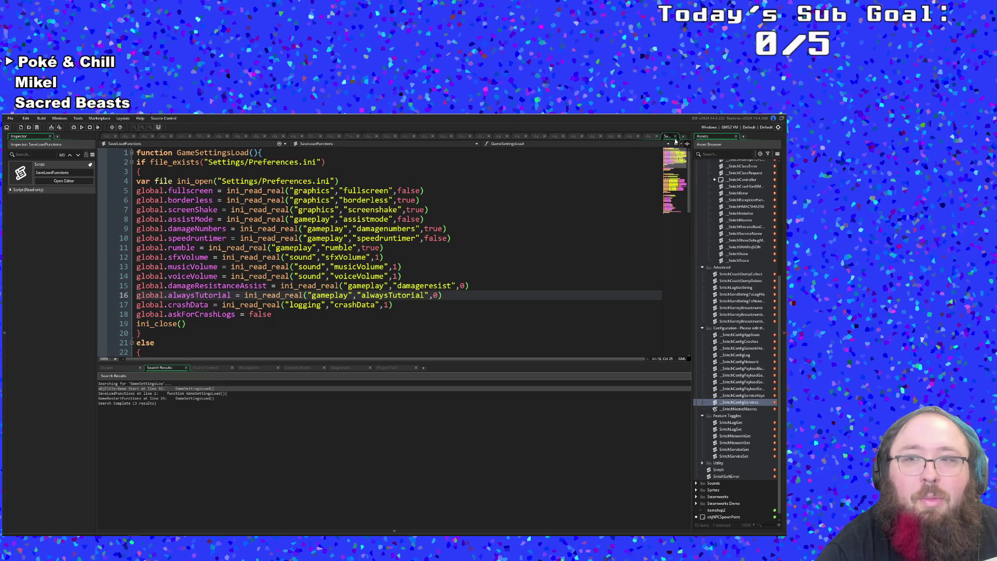
left_click(675, 137)
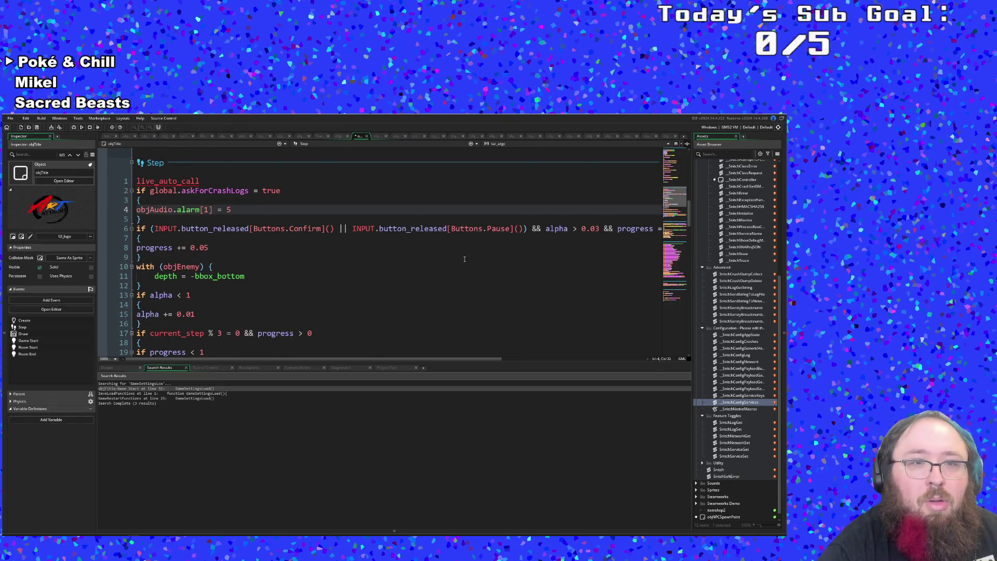
Delete the trailing space after the draw_rectangle_spr call in objTitle's Draw event.
scroll(467, 257, "up", 8)
scroll(445, 232, "down", 12)
scroll(445, 232, "up", 10)
scroll(444, 226, "down", 20)
scroll(443, 220, "up", 15)
scroll(444, 220, "down", 12)
scroll(397, 251, "up", 6)
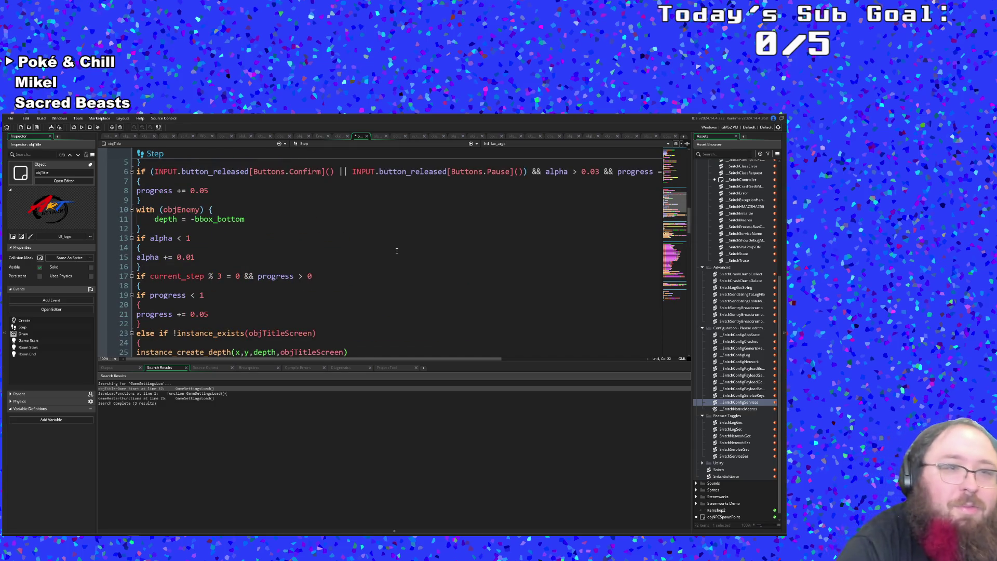
scroll(396, 251, "up", 2)
left_click(376, 267)
scroll(357, 268, "down", 15)
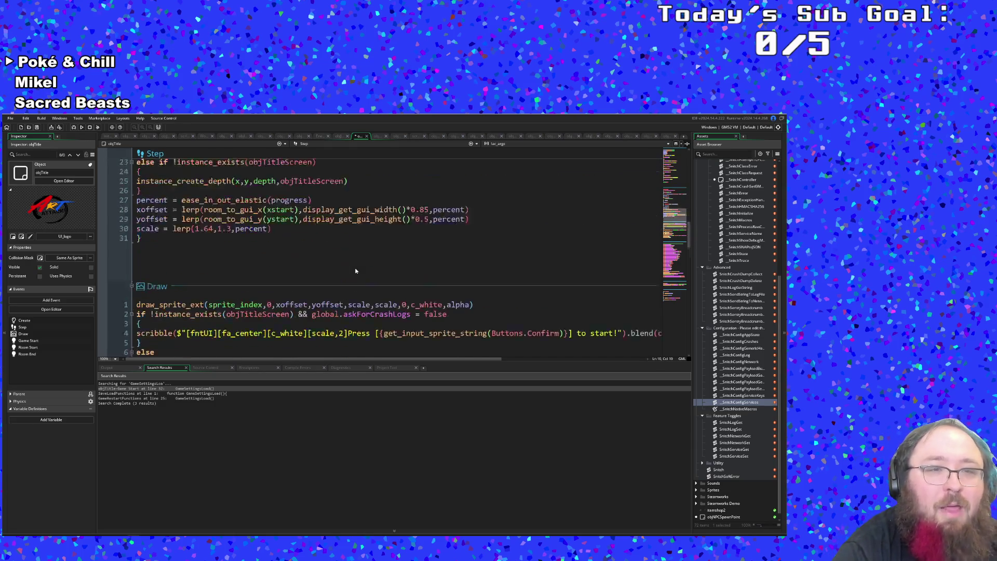
left_click(237, 257)
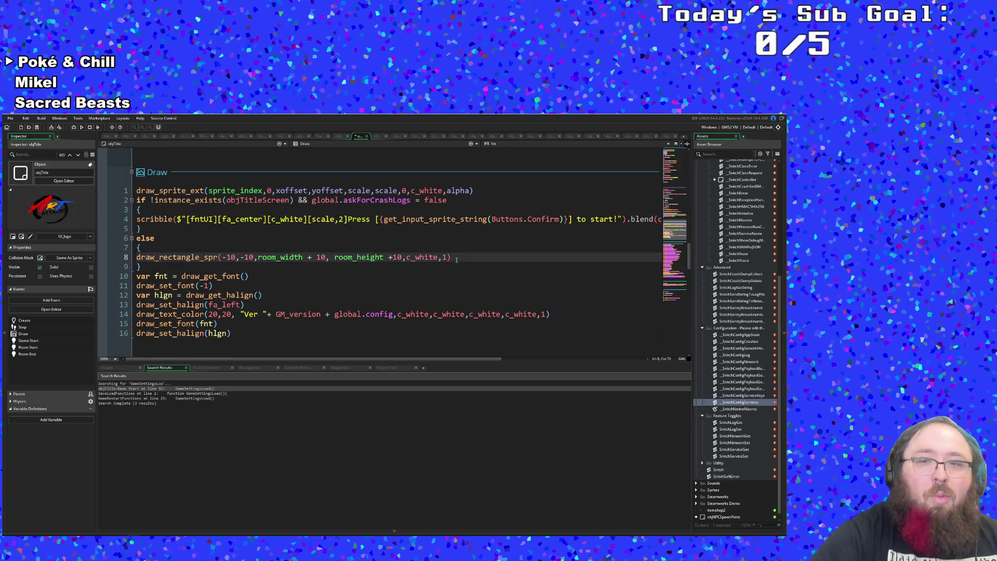
key("BackSpace")
key("Up")
key("Up")
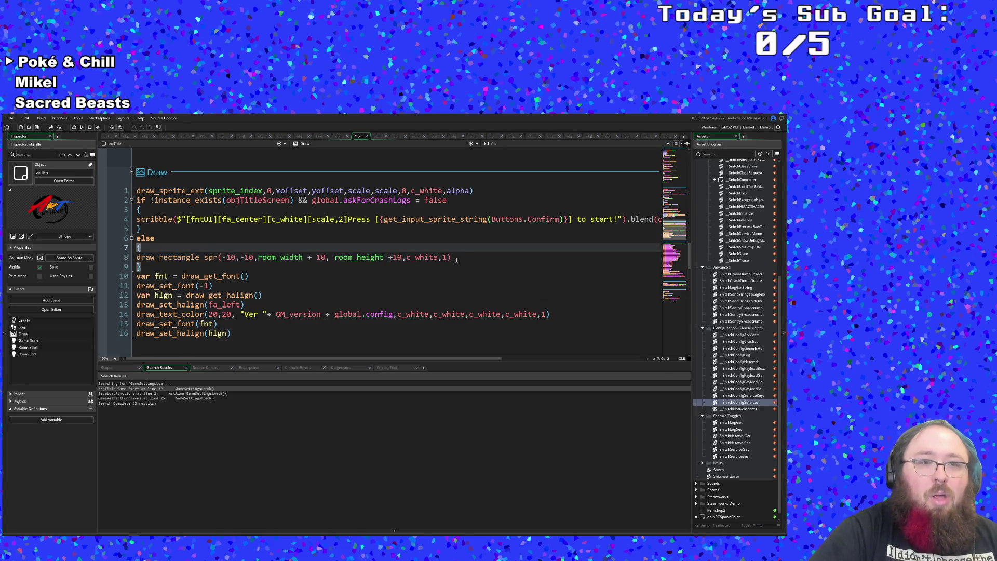